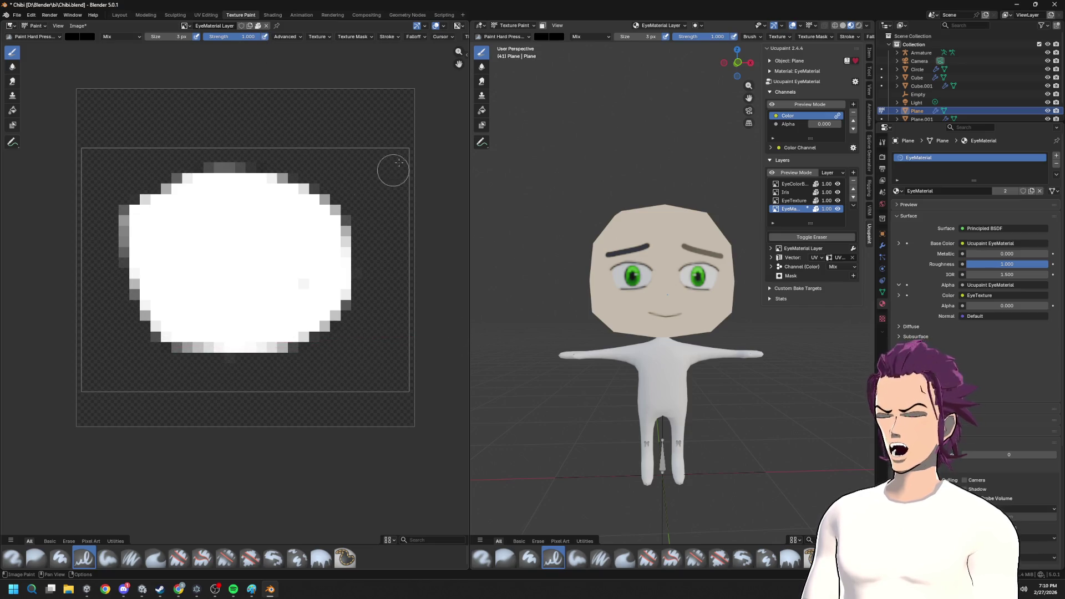
- Check the brush Falloff and Stroke settings, then paint a black stroke under the white eye shape
{"action": "left_click", "coordinate": [423, 37]}
{"action": "left_click", "coordinate": [441, 37]}
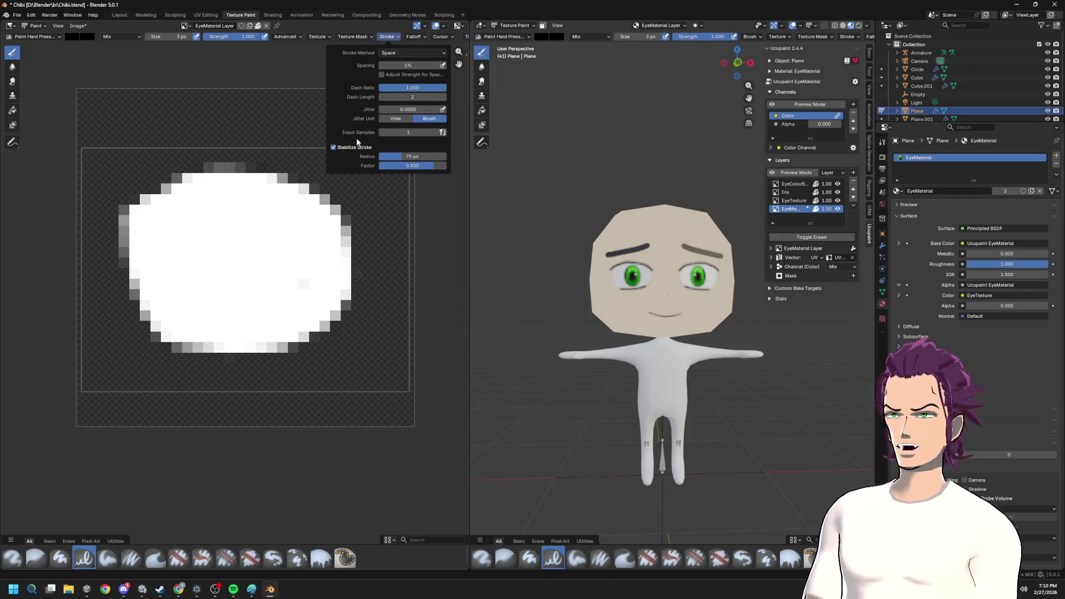
{"action": "mouse_move", "coordinate": [136, 338]}
{"action": "left_mouse_down"}
{"action": "mouse_move", "coordinate": [232, 351]}
{"action": "mouse_move", "coordinate": [321, 333]}
{"action": "left_mouse_up"}
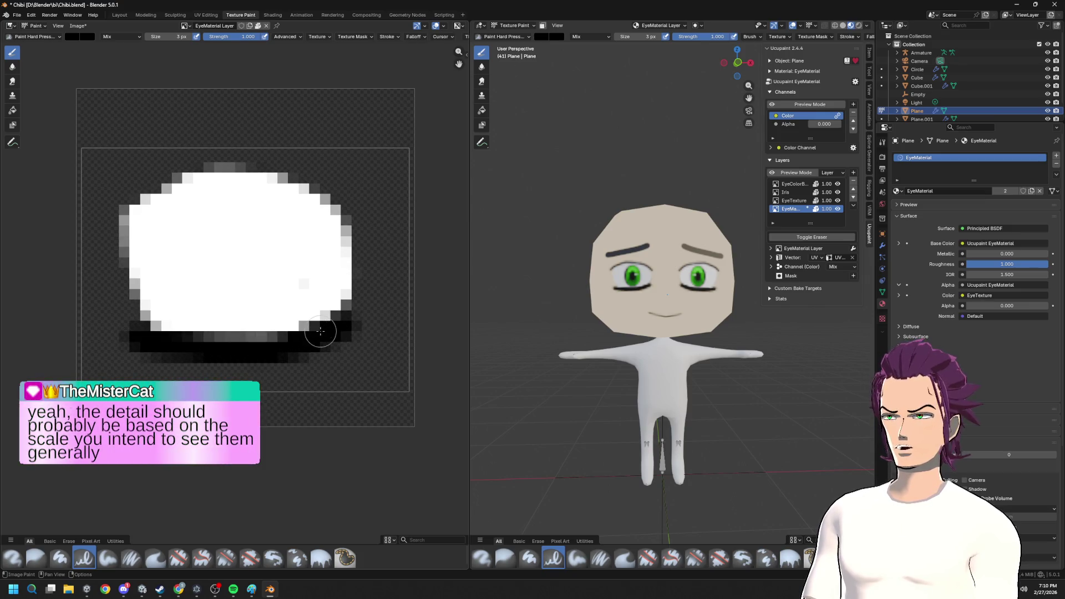
{"action": "key", "text": "ctrl+z"}
{"action": "left_click_drag", "start_coordinate": [142, 337], "coordinate": [306, 338]}
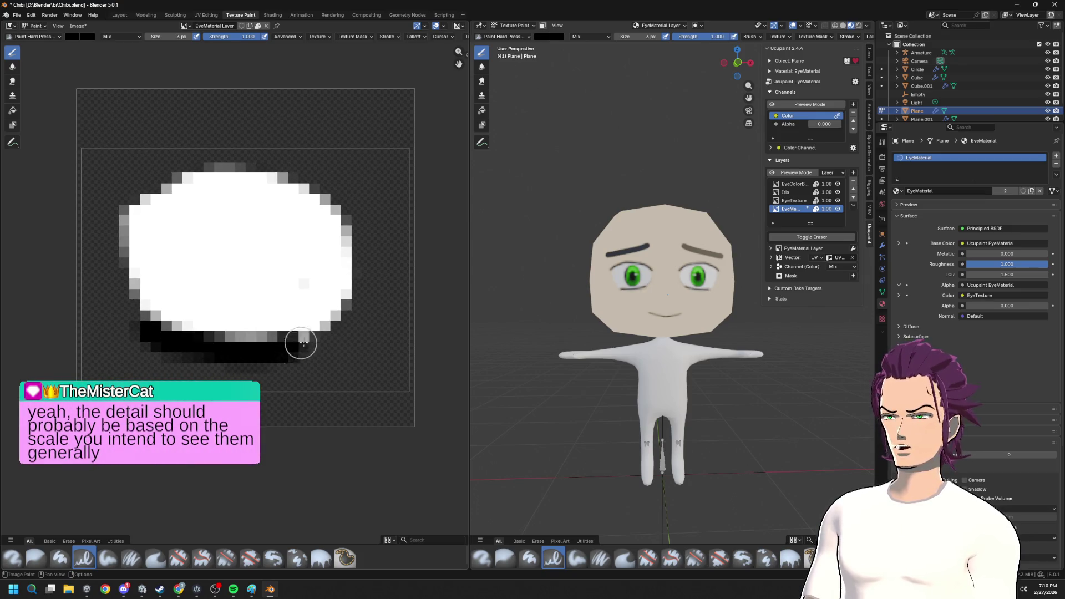
- Paint a dark line along the eye's upper-left edge, then undo it
{"action": "mouse_move", "coordinate": [115, 212]}
{"action": "left_mouse_down"}
{"action": "mouse_move", "coordinate": [166, 188]}
{"action": "mouse_move", "coordinate": [324, 203]}
{"action": "mouse_move", "coordinate": [261, 167]}
{"action": "mouse_move", "coordinate": [138, 198]}
{"action": "left_mouse_up"}
{"action": "key", "text": "ctrl+z"}
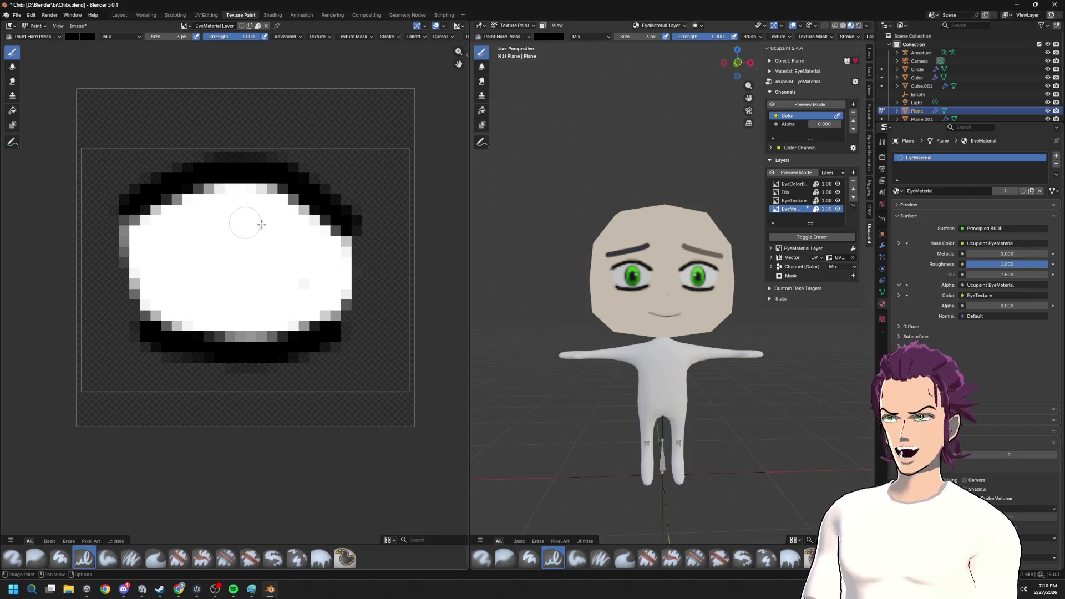
{"action": "scroll", "coordinate": [745, 324], "scroll_direction": "up", "scroll_amount": 5}
{"action": "scroll", "coordinate": [745, 324], "scroll_direction": "down", "scroll_amount": 7}
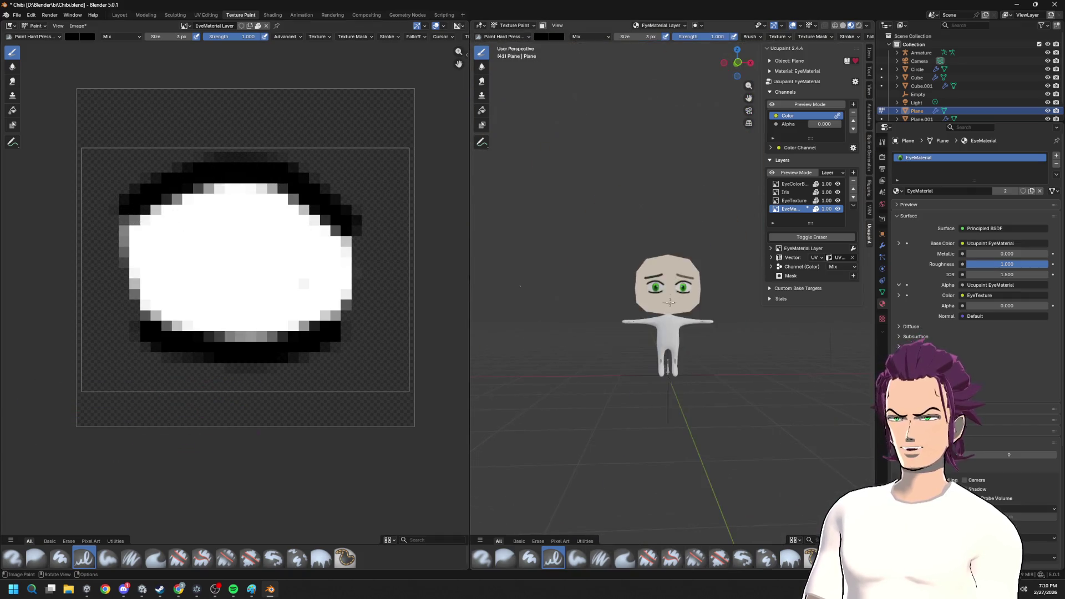
{"action": "scroll", "coordinate": [745, 323], "scroll_direction": "down", "scroll_amount": 3}
{"action": "scroll", "coordinate": [662, 317], "scroll_direction": "up", "scroll_amount": 2}
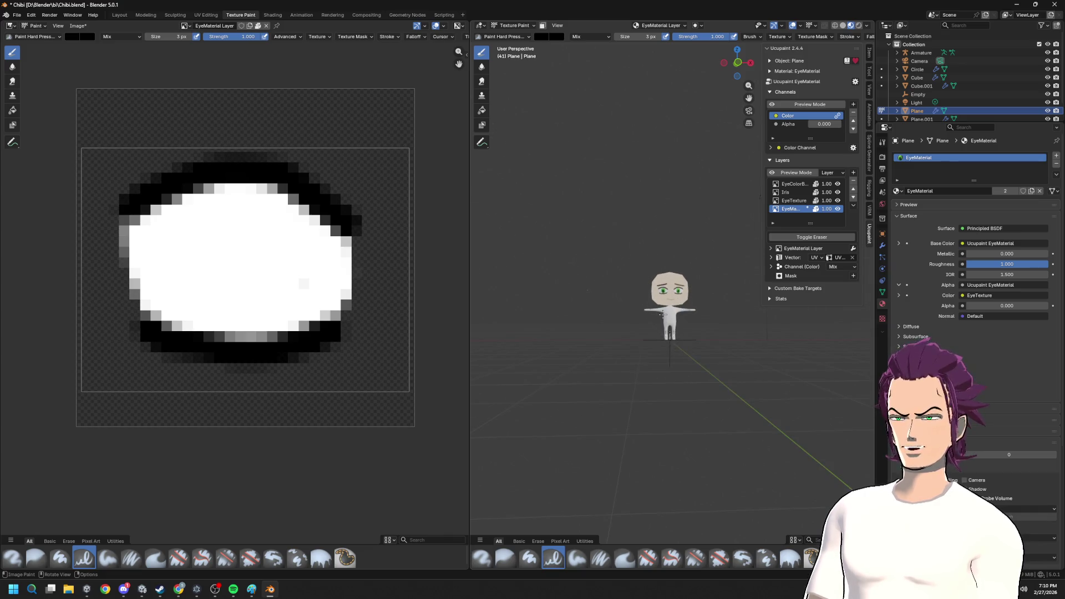
{"action": "mouse_move", "coordinate": [698, 290]}
{"action": "middle_mouse_down"}
{"action": "mouse_move", "coordinate": [702, 304]}
{"action": "mouse_move", "coordinate": [692, 298]}
{"action": "middle_mouse_up"}
{"action": "scroll", "coordinate": [692, 292], "scroll_direction": "up", "scroll_amount": 5}
{"action": "scroll", "coordinate": [691, 287], "scroll_direction": "down", "scroll_amount": 3}
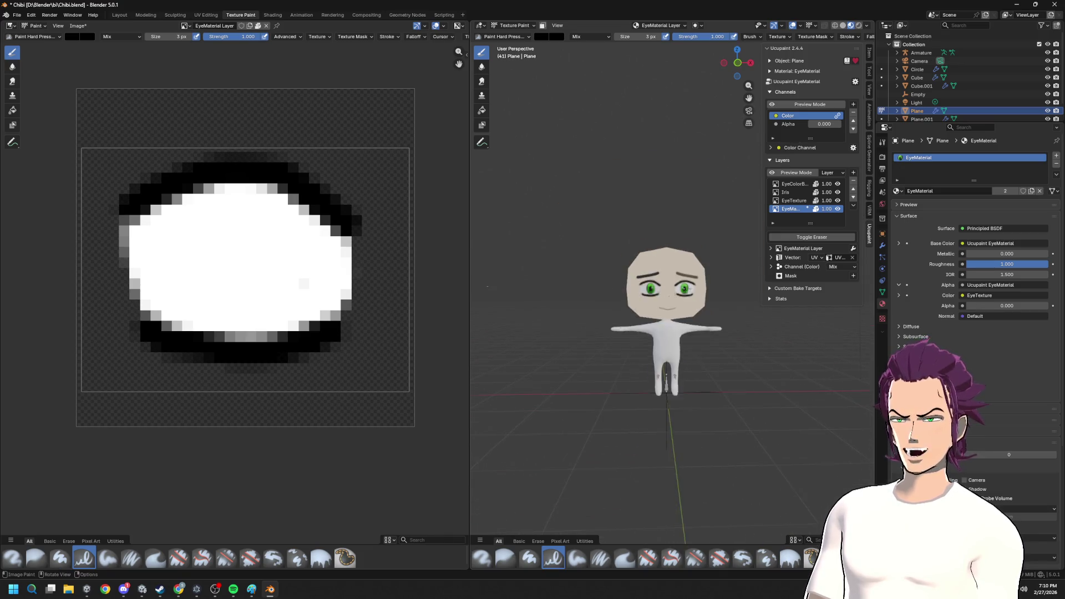
{"action": "scroll", "coordinate": [688, 288], "scroll_direction": "down", "scroll_amount": 4}
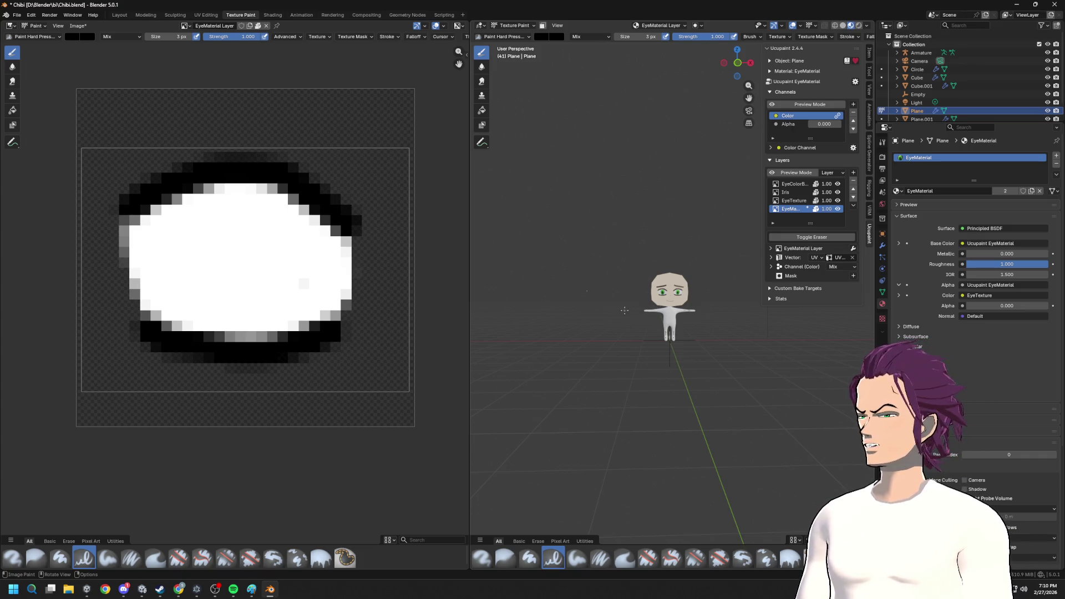
{"action": "scroll", "coordinate": [633, 287], "scroll_direction": "down", "scroll_amount": 1}
{"action": "scroll", "coordinate": [649, 284], "scroll_direction": "up", "scroll_amount": 1}
{"action": "scroll", "coordinate": [663, 279], "scroll_direction": "up", "scroll_amount": 4}
{"action": "scroll", "coordinate": [664, 278], "scroll_direction": "up", "scroll_amount": 5}
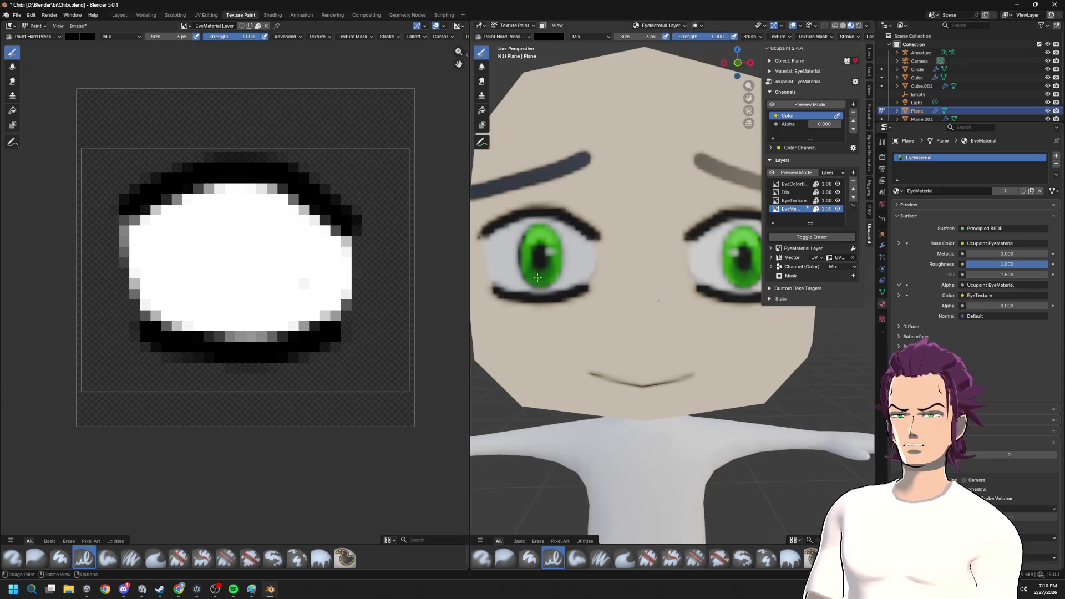
{"action": "scroll", "coordinate": [656, 280], "scroll_direction": "down", "scroll_amount": 10}
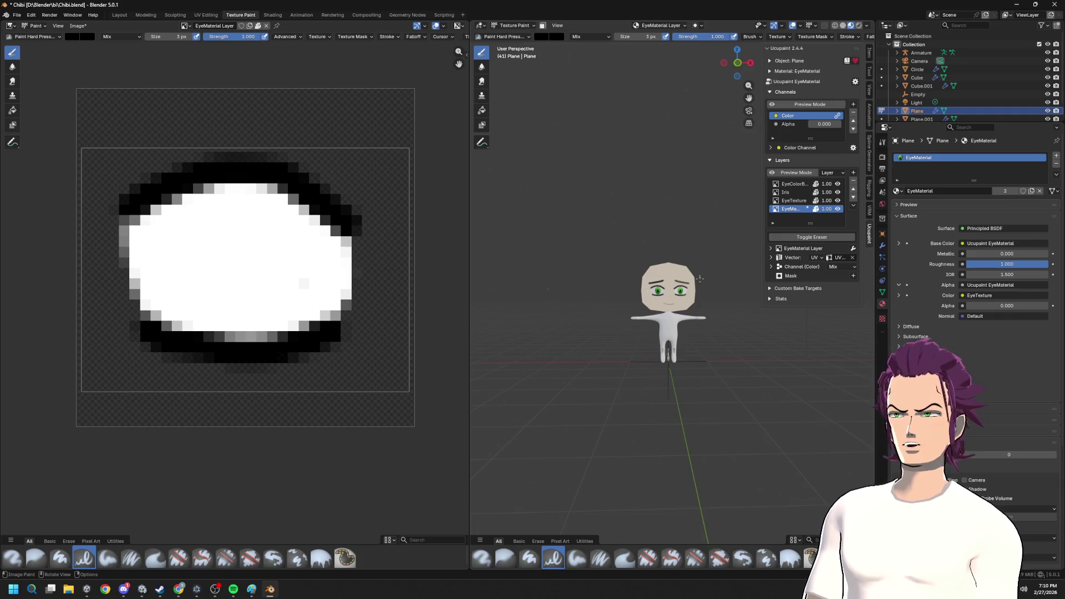
{"action": "scroll", "coordinate": [675, 309], "scroll_direction": "down", "scroll_amount": 1}
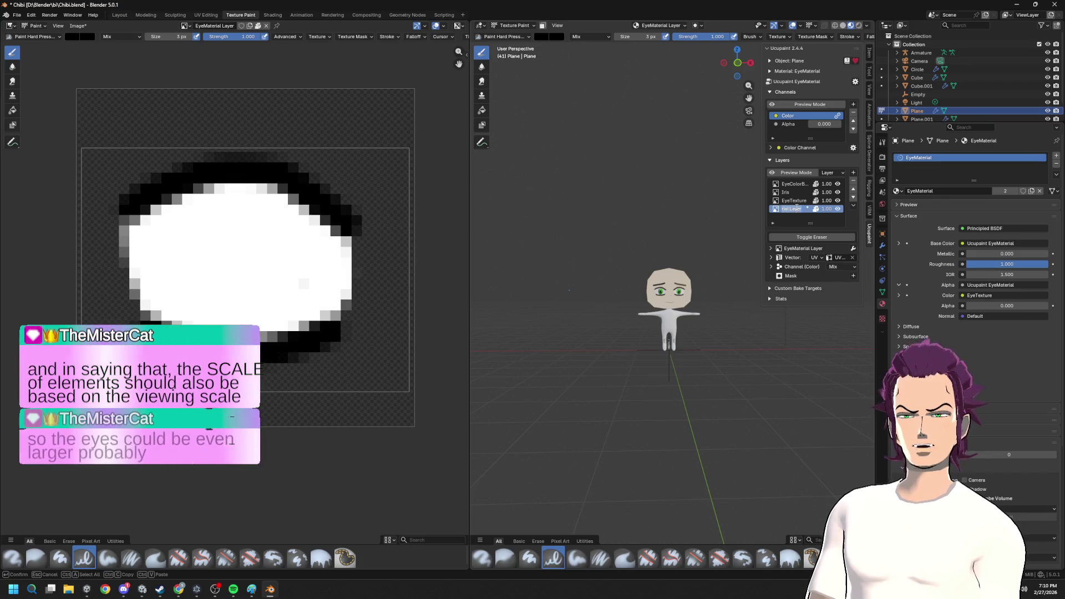
- Browse the eye material's Ucupaint layers and make EyeMaterial the active layer
{"action": "left_click", "coordinate": [791, 184]}
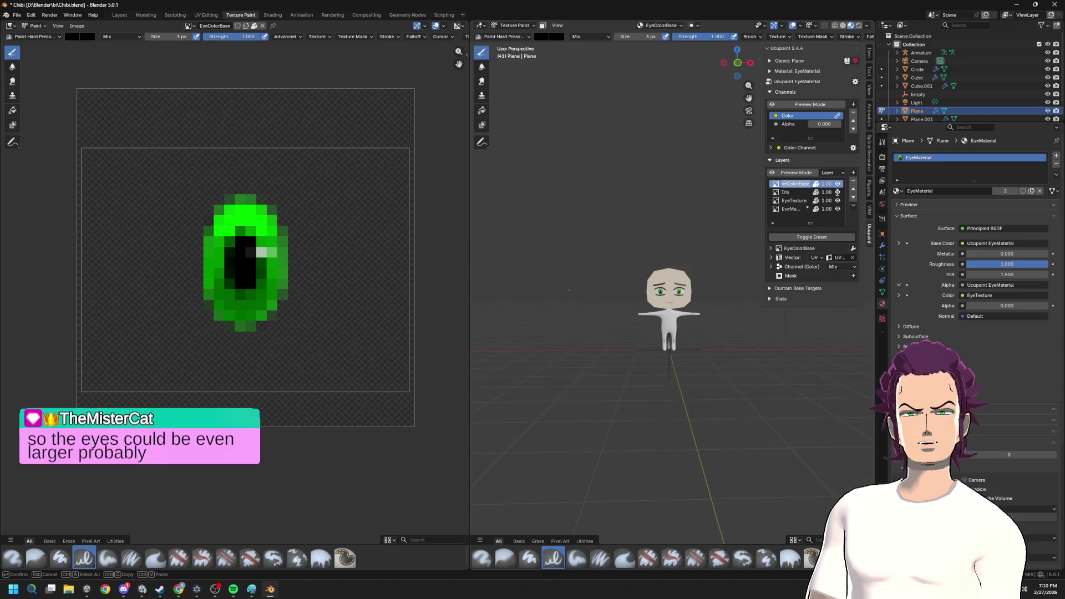
{"action": "left_click", "coordinate": [797, 190]}
{"action": "right_click", "coordinate": [794, 184]}
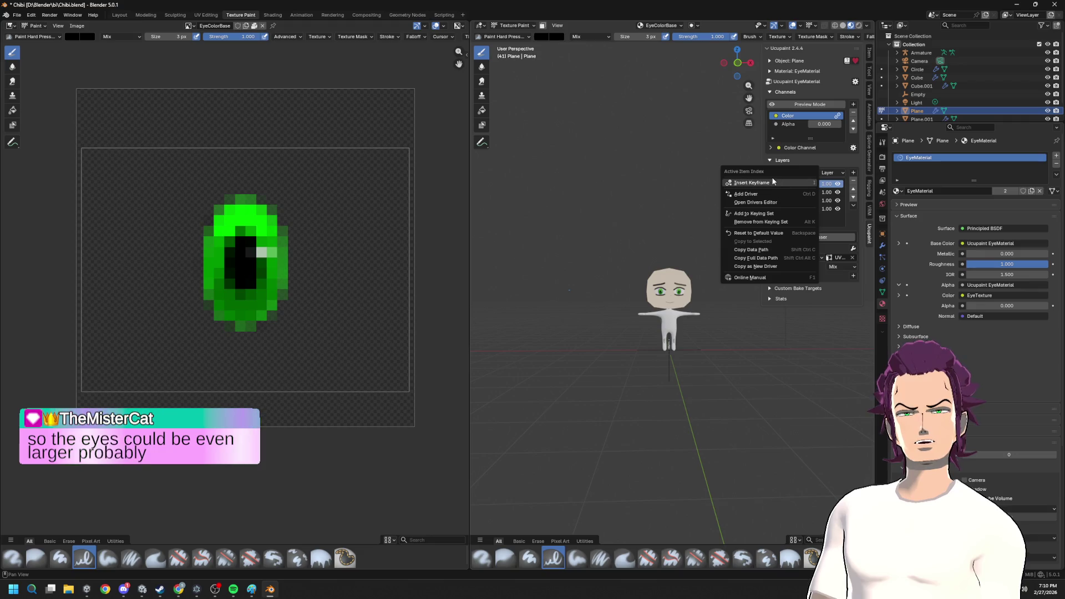
{"action": "left_click", "coordinate": [826, 220]}
{"action": "left_click", "coordinate": [791, 209]}
{"action": "left_click", "coordinate": [786, 208]}
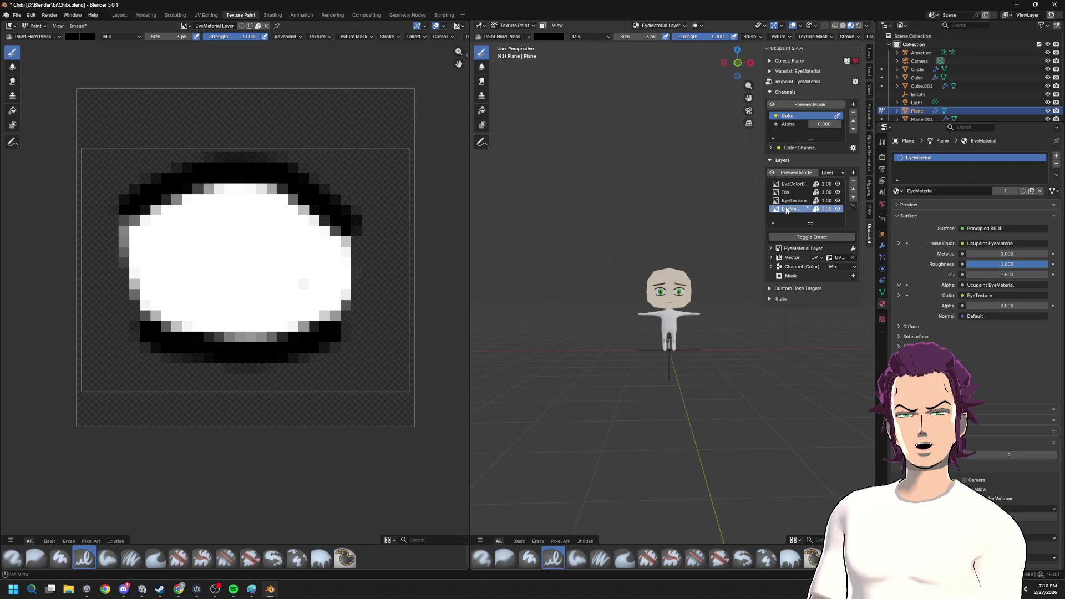
- Remove the EyeMaterial, EyeTexture, Iris and EyeColorBase layers with the minus button
{"action": "left_click", "coordinate": [853, 181]}
{"action": "left_click", "coordinate": [833, 206]}
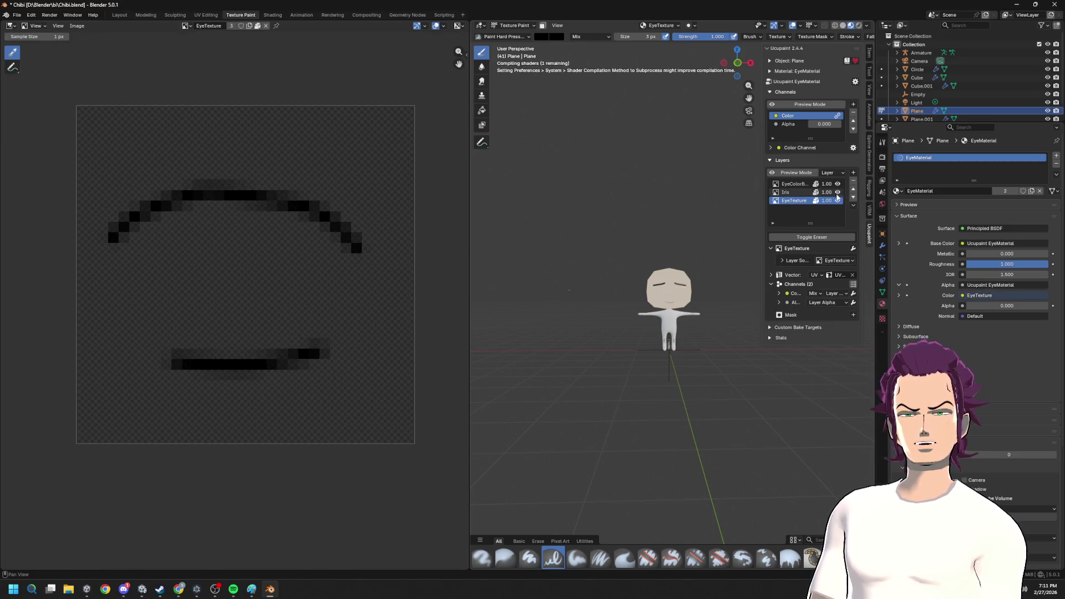
{"action": "left_click", "coordinate": [853, 182]}
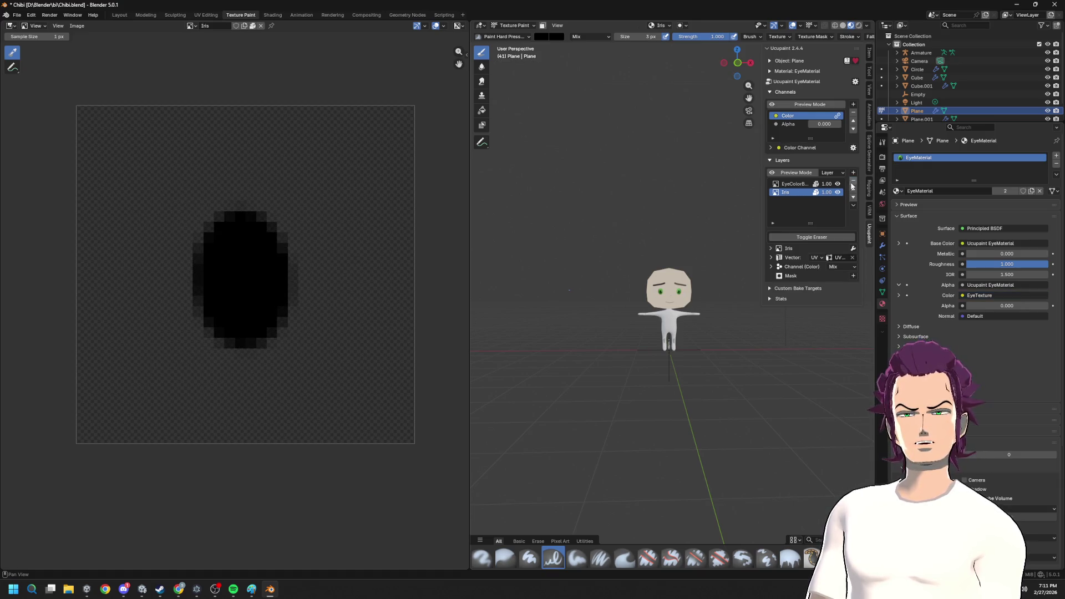
{"action": "left_click", "coordinate": [795, 184]}
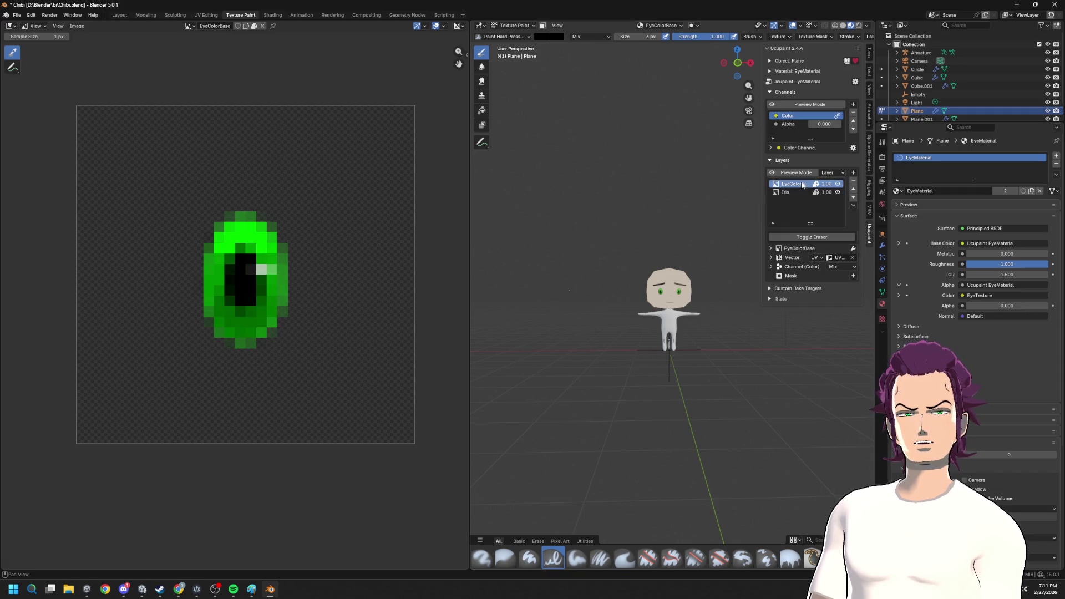
{"action": "left_click", "coordinate": [853, 181]}
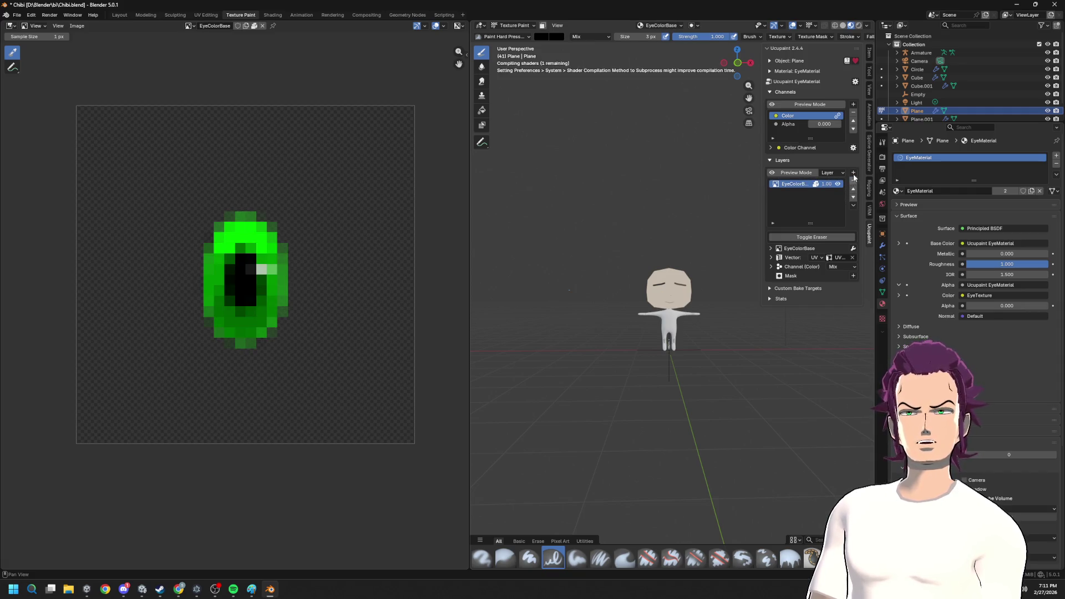
{"action": "left_click", "coordinate": [853, 182]}
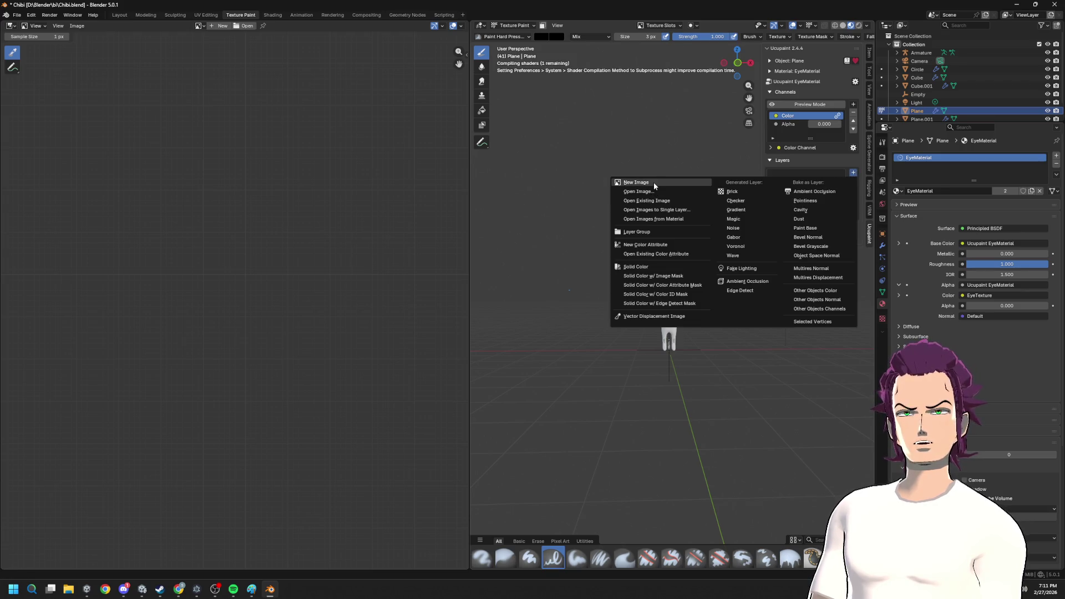
- Create a new image layer named EyeLine with a custom 128 by 128 resolution
{"action": "left_click", "coordinate": [654, 182]}
{"action": "double_click", "coordinate": [695, 186]}
{"action": "type", "text": "EyeB"}
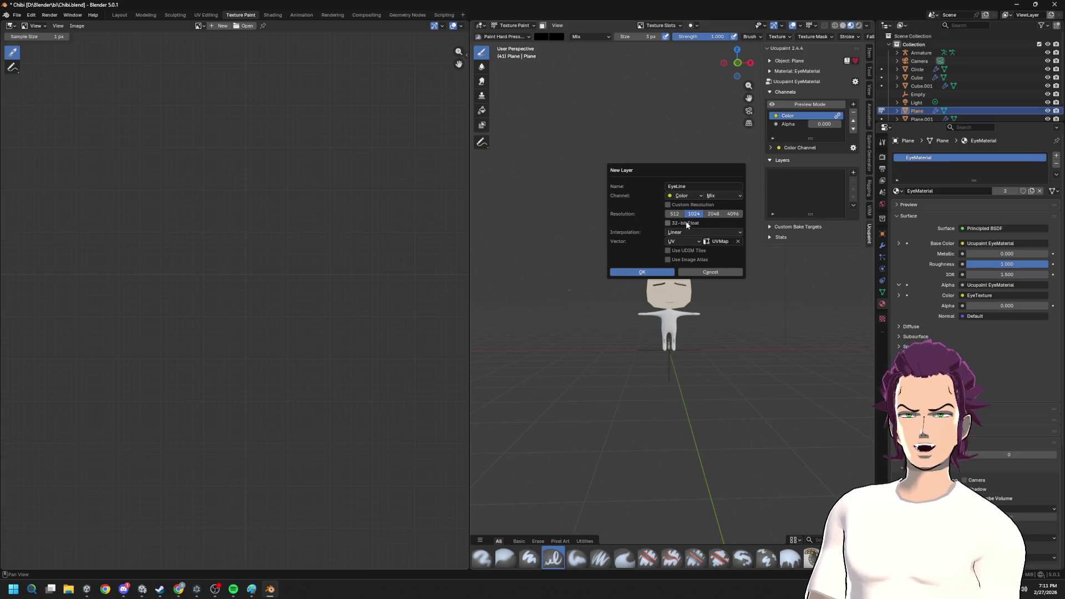
{"action": "left_click", "coordinate": [668, 205]}
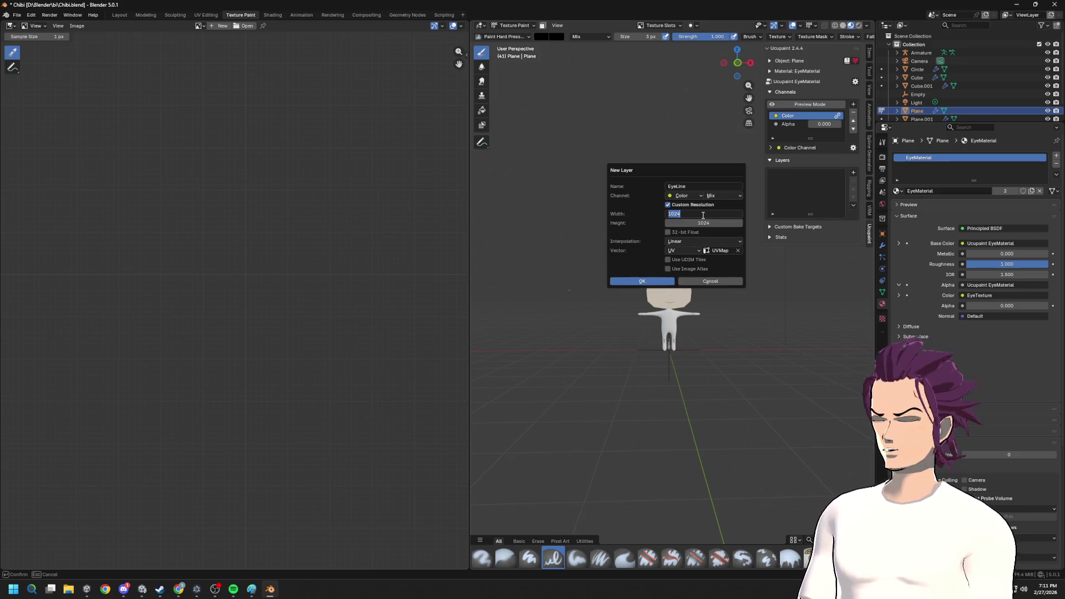
{"action": "key", "text": "Tab"}
{"action": "type", "text": "12"}
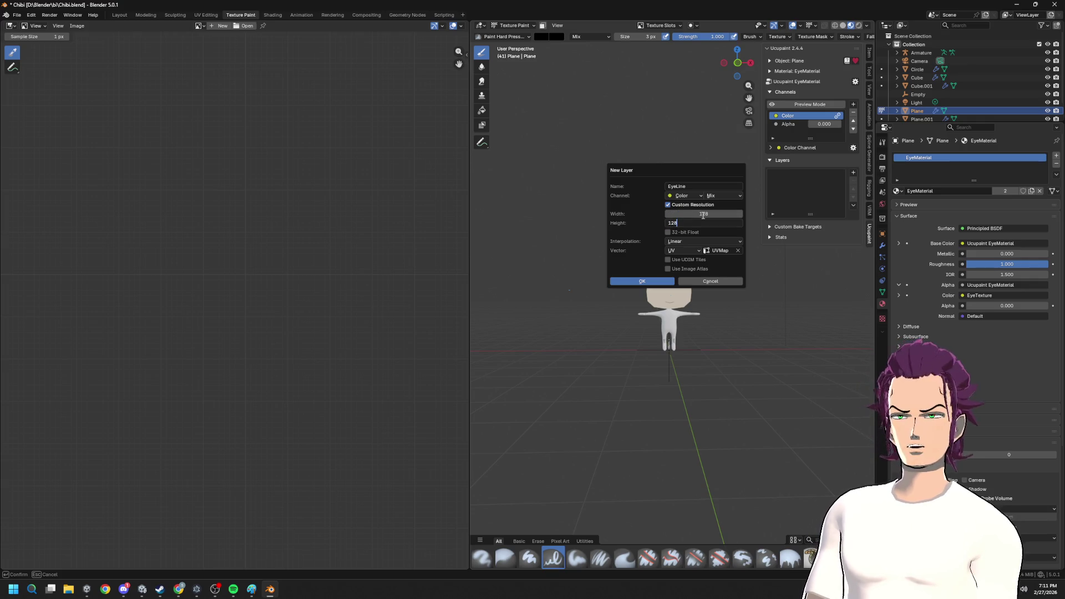
{"action": "left_click", "coordinate": [641, 280]}
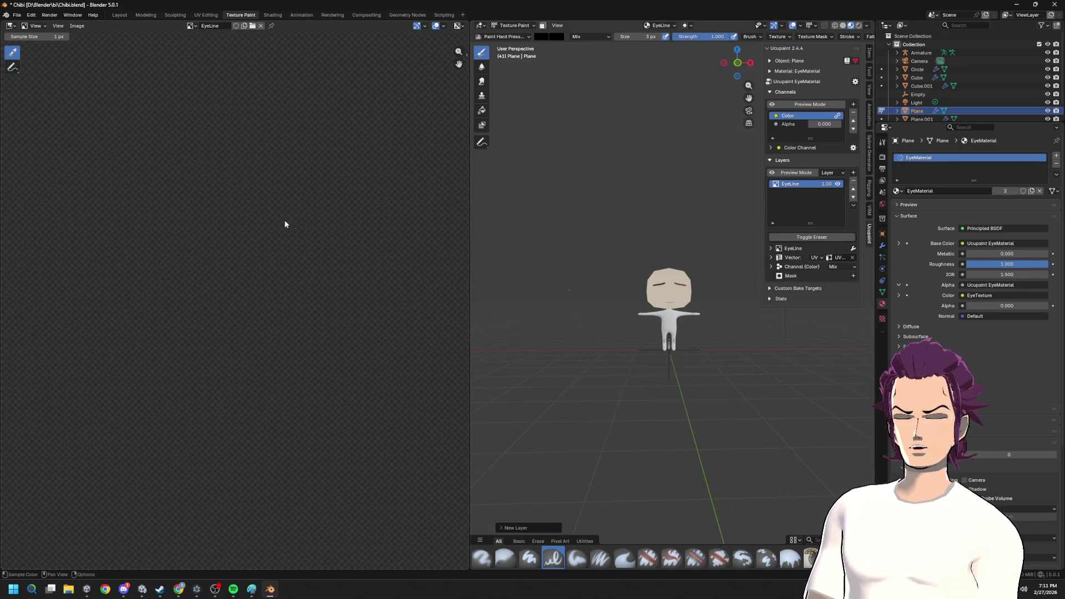
{"action": "scroll", "coordinate": [695, 214], "scroll_direction": "up", "scroll_amount": 2}
{"action": "scroll", "coordinate": [668, 295], "scroll_direction": "up", "scroll_amount": 2}
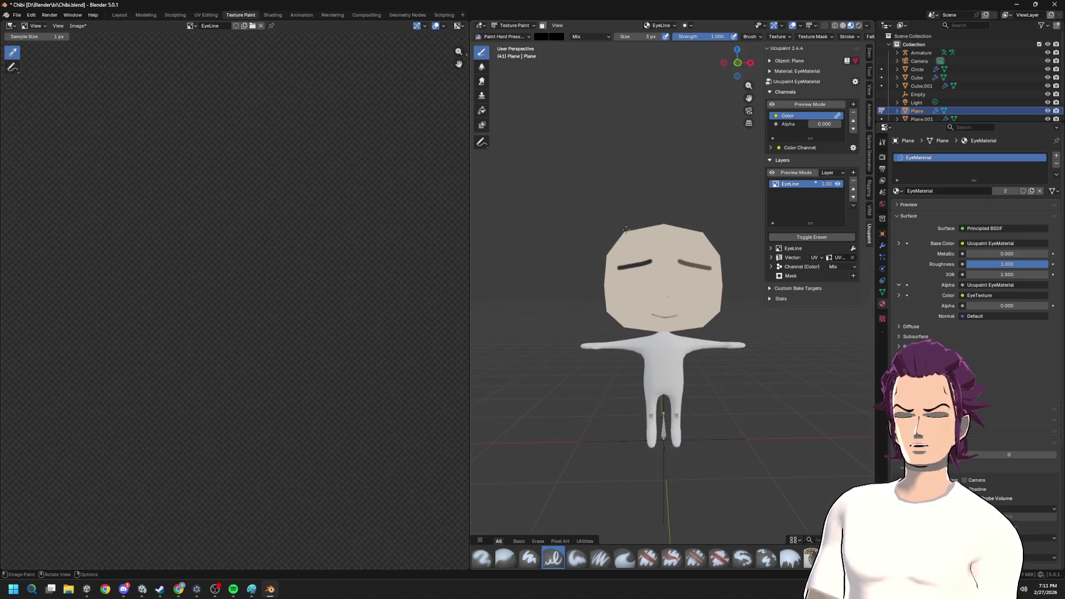
{"action": "scroll", "coordinate": [261, 253], "scroll_direction": "down", "scroll_amount": 5}
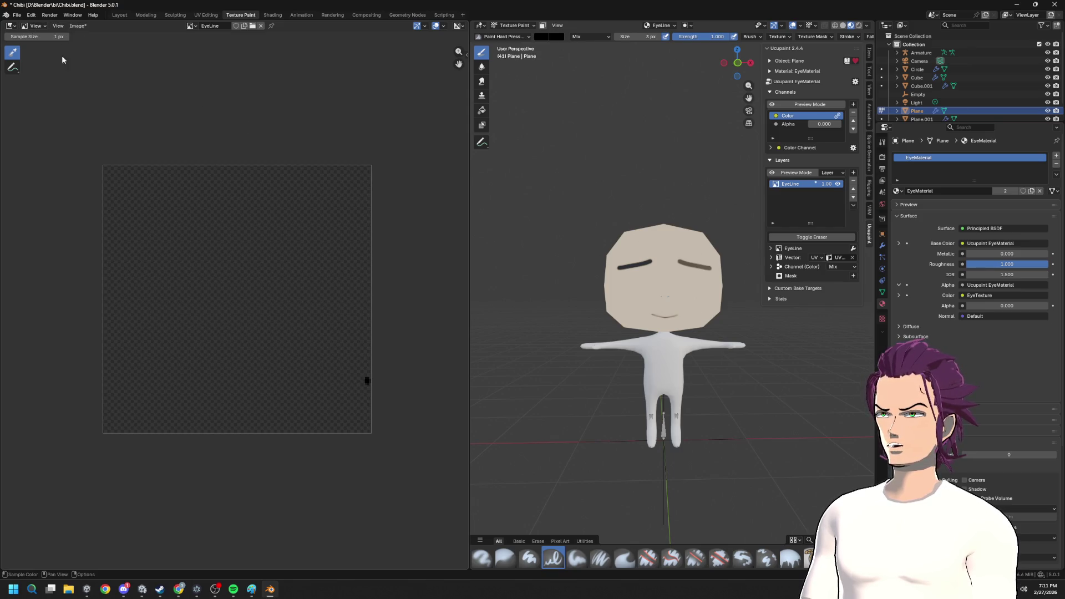
- Switch the image editor to Paint mode and set the brush size to 10 px
{"action": "left_click", "coordinate": [33, 26]}
{"action": "left_click", "coordinate": [37, 55]}
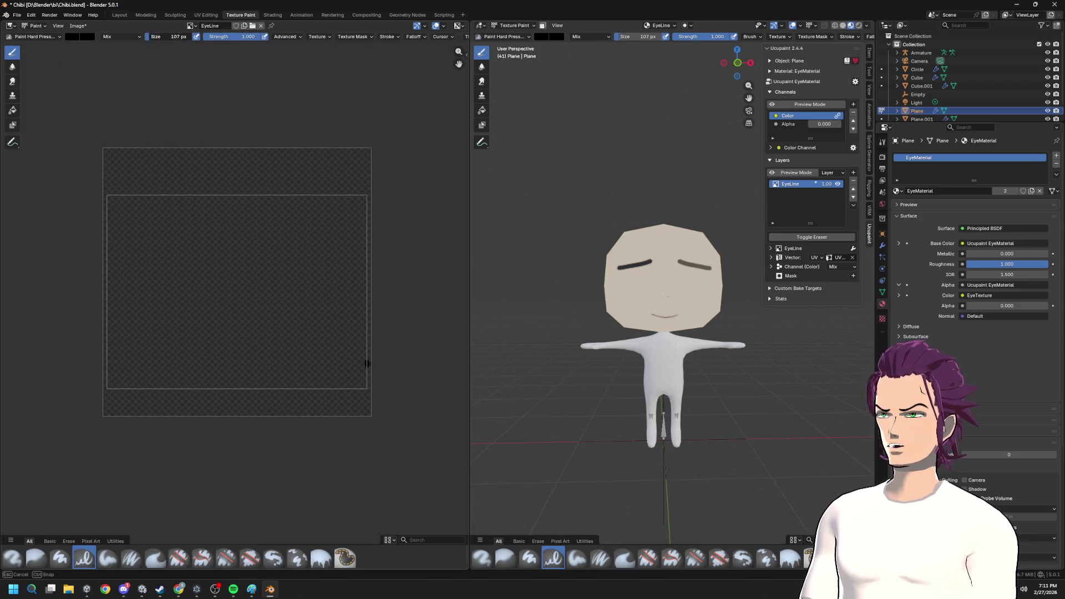
{"action": "key", "text": "f"}
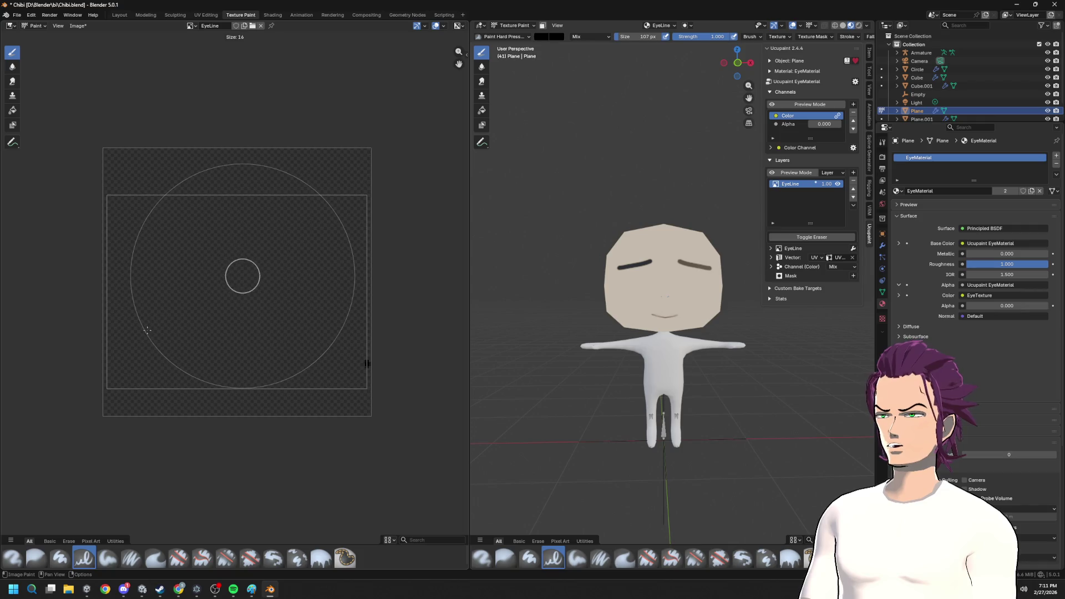
{"action": "left_click", "coordinate": [142, 335]}
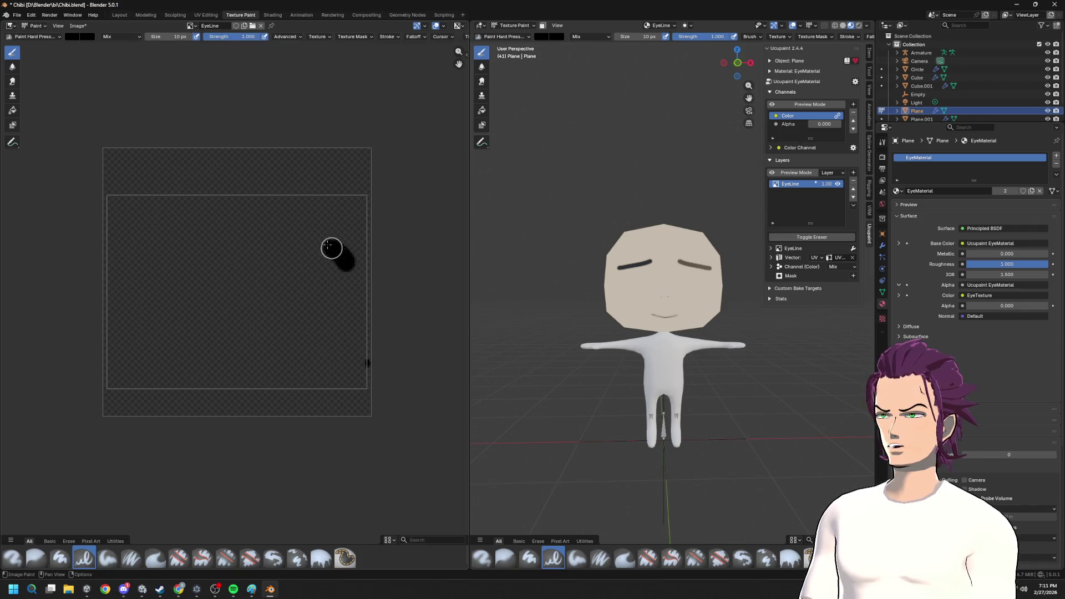
- Paint an arching black upper eyelid line across the texture, retrying until it looks right
{"action": "left_click_drag", "start_coordinate": [331, 249], "coordinate": [137, 252]}
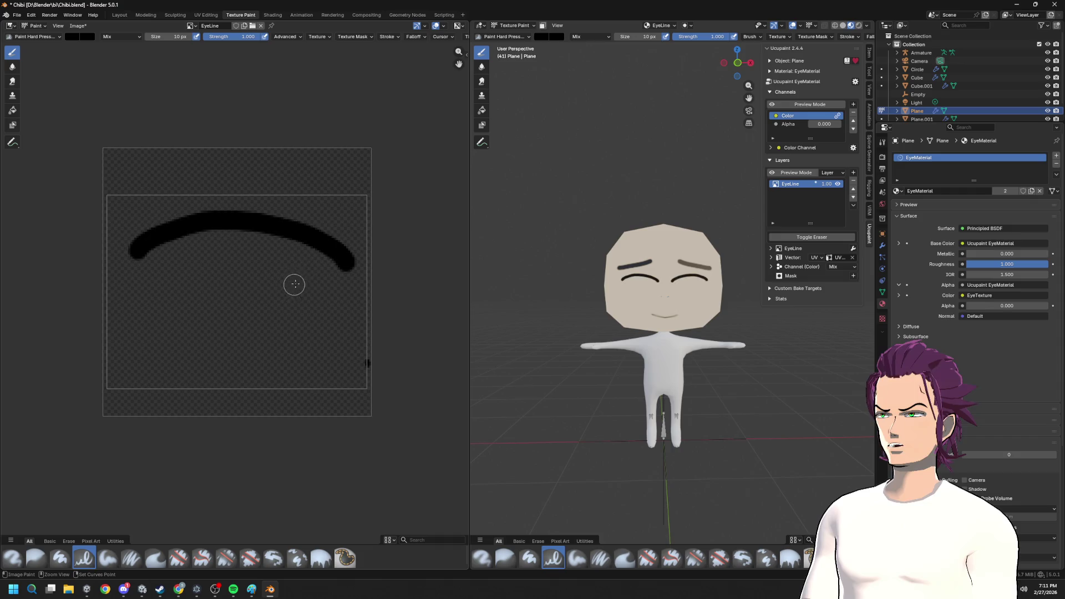
{"action": "key", "text": "ctrl+z"}
{"action": "left_click_drag", "start_coordinate": [338, 244], "coordinate": [129, 229]}
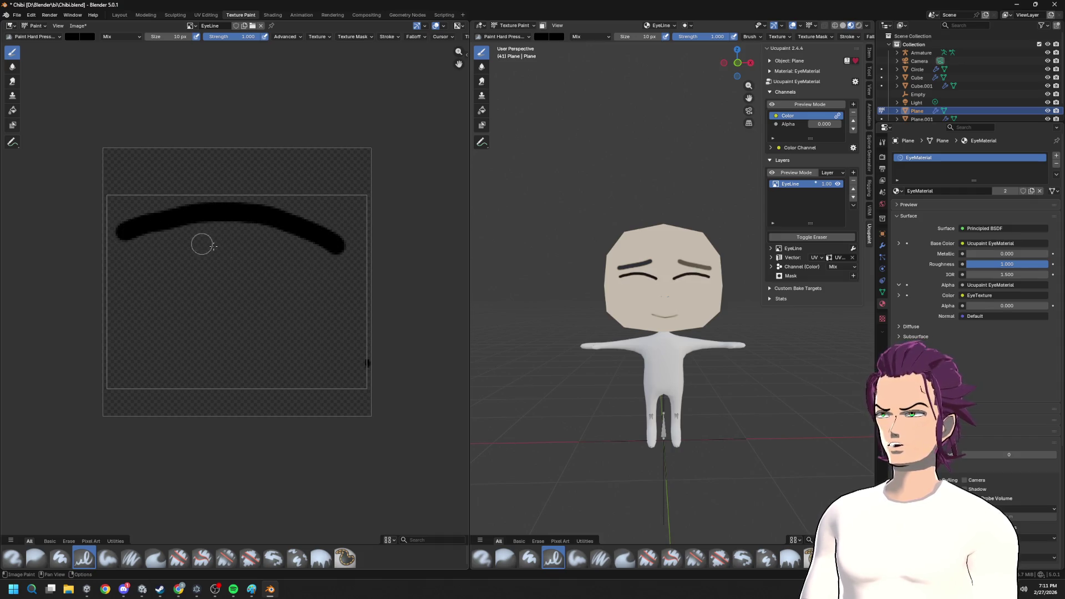
{"action": "key", "text": "ctrl+z"}
{"action": "left_click_drag", "start_coordinate": [332, 245], "coordinate": [192, 228]}
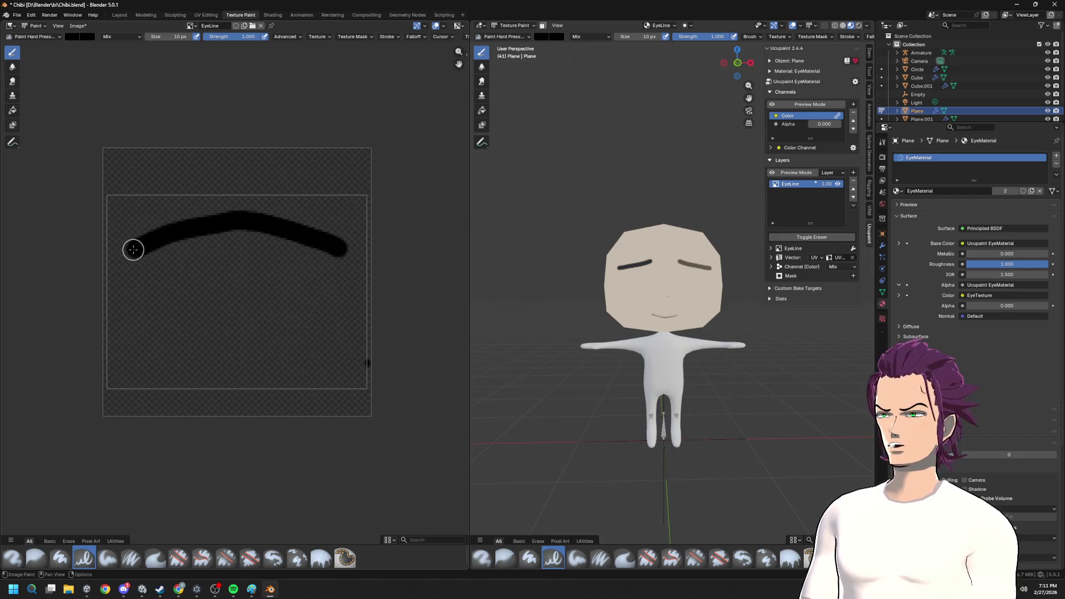
{"action": "scroll", "coordinate": [665, 314], "scroll_direction": "up", "scroll_amount": 2}
{"action": "scroll", "coordinate": [610, 304], "scroll_direction": "up", "scroll_amount": 2}
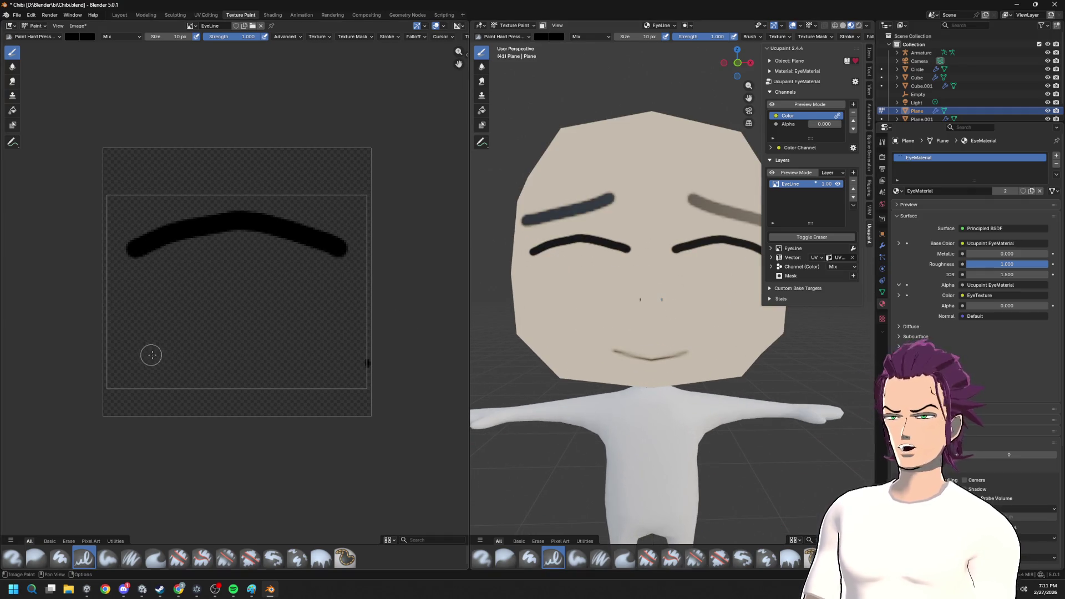
- Paint a curved black line along the bottom of the texture, retrying until it looks right
{"action": "left_click_drag", "start_coordinate": [153, 362], "coordinate": [316, 364]}
{"action": "key", "text": "ctrl+z"}
{"action": "left_click_drag", "start_coordinate": [163, 365], "coordinate": [318, 366]}
{"action": "key", "text": "ctrl+z"}
{"action": "left_click_drag", "start_coordinate": [153, 356], "coordinate": [309, 369]}
{"action": "key", "text": "ctrl+z"}
{"action": "left_click_drag", "start_coordinate": [167, 358], "coordinate": [310, 358]}
{"action": "scroll", "coordinate": [483, 327], "scroll_direction": "down", "scroll_amount": 5}
{"action": "middle_click_drag", "start_coordinate": [483, 326], "coordinate": [500, 324]}
{"action": "scroll", "coordinate": [483, 327], "scroll_direction": "up", "scroll_amount": 2}
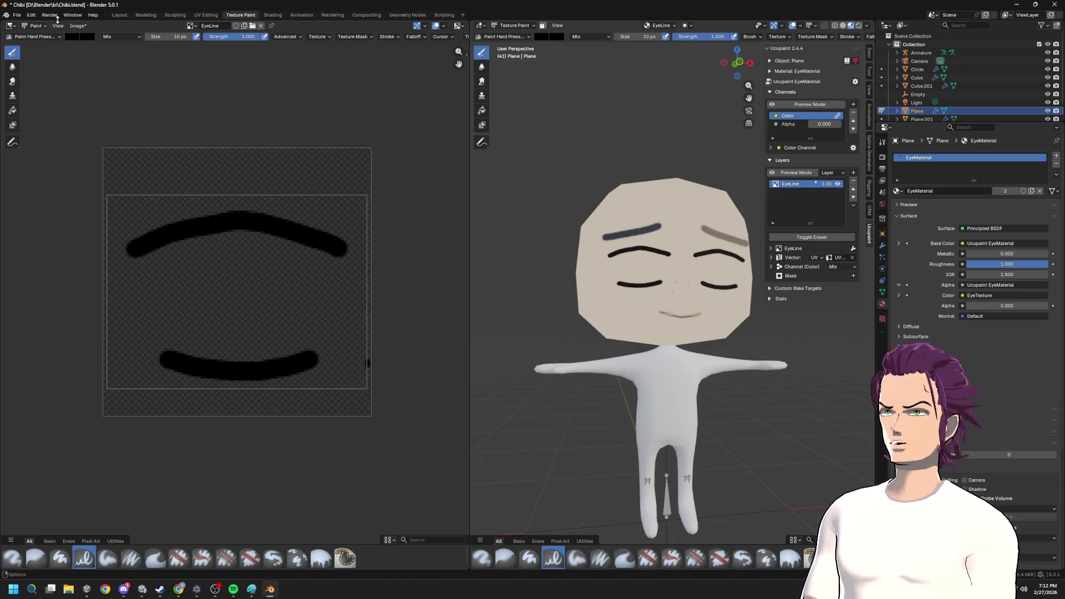
{"action": "left_click", "coordinate": [72, 38]}
- Choose the Erase Hard brush from the brush assets, then go to the Layout workspace
{"action": "left_click", "coordinate": [31, 36]}
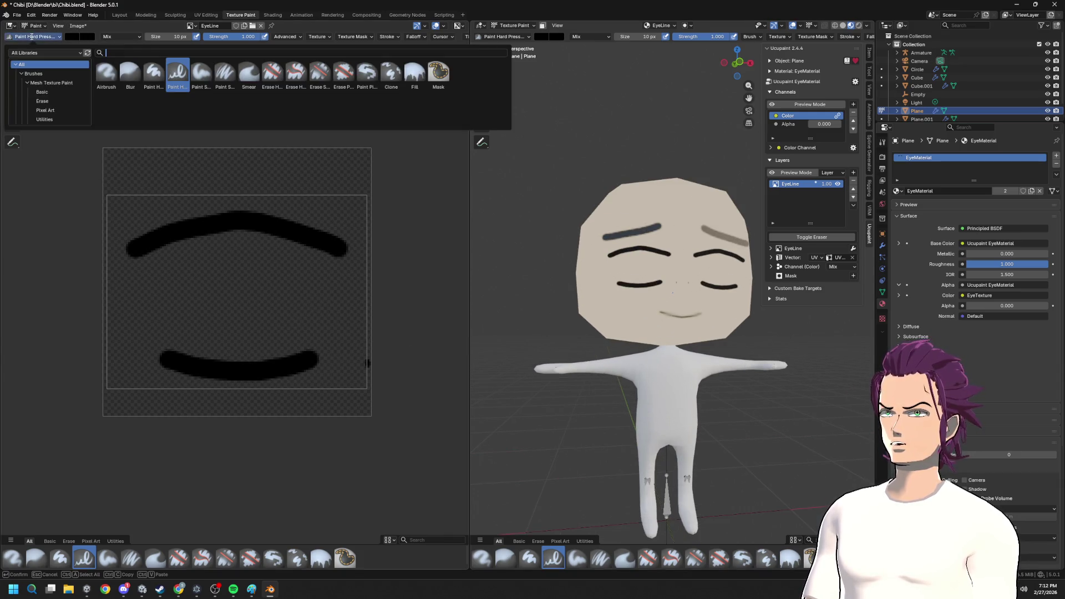
{"action": "left_click", "coordinate": [280, 76]}
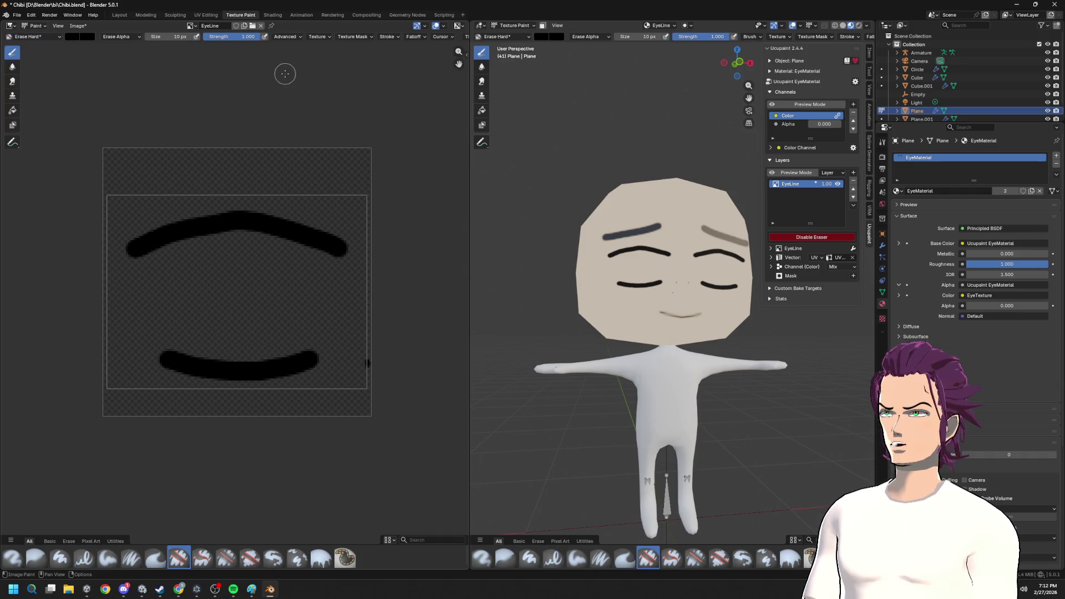
{"action": "scroll", "coordinate": [375, 374], "scroll_direction": "down", "scroll_amount": 3}
{"action": "scroll", "coordinate": [687, 314], "scroll_direction": "down", "scroll_amount": 2}
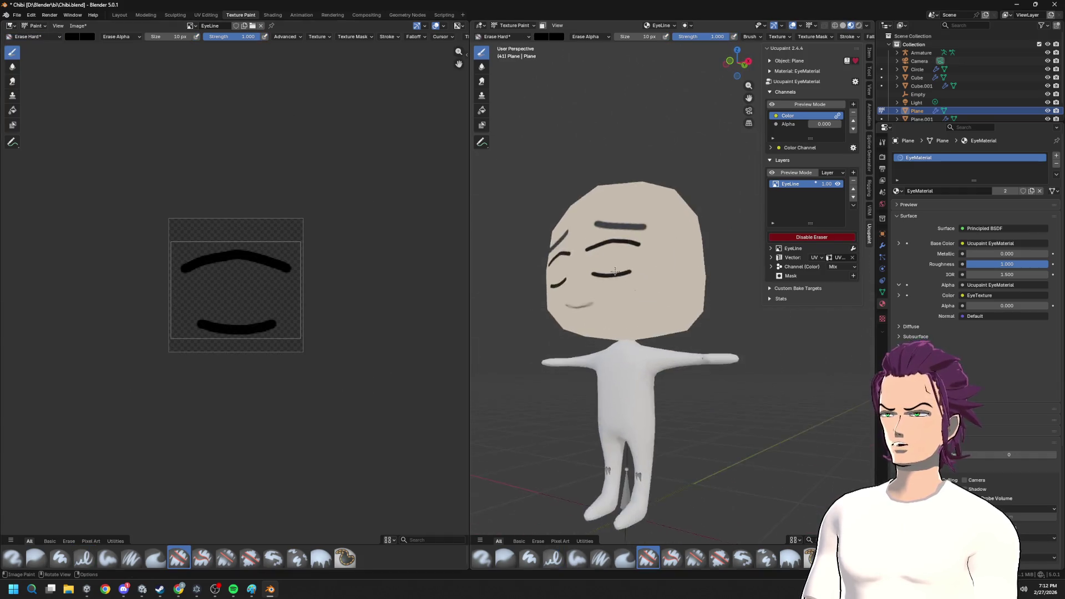
{"action": "scroll", "coordinate": [688, 314], "scroll_direction": "down", "scroll_amount": 5}
{"action": "scroll", "coordinate": [687, 313], "scroll_direction": "up", "scroll_amount": 2}
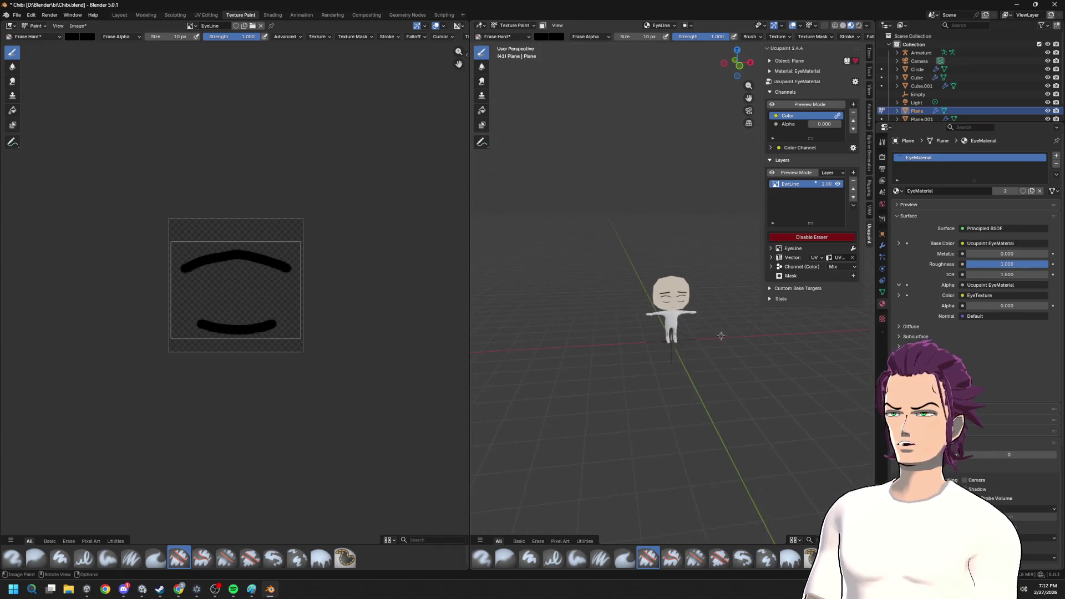
{"action": "scroll", "coordinate": [692, 335], "scroll_direction": "up", "scroll_amount": 8}
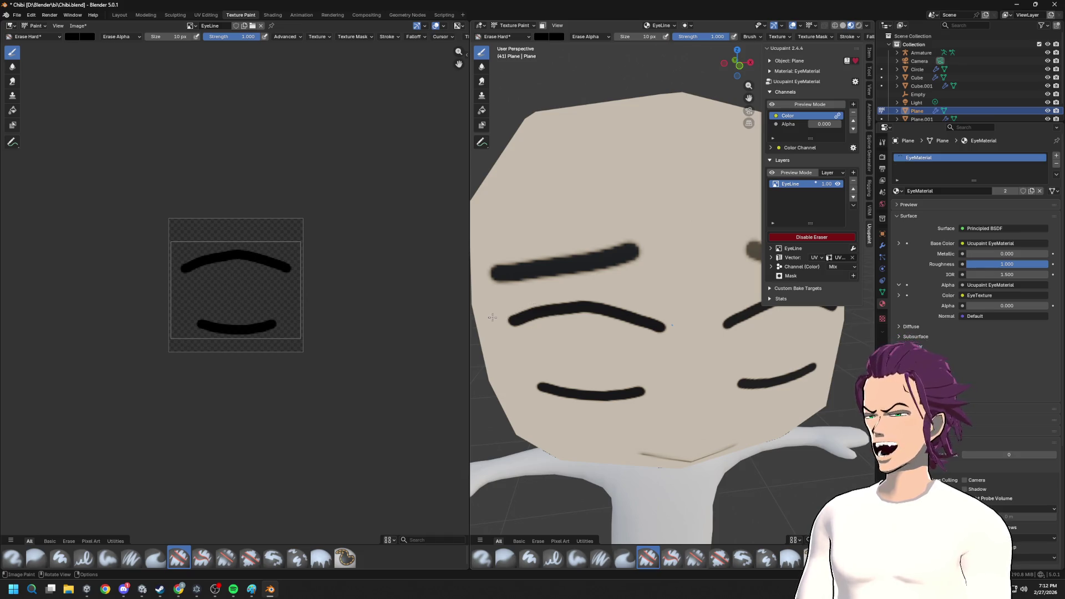
{"action": "scroll", "coordinate": [623, 322], "scroll_direction": "down", "scroll_amount": 5}
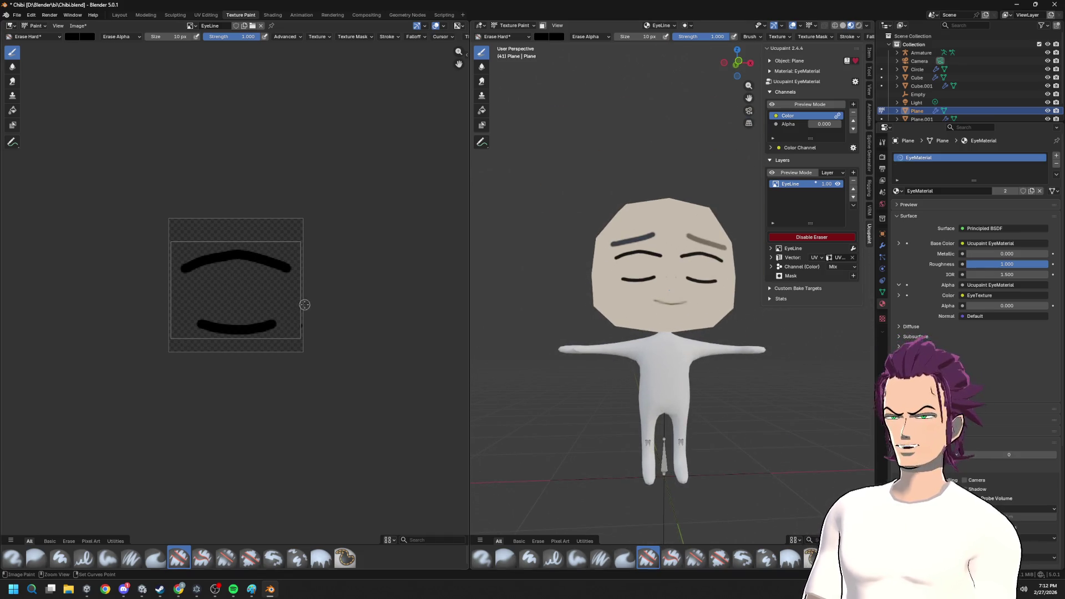
{"action": "scroll", "coordinate": [697, 289], "scroll_direction": "up", "scroll_amount": 2}
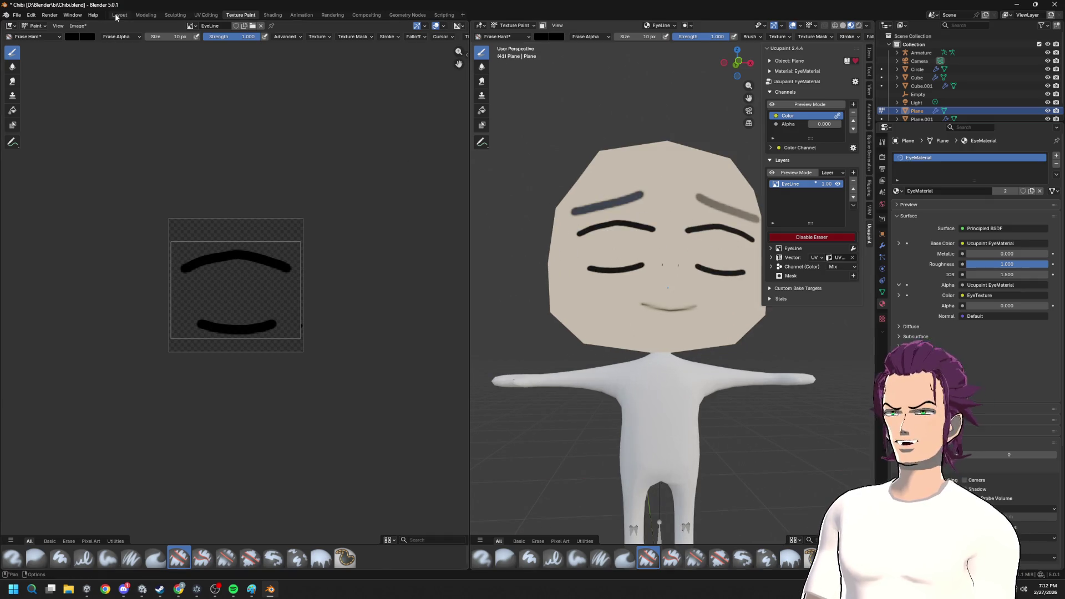
{"action": "left_click", "coordinate": [119, 15]}
- Scale the eye plane along Z, shrink it slightly, and raise it on the face
{"action": "key", "text": "s"}
{"action": "key", "text": "z"}
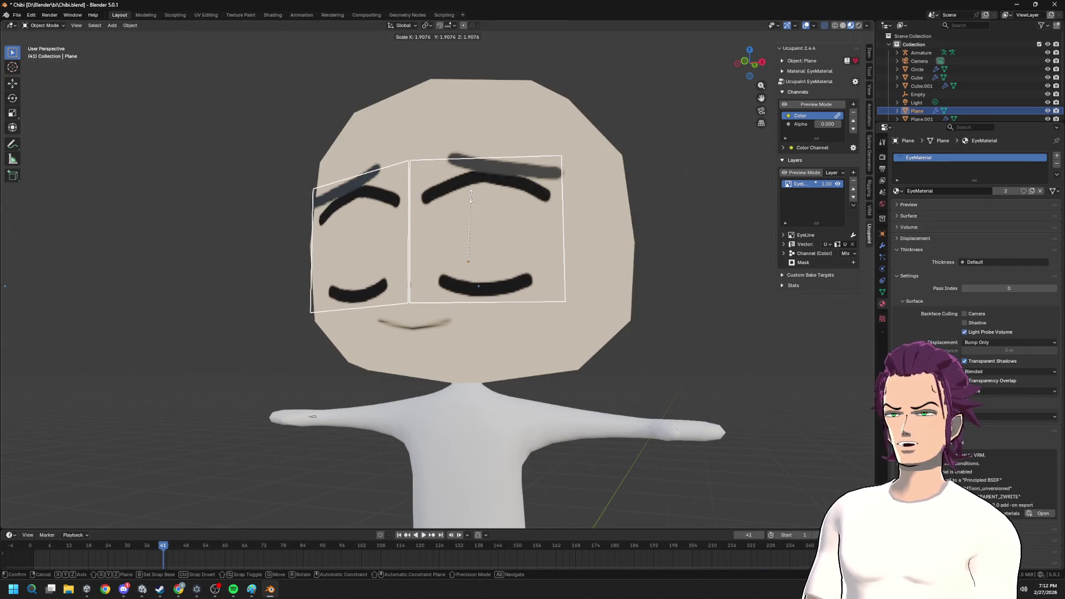
{"action": "left_click", "coordinate": [474, 202]}
{"action": "middle_click_drag", "start_coordinate": [473, 202], "coordinate": [503, 203]}
{"action": "key", "text": "s"}
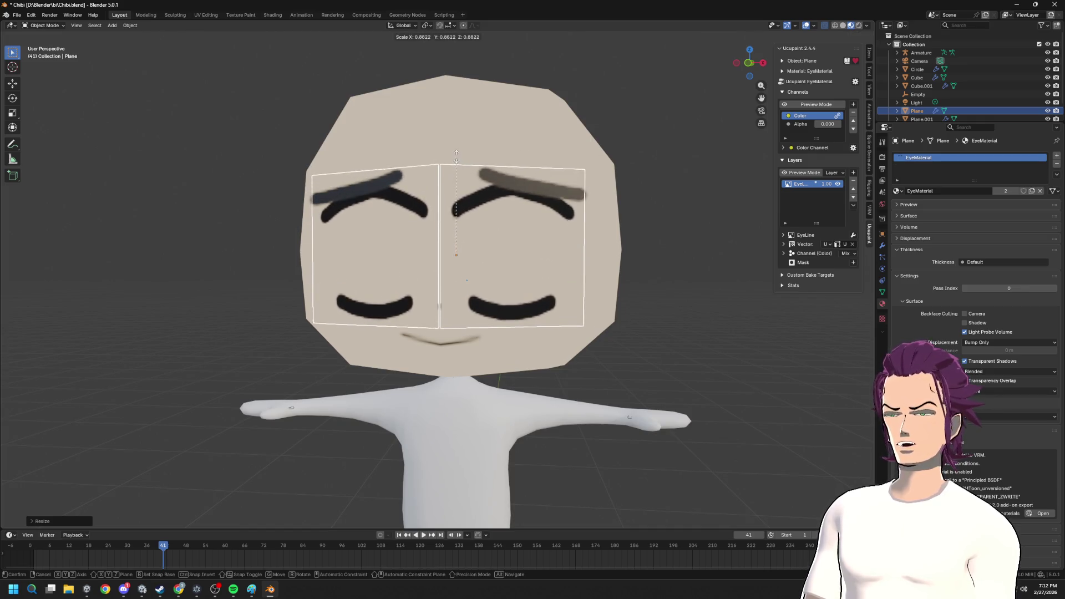
{"action": "left_click", "coordinate": [449, 177]}
{"action": "key", "text": "g"}
{"action": "left_click", "coordinate": [449, 164]}
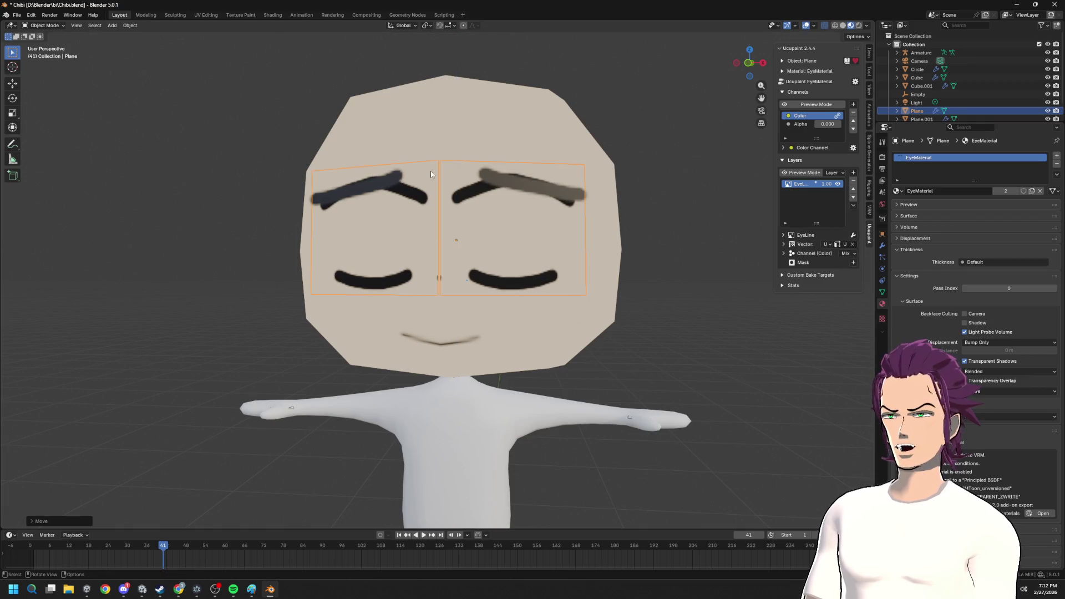
- Move the eyebrow plane higher up the face and inspect the head
{"action": "left_click", "coordinate": [397, 181]}
{"action": "key", "text": "g"}
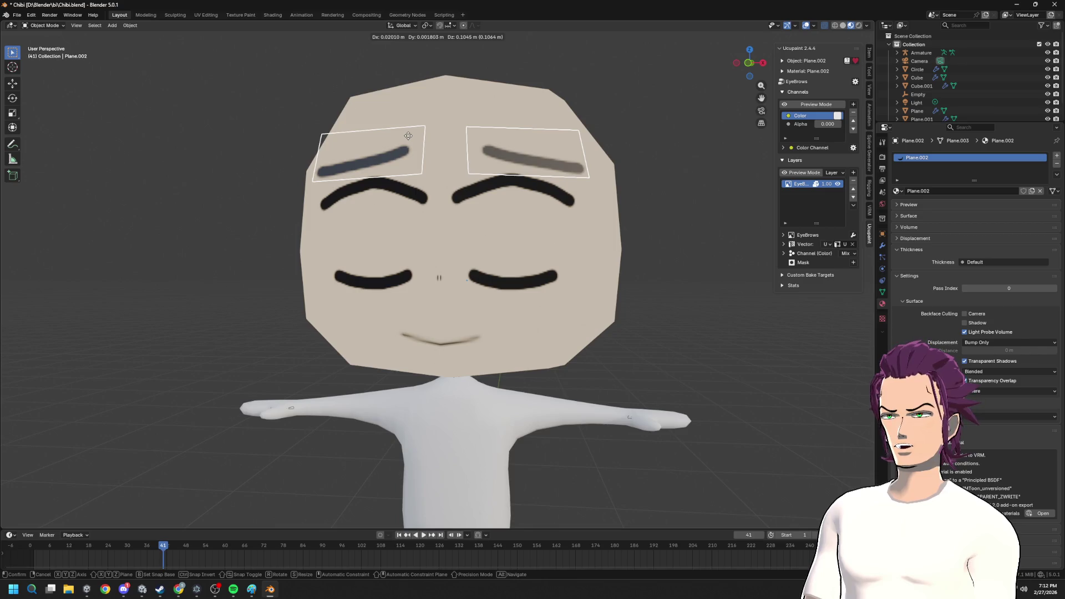
{"action": "left_click", "coordinate": [403, 135]}
{"action": "scroll", "coordinate": [409, 144], "scroll_direction": "down", "scroll_amount": 2}
{"action": "mouse_move", "coordinate": [507, 235]}
{"action": "middle_mouse_down"}
{"action": "mouse_move", "coordinate": [547, 233]}
{"action": "mouse_move", "coordinate": [492, 208]}
{"action": "middle_mouse_up"}
{"action": "scroll", "coordinate": [504, 214], "scroll_direction": "down", "scroll_amount": 2}
{"action": "key", "text": "Tab"}
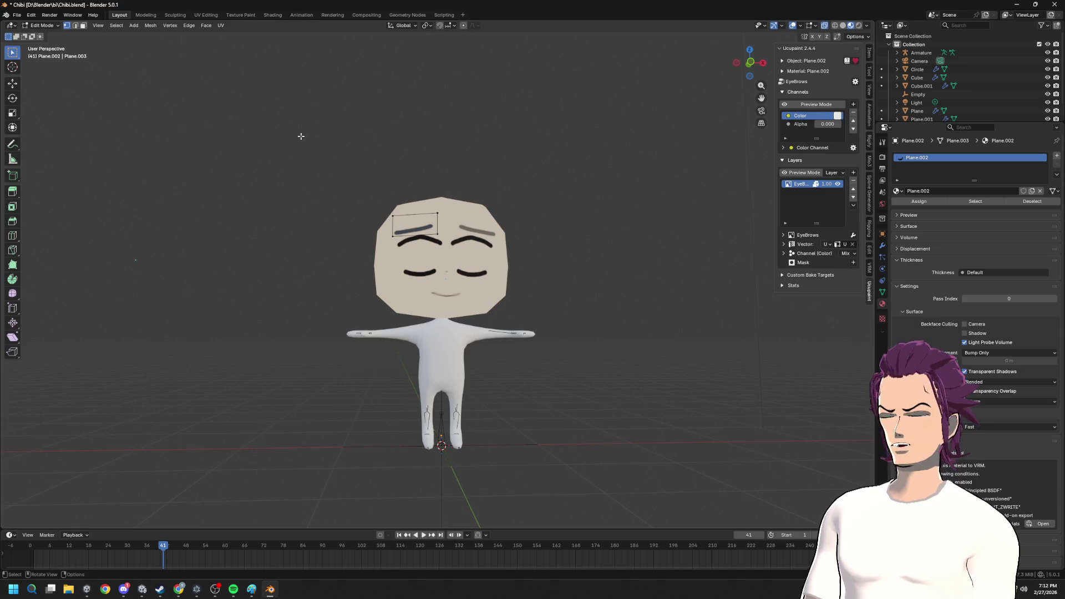
{"action": "key", "text": "Tab"}
{"action": "left_click", "coordinate": [449, 250]}
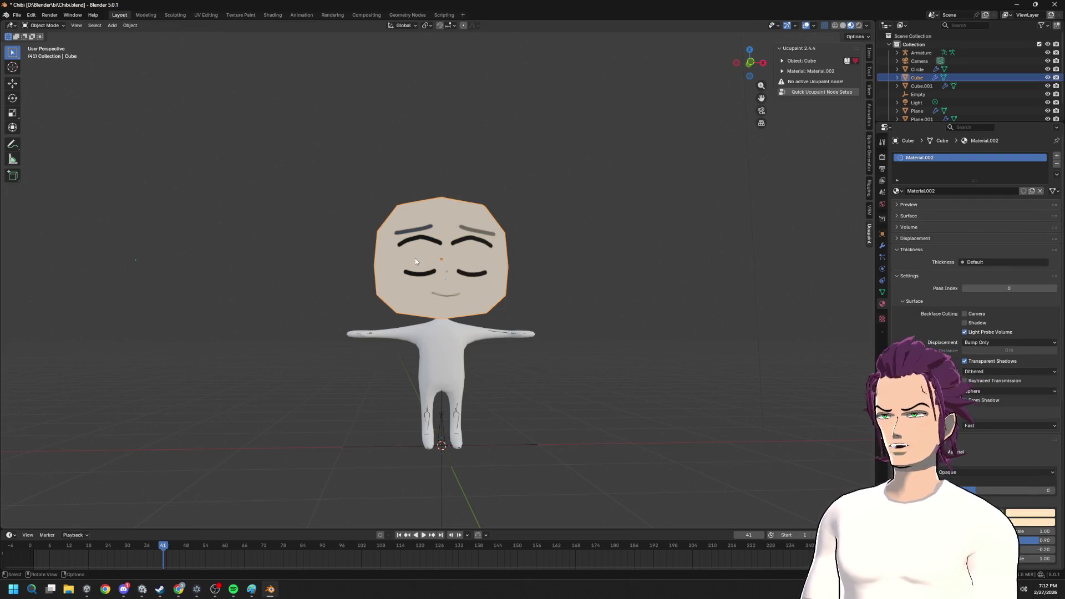
- Move the eye plane along X and then centre it on the face
{"action": "left_click", "coordinate": [415, 267]}
{"action": "scroll", "coordinate": [433, 211], "scroll_direction": "up", "scroll_amount": 1}
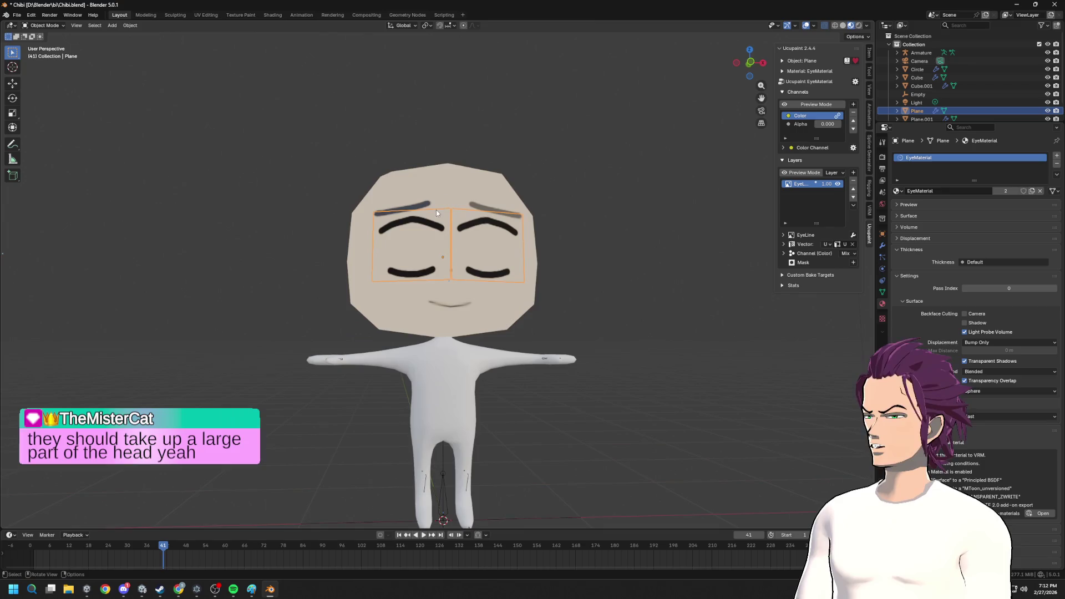
{"action": "key", "text": "g"}
{"action": "key", "text": "x"}
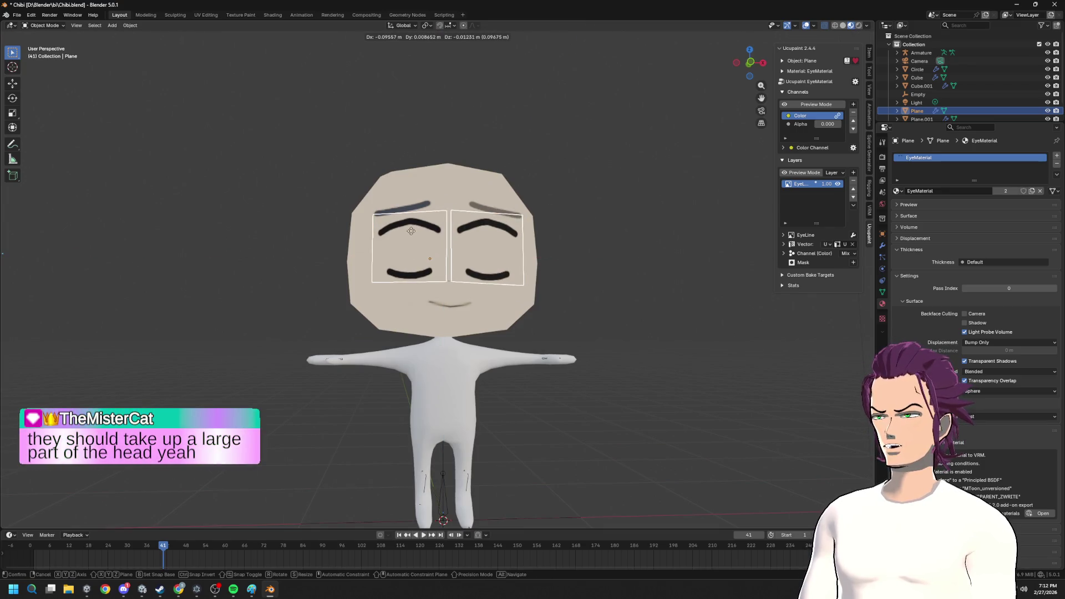
{"action": "left_click", "coordinate": [420, 227]}
{"action": "key", "text": "g"}
{"action": "middle_click_drag", "start_coordinate": [533, 178], "coordinate": [546, 169]}
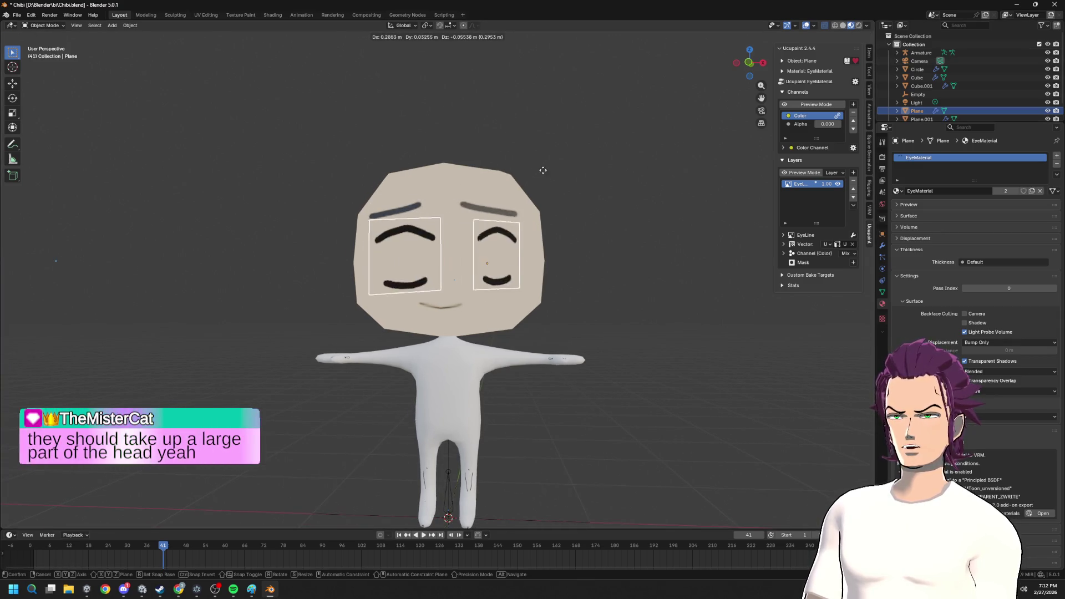
{"action": "left_click", "coordinate": [513, 163]}
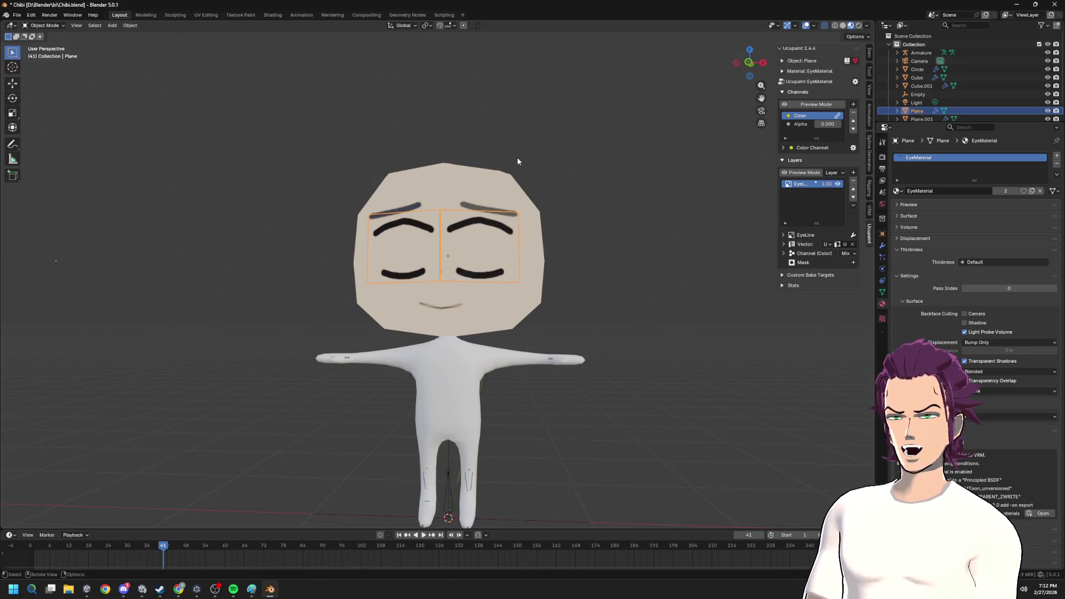
- In Edit Mode from Front Orthographic view, move the eye plane's mesh and scale it up slightly
{"action": "key", "text": "Tab"}
{"action": "key", "text": "g"}
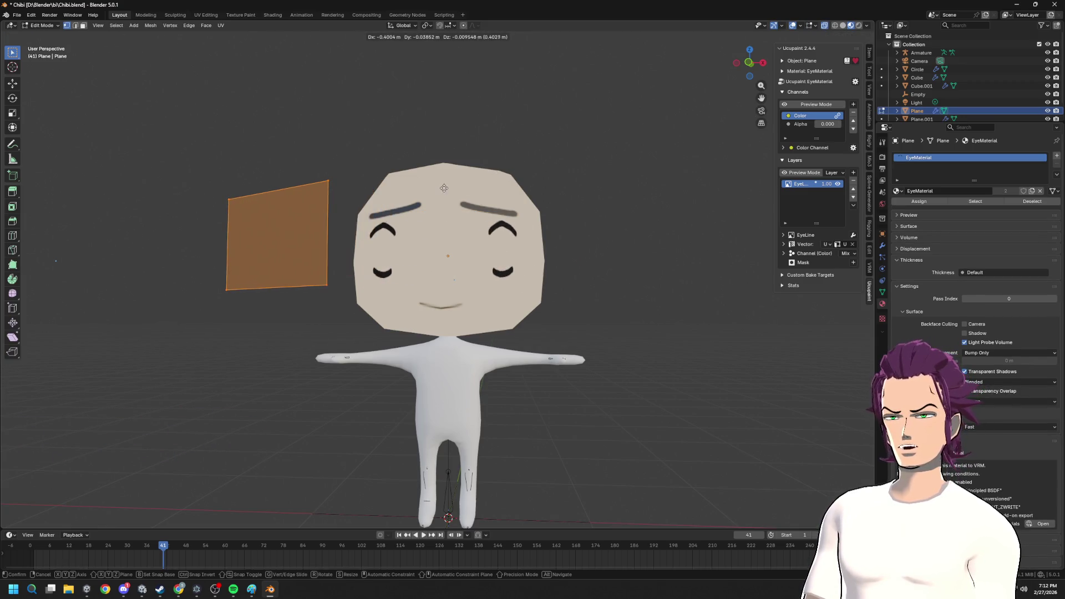
{"action": "key", "text": "Escape"}
{"action": "left_click", "coordinate": [748, 63]}
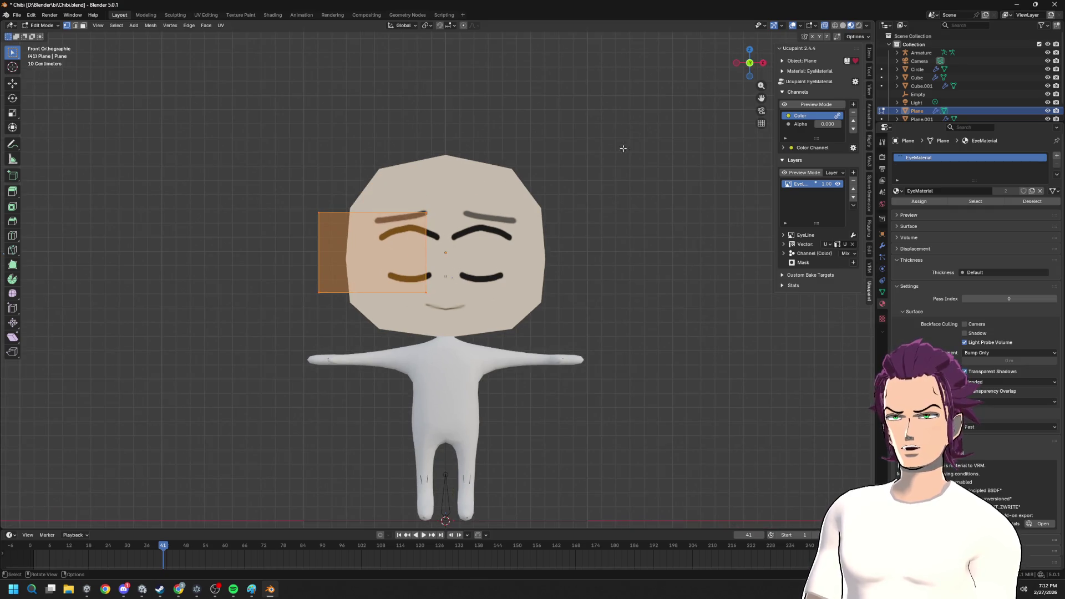
{"action": "key", "text": "g"}
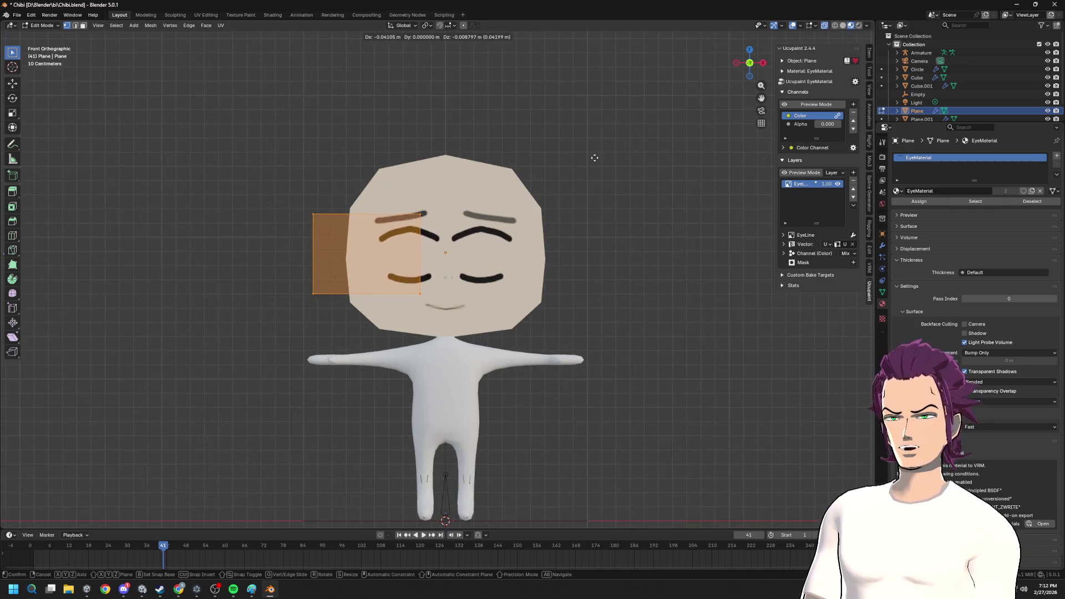
{"action": "left_click", "coordinate": [592, 159]}
{"action": "key", "text": "s"}
{"action": "left_click", "coordinate": [586, 157]}
- Widen the mesh along X and shift it sideways along X
{"action": "key", "text": "s"}
{"action": "key", "text": "x"}
{"action": "left_click", "coordinate": [582, 188]}
{"action": "key", "text": "g"}
{"action": "key", "text": "x"}
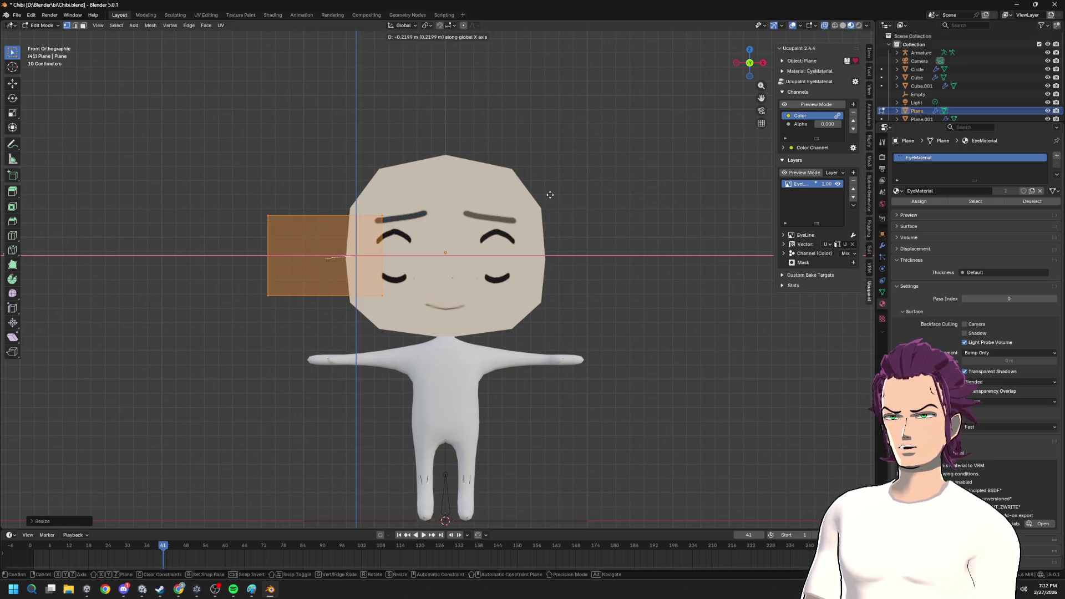
{"action": "left_click", "coordinate": [585, 194]}
{"action": "middle_click_drag", "start_coordinate": [587, 192], "coordinate": [508, 275]}
- Move the mesh along X out beside the left side of the head, checking from several angles
{"action": "key", "text": "g"}
{"action": "key", "text": "z"}
{"action": "key", "text": "Escape"}
{"action": "mouse_move", "coordinate": [516, 332]}
{"action": "middle_mouse_down"}
{"action": "mouse_move", "coordinate": [571, 411]}
{"action": "mouse_move", "coordinate": [596, 388]}
{"action": "middle_mouse_up"}
{"action": "key", "text": "g"}
{"action": "key", "text": "x"}
{"action": "key", "text": "y"}
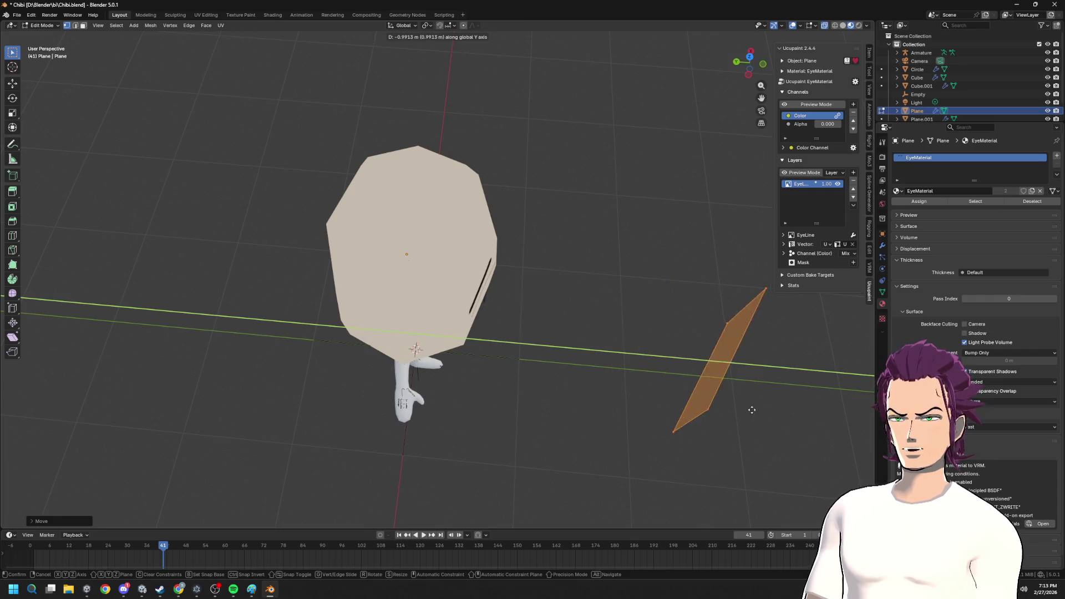
{"action": "key", "text": "x"}
{"action": "middle_click_drag", "start_coordinate": [607, 387], "coordinate": [488, 371]}
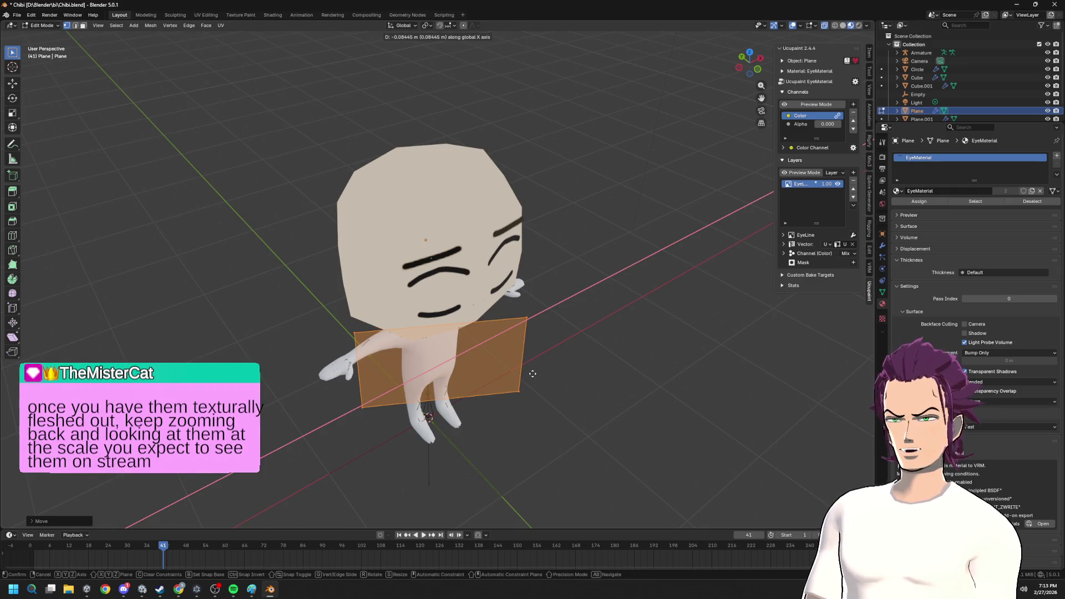
{"action": "middle_click_drag", "start_coordinate": [531, 374], "coordinate": [466, 367]}
{"action": "left_click", "coordinate": [465, 367]}
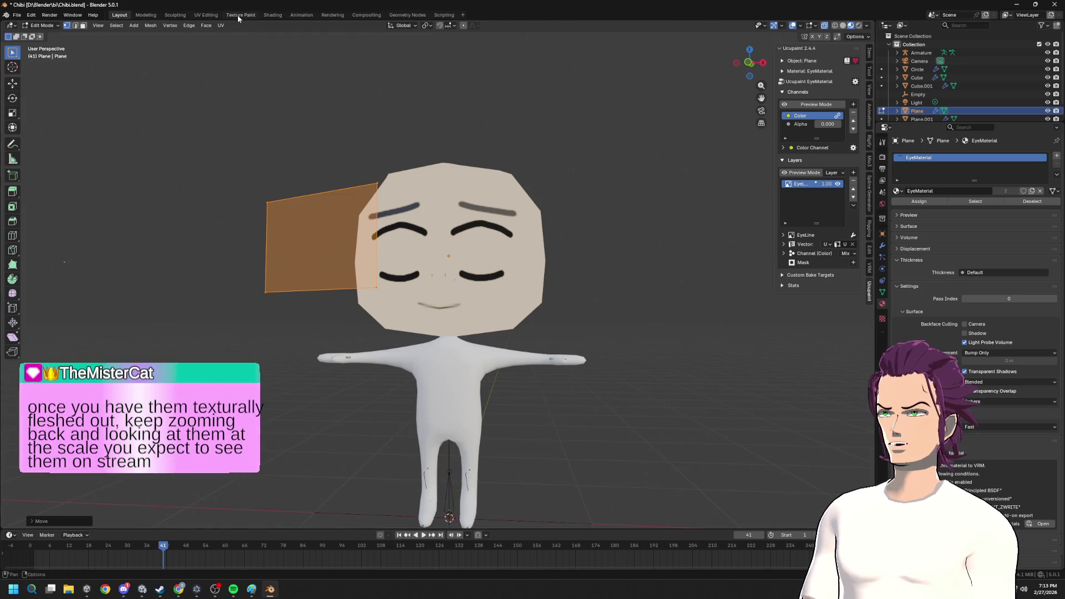
- Return to Texture Paint, then Alt+Tab to the Chrome search for chibi 3d model and show image results
{"action": "left_click", "coordinate": [240, 14]}
{"action": "scroll", "coordinate": [269, 333], "scroll_direction": "up", "scroll_amount": 2}
{"action": "scroll", "coordinate": [276, 362], "scroll_direction": "up", "scroll_amount": 1}
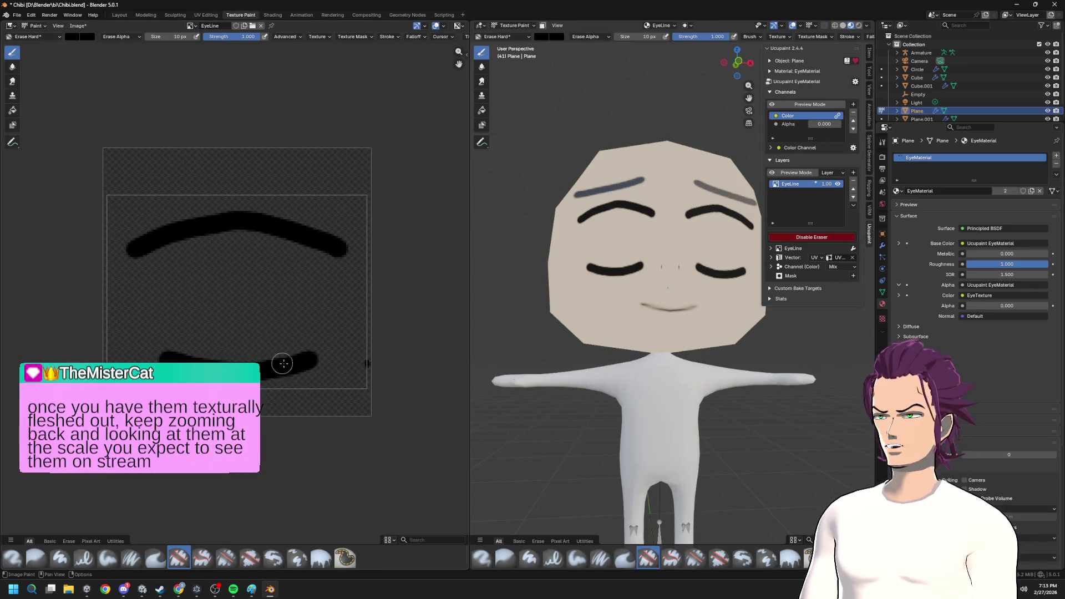
{"action": "scroll", "coordinate": [680, 285], "scroll_direction": "down", "scroll_amount": 2}
{"action": "scroll", "coordinate": [647, 300], "scroll_direction": "down", "scroll_amount": 2}
{"action": "scroll", "coordinate": [619, 325], "scroll_direction": "up", "scroll_amount": 1}
{"action": "scroll", "coordinate": [623, 325], "scroll_direction": "up", "scroll_amount": 1}
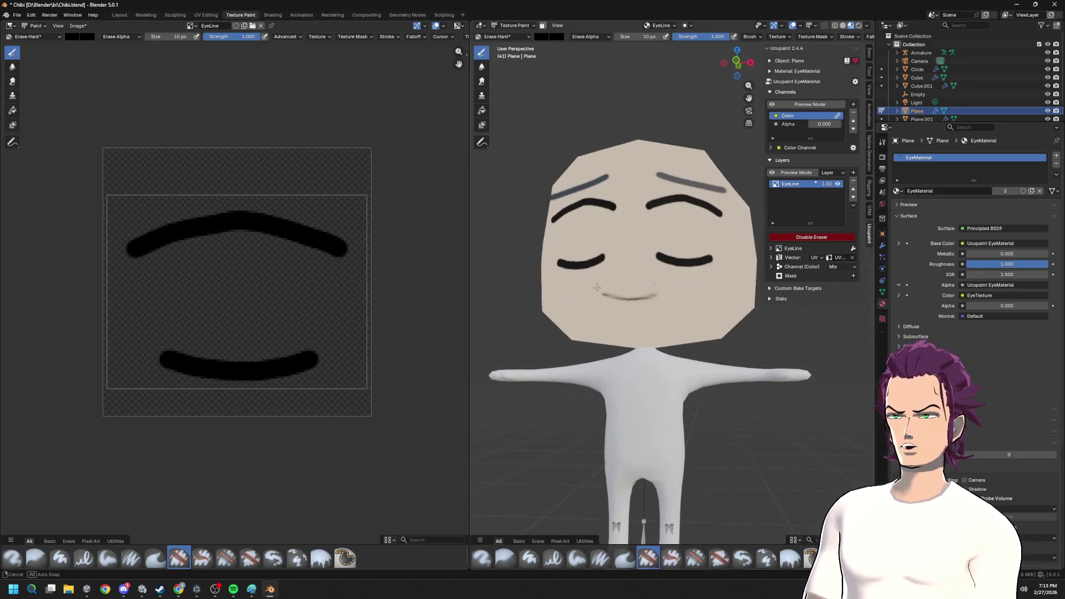
{"action": "scroll", "coordinate": [627, 322], "scroll_direction": "up", "scroll_amount": 1}
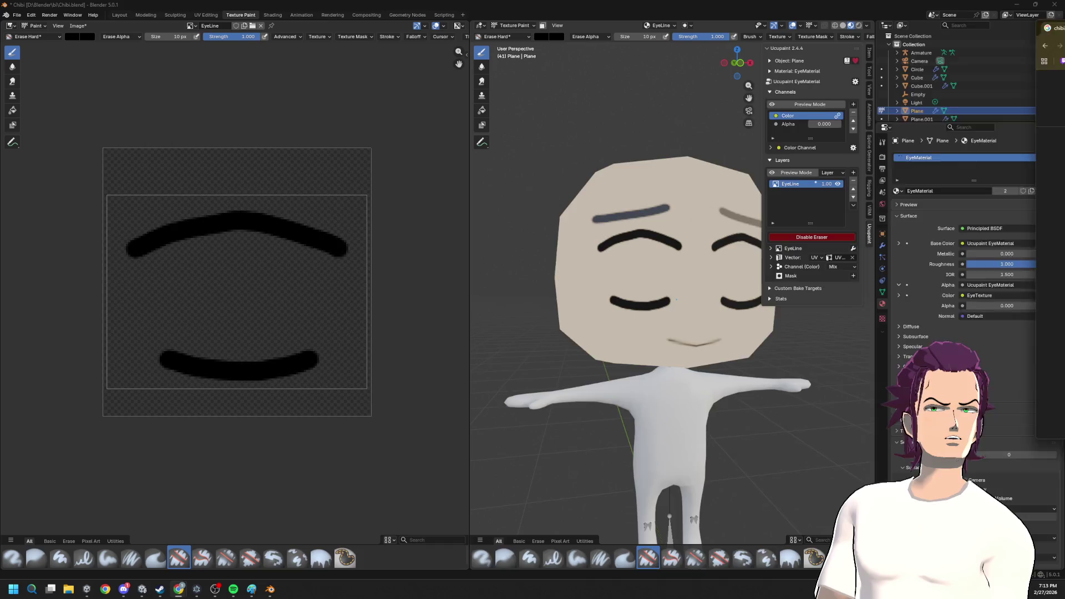
{"action": "key", "text": "alt+Tab"}
{"action": "left_click", "coordinate": [261, 193]}
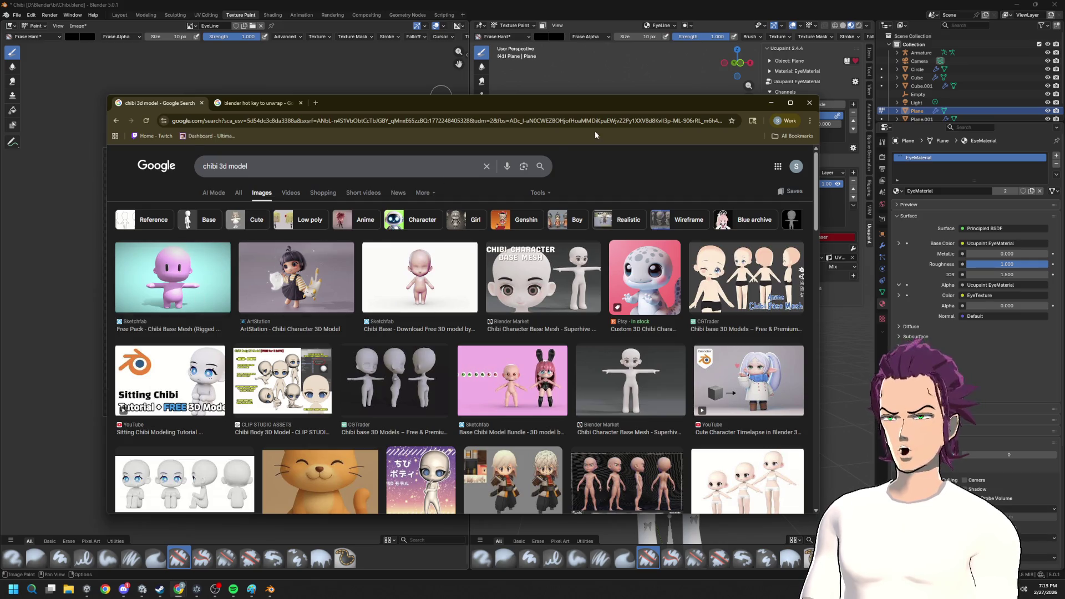
- Close the browser window to return to Blender
{"action": "left_click", "coordinate": [809, 103]}
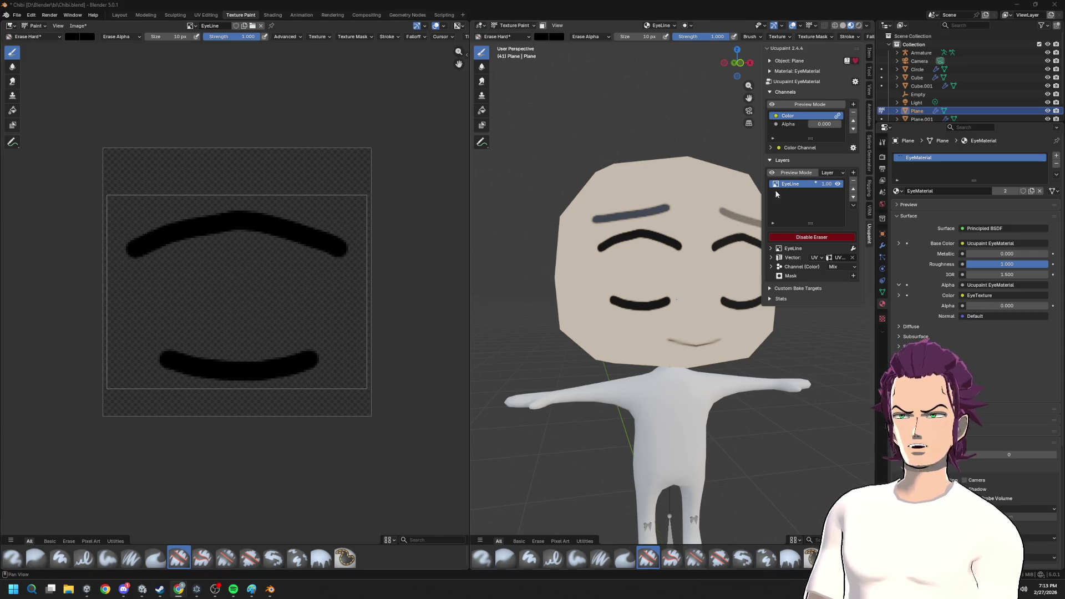
- Undo an accidental erase spot and confirm the Erase Hard brush is active
{"action": "left_click", "coordinate": [223, 365]}
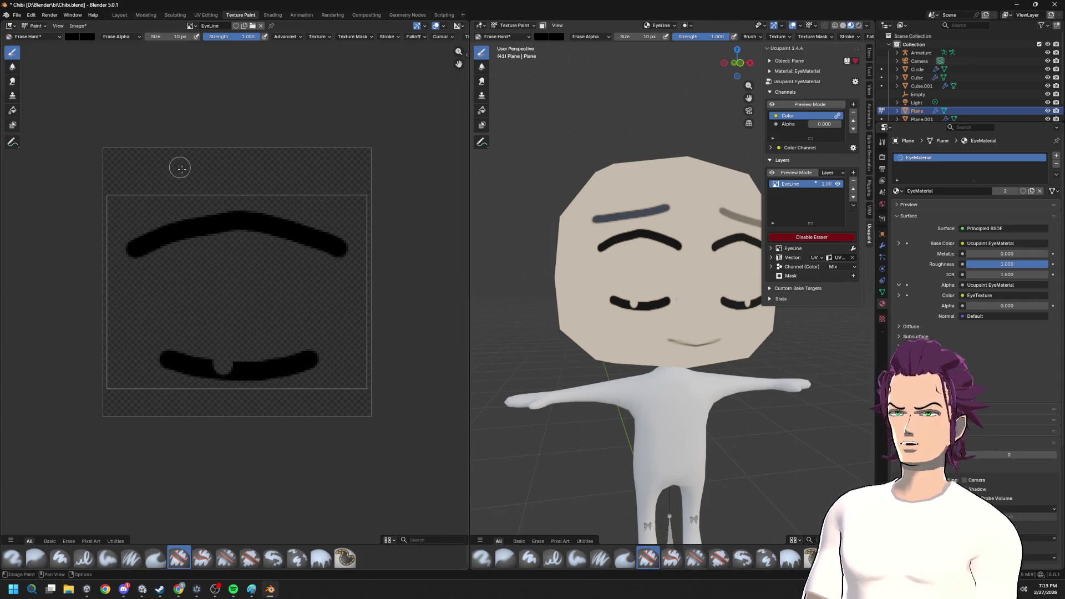
{"action": "key", "text": "ctrl+z"}
{"action": "left_click", "coordinate": [29, 36]}
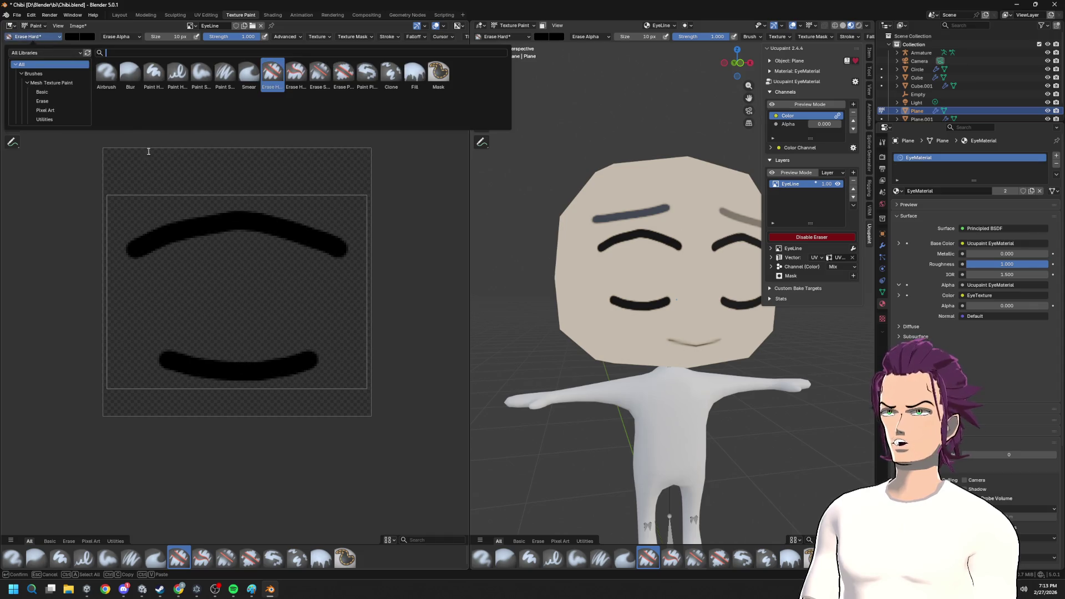
{"action": "left_click", "coordinate": [29, 37]}
- Erase the upper and lower closed-eye strokes so the EyeLine texture is empty
{"action": "mouse_move", "coordinate": [309, 218]}
{"action": "left_mouse_down"}
{"action": "mouse_move", "coordinate": [219, 238]}
{"action": "mouse_move", "coordinate": [327, 251]}
{"action": "left_mouse_up"}
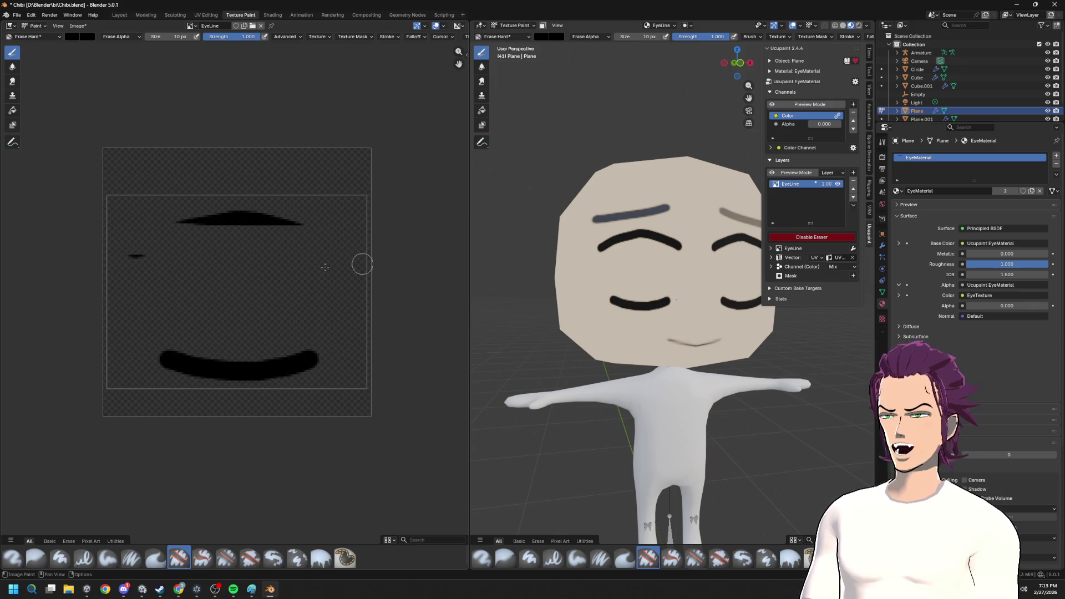
{"action": "left_click_drag", "start_coordinate": [175, 218], "coordinate": [305, 221]}
{"action": "left_click_drag", "start_coordinate": [320, 360], "coordinate": [160, 362]}
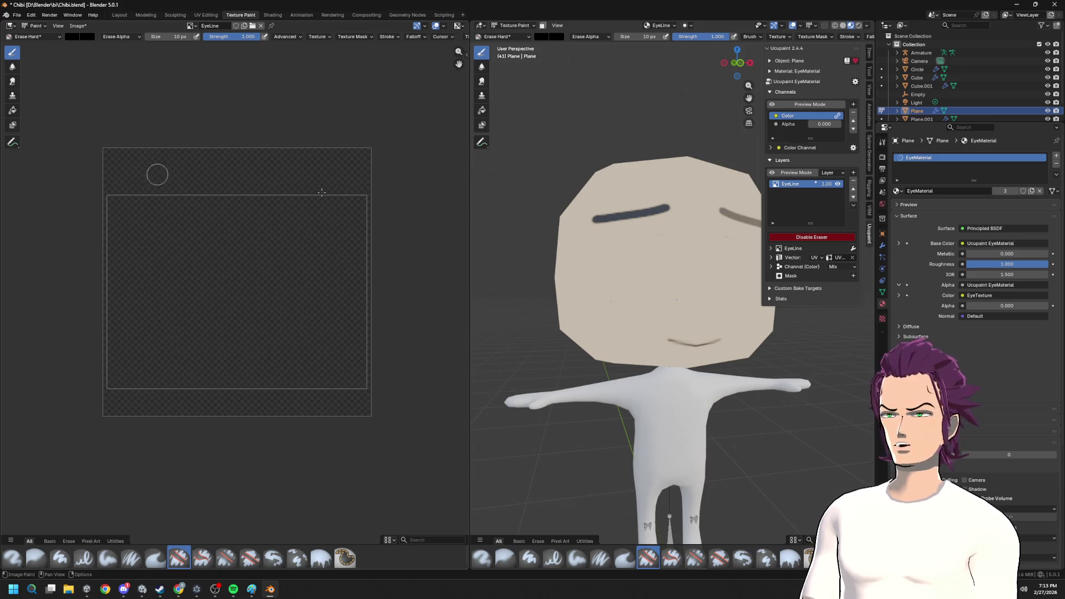
{"action": "left_click", "coordinate": [29, 36]}
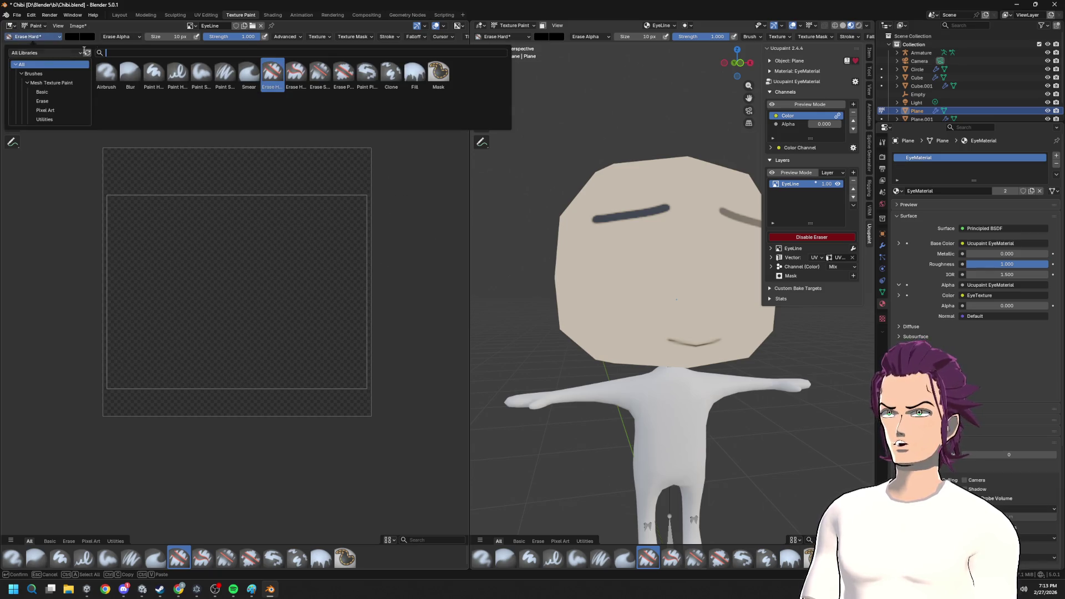
- With the Paint Hard Pressure brush enlarged, paint a tall black oval eye on the texture
{"action": "left_click", "coordinate": [177, 75]}
{"action": "key", "text": "f"}
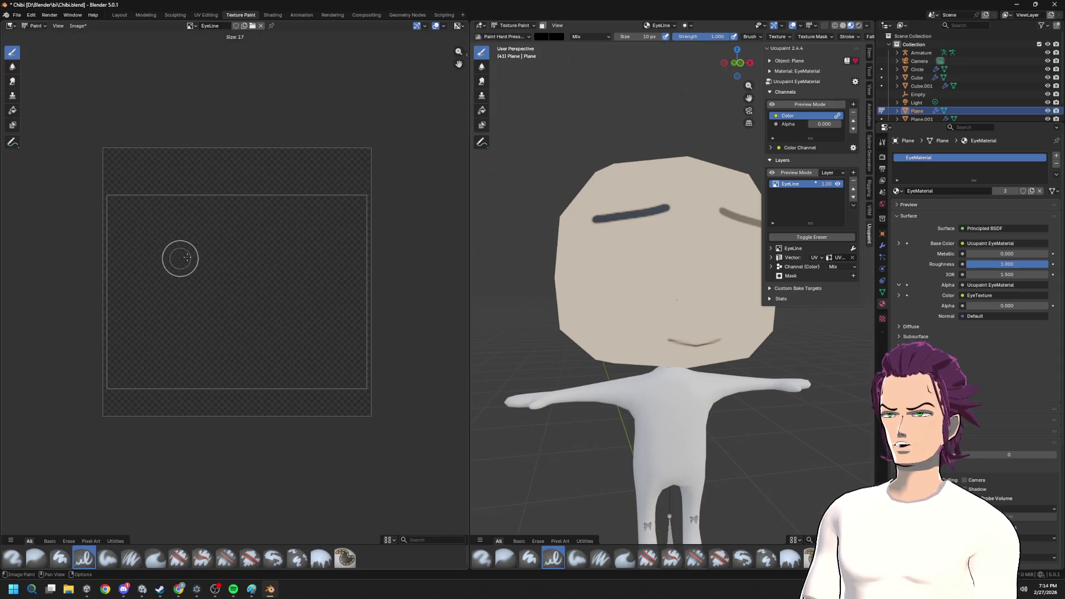
{"action": "left_click", "coordinate": [263, 333]}
{"action": "mouse_move", "coordinate": [231, 348]}
{"action": "left_mouse_down"}
{"action": "mouse_move", "coordinate": [243, 334]}
{"action": "mouse_move", "coordinate": [239, 297]}
{"action": "left_mouse_up"}
{"action": "key", "text": "ctrl+z"}
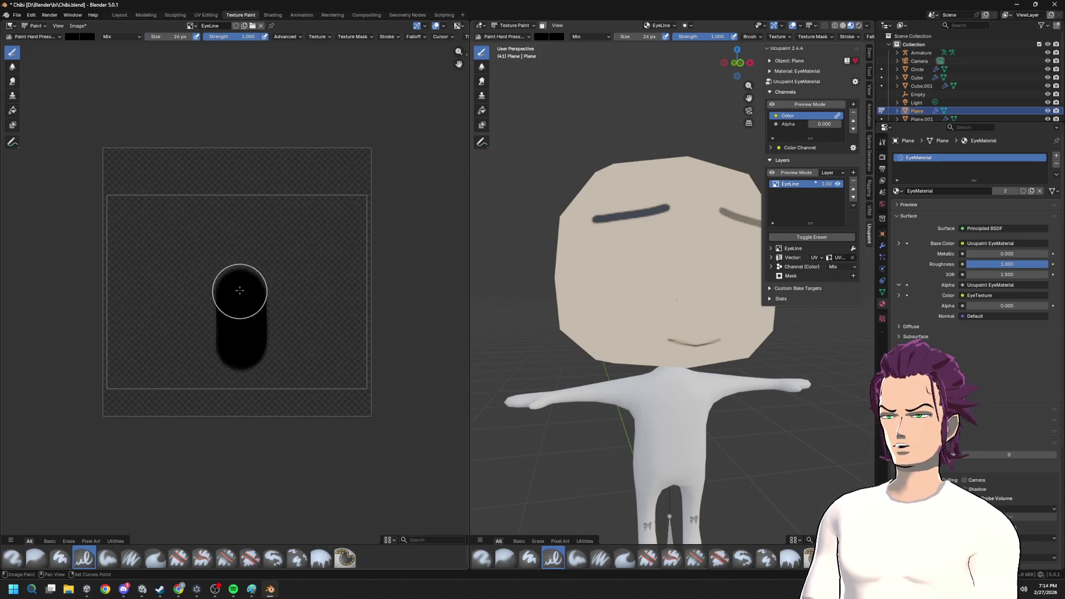
{"action": "key", "text": "ctrl+z"}
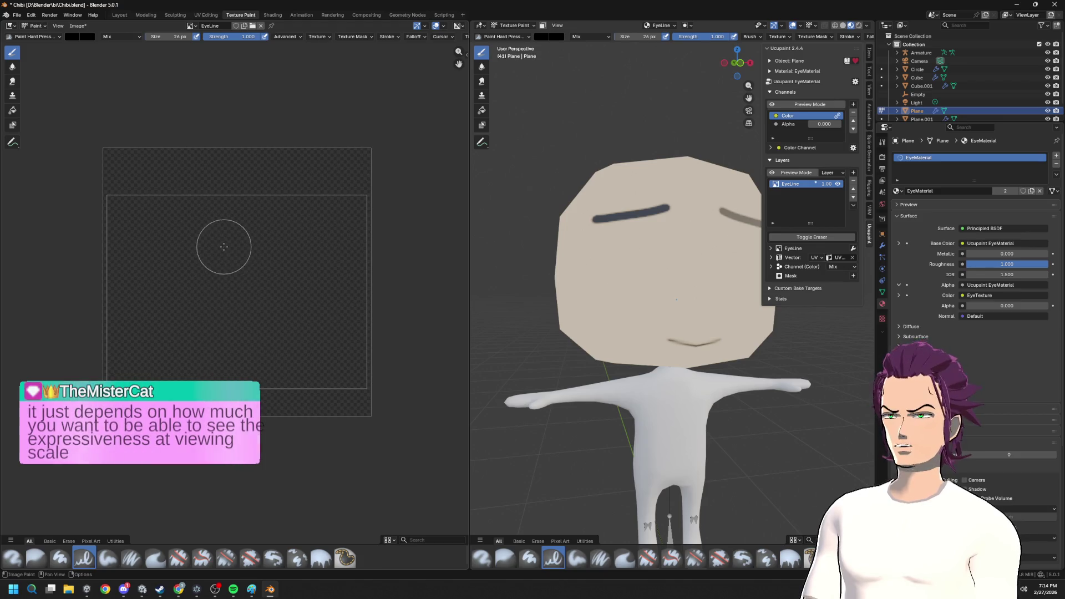
{"action": "mouse_move", "coordinate": [236, 227]}
{"action": "left_mouse_down"}
{"action": "mouse_move", "coordinate": [258, 263]}
{"action": "mouse_move", "coordinate": [250, 341]}
{"action": "mouse_move", "coordinate": [230, 292]}
{"action": "mouse_move", "coordinate": [239, 233]}
{"action": "mouse_move", "coordinate": [252, 247]}
{"action": "mouse_move", "coordinate": [236, 233]}
{"action": "mouse_move", "coordinate": [228, 266]}
{"action": "mouse_move", "coordinate": [238, 237]}
{"action": "left_mouse_up"}
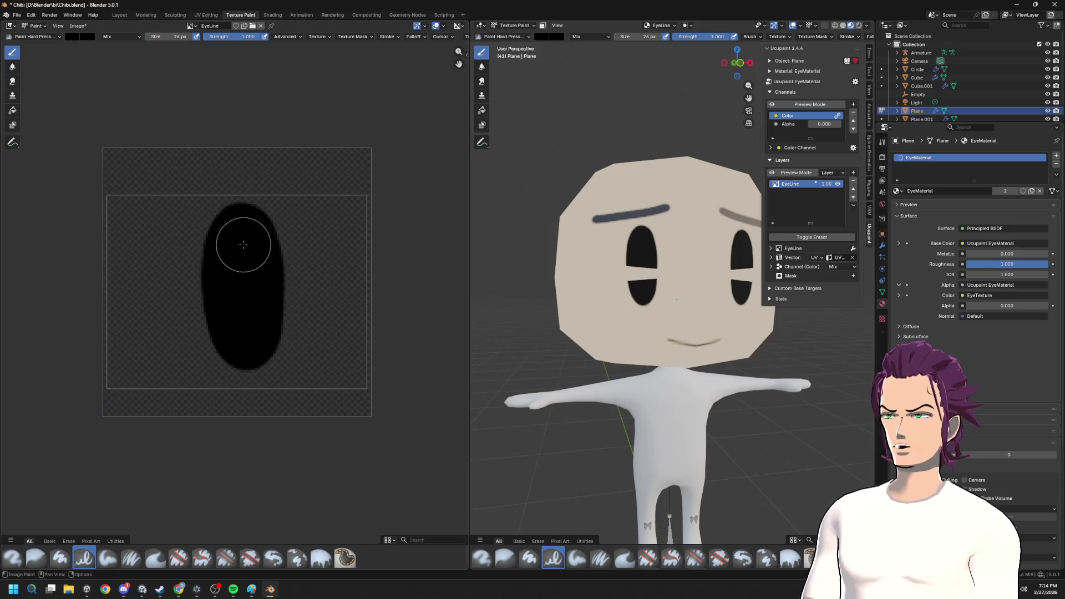
{"action": "left_click", "coordinate": [133, 206]}
{"action": "key", "text": "ctrl+z"}
- Shrink the brush and try a thick lid bar across the eye top, undoing bad strokes
{"action": "key", "text": "f"}
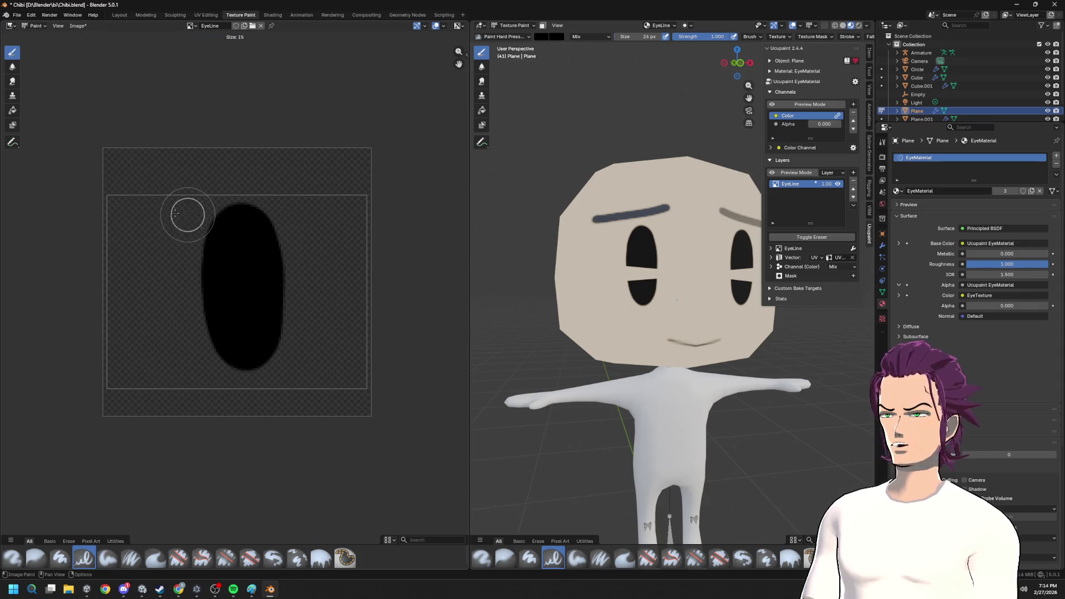
{"action": "left_click", "coordinate": [178, 214]}
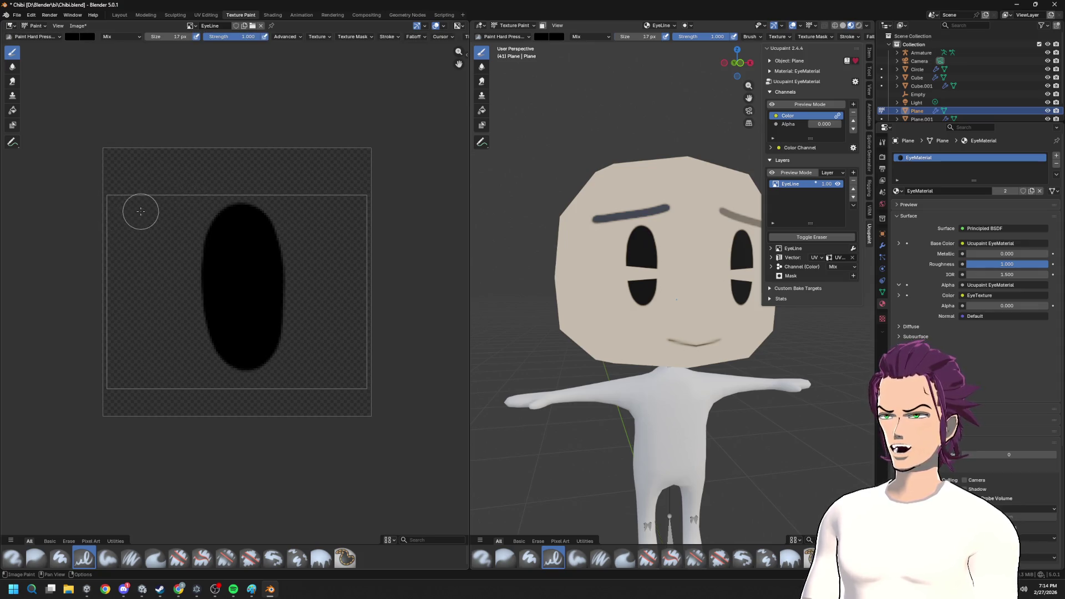
{"action": "left_click_drag", "start_coordinate": [141, 212], "coordinate": [337, 213]}
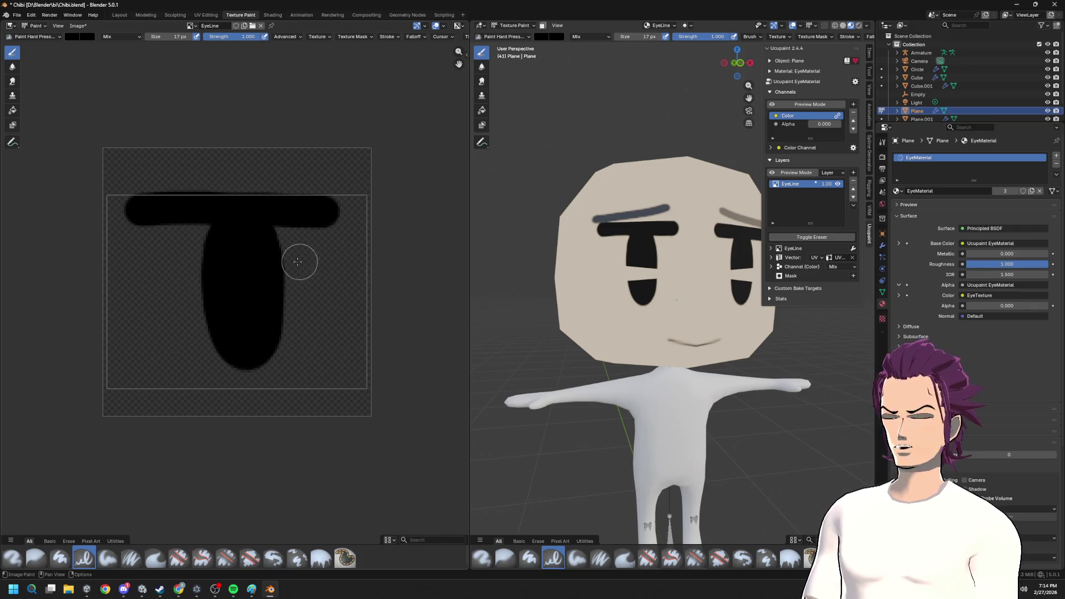
{"action": "key", "text": "ctrl+z"}
{"action": "left_click_drag", "start_coordinate": [146, 220], "coordinate": [339, 229]}
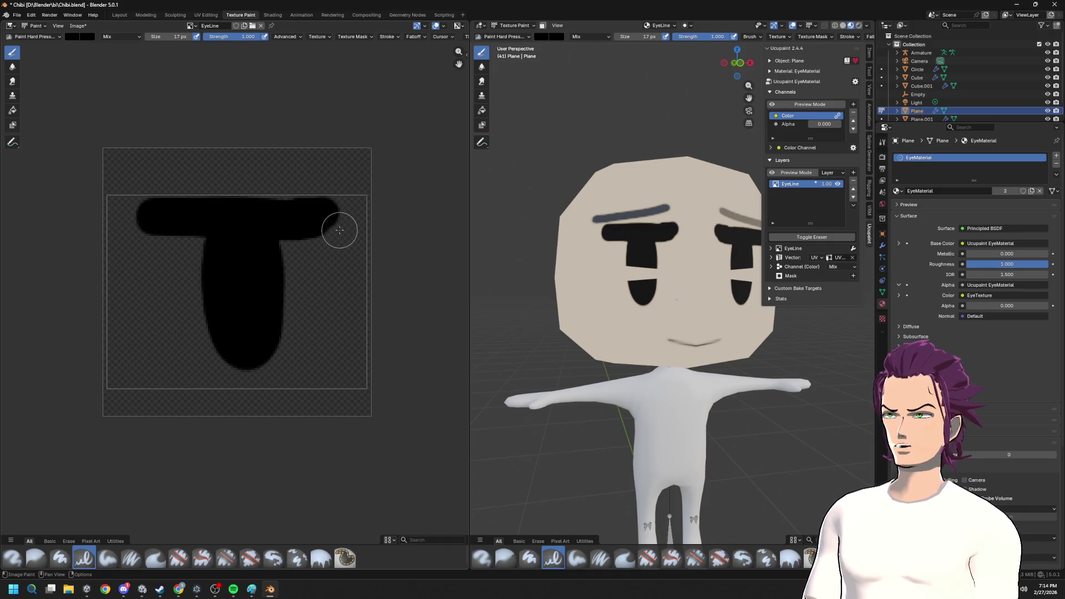
{"action": "key", "text": "ctrl+z"}
{"action": "left_click_drag", "start_coordinate": [274, 233], "coordinate": [268, 357]}
{"action": "key", "text": "ctrl+z"}
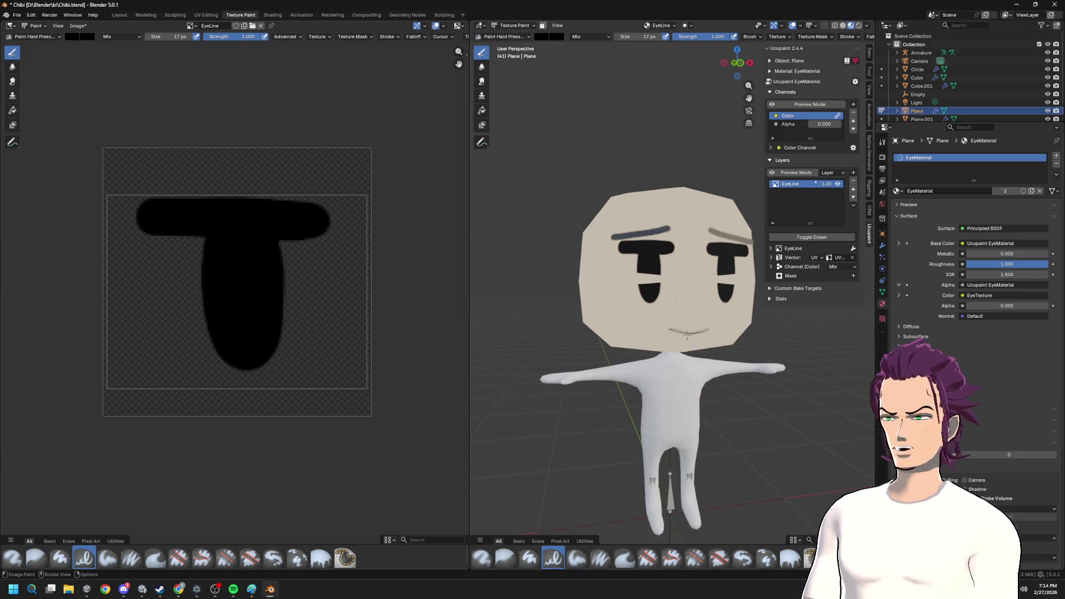
{"action": "middle_click_drag", "start_coordinate": [732, 291], "coordinate": [508, 328]}
{"action": "key", "text": "ctrl+z"}
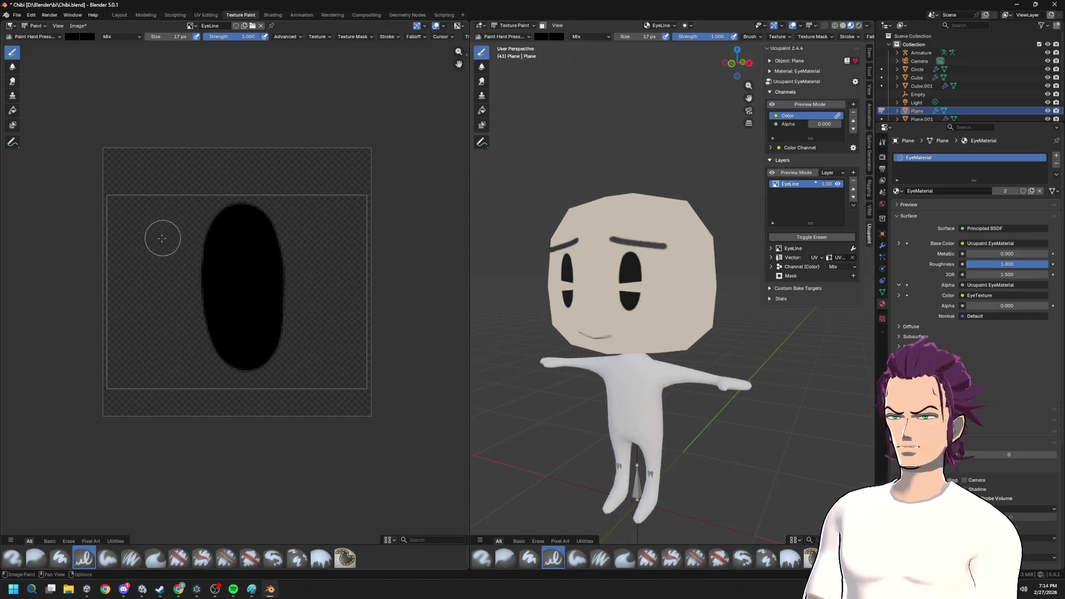
- Repaint the lid bar left to right across the oval and extend its right end
{"action": "left_click_drag", "start_coordinate": [144, 261], "coordinate": [325, 268]}
{"action": "key", "text": "ctrl+z"}
{"action": "left_click_drag", "start_coordinate": [140, 250], "coordinate": [319, 253]}
{"action": "mouse_move", "coordinate": [142, 244]}
{"action": "left_mouse_down"}
{"action": "mouse_move", "coordinate": [202, 255]}
{"action": "mouse_move", "coordinate": [340, 242]}
{"action": "mouse_move", "coordinate": [311, 250]}
{"action": "left_mouse_up"}
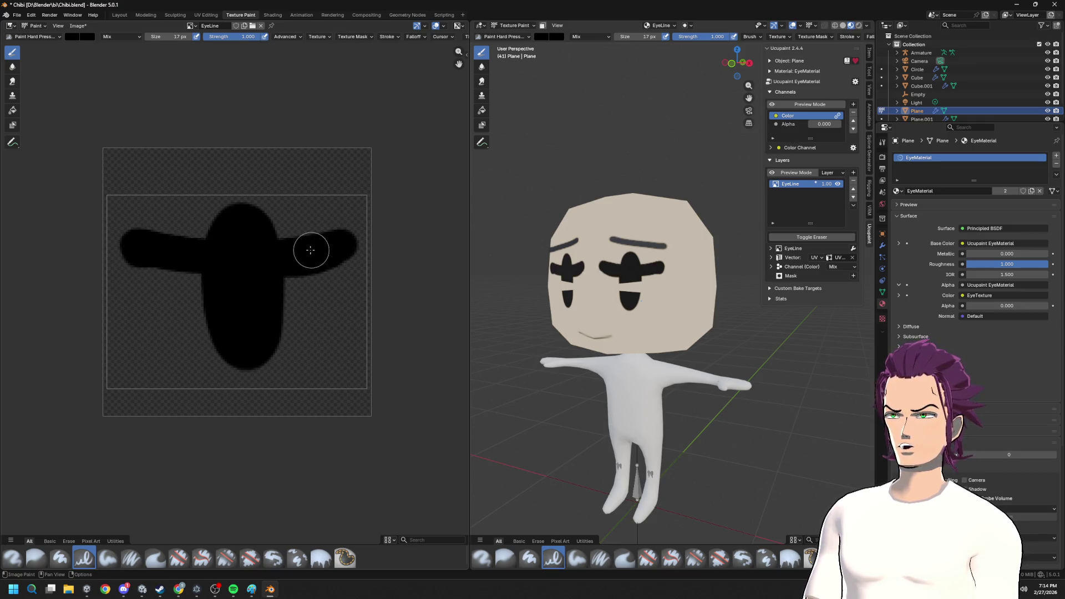
{"action": "left_click", "coordinate": [40, 37]}
{"action": "left_click", "coordinate": [264, 70]}
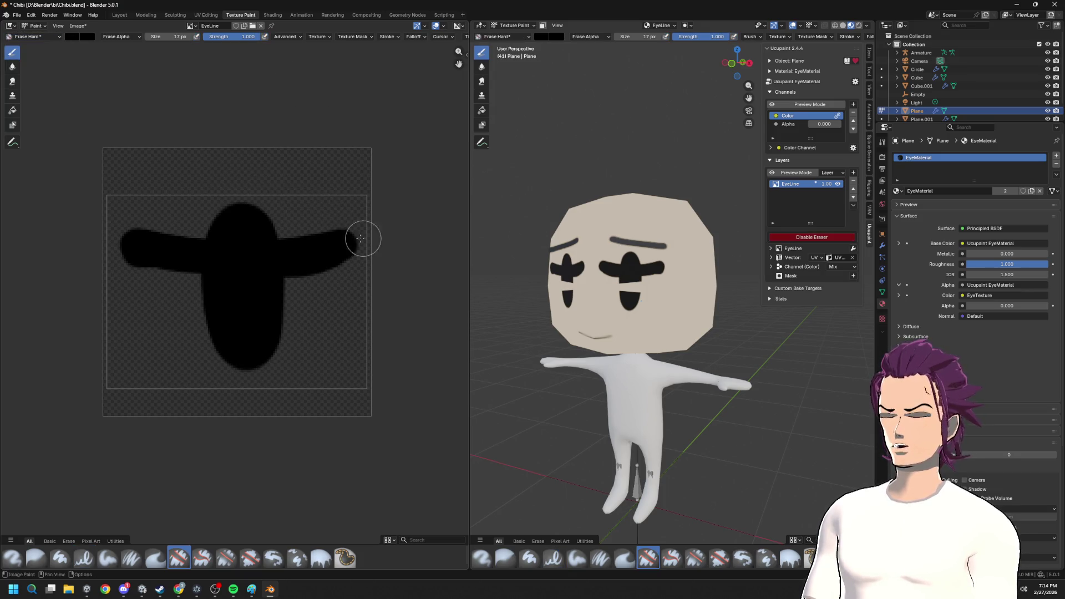
- Erase the oval's top above the bar and thin the lid bar into a tapered wing
{"action": "left_click_drag", "start_coordinate": [292, 227], "coordinate": [135, 209]}
{"action": "left_click_drag", "start_coordinate": [284, 209], "coordinate": [231, 209]}
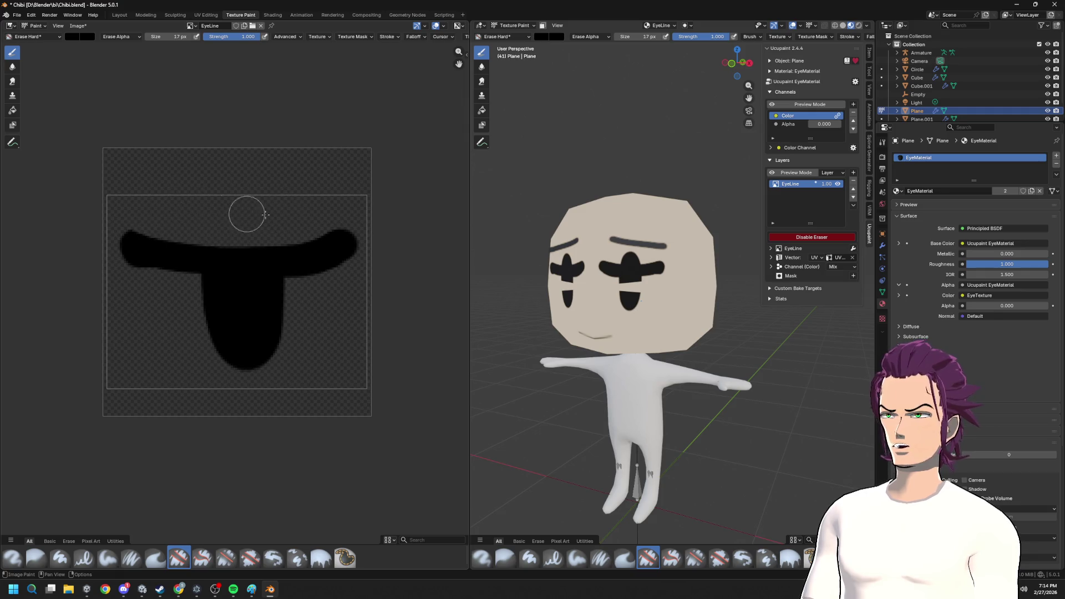
{"action": "middle_click_drag", "start_coordinate": [294, 222], "coordinate": [333, 217]}
{"action": "mouse_move", "coordinate": [153, 215]}
{"action": "left_mouse_down"}
{"action": "mouse_move", "coordinate": [274, 231]}
{"action": "mouse_move", "coordinate": [392, 202]}
{"action": "mouse_move", "coordinate": [281, 228]}
{"action": "mouse_move", "coordinate": [149, 220]}
{"action": "left_mouse_up"}
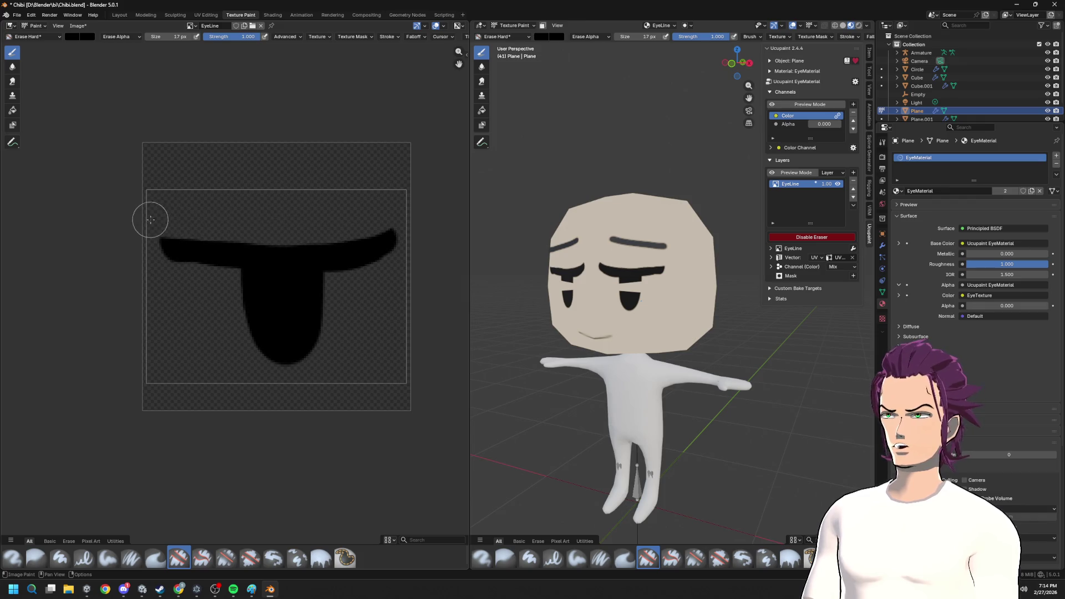
{"action": "left_click_drag", "start_coordinate": [356, 280], "coordinate": [401, 246]}
- Face the character and start adjusting the eye plane's Shrinkwrap offset in its modifiers
{"action": "middle_click_drag", "start_coordinate": [508, 310], "coordinate": [620, 322]}
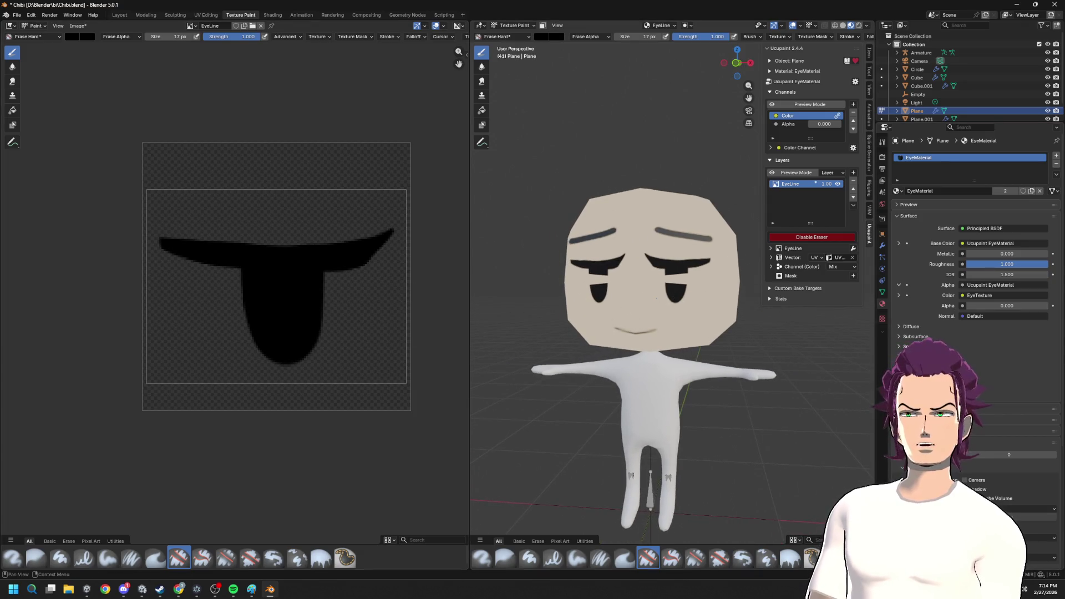
{"action": "left_click", "coordinate": [883, 246]}
{"action": "left_click_drag", "start_coordinate": [1002, 307], "coordinate": [1036, 307]}
{"action": "scroll", "coordinate": [738, 298], "scroll_direction": "down", "scroll_amount": 2}
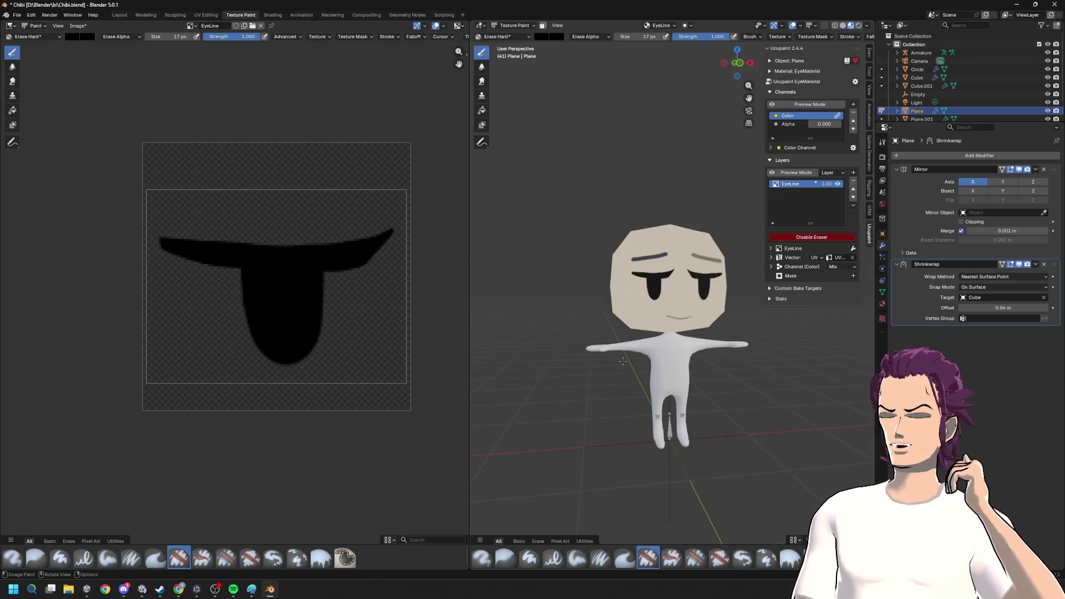
{"action": "scroll", "coordinate": [697, 265], "scroll_direction": "down", "scroll_amount": 3}
{"action": "scroll", "coordinate": [706, 405], "scroll_direction": "down", "scroll_amount": 4}
- Check the eyes on the face, then thicken the lid bar with the Paint Hard brush
{"action": "middle_click_drag", "start_coordinate": [706, 405], "coordinate": [649, 385]}
{"action": "scroll", "coordinate": [649, 386], "scroll_direction": "down", "scroll_amount": 2}
{"action": "scroll", "coordinate": [646, 344], "scroll_direction": "up", "scroll_amount": 2}
{"action": "scroll", "coordinate": [647, 345], "scroll_direction": "up", "scroll_amount": 4}
{"action": "scroll", "coordinate": [647, 345], "scroll_direction": "down", "scroll_amount": 5}
{"action": "scroll", "coordinate": [647, 344], "scroll_direction": "down", "scroll_amount": 2}
{"action": "middle_click_drag", "start_coordinate": [647, 344], "coordinate": [692, 328]}
{"action": "scroll", "coordinate": [693, 328], "scroll_direction": "up", "scroll_amount": 2}
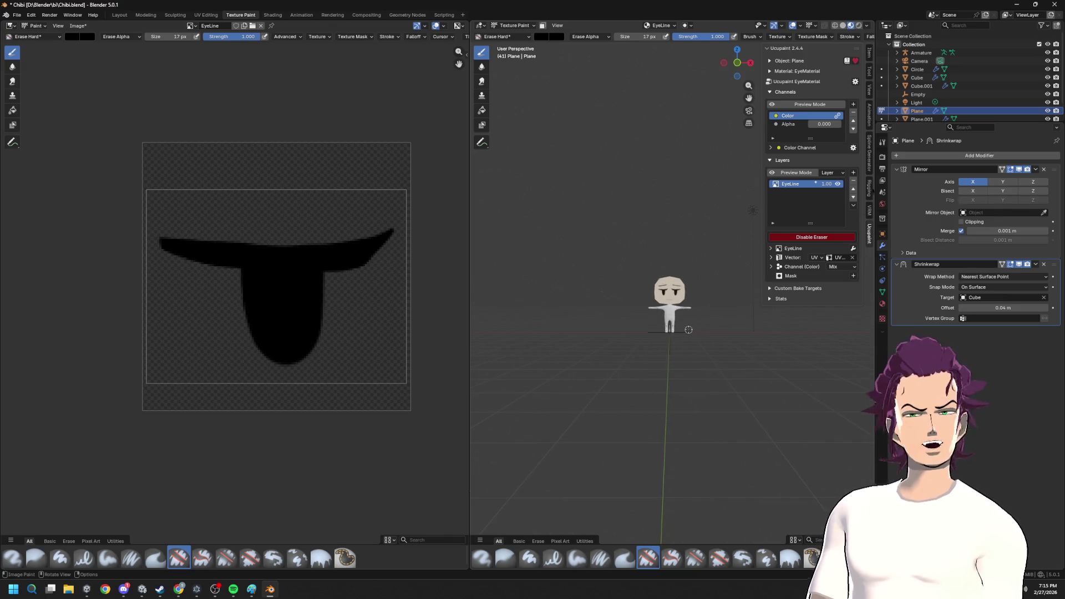
{"action": "scroll", "coordinate": [697, 312], "scroll_direction": "up", "scroll_amount": 2}
{"action": "scroll", "coordinate": [697, 312], "scroll_direction": "up", "scroll_amount": 3}
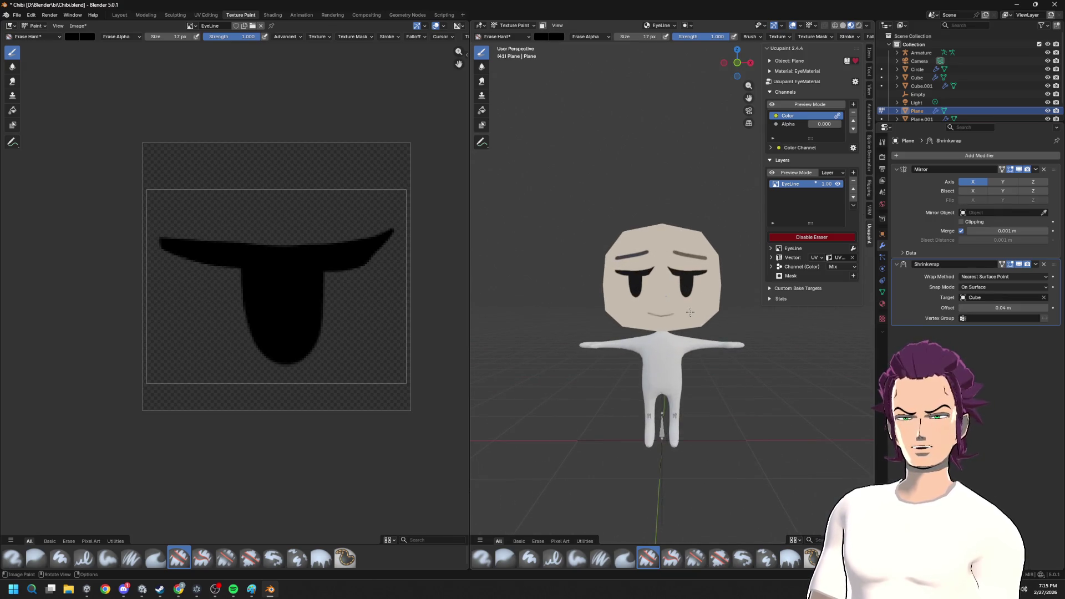
{"action": "scroll", "coordinate": [678, 314], "scroll_direction": "down", "scroll_amount": 6}
{"action": "scroll", "coordinate": [720, 303], "scroll_direction": "up", "scroll_amount": 1}
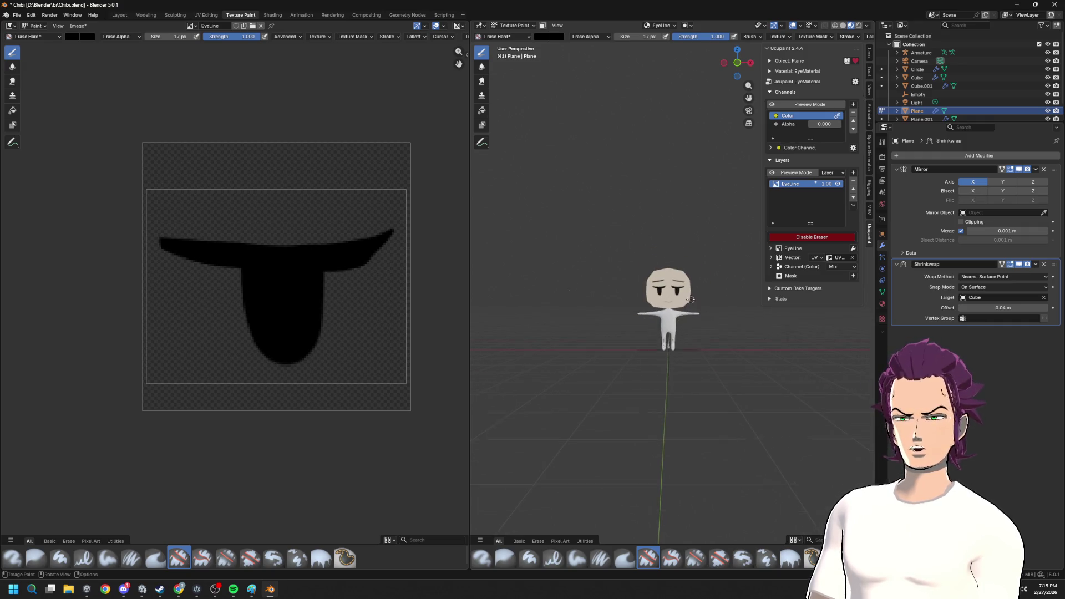
{"action": "scroll", "coordinate": [721, 303], "scroll_direction": "up", "scroll_amount": 2}
{"action": "left_click", "coordinate": [43, 37]}
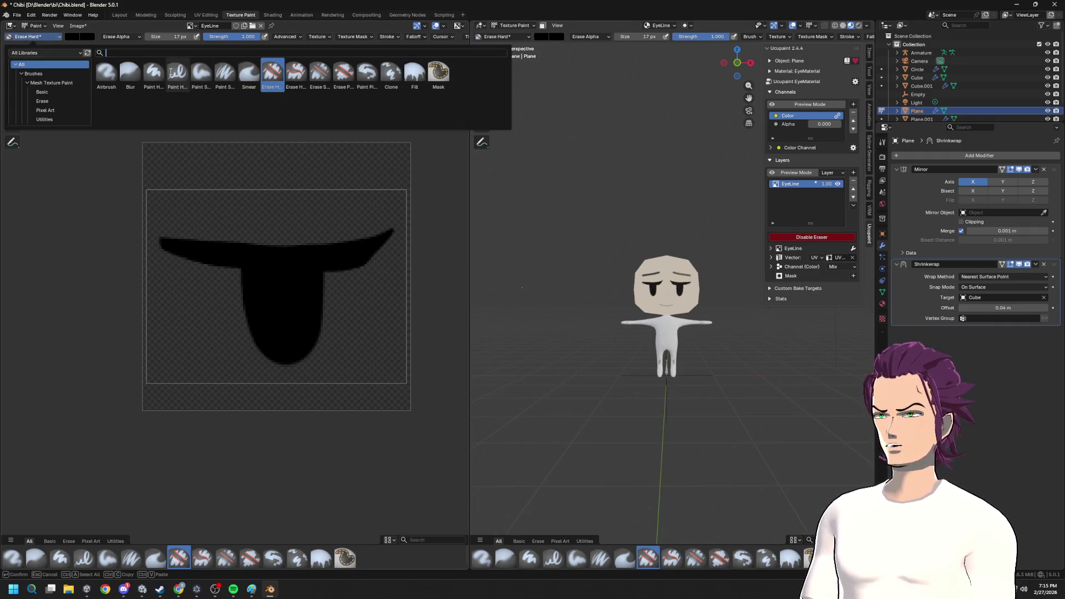
{"action": "left_click", "coordinate": [153, 74]}
{"action": "mouse_move", "coordinate": [237, 253]}
{"action": "left_mouse_down"}
{"action": "mouse_move", "coordinate": [172, 238]}
{"action": "mouse_move", "coordinate": [375, 240]}
{"action": "left_mouse_up"}
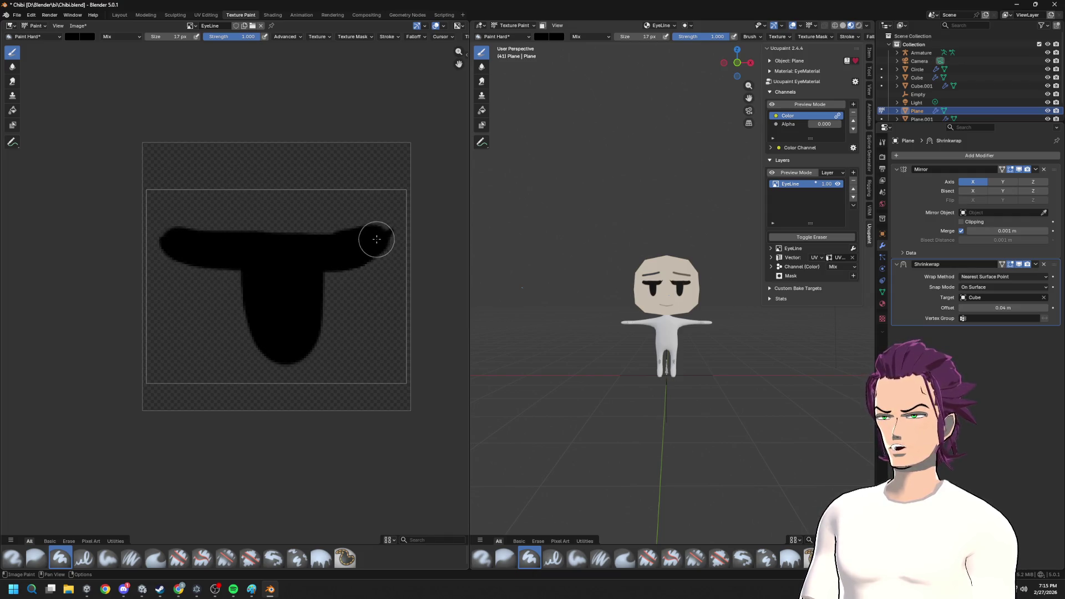
- Thicken the bar's left end, then with Erase Hard trim its right end and lower-left corner
{"action": "left_click_drag", "start_coordinate": [193, 242], "coordinate": [202, 233]}
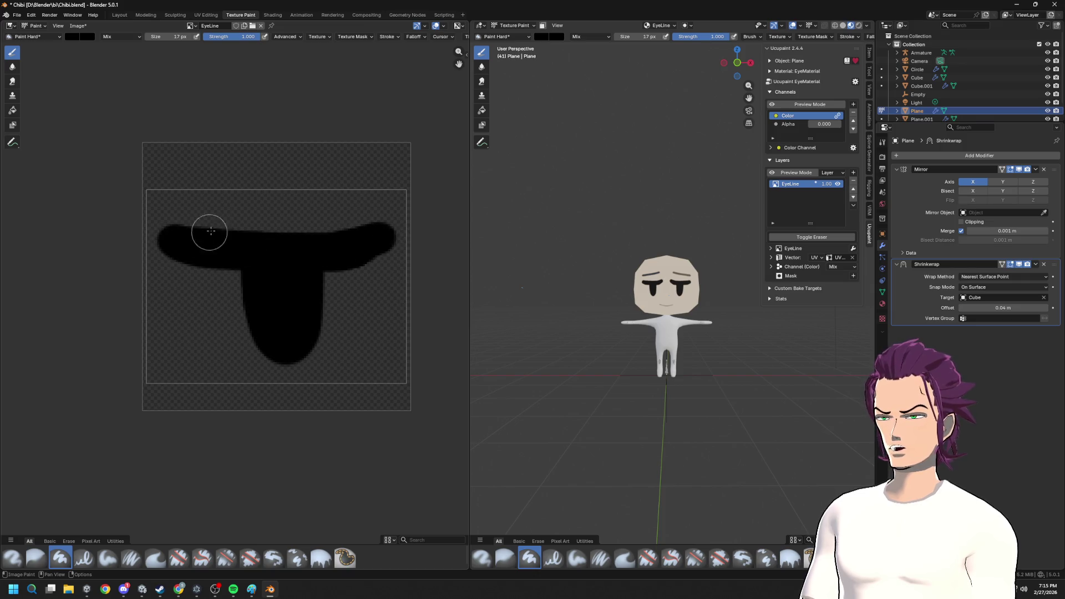
{"action": "left_click", "coordinate": [25, 36]}
{"action": "left_click", "coordinate": [268, 77]}
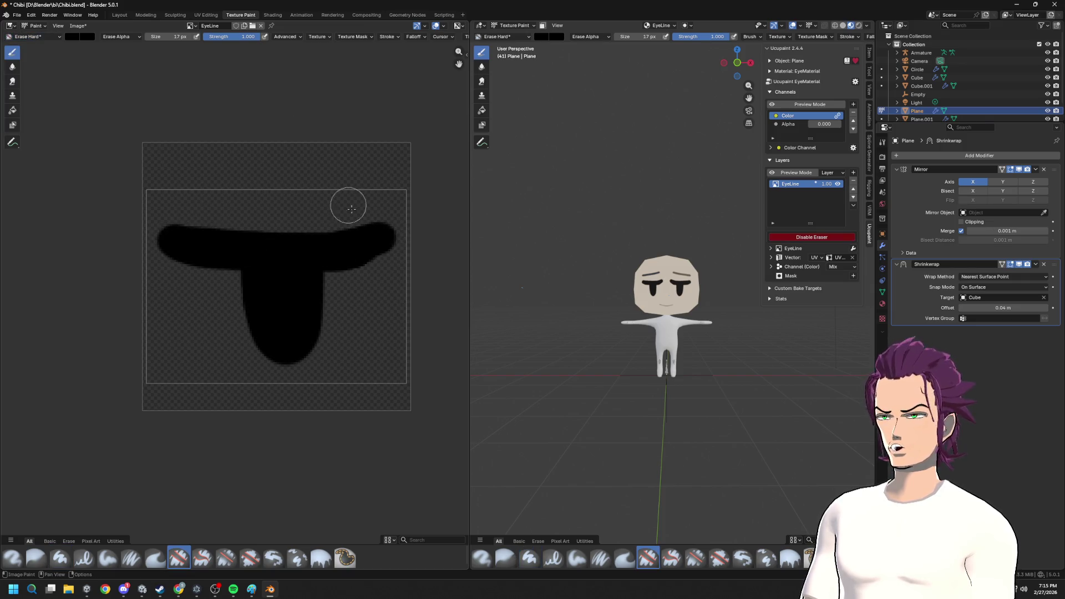
{"action": "left_click_drag", "start_coordinate": [417, 215], "coordinate": [367, 293]}
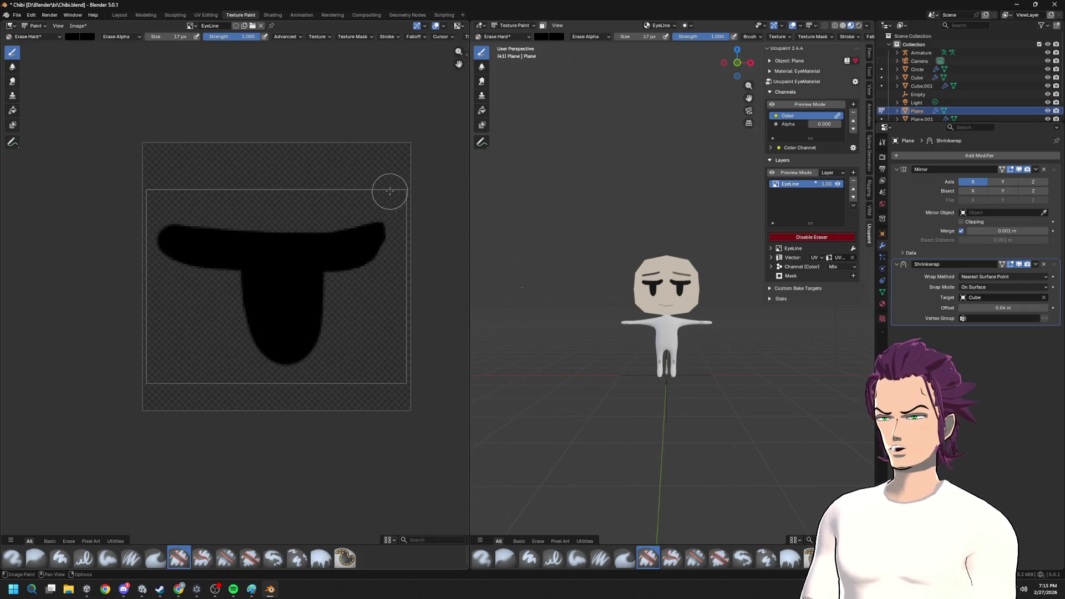
{"action": "left_click_drag", "start_coordinate": [141, 213], "coordinate": [162, 257]}
{"action": "key", "text": "ctrl+z"}
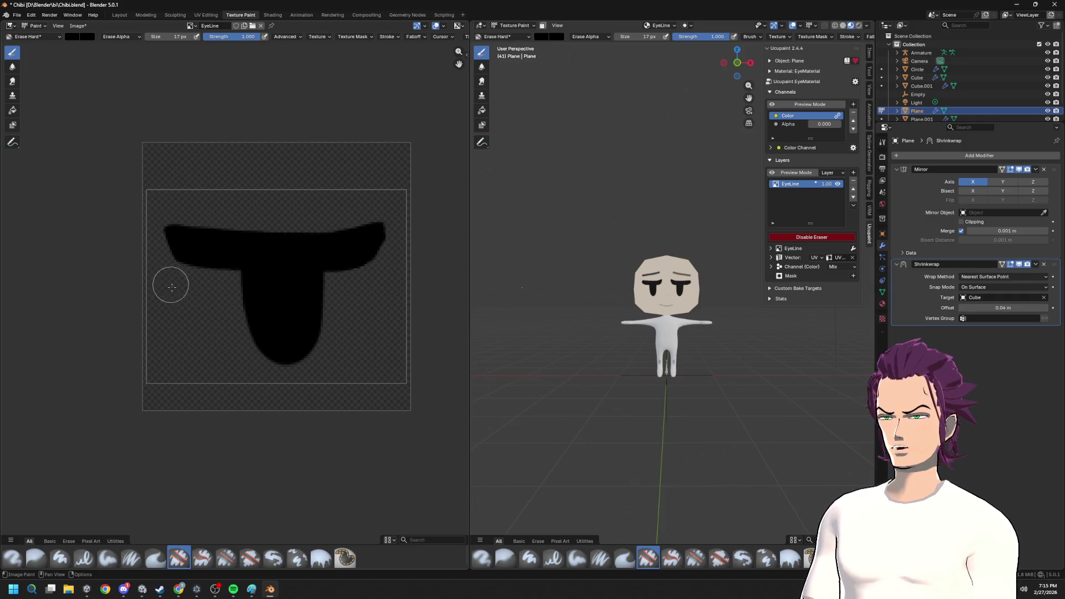
{"action": "scroll", "coordinate": [730, 318], "scroll_direction": "up", "scroll_amount": 2}
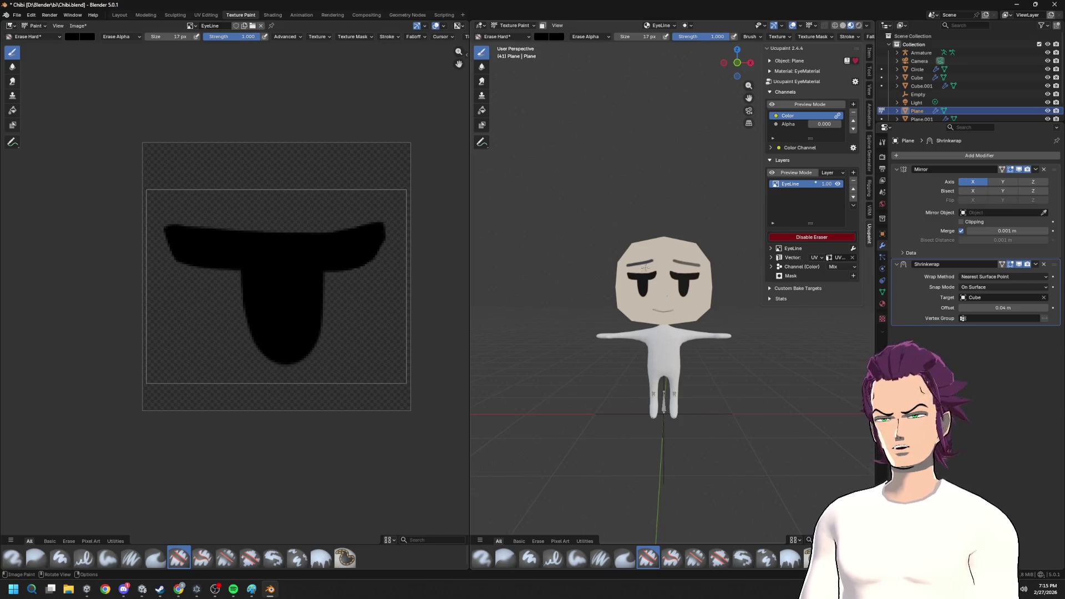
{"action": "scroll", "coordinate": [663, 291], "scroll_direction": "up", "scroll_amount": 3}
- Erase the raised top-right part and flatten the bar's top edge into a slim wedge
{"action": "mouse_move", "coordinate": [330, 222]}
{"action": "left_mouse_down"}
{"action": "mouse_move", "coordinate": [404, 219]}
{"action": "mouse_move", "coordinate": [353, 227]}
{"action": "mouse_move", "coordinate": [137, 200]}
{"action": "left_mouse_up"}
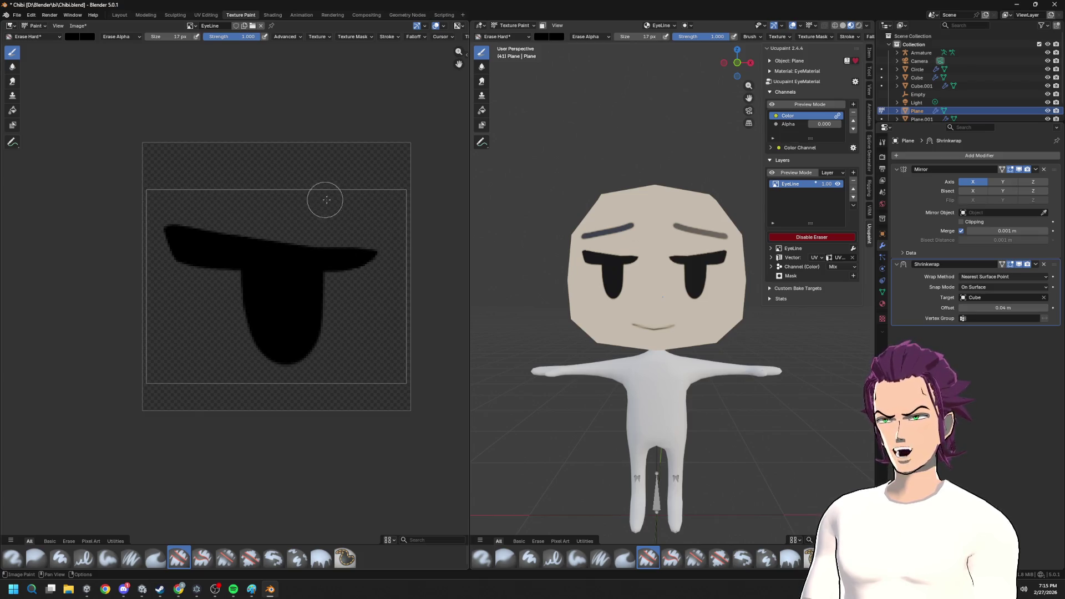
{"action": "left_click_drag", "start_coordinate": [363, 238], "coordinate": [154, 222]}
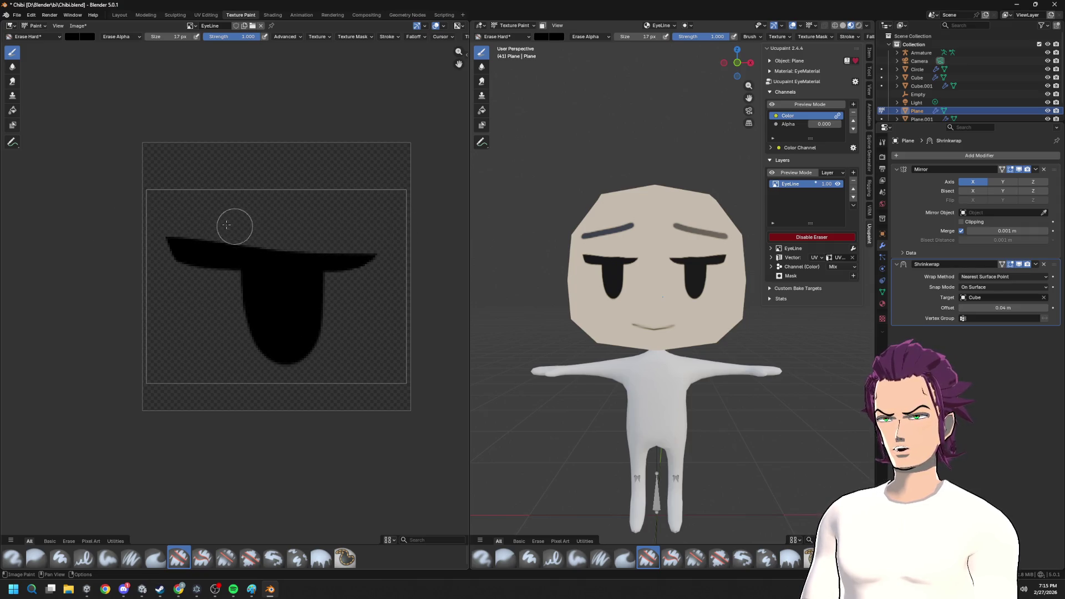
{"action": "scroll", "coordinate": [755, 279], "scroll_direction": "down", "scroll_amount": 1}
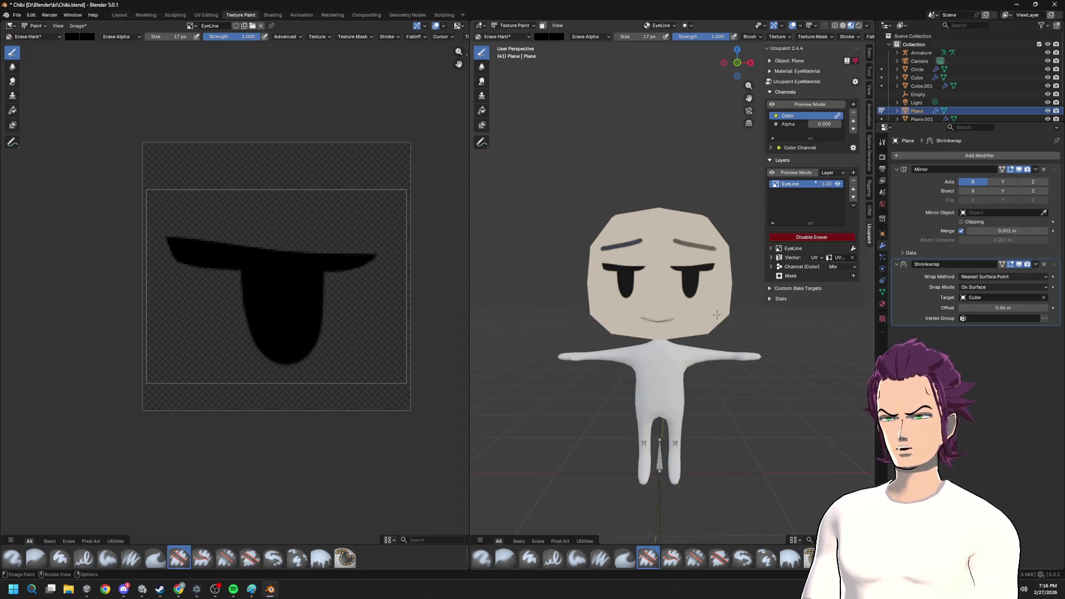
{"action": "scroll", "coordinate": [530, 339], "scroll_direction": "up", "scroll_amount": 3}
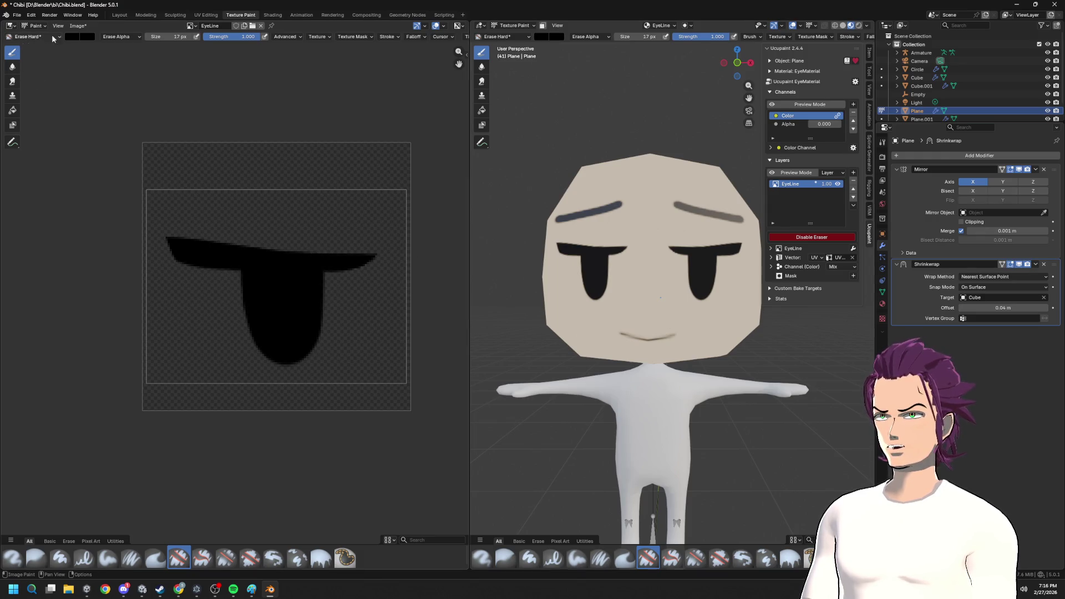
- With brush colour white, erase a round bite from the eye's right side, undoing the extra bottom notch
{"action": "left_click", "coordinate": [75, 37]}
{"action": "left_click_drag", "start_coordinate": [141, 111], "coordinate": [140, 46]}
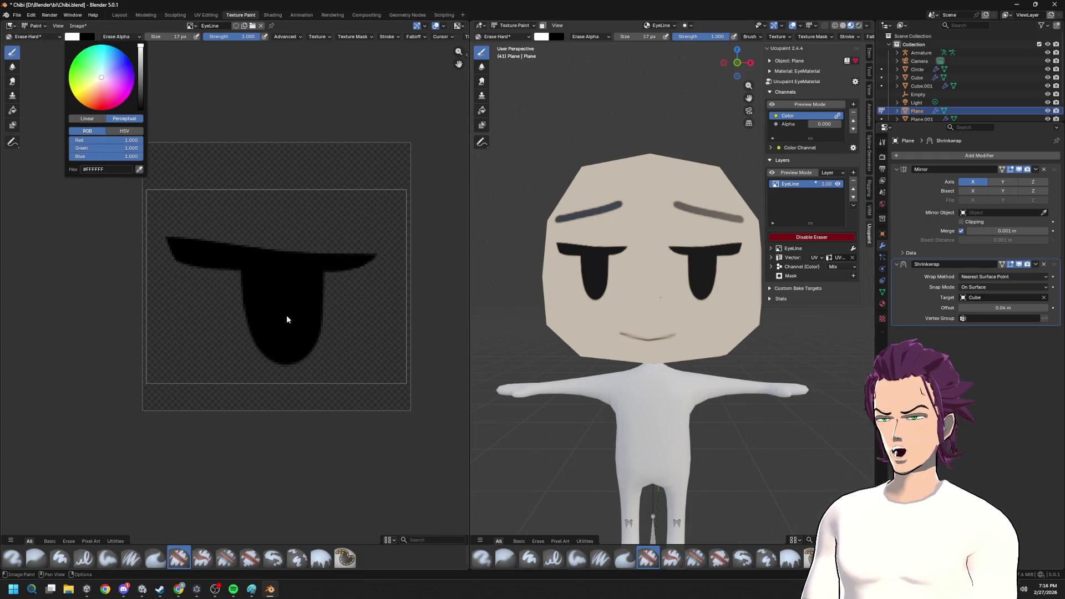
{"action": "left_click_drag", "start_coordinate": [305, 302], "coordinate": [313, 305]}
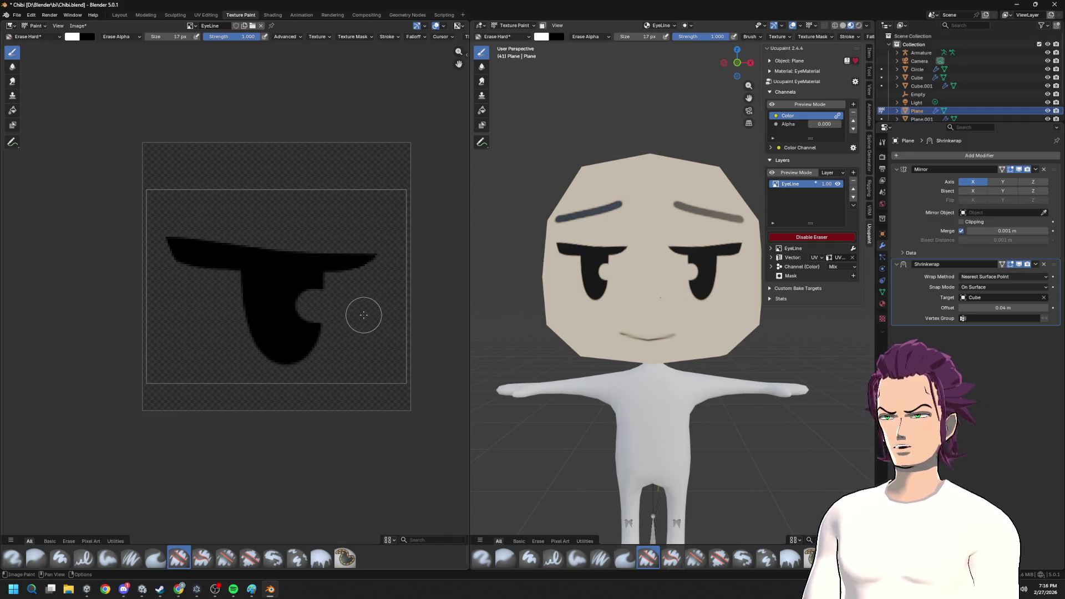
{"action": "left_click_drag", "start_coordinate": [259, 351], "coordinate": [264, 354]}
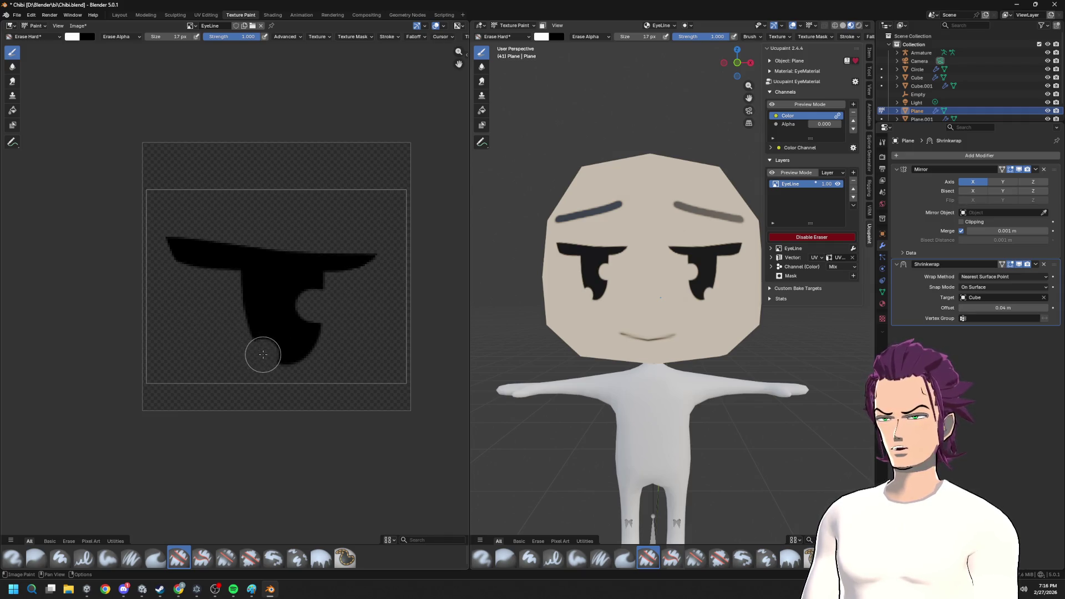
{"action": "key", "text": "ctrl+z"}
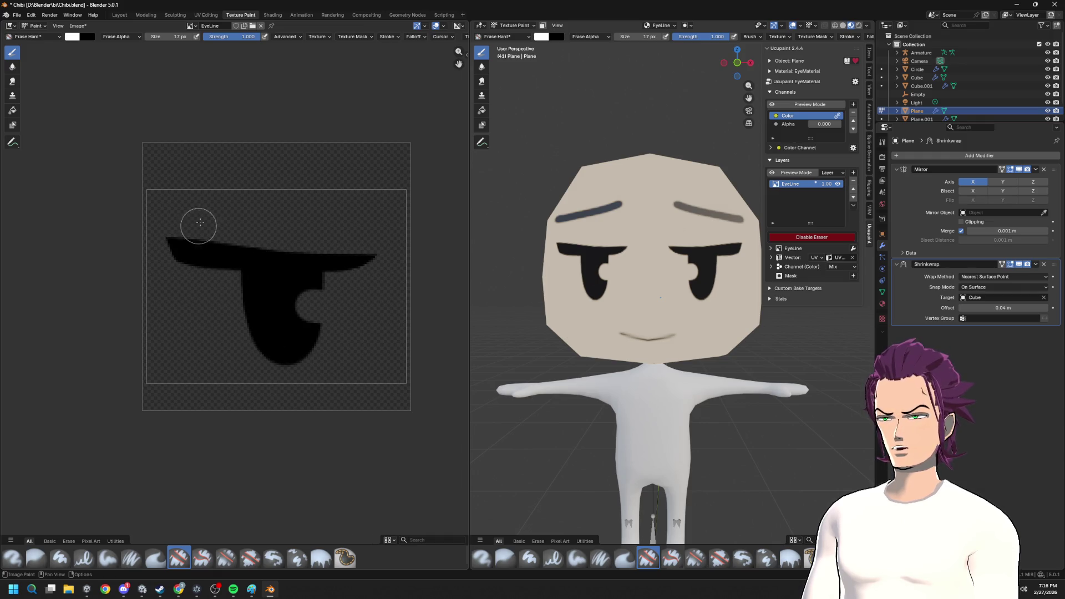
{"action": "middle_click_drag", "start_coordinate": [633, 333], "coordinate": [616, 329]}
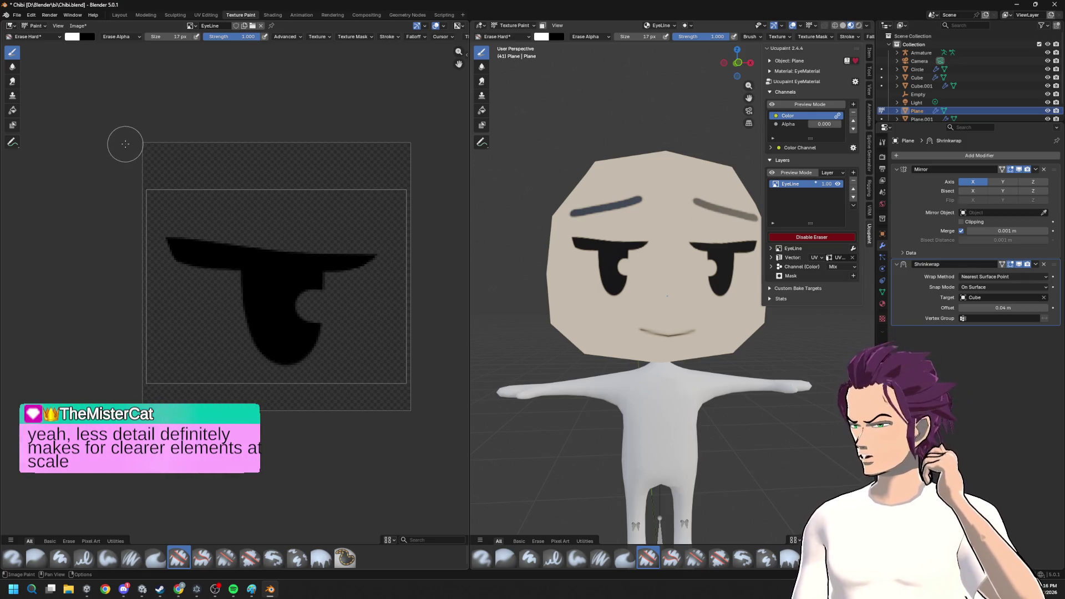
{"action": "scroll", "coordinate": [640, 253], "scroll_direction": "down", "scroll_amount": 5}
{"action": "scroll", "coordinate": [640, 254], "scroll_direction": "up", "scroll_amount": 2}
{"action": "scroll", "coordinate": [642, 254], "scroll_direction": "up", "scroll_amount": 5}
{"action": "scroll", "coordinate": [642, 251], "scroll_direction": "up", "scroll_amount": 5}
{"action": "scroll", "coordinate": [643, 248], "scroll_direction": "up", "scroll_amount": 1}
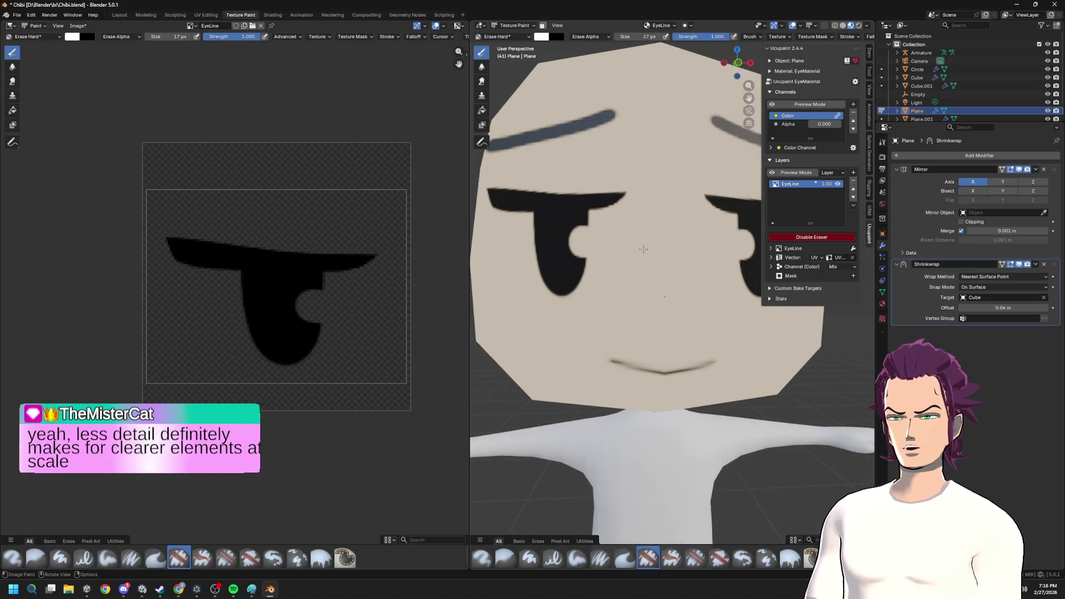
{"action": "scroll", "coordinate": [643, 247], "scroll_direction": "down", "scroll_amount": 8}
{"action": "scroll", "coordinate": [642, 248], "scroll_direction": "up", "scroll_amount": 1}
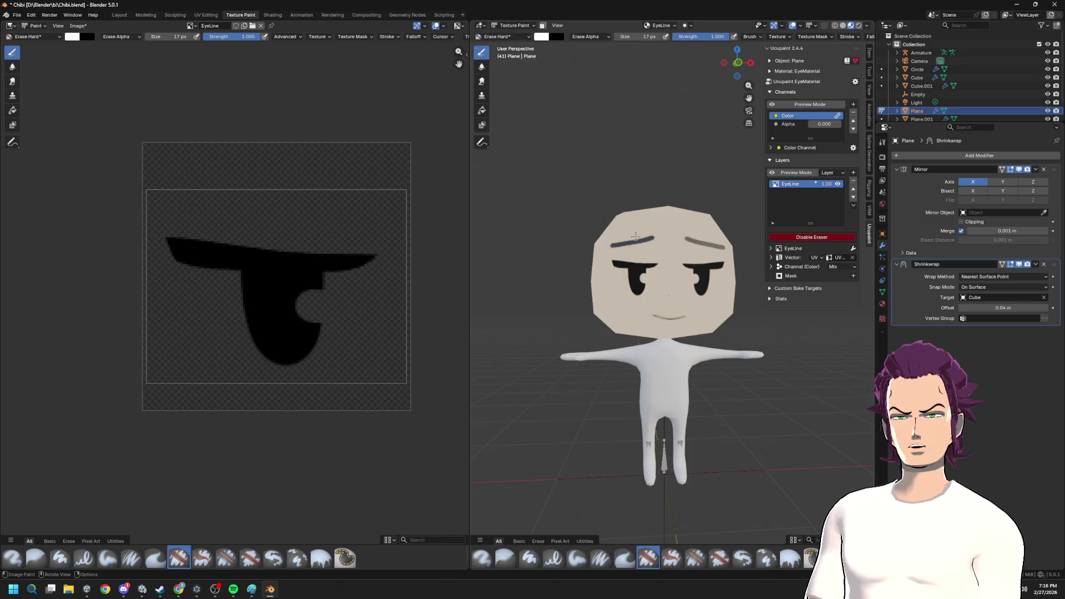
{"action": "key", "text": "Tab"}
{"action": "key", "text": "Tab"}
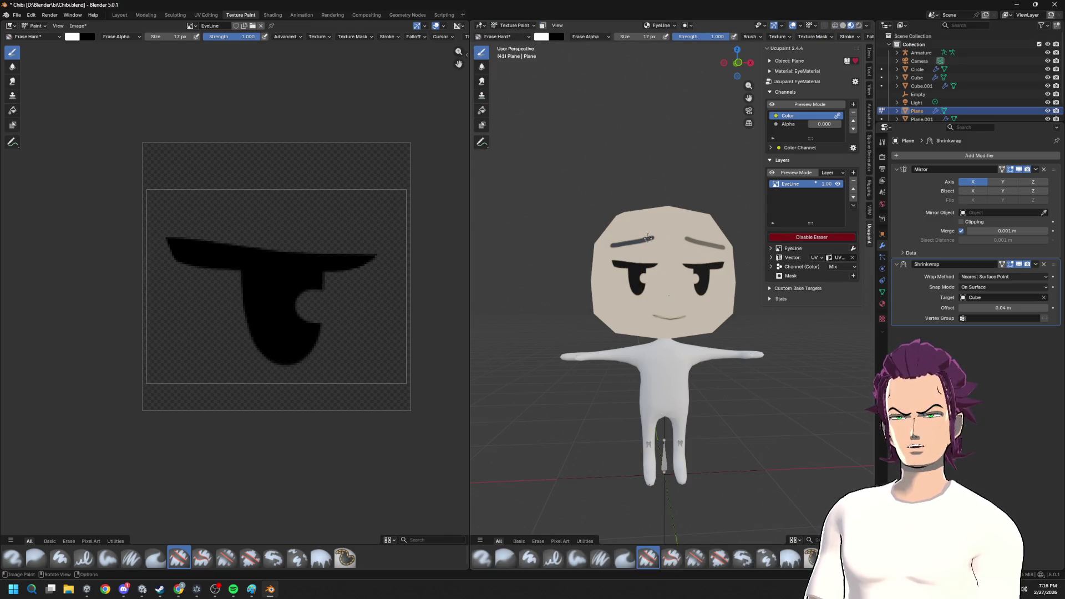
- In Layout, select the eyebrow planes and move them slightly down along Z
{"action": "left_click", "coordinate": [119, 14]}
{"action": "scroll", "coordinate": [500, 218], "scroll_direction": "up", "scroll_amount": 3}
{"action": "middle_click_drag", "start_coordinate": [499, 216], "coordinate": [463, 183]}
{"action": "left_click", "coordinate": [464, 184]}
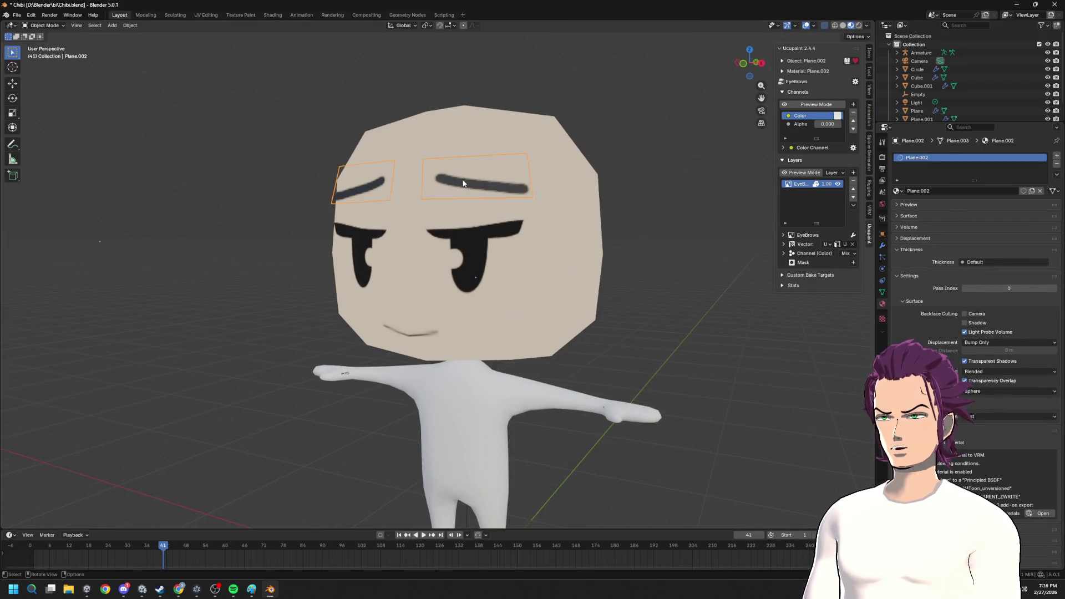
{"action": "key", "text": "g"}
{"action": "key", "text": "z"}
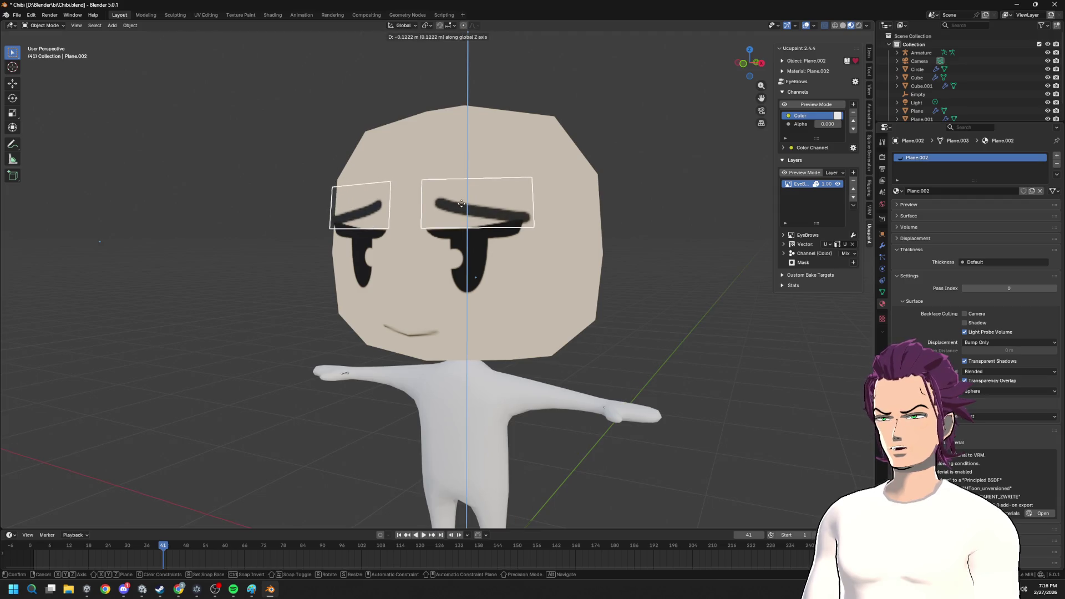
{"action": "left_click", "coordinate": [463, 198]}
{"action": "key", "text": "Tab"}
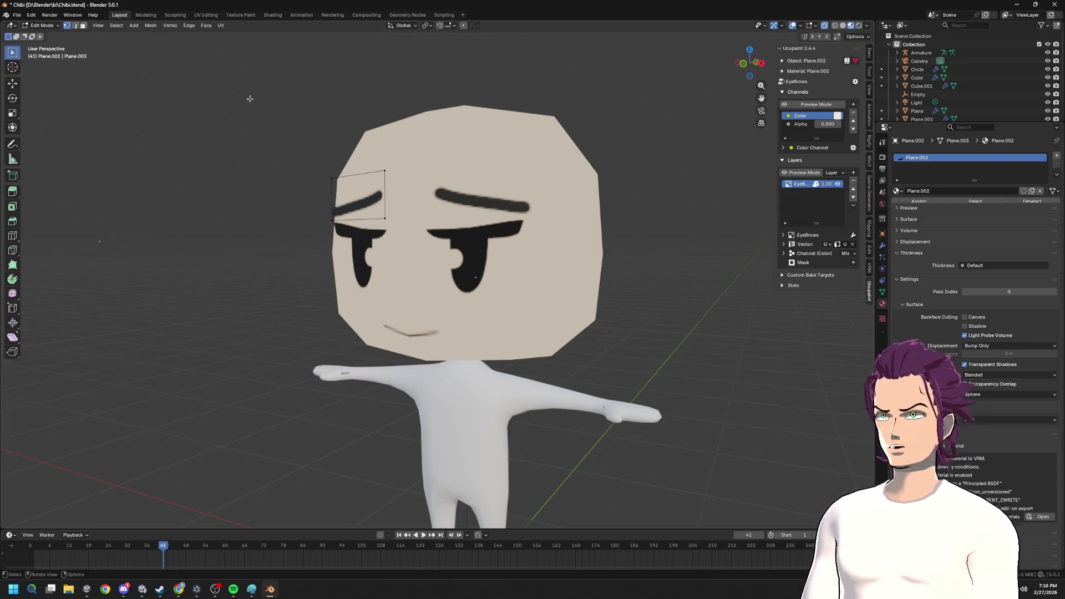
{"action": "key", "text": "Tab"}
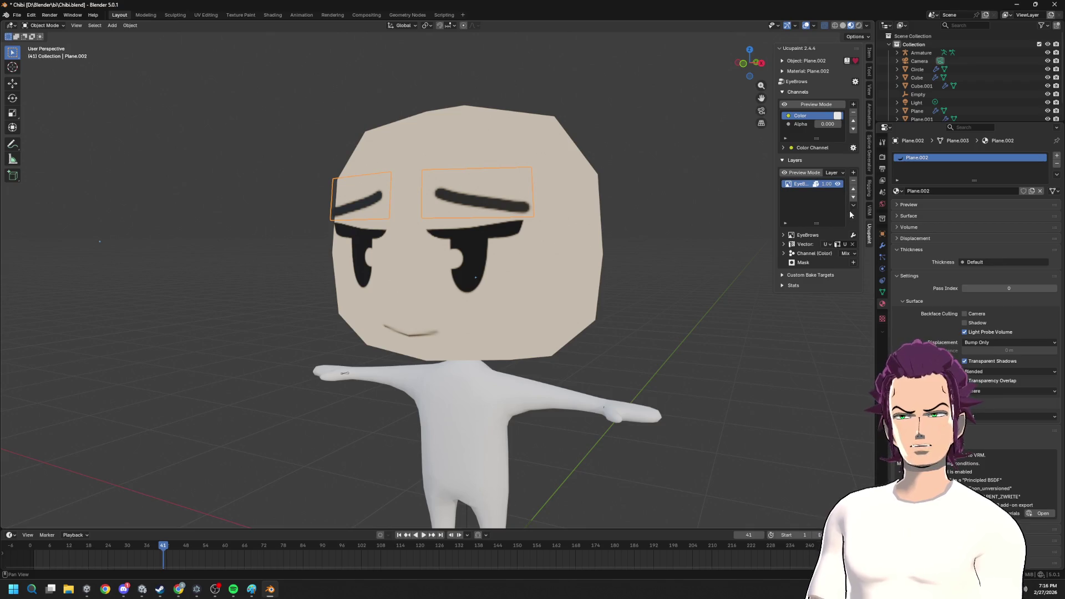
- Resize the EyeBrows image layer to 128×128 and clear the old brow stroke in Texture Paint
{"action": "left_click", "coordinate": [852, 207]}
{"action": "left_click", "coordinate": [953, 230]}
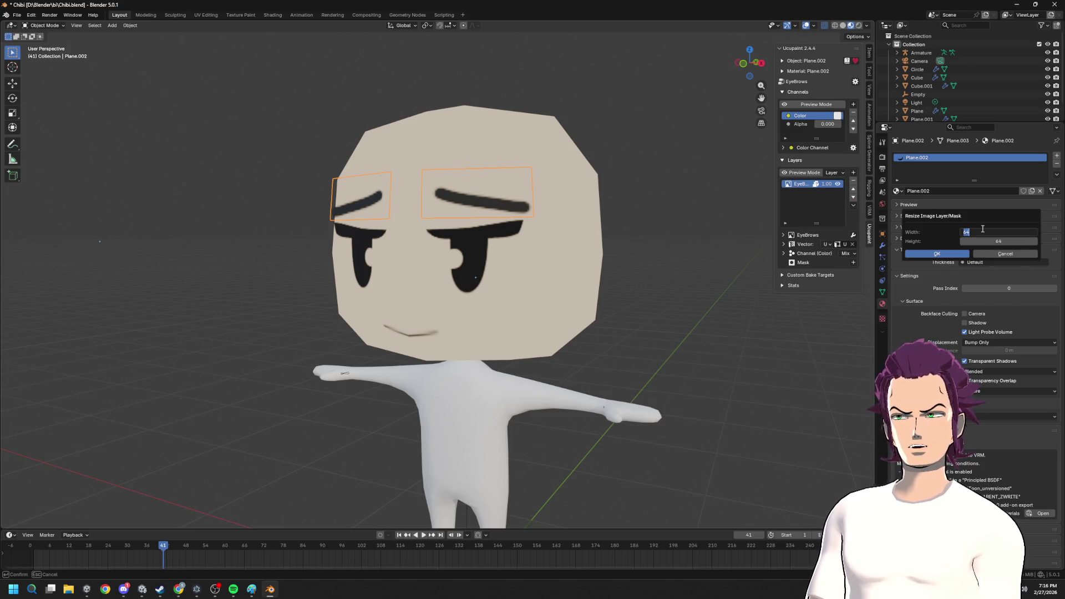
{"action": "type", "text": "8"}
{"action": "key", "text": "Tab"}
{"action": "type", "text": "128"}
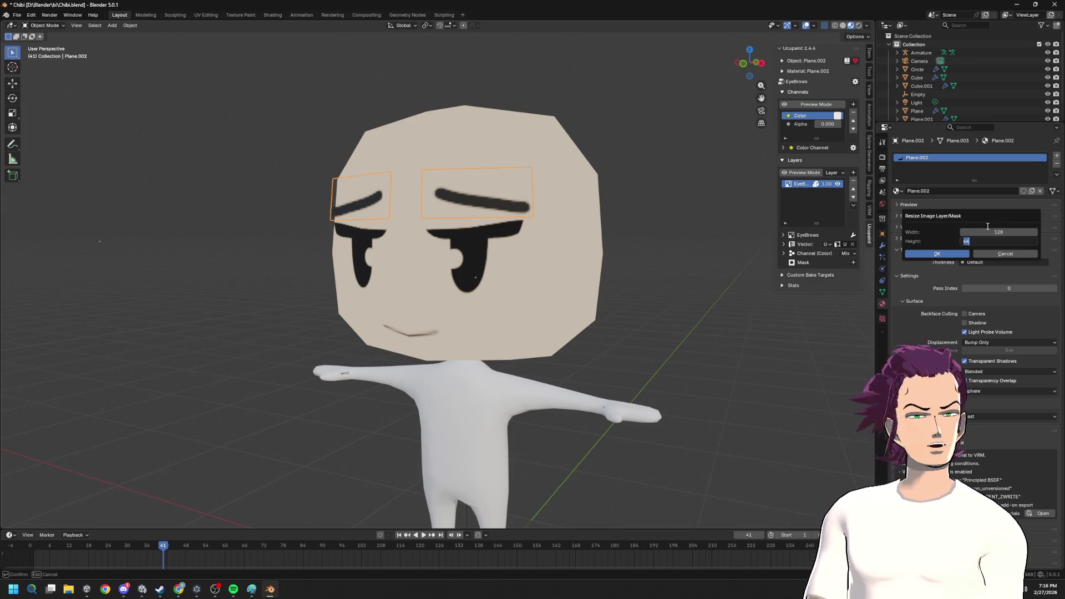
{"action": "left_click", "coordinate": [941, 255]}
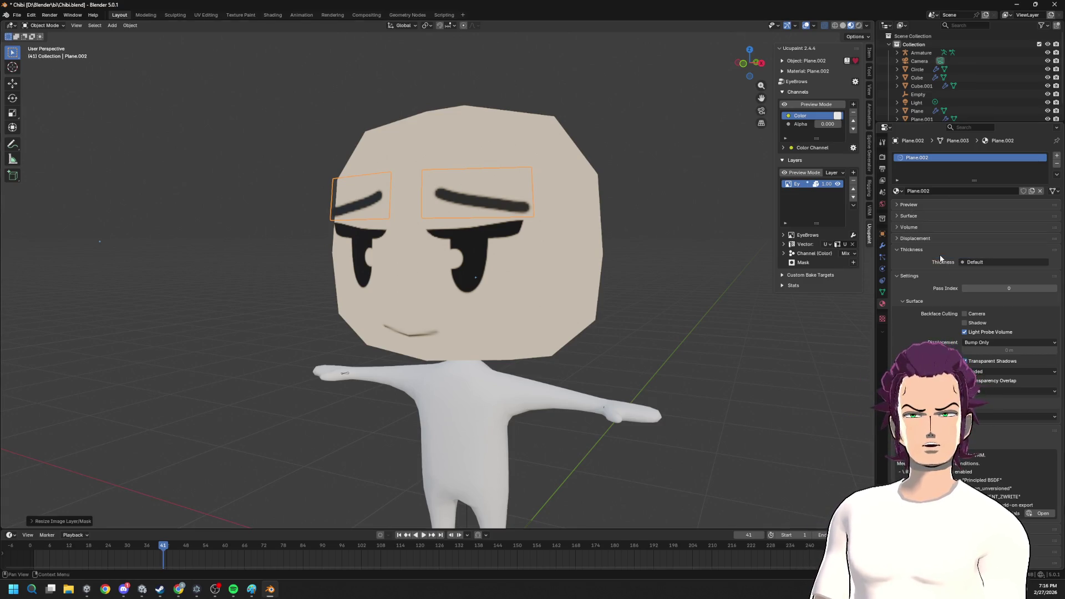
{"action": "left_click", "coordinate": [240, 14]}
{"action": "mouse_move", "coordinate": [333, 258]}
{"action": "left_mouse_down"}
{"action": "mouse_move", "coordinate": [352, 285]}
{"action": "mouse_move", "coordinate": [339, 309]}
{"action": "left_mouse_up"}
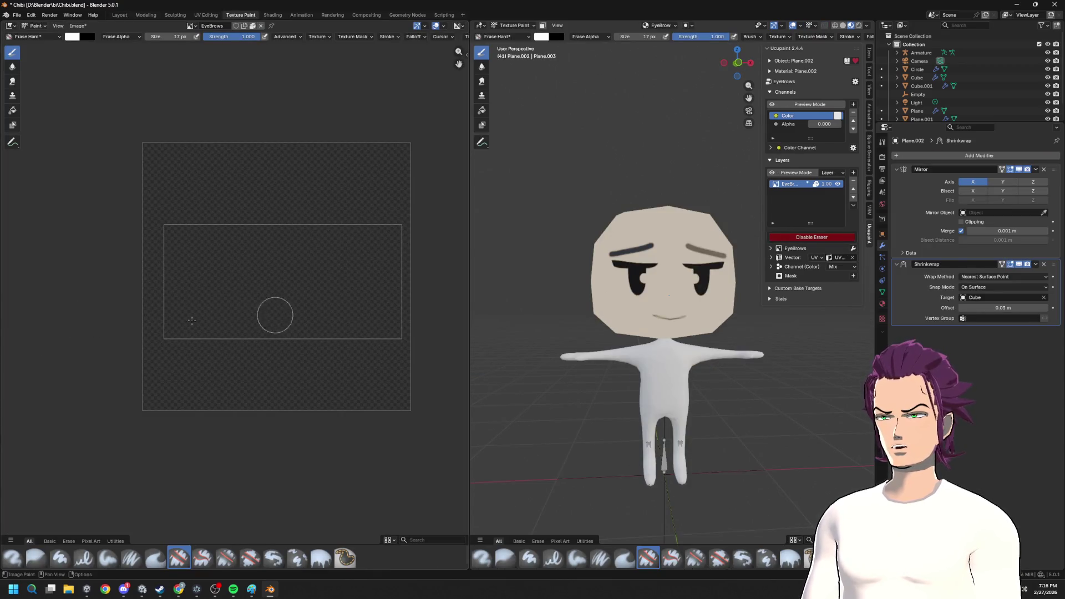
{"action": "left_click", "coordinate": [70, 36]}
{"action": "left_click_drag", "start_coordinate": [139, 83], "coordinate": [140, 109]}
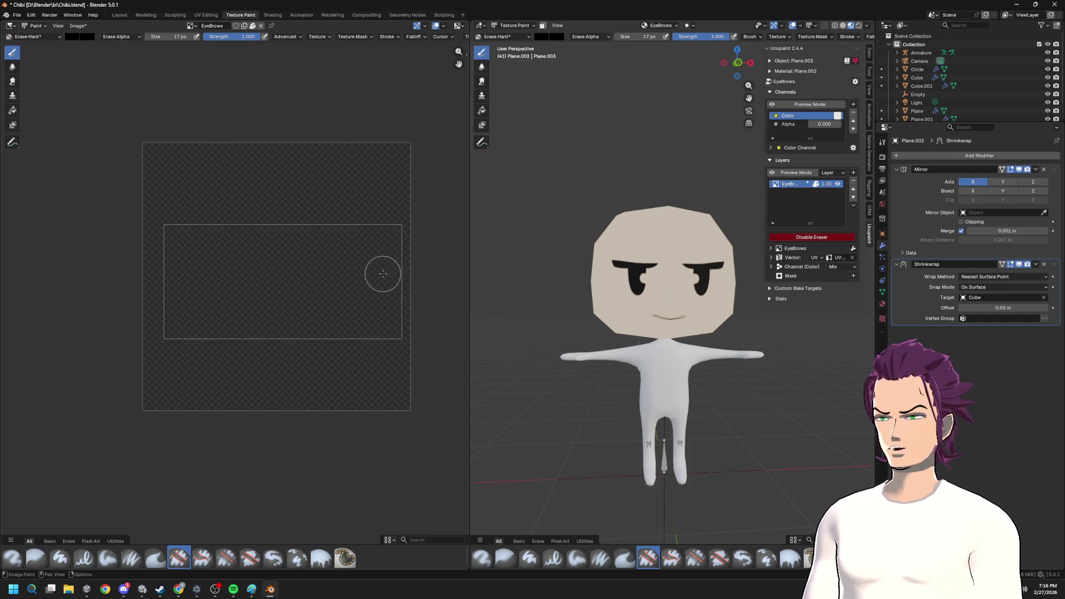
{"action": "left_click", "coordinate": [12, 35]}
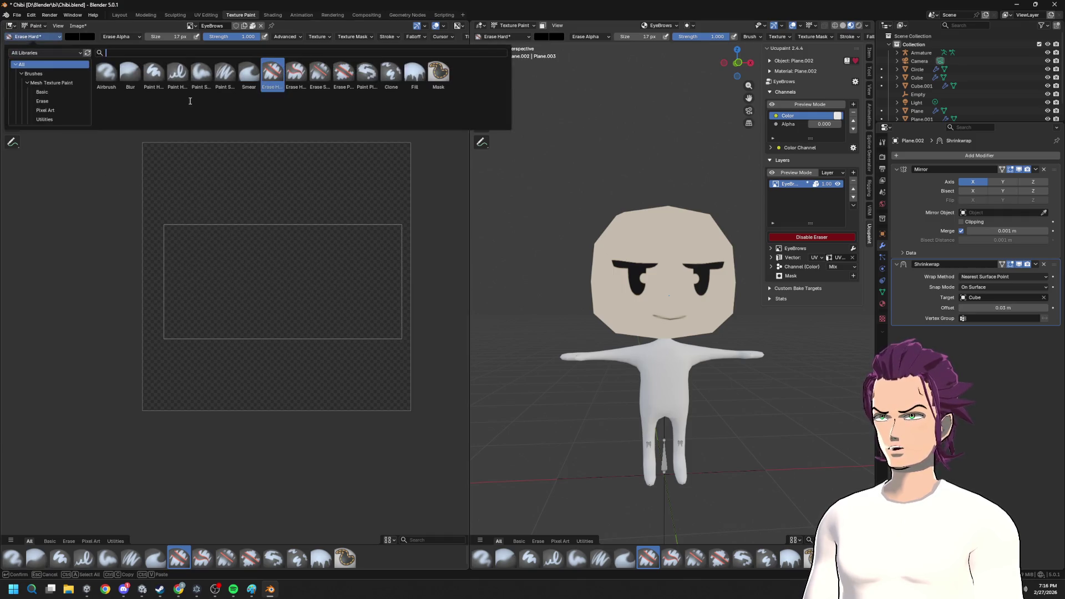
{"action": "left_click", "coordinate": [179, 74]}
{"action": "mouse_move", "coordinate": [191, 273]}
{"action": "left_mouse_down"}
{"action": "mouse_move", "coordinate": [352, 281]}
{"action": "mouse_move", "coordinate": [305, 297]}
{"action": "mouse_move", "coordinate": [214, 302]}
{"action": "mouse_move", "coordinate": [370, 244]}
{"action": "left_mouse_up"}
{"action": "key", "text": "ctrl+z"}
{"action": "key", "text": "ctrl+z"}
{"action": "key", "text": "ctrl+z"}
{"action": "left_click_drag", "start_coordinate": [190, 316], "coordinate": [366, 244]}
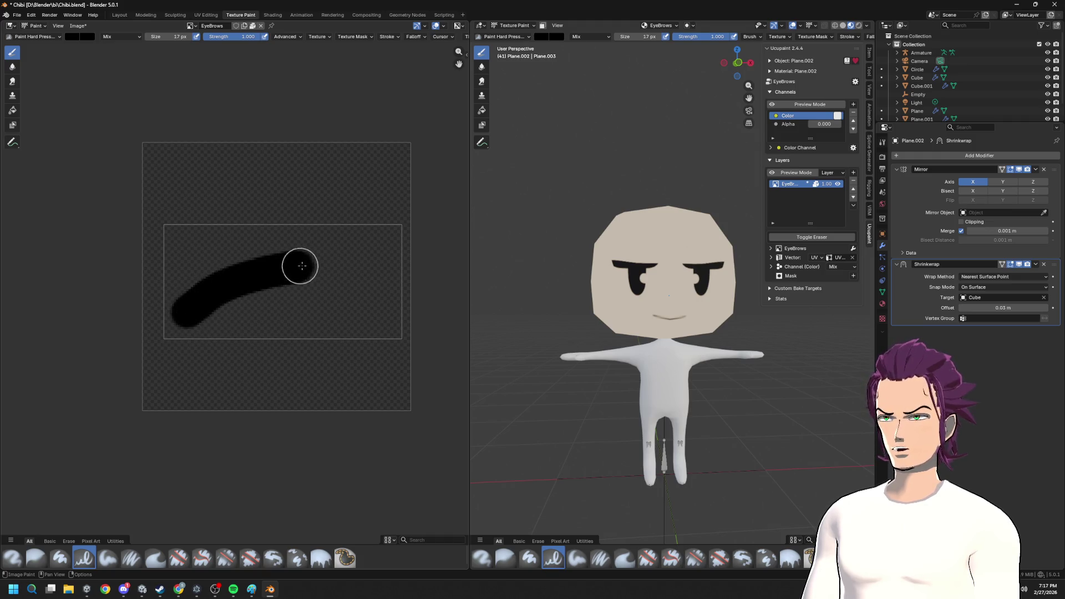
{"action": "key", "text": "ctrl+z"}
{"action": "left_click", "coordinate": [416, 37]}
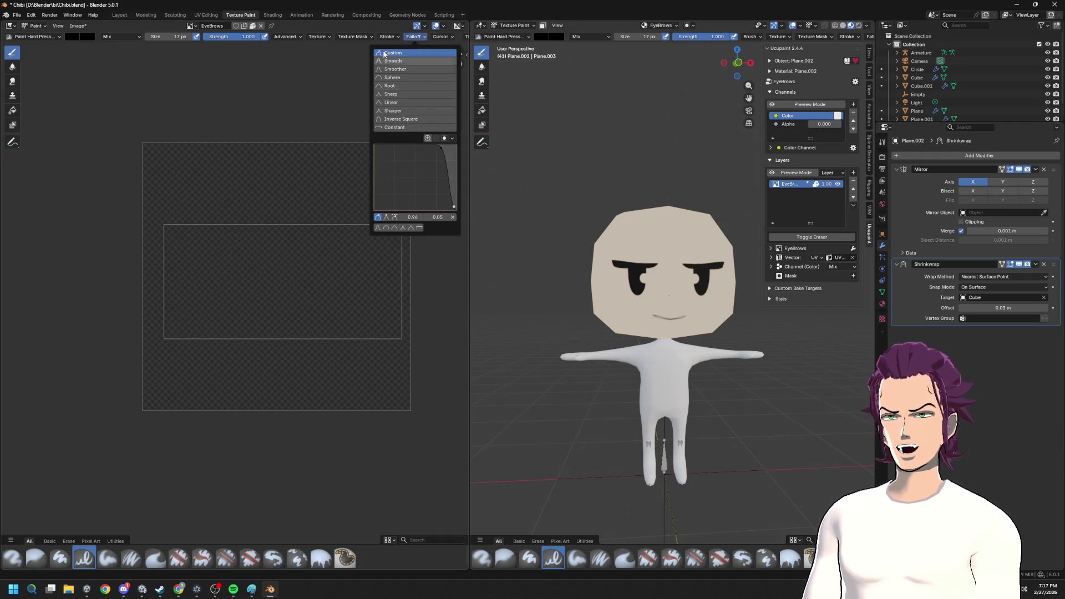
{"action": "left_click", "coordinate": [350, 146]}
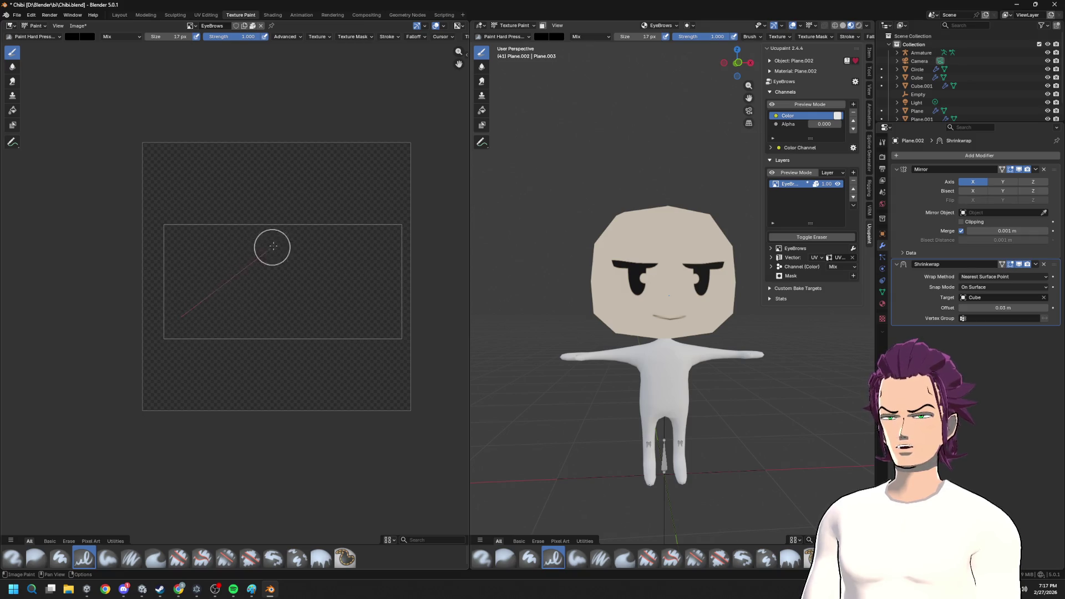
{"action": "left_click_drag", "start_coordinate": [273, 204], "coordinate": [447, 125]}
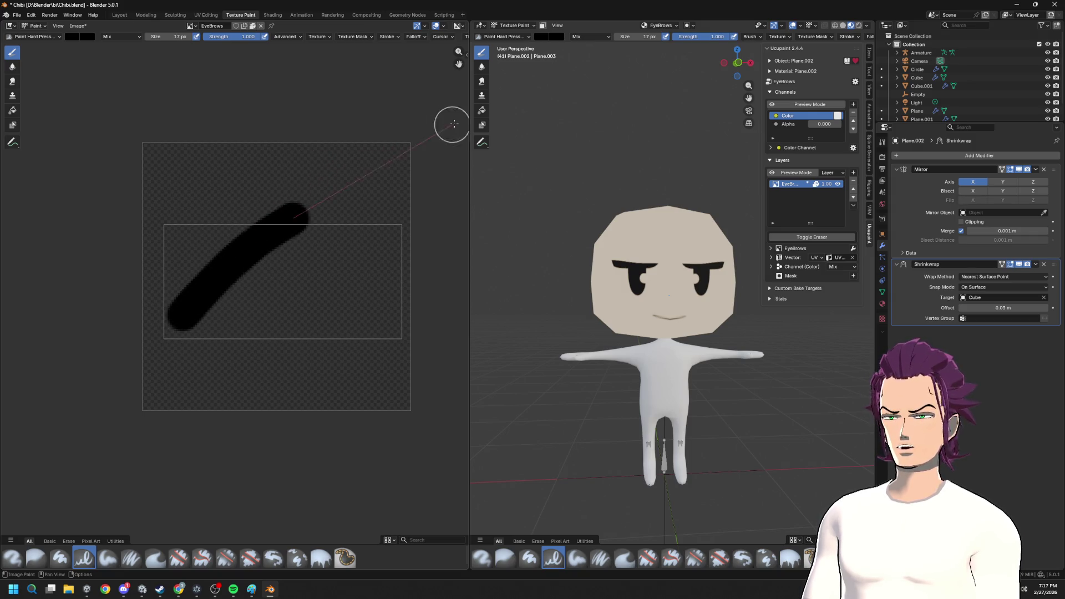
{"action": "key", "text": "ctrl+z"}
{"action": "left_click", "coordinate": [389, 35]}
{"action": "mouse_move", "coordinate": [418, 35]}
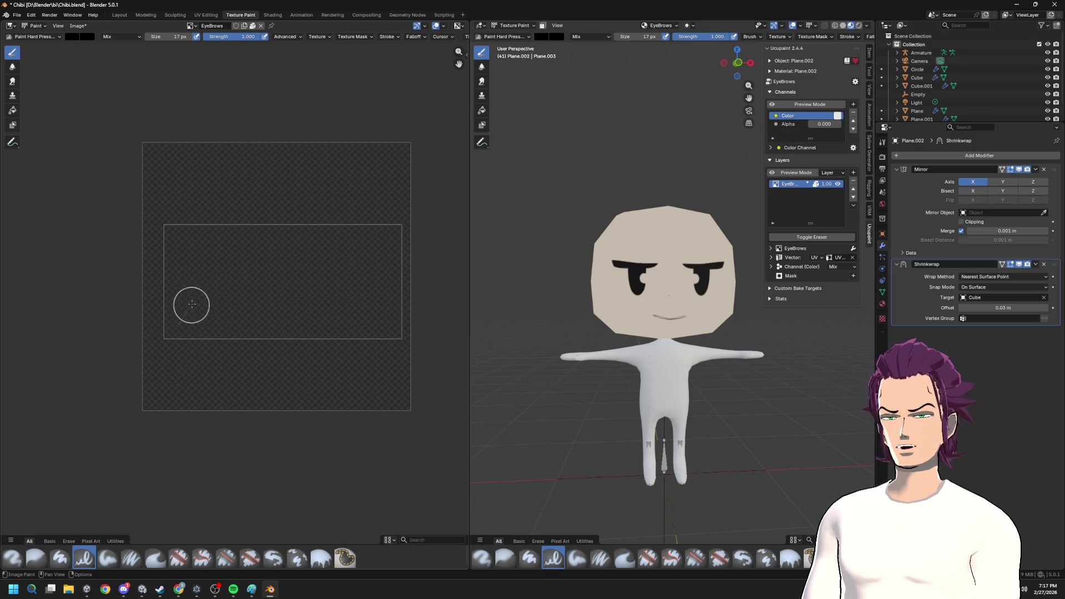
{"action": "left_click_drag", "start_coordinate": [227, 244], "coordinate": [462, 198]}
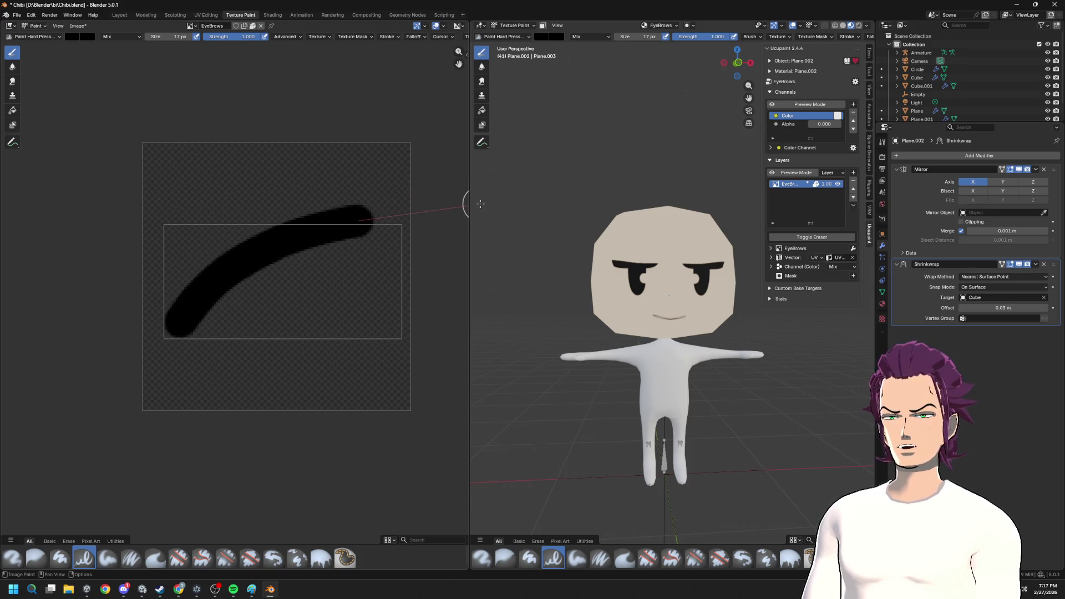
{"action": "key", "text": "ctrl+z"}
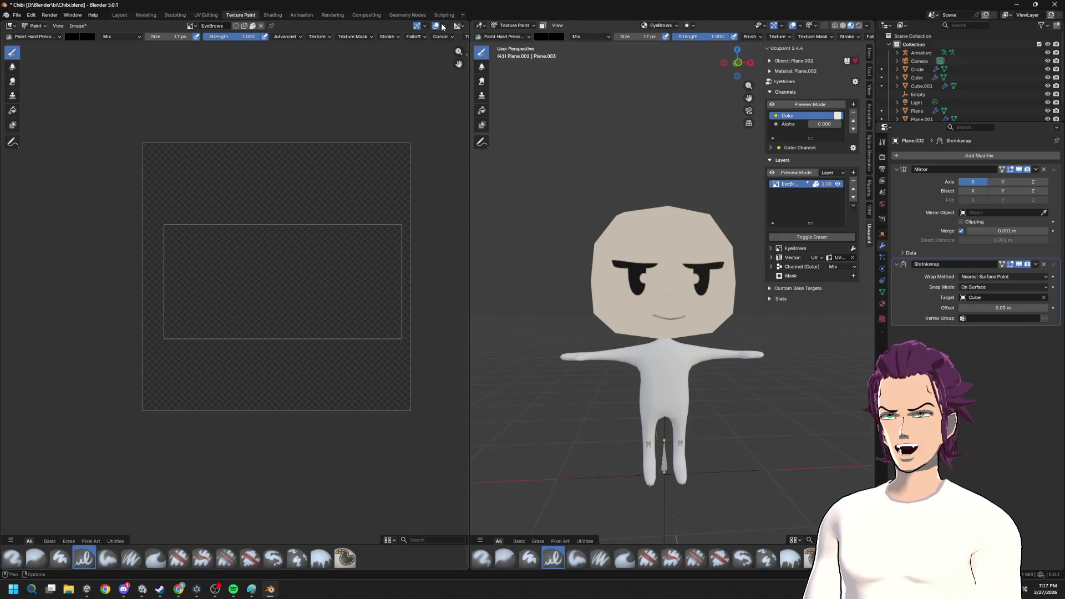
- Lower the stroke stabilizer radius to 48 px in the stroke settings
{"action": "left_click", "coordinate": [441, 37]}
{"action": "left_click", "coordinate": [414, 37]}
{"action": "left_click", "coordinate": [394, 37]}
{"action": "left_click_drag", "start_coordinate": [412, 157], "coordinate": [385, 157]}
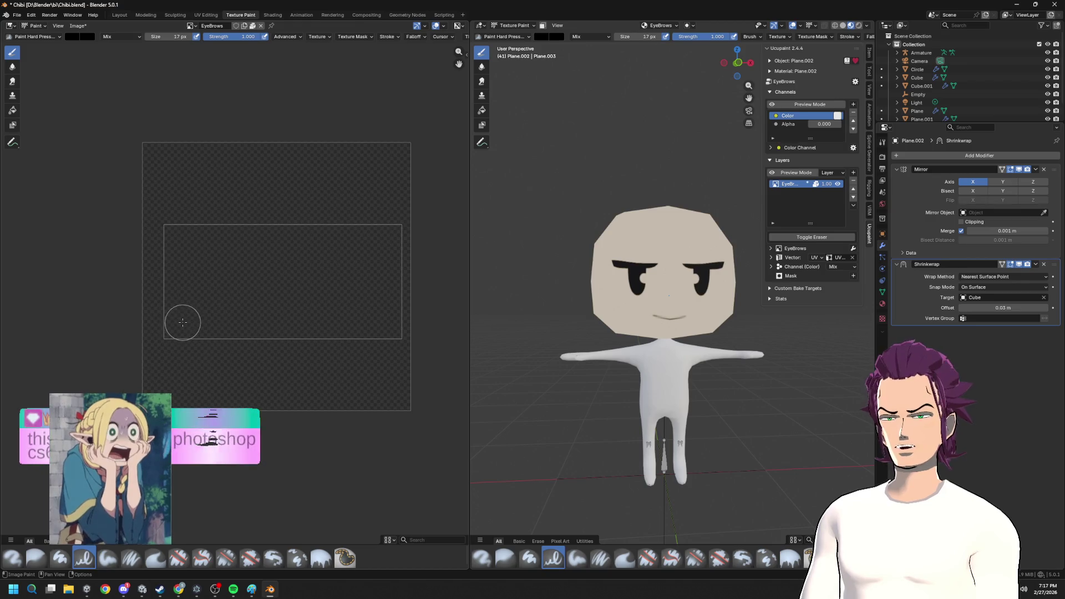
- Paint a curved black eyebrow stroke rising to the right, redoing until it reads well
{"action": "left_click_drag", "start_coordinate": [177, 327], "coordinate": [333, 242]}
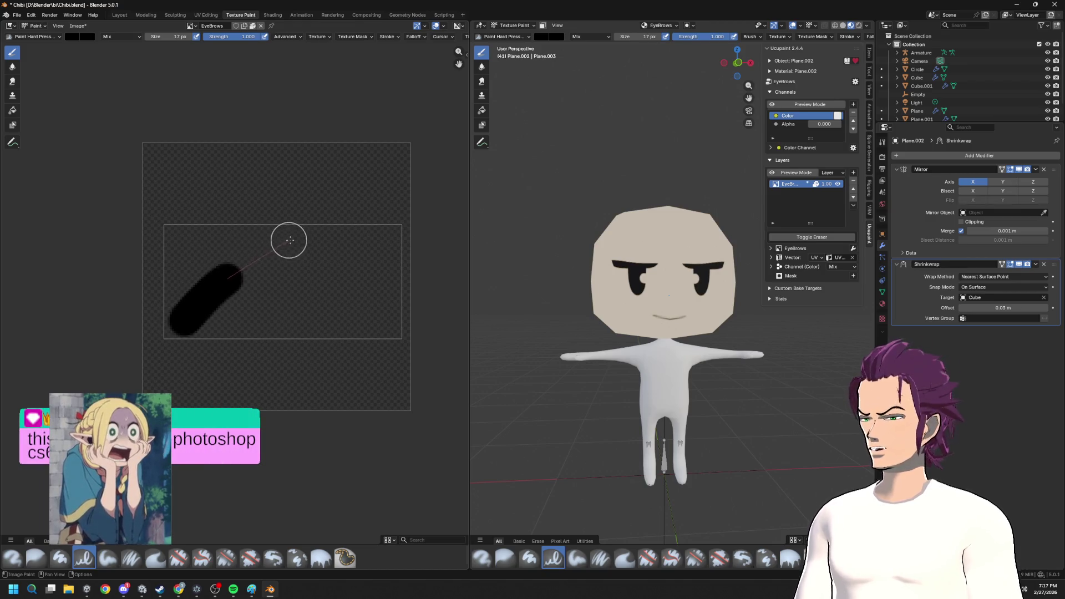
{"action": "key", "text": "ctrl+z"}
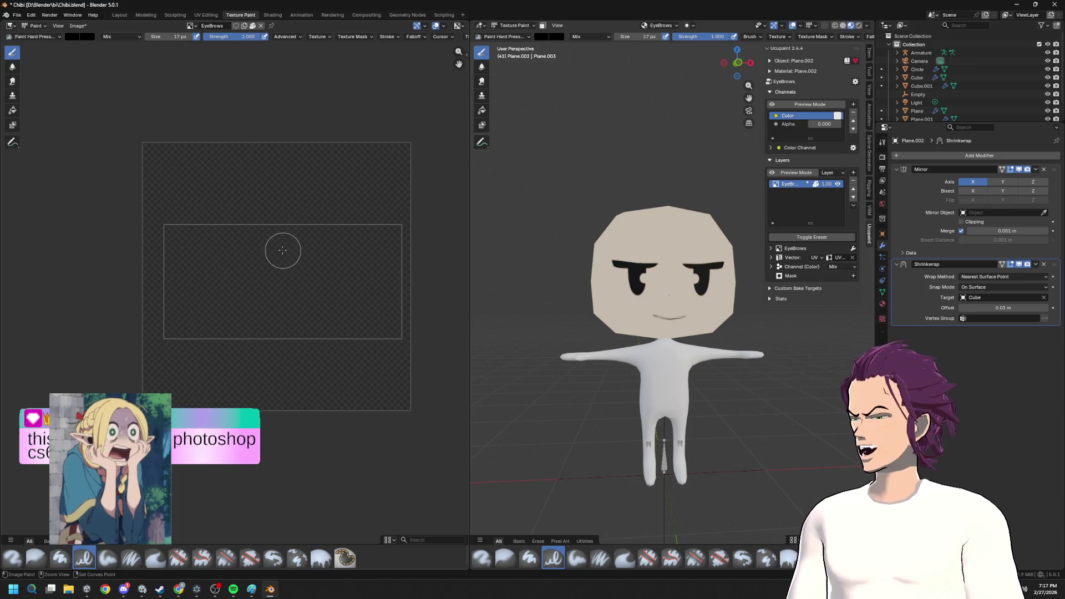
{"action": "mouse_move", "coordinate": [183, 321]}
{"action": "left_mouse_down"}
{"action": "mouse_move", "coordinate": [229, 269]}
{"action": "mouse_move", "coordinate": [412, 230]}
{"action": "left_mouse_up"}
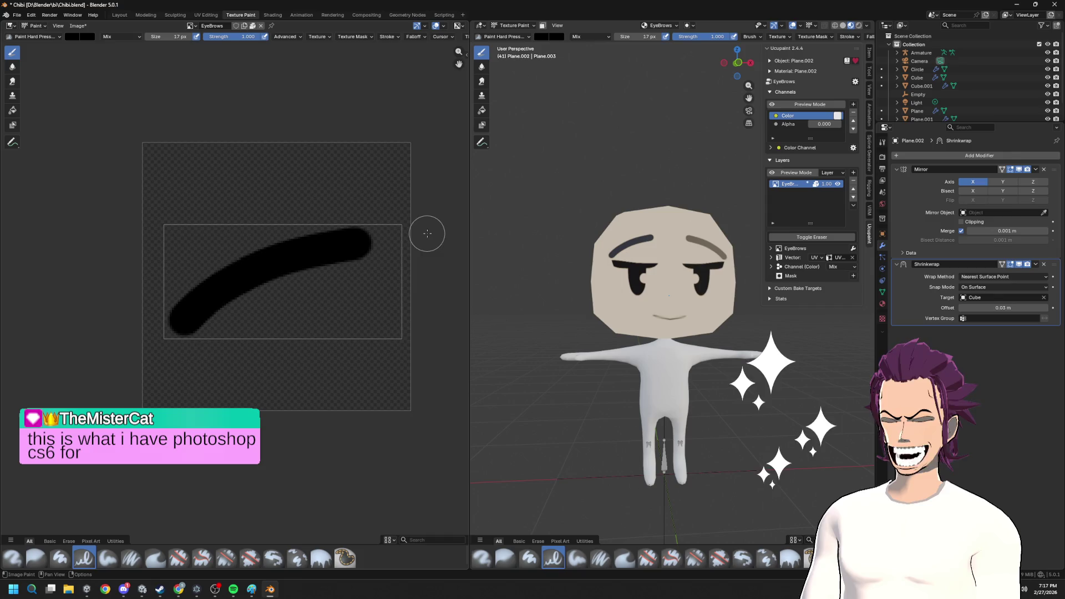
{"action": "key", "text": "ctrl+z"}
{"action": "left_click_drag", "start_coordinate": [188, 321], "coordinate": [294, 278]}
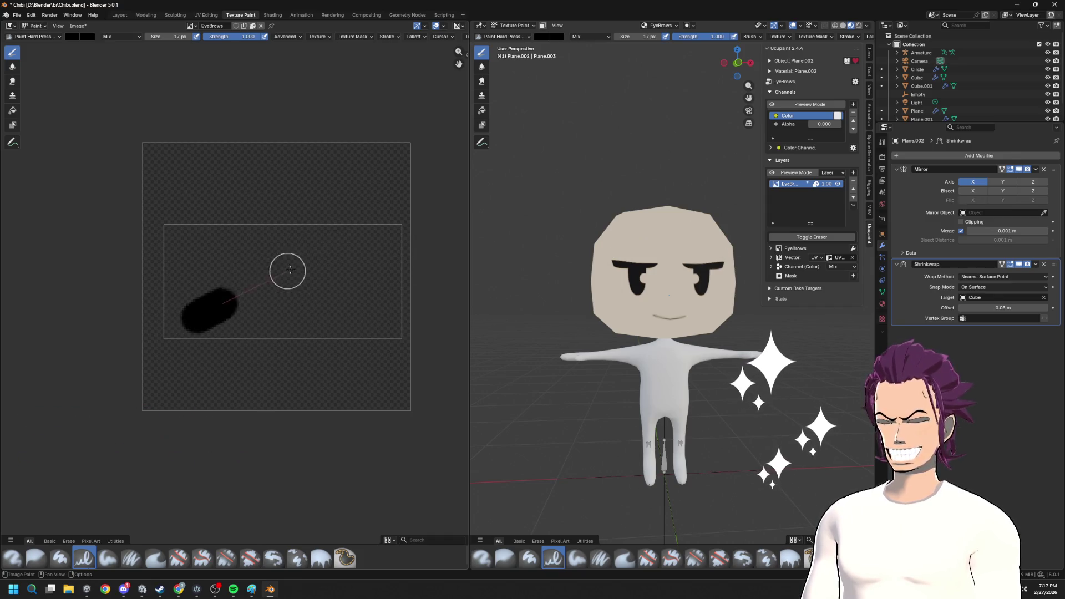
{"action": "key", "text": "ctrl+z"}
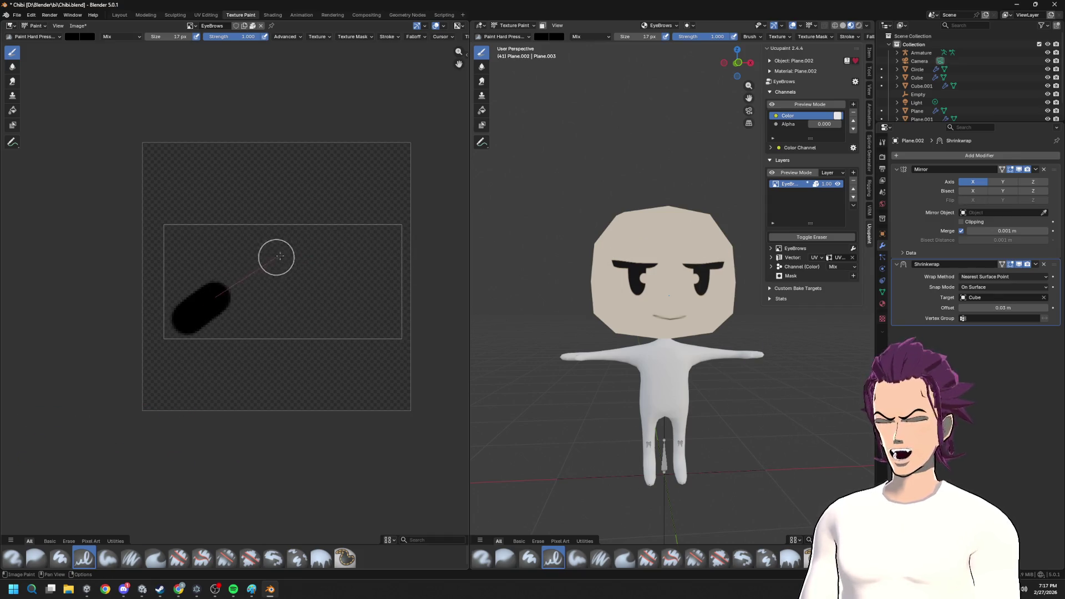
{"action": "left_click_drag", "start_coordinate": [184, 321], "coordinate": [437, 231]}
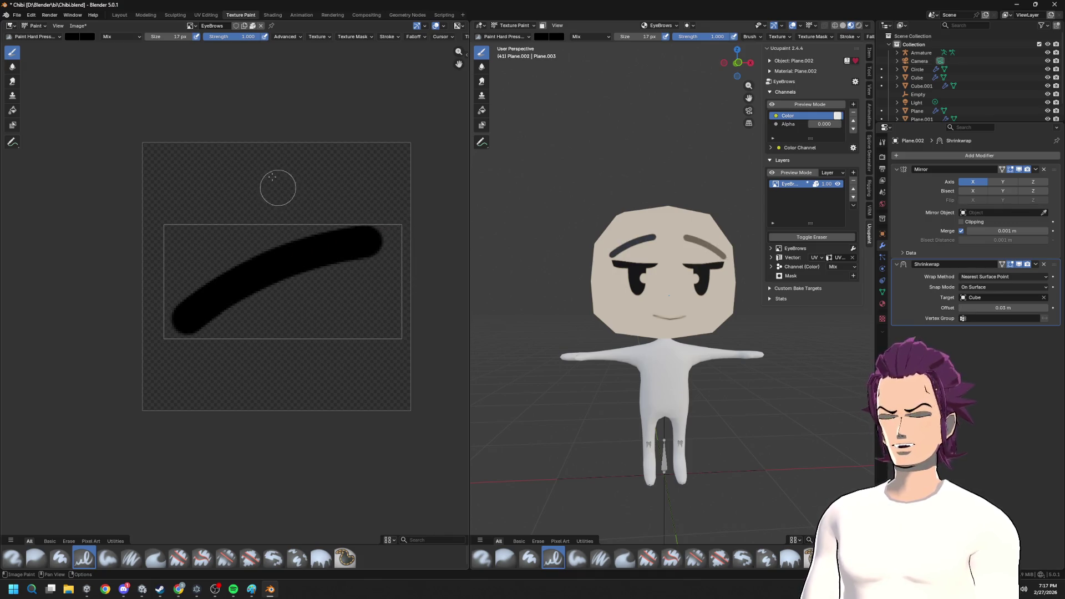
- With Erase Hard, trim the stroke's lower edge thinner and taper its left end
{"action": "left_click", "coordinate": [73, 40]}
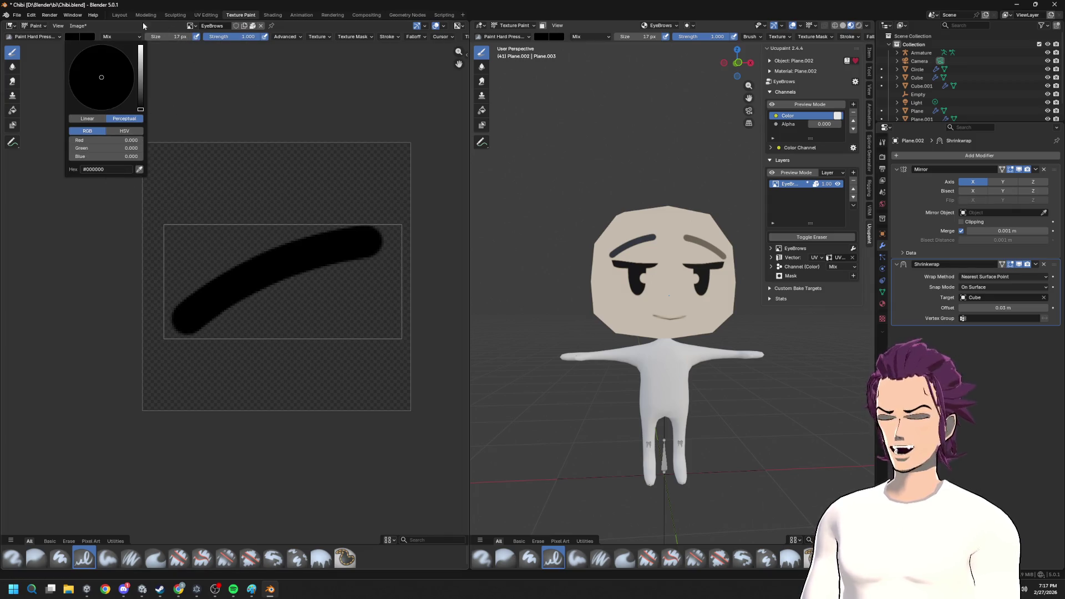
{"action": "left_click", "coordinate": [77, 38]}
{"action": "left_click", "coordinate": [48, 37]}
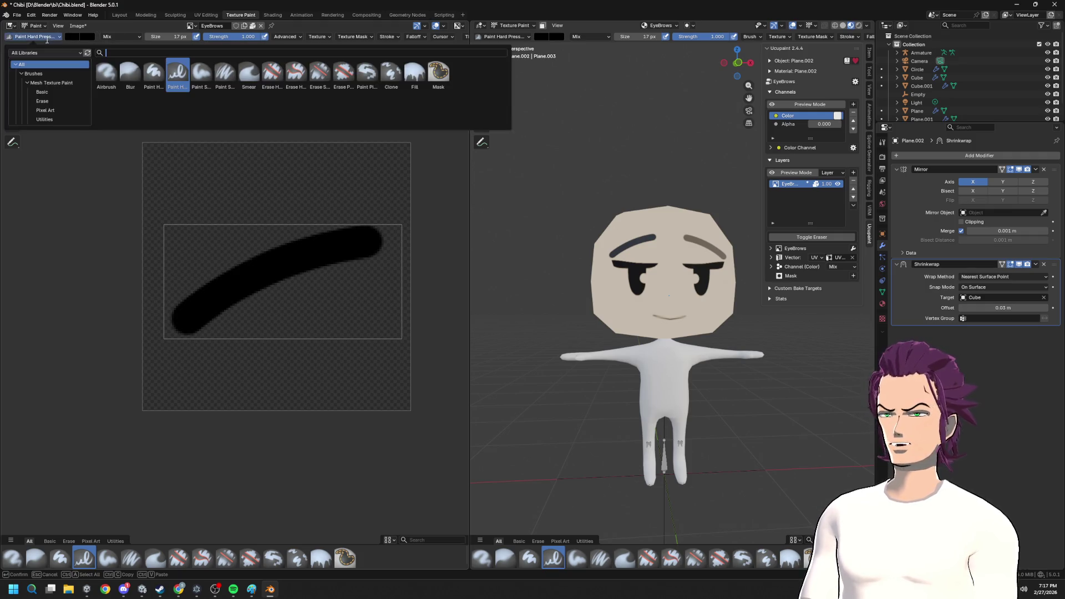
{"action": "left_click", "coordinate": [294, 75]}
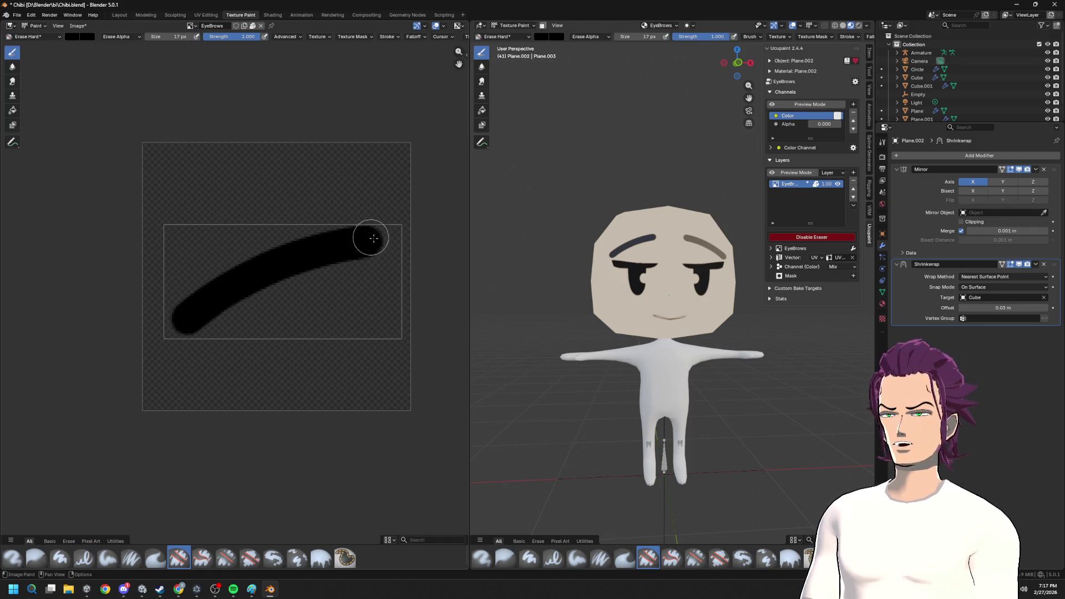
{"action": "left_click_drag", "start_coordinate": [256, 316], "coordinate": [177, 356]}
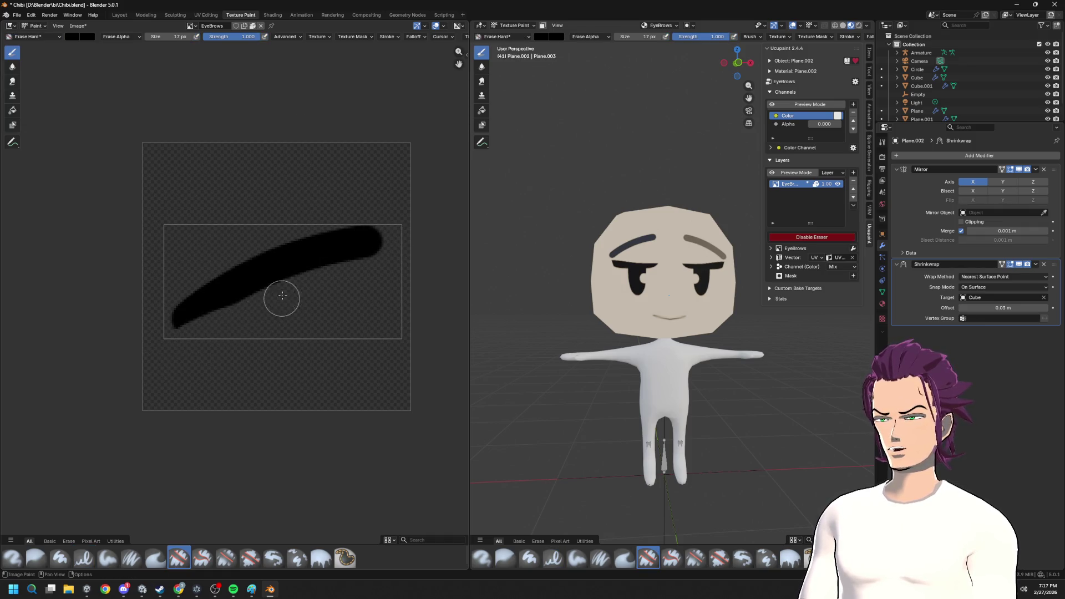
{"action": "left_click_drag", "start_coordinate": [281, 299], "coordinate": [194, 321]}
{"action": "key", "text": "ctrl+z"}
{"action": "left_click_drag", "start_coordinate": [273, 298], "coordinate": [176, 356]}
{"action": "key", "text": "ctrl+z"}
{"action": "mouse_move", "coordinate": [304, 301]}
{"action": "left_mouse_down"}
{"action": "mouse_move", "coordinate": [232, 305]}
{"action": "mouse_move", "coordinate": [114, 369]}
{"action": "left_mouse_up"}
{"action": "key", "text": "ctrl+z"}
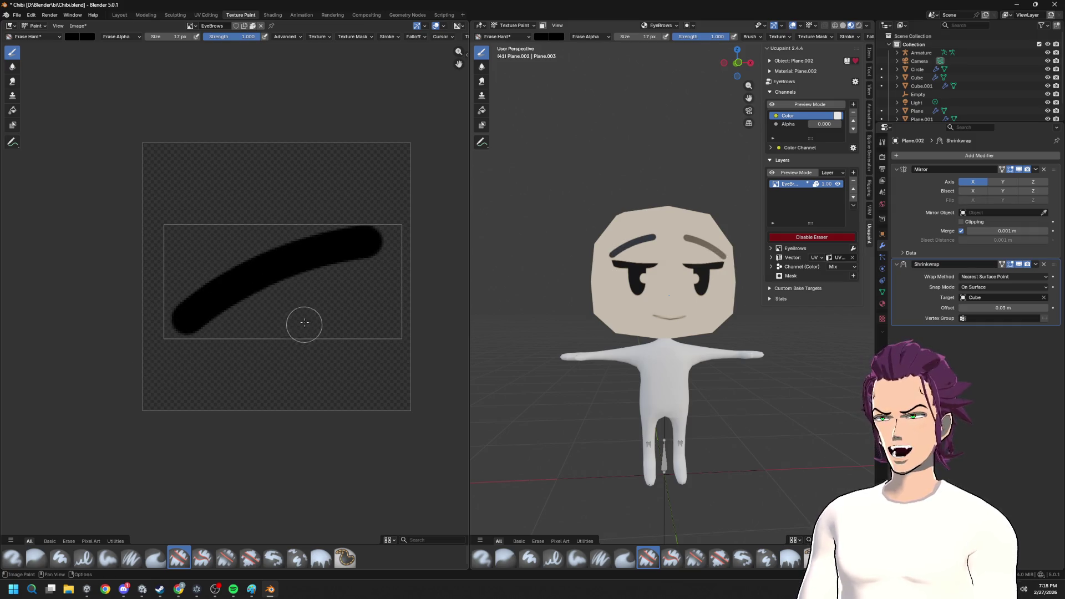
{"action": "left_click_drag", "start_coordinate": [311, 303], "coordinate": [165, 355]}
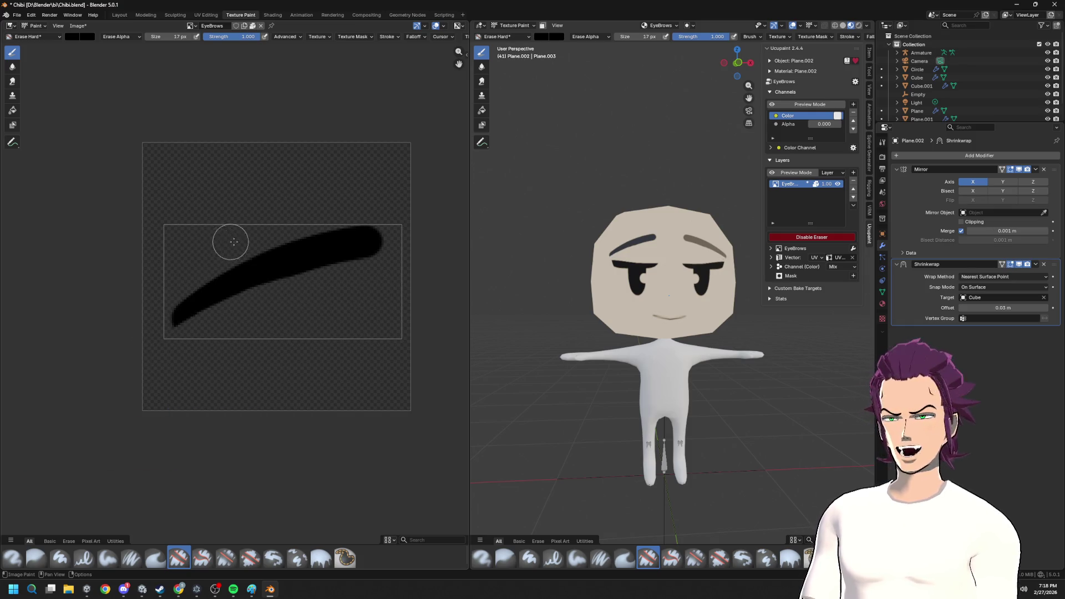
{"action": "mouse_move", "coordinate": [405, 250]}
{"action": "left_mouse_down"}
{"action": "mouse_move", "coordinate": [153, 297]}
{"action": "mouse_move", "coordinate": [238, 245]}
{"action": "mouse_move", "coordinate": [328, 226]}
{"action": "mouse_move", "coordinate": [442, 238]}
{"action": "left_mouse_up"}
{"action": "mouse_move", "coordinate": [532, 333]}
{"action": "middle_mouse_down"}
{"action": "mouse_move", "coordinate": [640, 327]}
{"action": "mouse_move", "coordinate": [608, 329]}
{"action": "middle_mouse_up"}
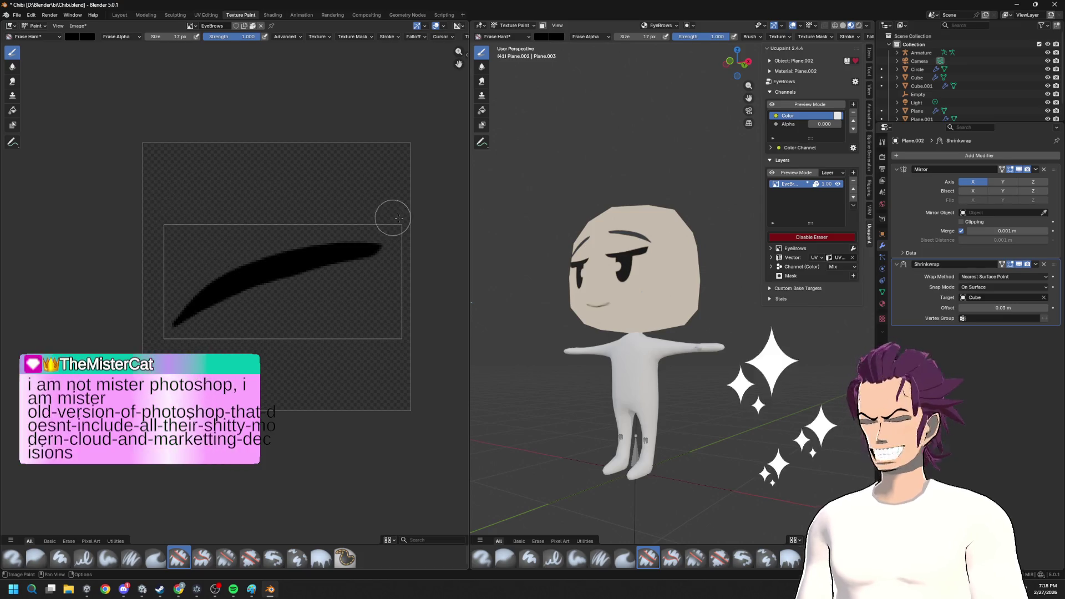
{"action": "scroll", "coordinate": [644, 284], "scroll_direction": "up", "scroll_amount": 1}
{"action": "scroll", "coordinate": [645, 284], "scroll_direction": "up", "scroll_amount": 2}
{"action": "scroll", "coordinate": [644, 284], "scroll_direction": "up", "scroll_amount": 3}
{"action": "scroll", "coordinate": [644, 284], "scroll_direction": "down", "scroll_amount": 5}
{"action": "mouse_move", "coordinate": [469, 160]}
{"action": "left_mouse_down"}
{"action": "mouse_move", "coordinate": [503, 160]}
{"action": "mouse_move", "coordinate": [493, 149]}
{"action": "left_mouse_up"}
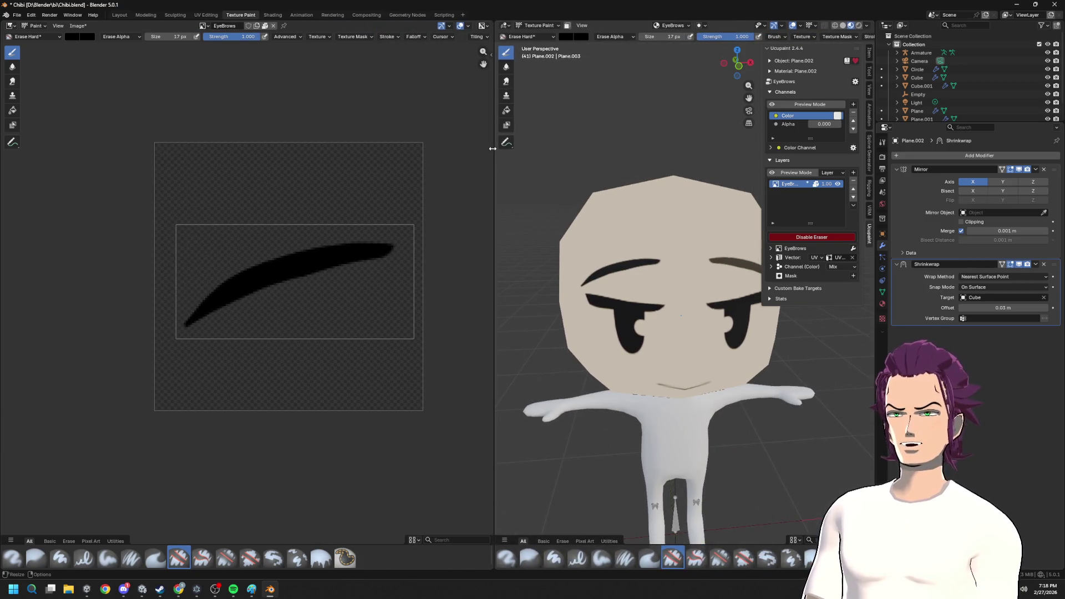
- Set the eyebrow material's roughness fully to 1.000
{"action": "mouse_move", "coordinate": [674, 283]}
{"action": "middle_mouse_down"}
{"action": "mouse_move", "coordinate": [675, 241]}
{"action": "mouse_move", "coordinate": [760, 227]}
{"action": "middle_mouse_up"}
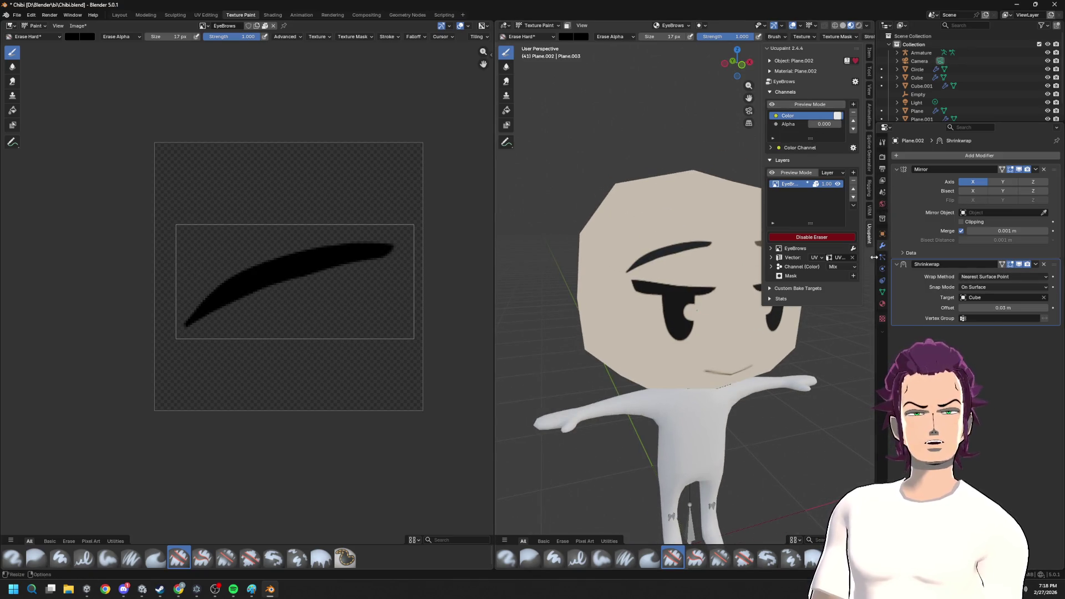
{"action": "left_click", "coordinate": [881, 304]}
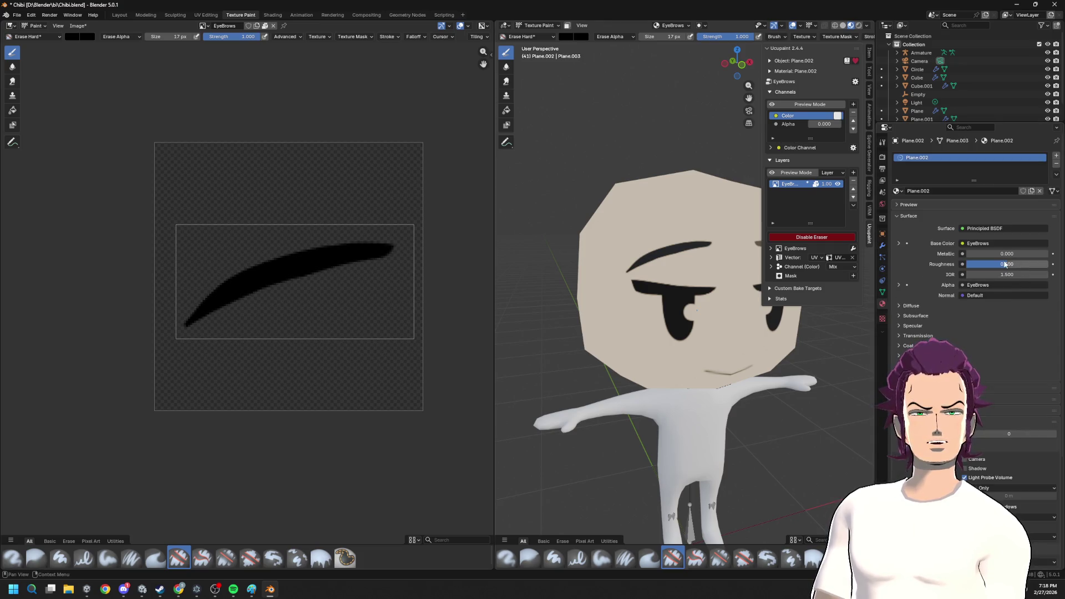
{"action": "left_click_drag", "start_coordinate": [1005, 263], "coordinate": [1046, 265]}
{"action": "middle_click_drag", "start_coordinate": [715, 366], "coordinate": [730, 386]}
{"action": "scroll", "coordinate": [729, 386], "scroll_direction": "up", "scroll_amount": 2}
{"action": "scroll", "coordinate": [729, 386], "scroll_direction": "up", "scroll_amount": 1}
{"action": "key", "text": "Tab"}
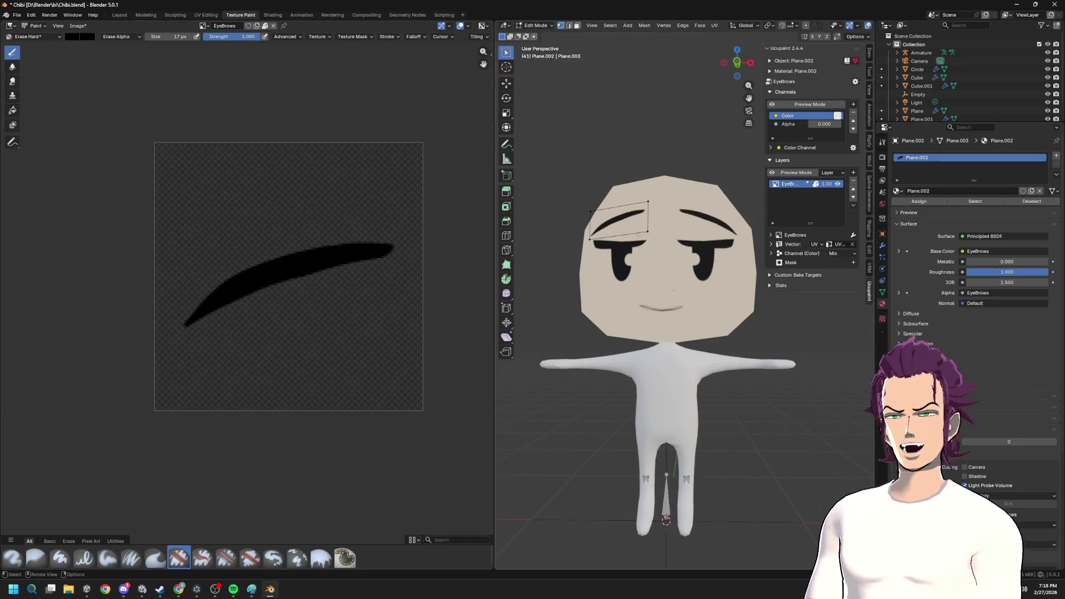
{"action": "key", "text": "Tab"}
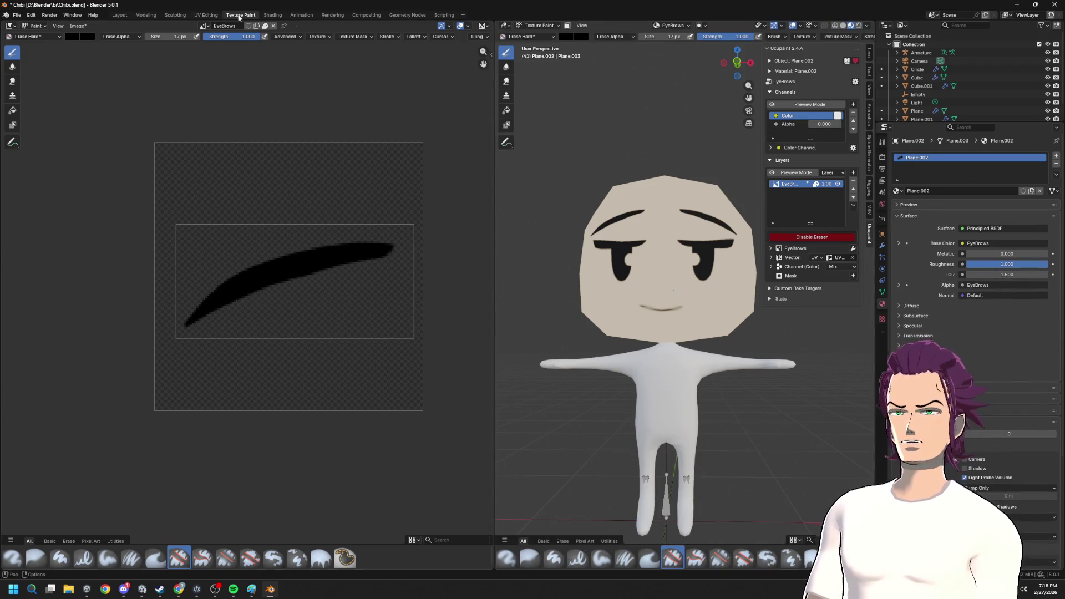
- Switch to the Layout workspace and select the mouth plane Plane.001
{"action": "left_click", "coordinate": [119, 15]}
{"action": "left_click", "coordinate": [397, 336]}
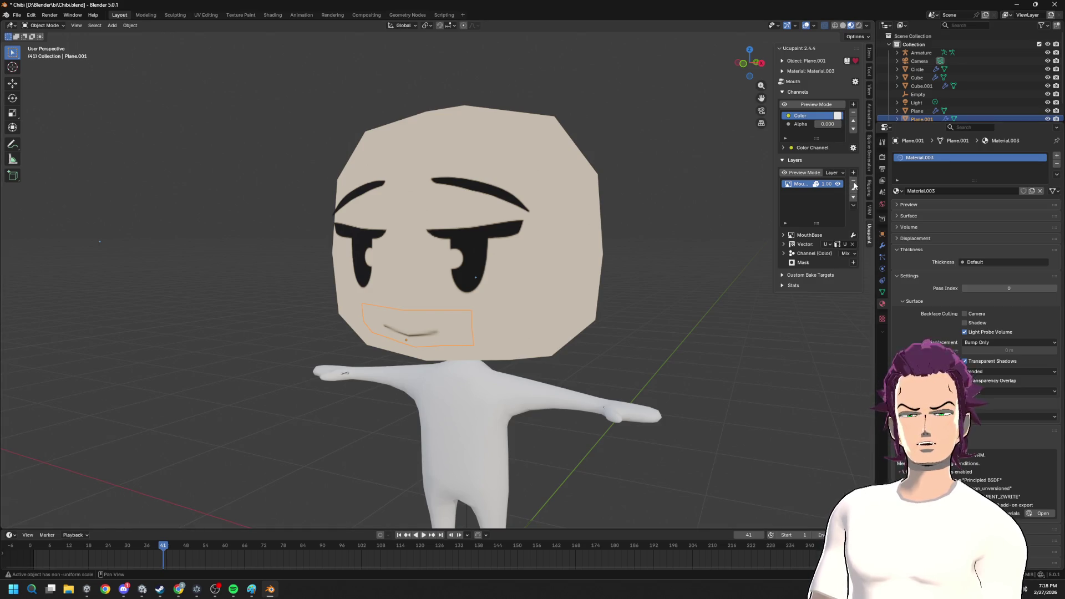
- Resize the MouthBase image layer to 128×128 and return to the Texture Paint workspace
{"action": "left_click", "coordinate": [853, 206]}
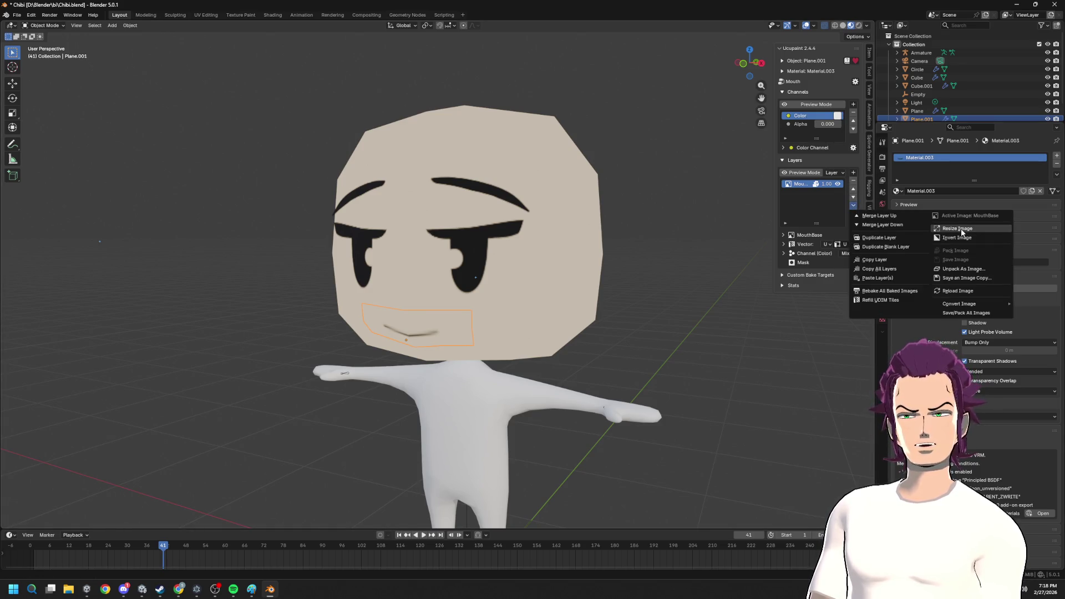
{"action": "left_click", "coordinate": [962, 228]}
{"action": "left_click", "coordinate": [997, 233]}
{"action": "type", "text": "1"}
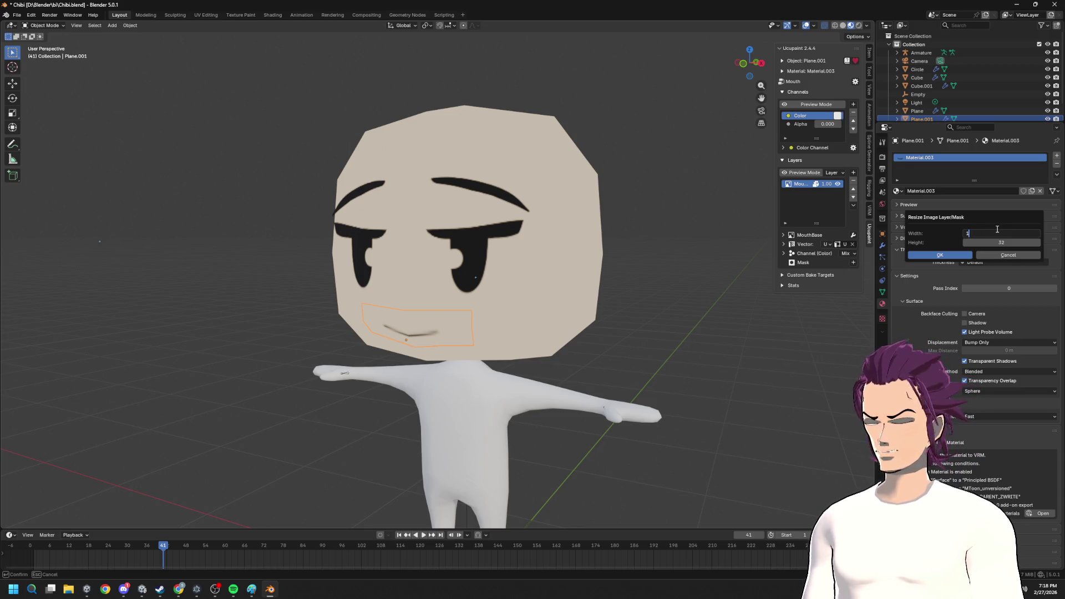
{"action": "type", "text": "28"}
{"action": "key", "text": "Tab"}
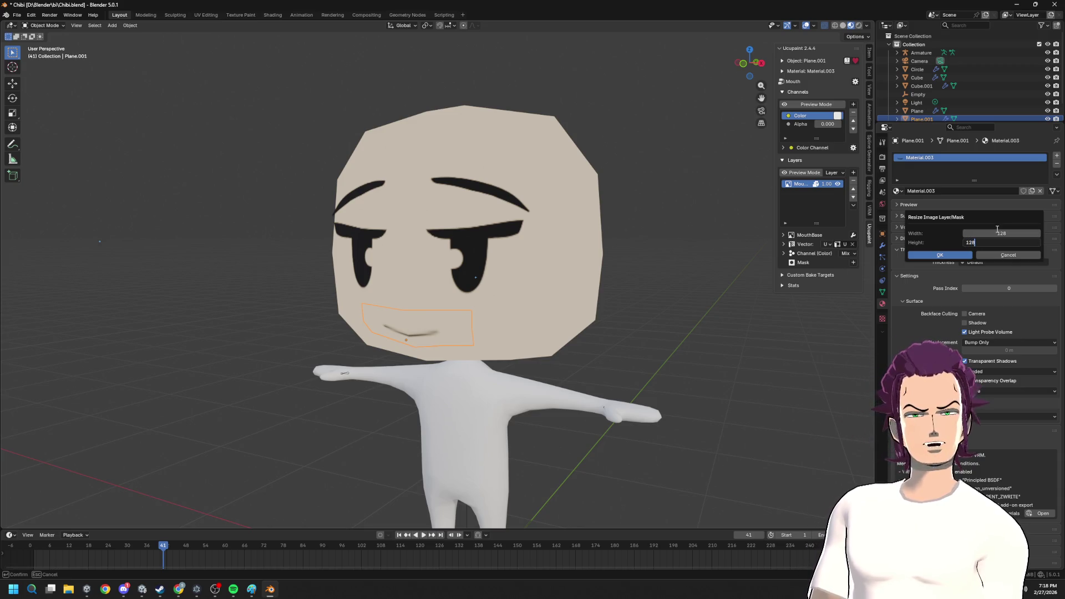
{"action": "key", "text": "Return"}
{"action": "left_click", "coordinate": [939, 255]}
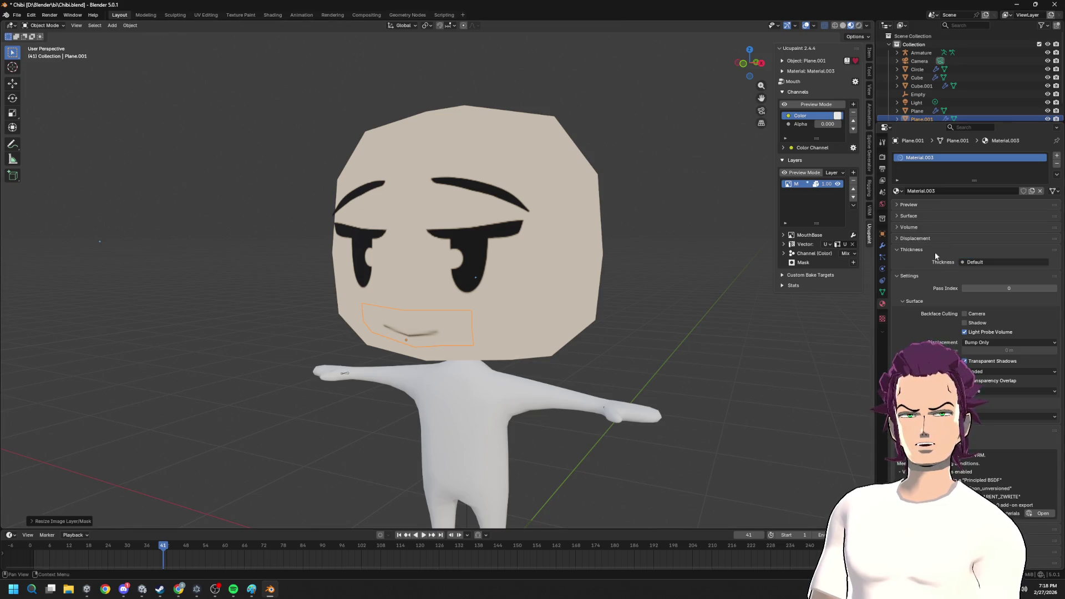
{"action": "key", "text": "Tab"}
{"action": "key", "text": "Tab"}
{"action": "left_click", "coordinate": [241, 14]}
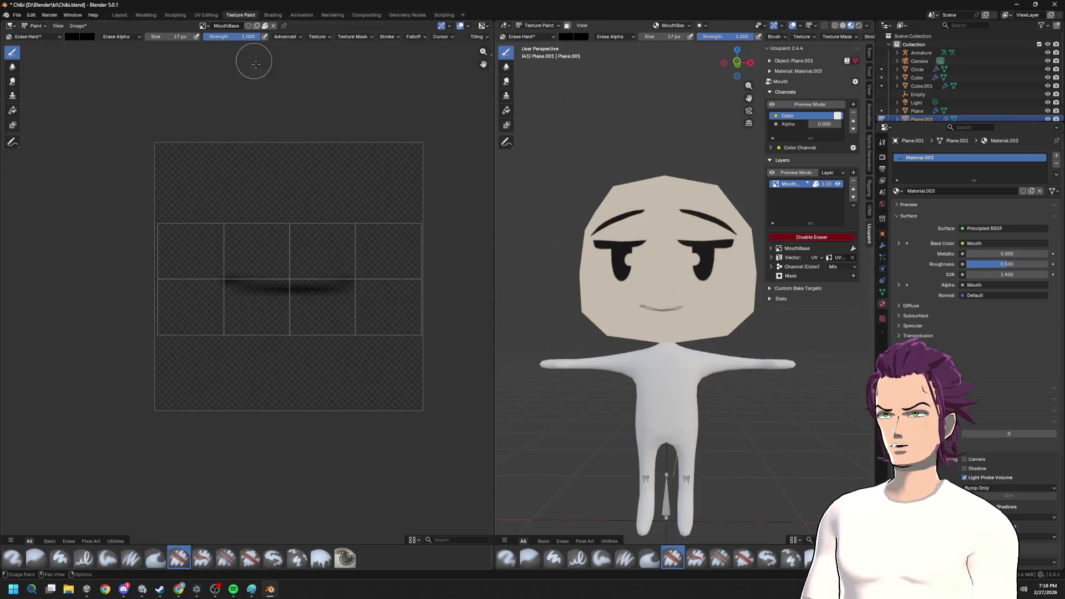
- With the pressure paint brush, try horizontal mouth strokes, undoing each
{"action": "left_click", "coordinate": [26, 37]}
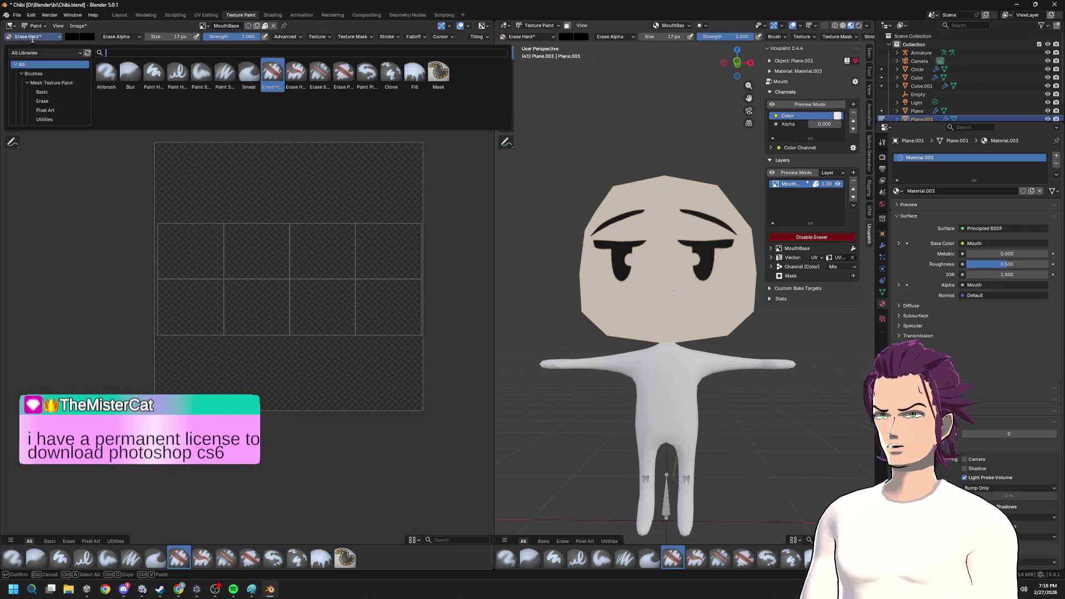
{"action": "left_click", "coordinate": [137, 72]}
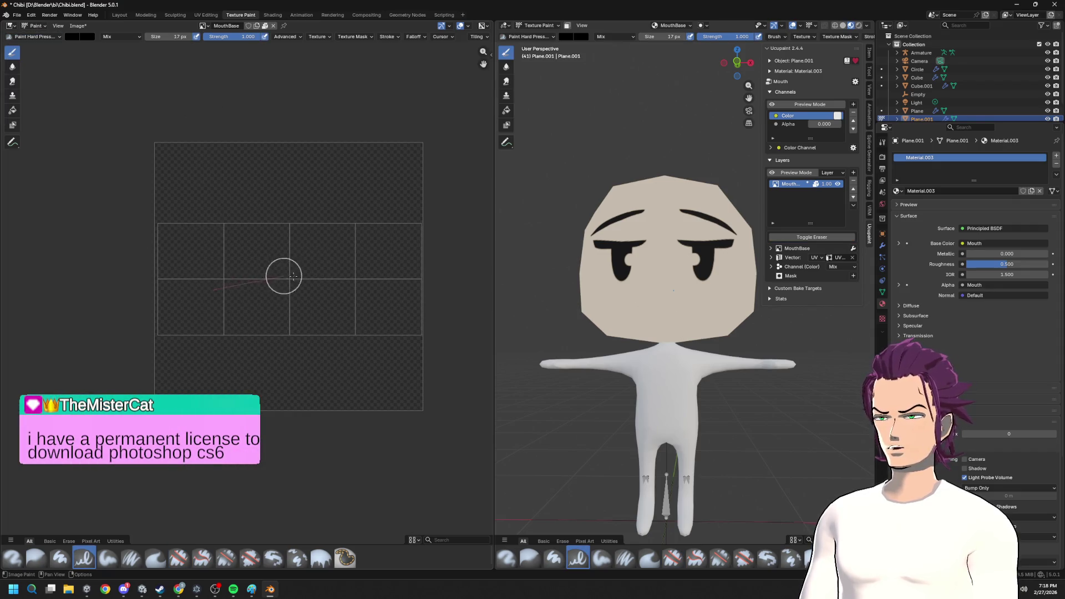
{"action": "left_click_drag", "start_coordinate": [284, 277], "coordinate": [368, 288]}
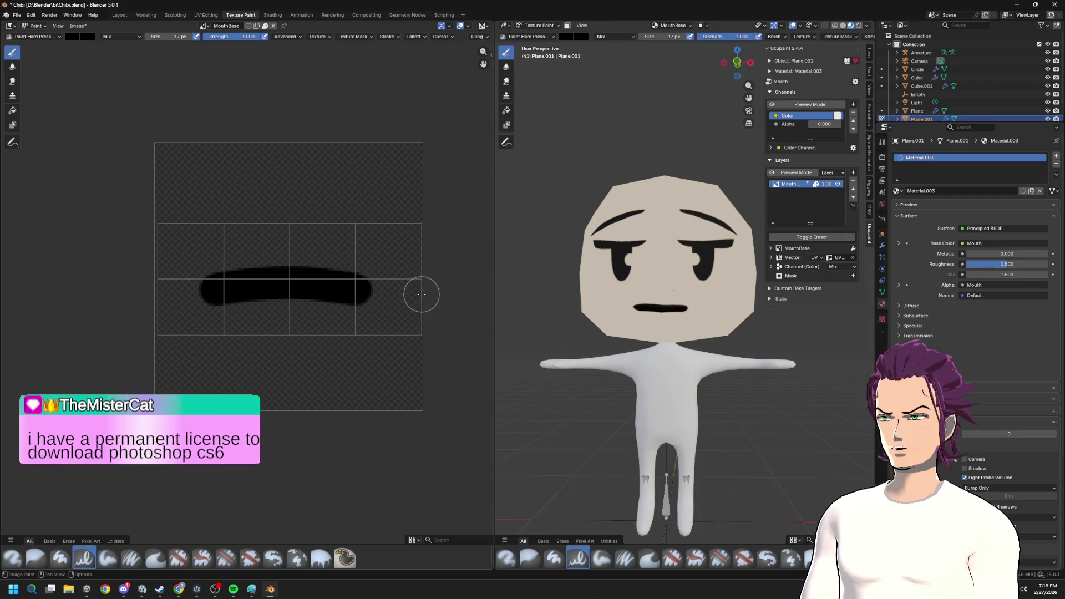
{"action": "key", "text": "ctrl+z"}
{"action": "left_click_drag", "start_coordinate": [212, 297], "coordinate": [356, 299]}
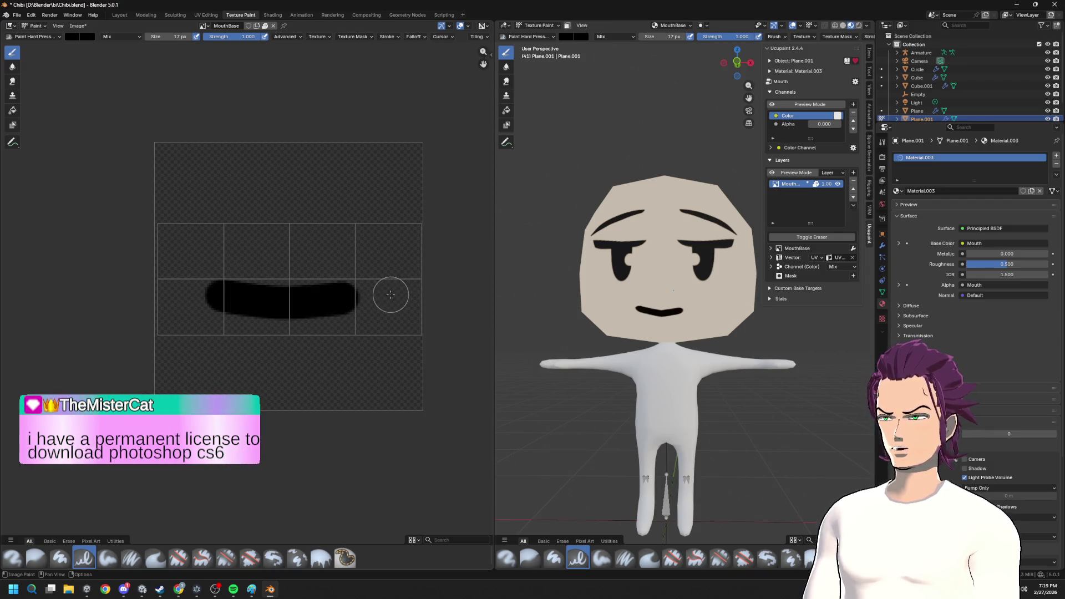
{"action": "key", "text": "ctrl+z"}
{"action": "left_click_drag", "start_coordinate": [218, 294], "coordinate": [345, 293]}
{"action": "key", "text": "ctrl+z"}
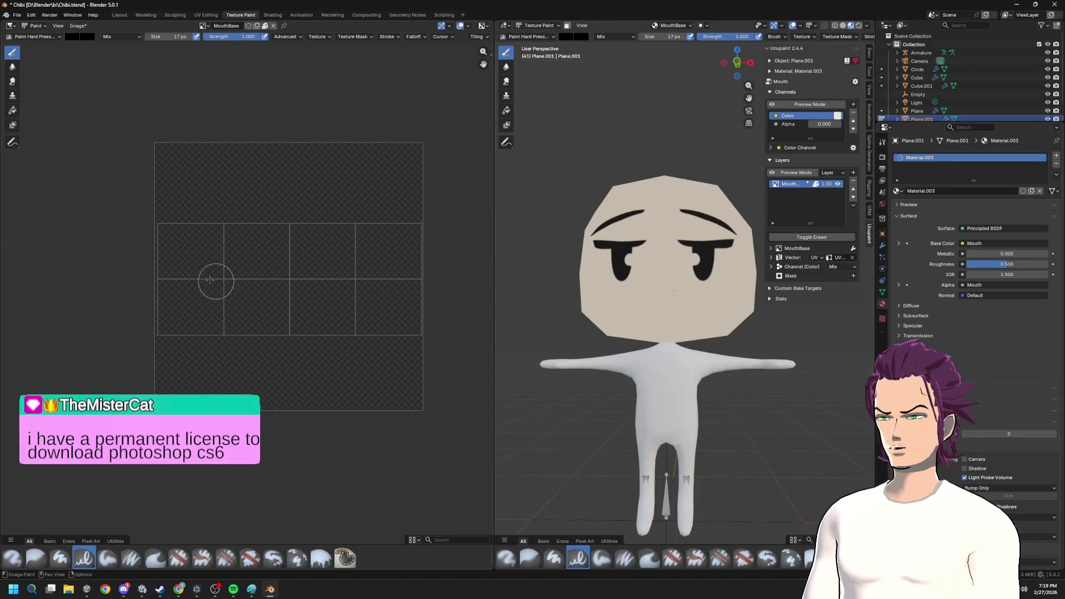
- At brush size 13, paint a thinner black mouth stroke across the grid, then pick Erase Hard
{"action": "key", "text": "f"}
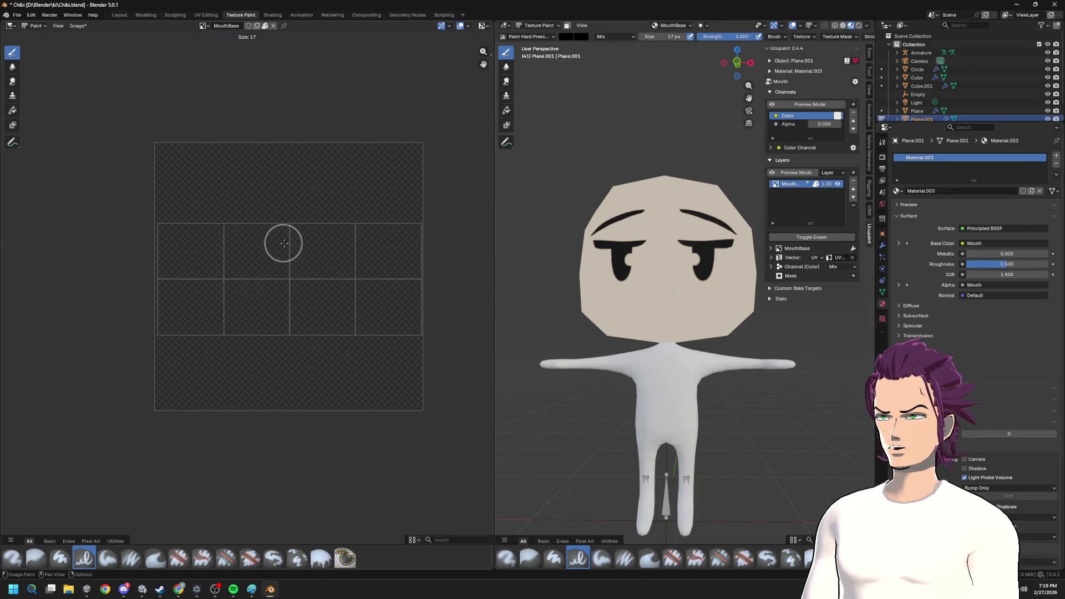
{"action": "left_click", "coordinate": [282, 244]}
{"action": "left_click_drag", "start_coordinate": [222, 292], "coordinate": [412, 281]}
{"action": "key", "text": "ctrl+z"}
{"action": "mouse_move", "coordinate": [212, 282]}
{"action": "left_mouse_down"}
{"action": "mouse_move", "coordinate": [377, 287]}
{"action": "mouse_move", "coordinate": [440, 271]}
{"action": "left_mouse_up"}
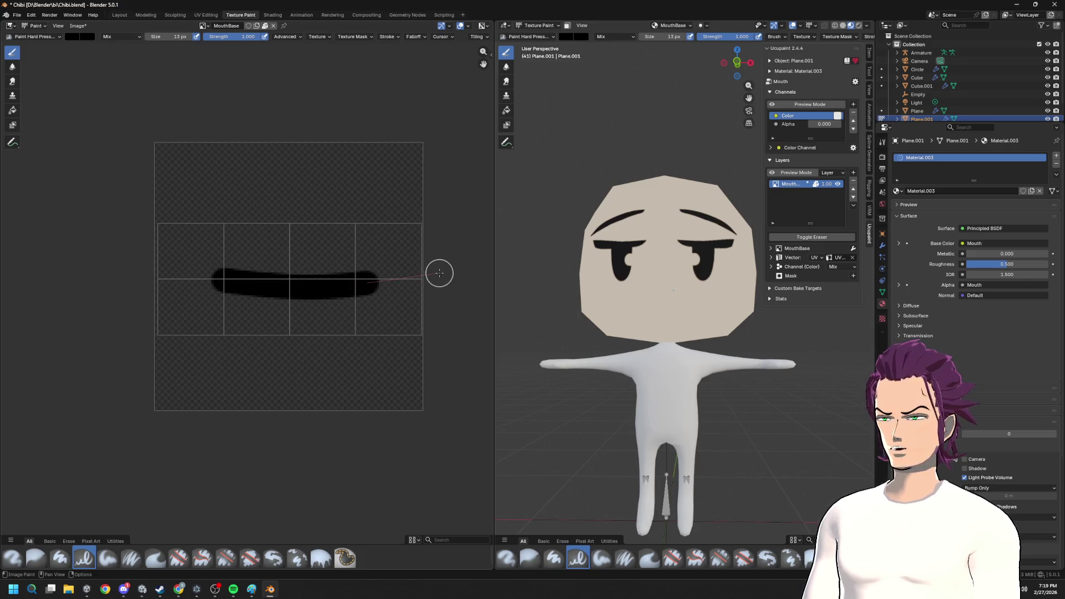
{"action": "left_click", "coordinate": [35, 36]}
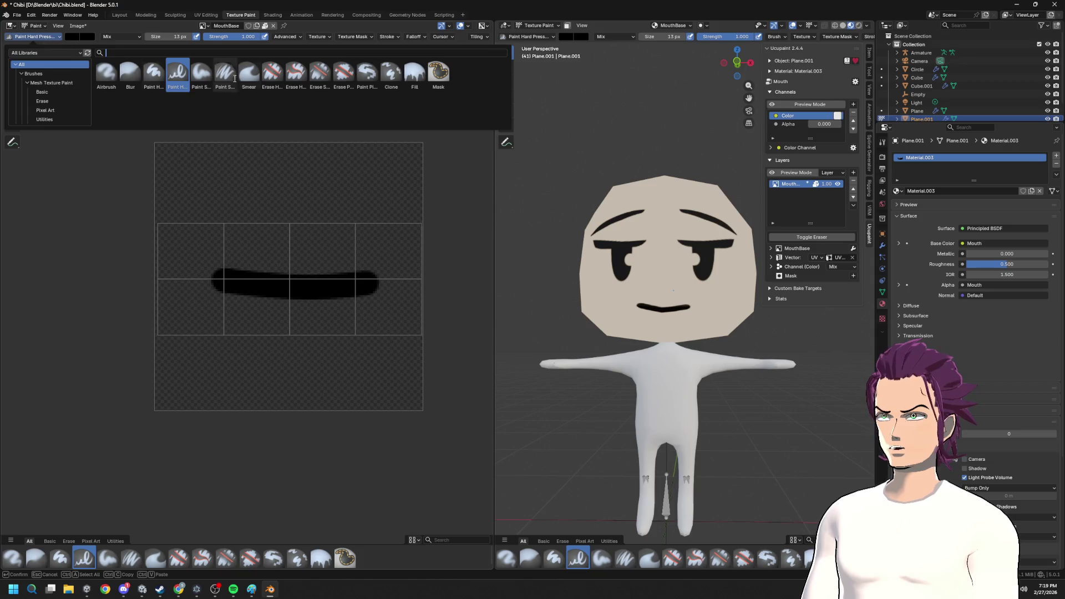
{"action": "left_click", "coordinate": [272, 73]}
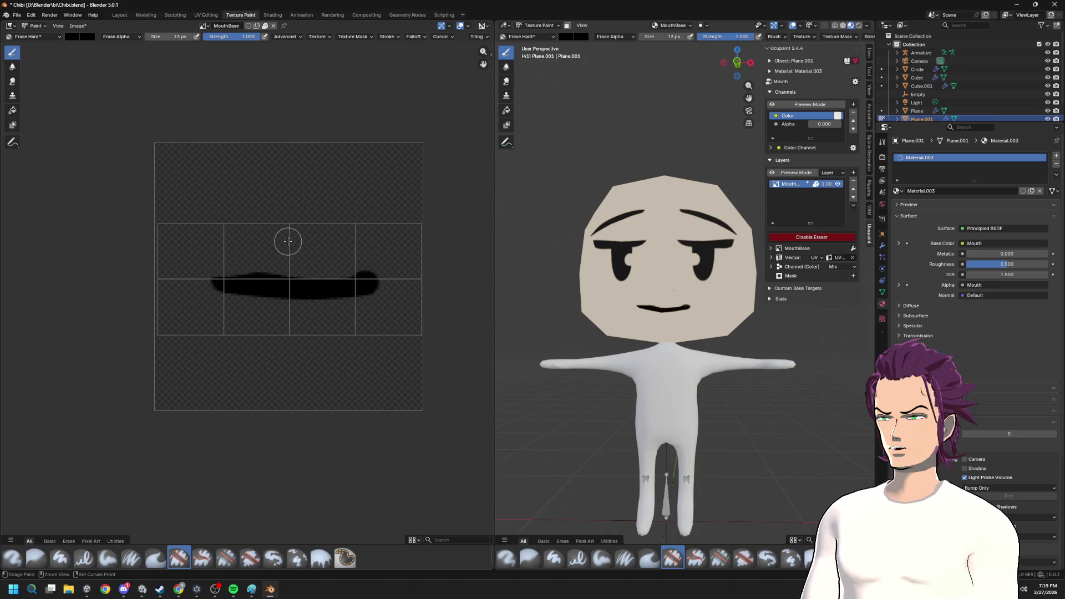
{"action": "scroll", "coordinate": [288, 241], "scroll_direction": "up", "scroll_amount": 2}
{"action": "scroll", "coordinate": [278, 240], "scroll_direction": "up", "scroll_amount": 1}
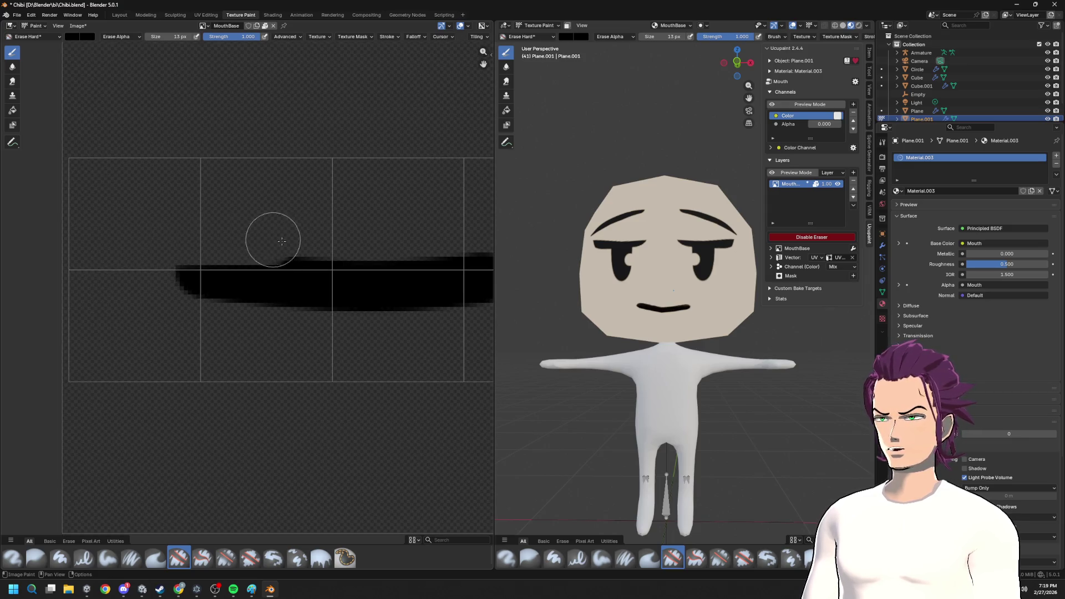
- Erase along the MouthBase stroke's top and bottom edges until it is a slim upturned crescent smile
{"action": "left_click_drag", "start_coordinate": [373, 209], "coordinate": [116, 259]}
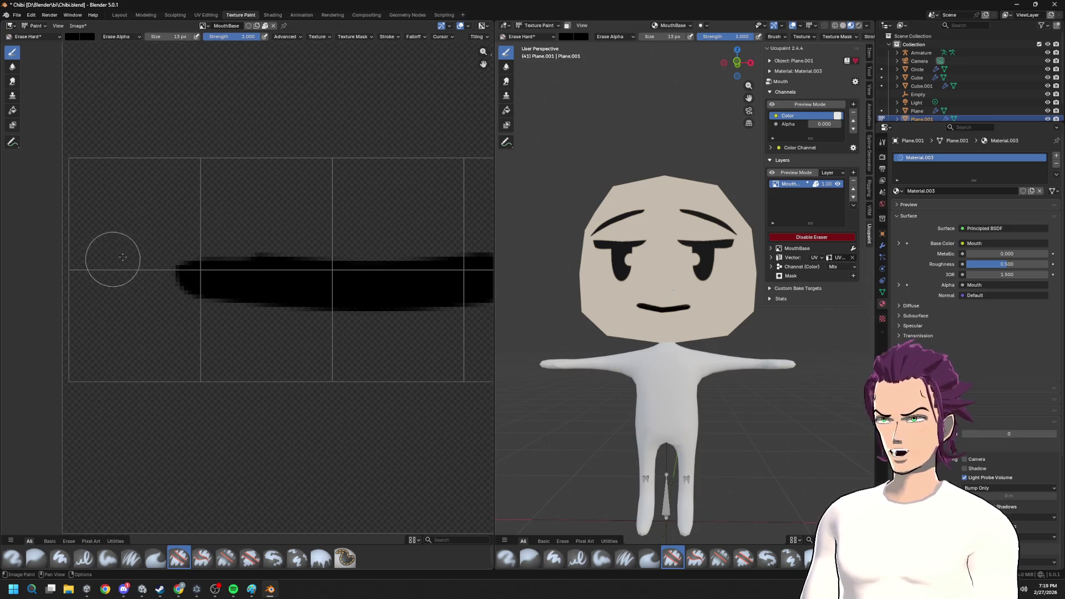
{"action": "middle_click_drag", "start_coordinate": [319, 229], "coordinate": [202, 221]}
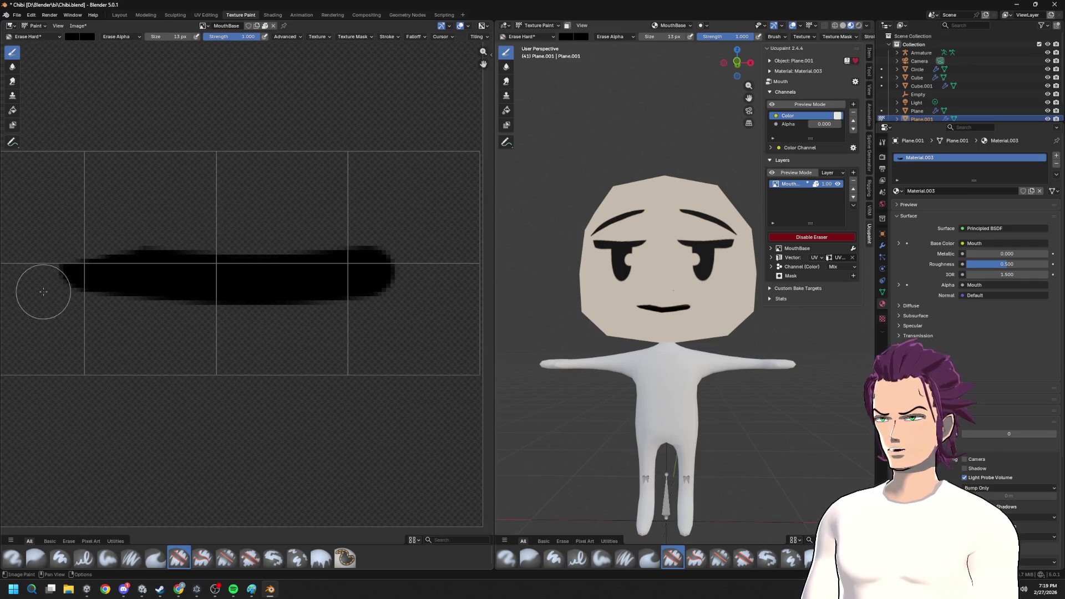
{"action": "left_click_drag", "start_coordinate": [43, 291], "coordinate": [406, 303]}
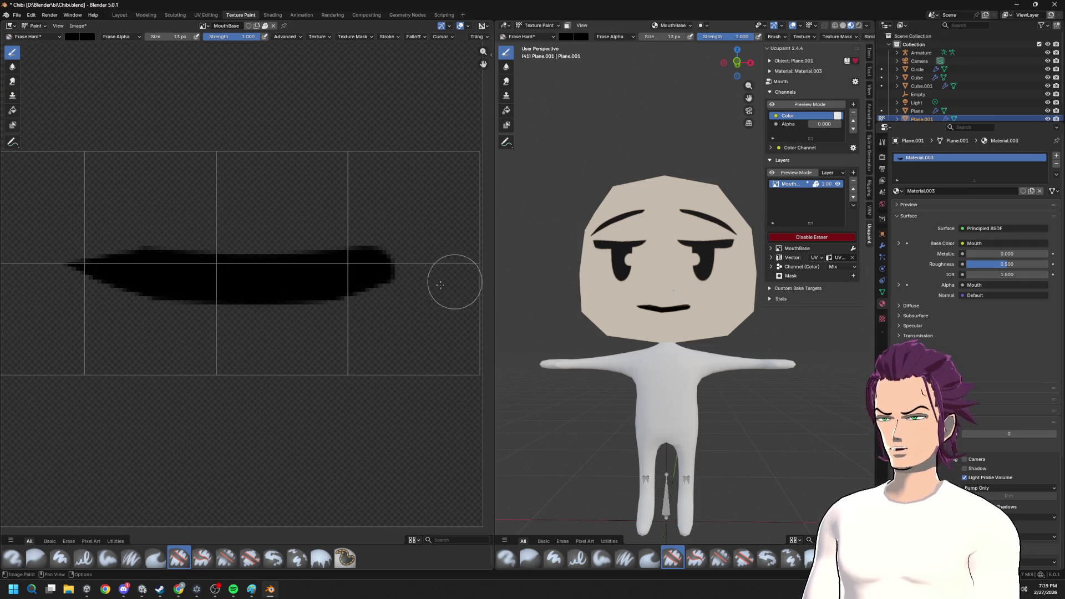
{"action": "left_click_drag", "start_coordinate": [392, 233], "coordinate": [255, 232]}
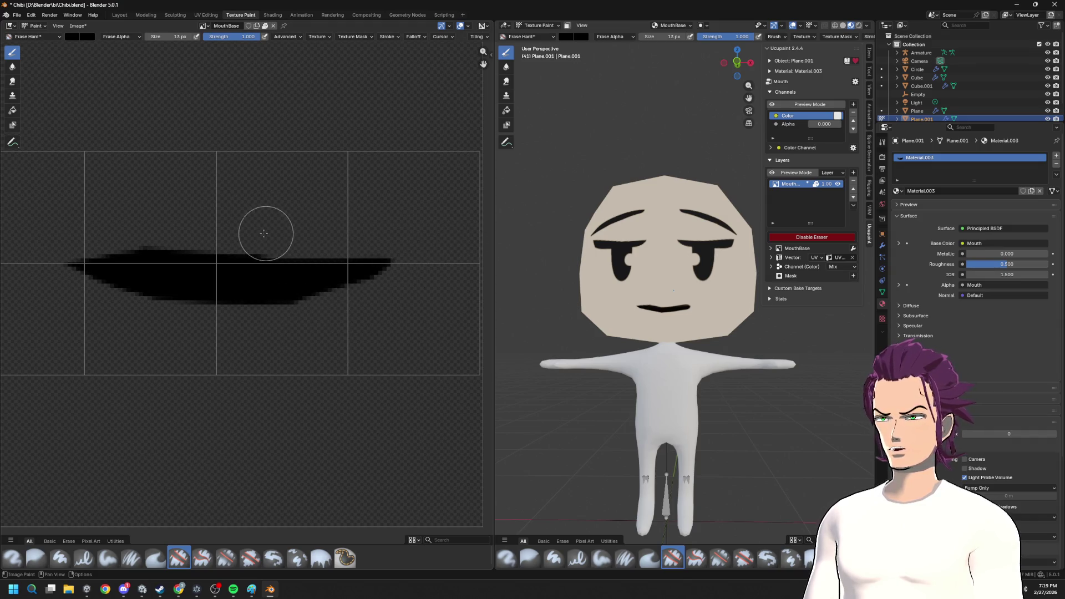
{"action": "left_click_drag", "start_coordinate": [366, 229], "coordinate": [107, 227]}
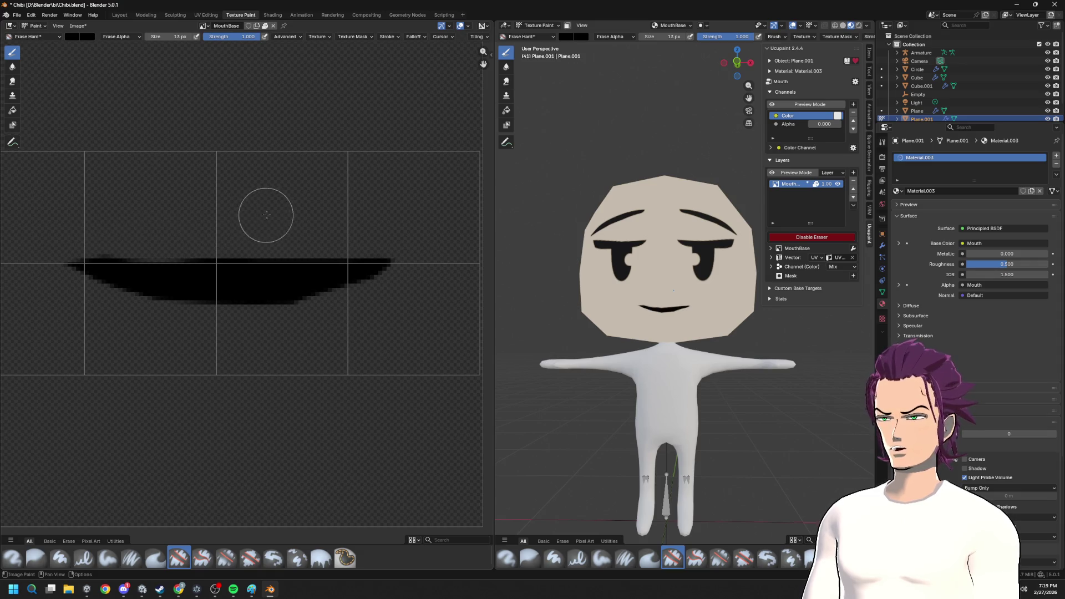
{"action": "left_click_drag", "start_coordinate": [128, 237], "coordinate": [333, 225]}
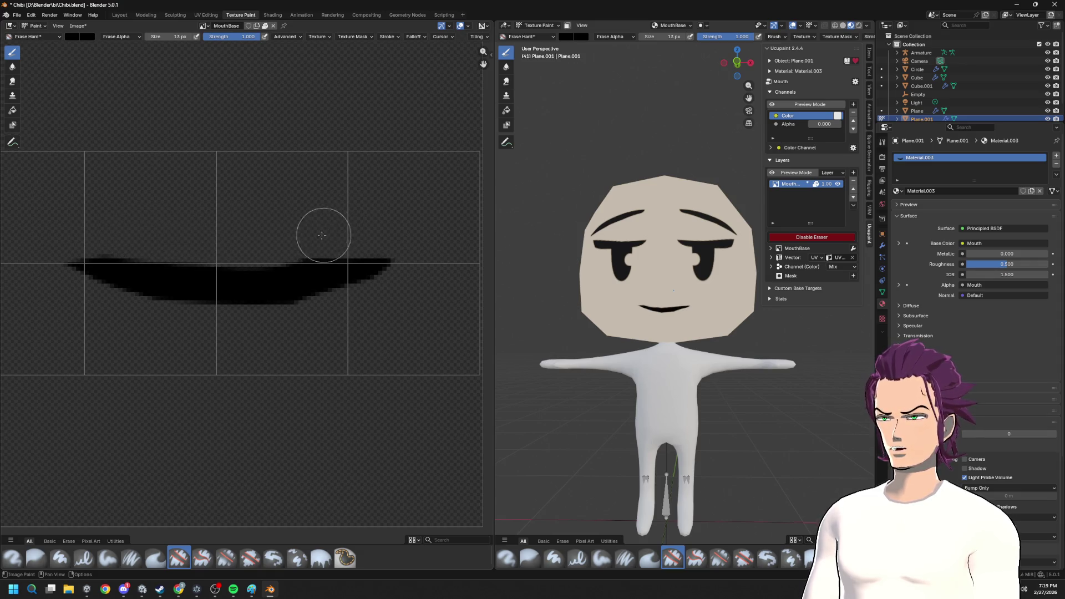
{"action": "scroll", "coordinate": [354, 248], "scroll_direction": "down", "scroll_amount": 2}
{"action": "scroll", "coordinate": [624, 266], "scroll_direction": "down", "scroll_amount": 4}
{"action": "middle_click_drag", "start_coordinate": [583, 266], "coordinate": [647, 280]}
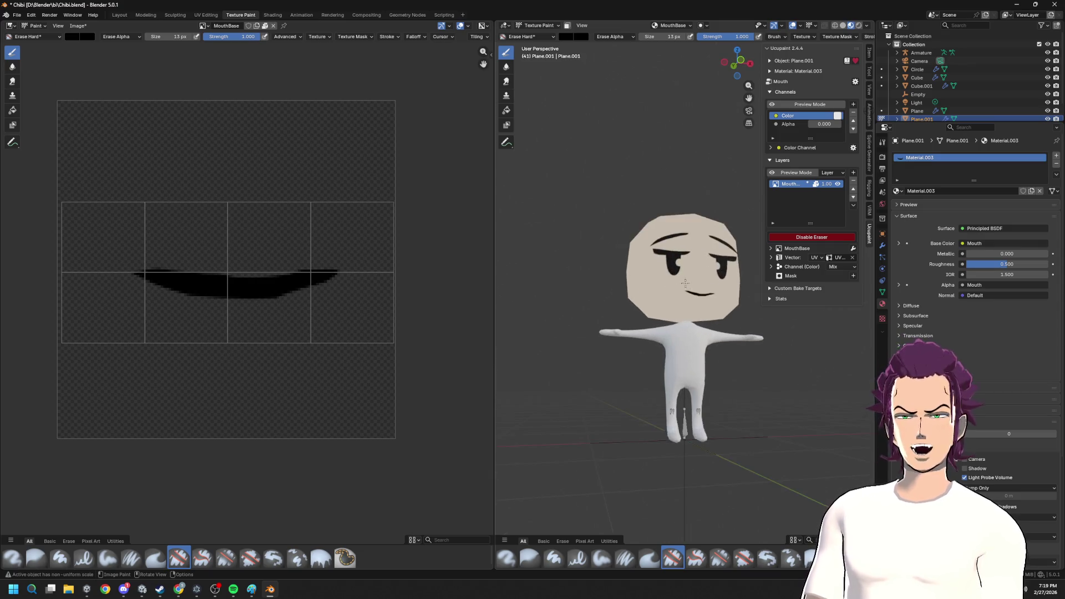
{"action": "scroll", "coordinate": [648, 280], "scroll_direction": "up", "scroll_amount": 5}
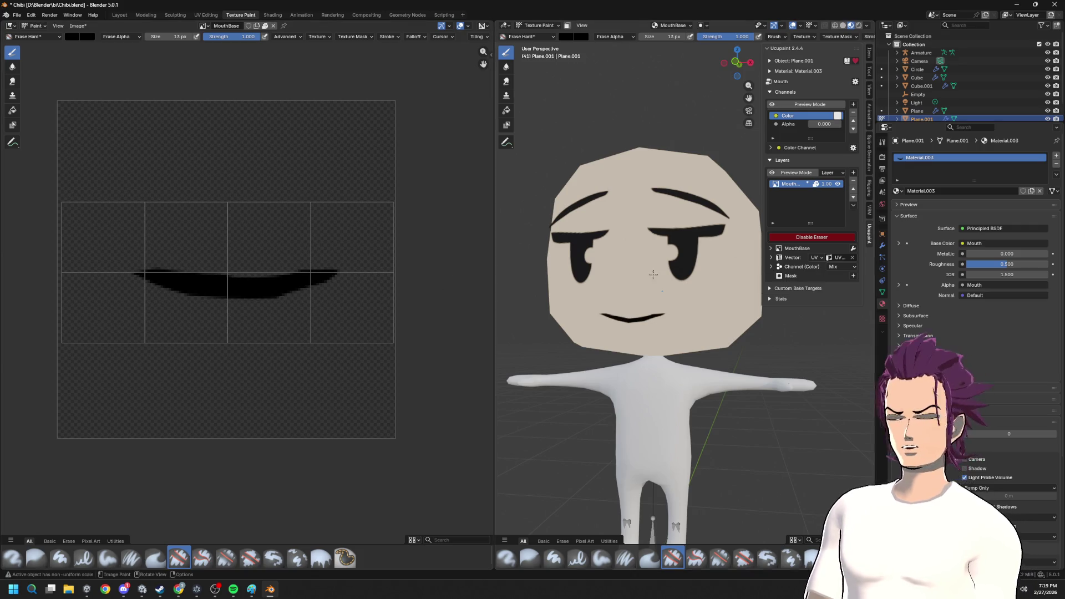
{"action": "scroll", "coordinate": [635, 270], "scroll_direction": "down", "scroll_amount": 2}
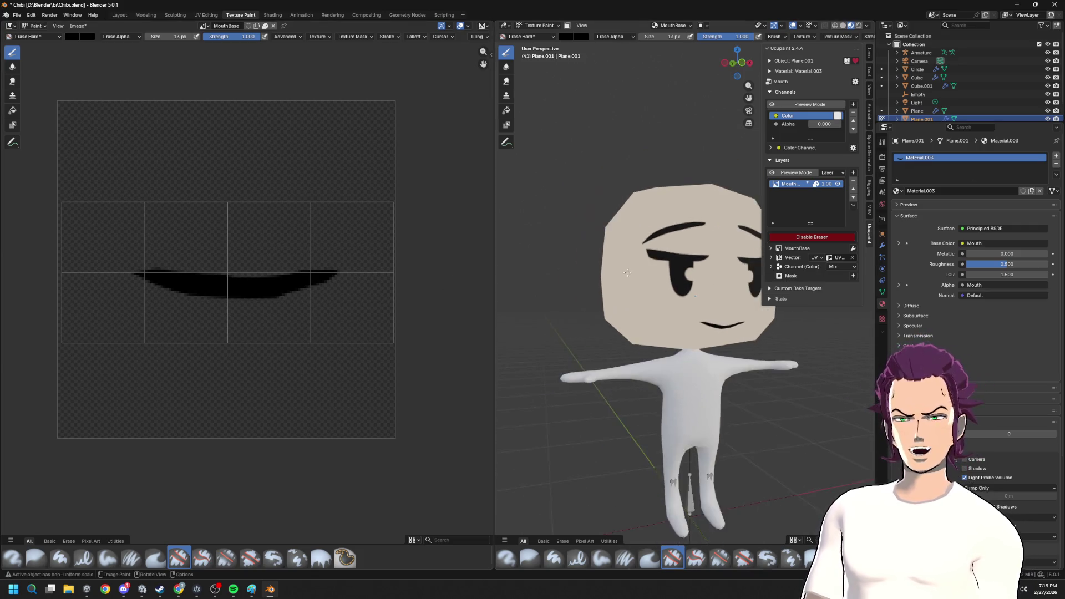
{"action": "scroll", "coordinate": [647, 336], "scroll_direction": "down", "scroll_amount": 2}
{"action": "scroll", "coordinate": [647, 336], "scroll_direction": "down", "scroll_amount": 1}
- Inspect the smile from side, front and above, then return to the Layout workspace
{"action": "mouse_move", "coordinate": [646, 336]}
{"action": "middle_mouse_down"}
{"action": "mouse_move", "coordinate": [646, 319]}
{"action": "mouse_move", "coordinate": [623, 320]}
{"action": "middle_mouse_up"}
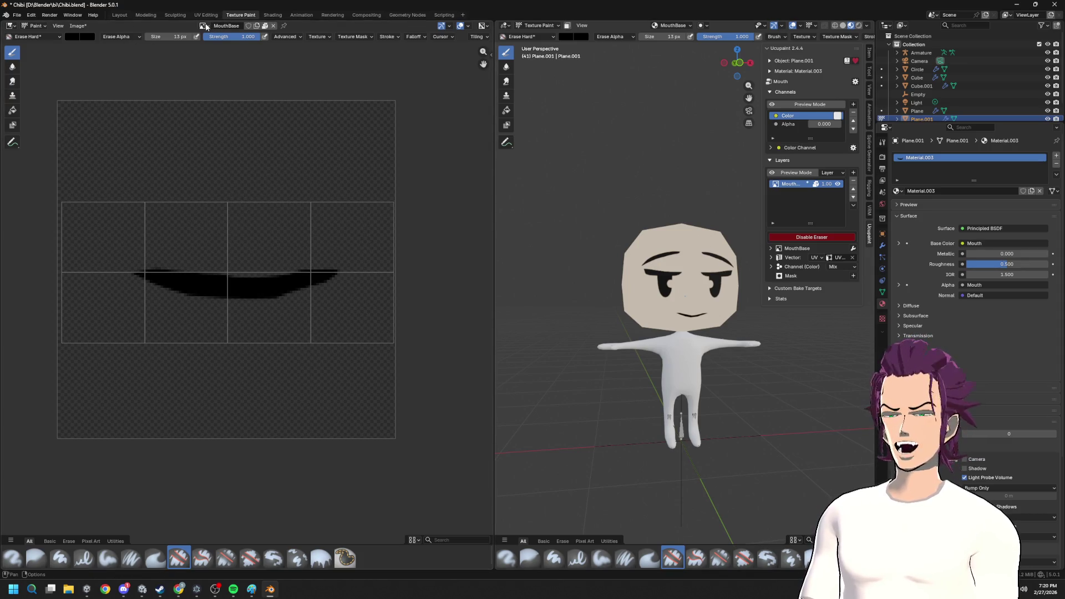
{"action": "middle_click_drag", "start_coordinate": [650, 291], "coordinate": [615, 284]}
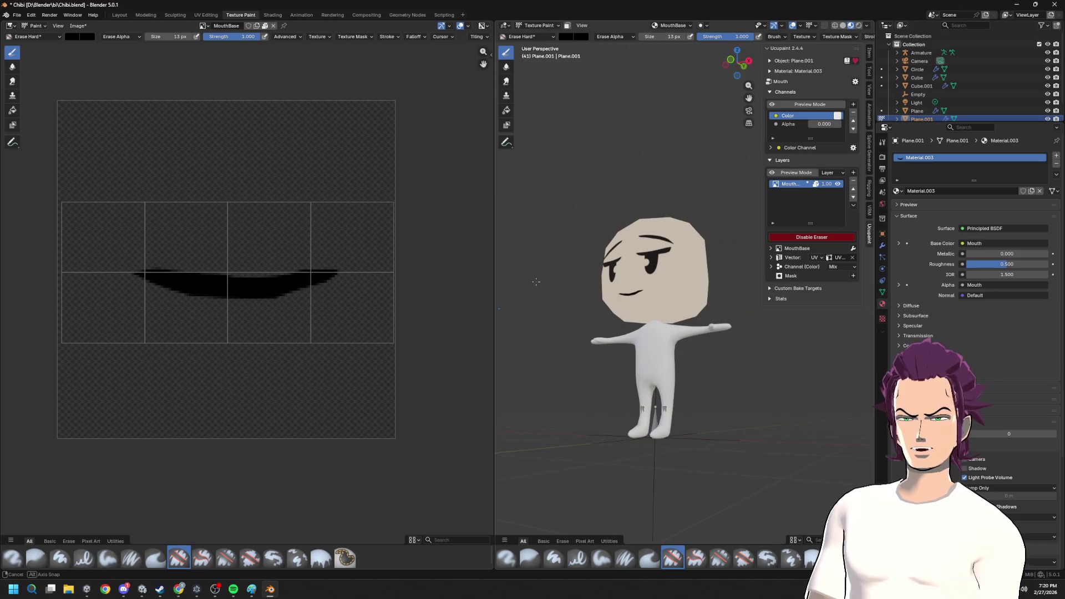
{"action": "middle_click_drag", "start_coordinate": [614, 285], "coordinate": [671, 319]}
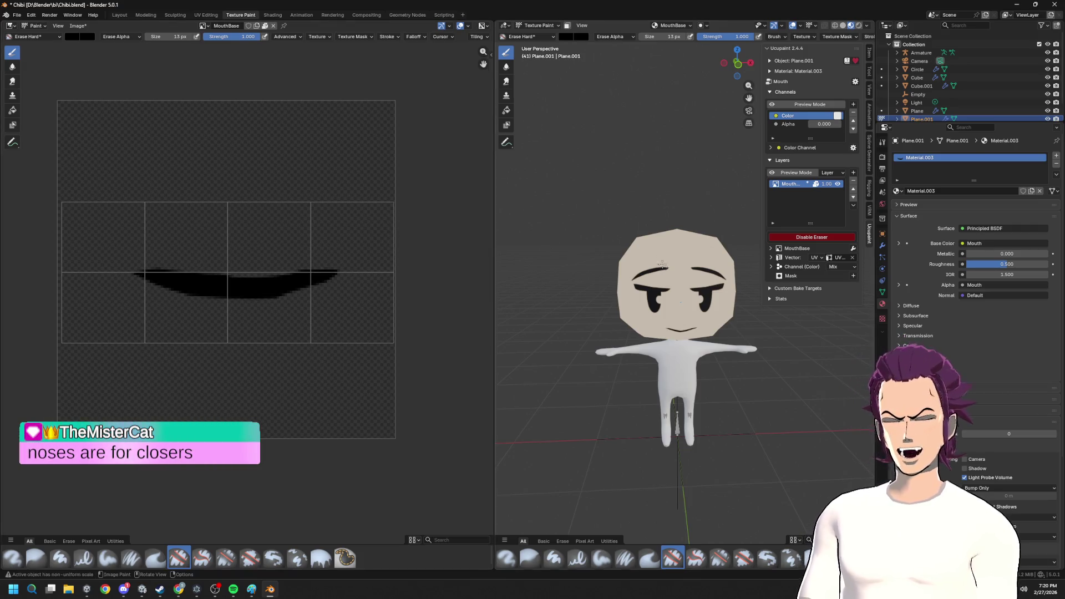
{"action": "middle_click_drag", "start_coordinate": [691, 266], "coordinate": [695, 250]}
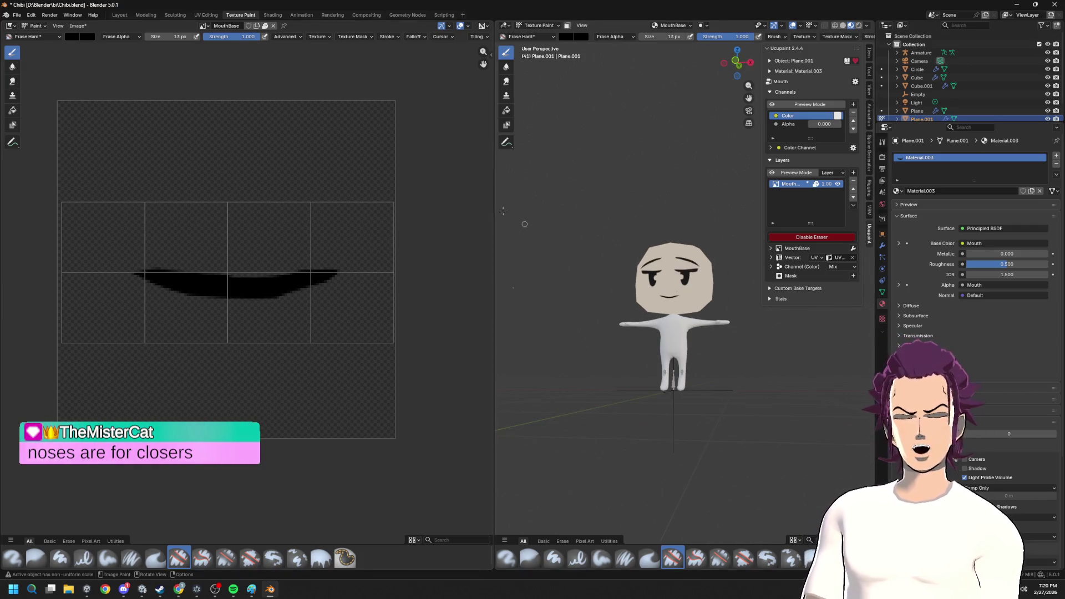
{"action": "left_click", "coordinate": [119, 15]}
{"action": "scroll", "coordinate": [423, 336], "scroll_direction": "down", "scroll_amount": 4}
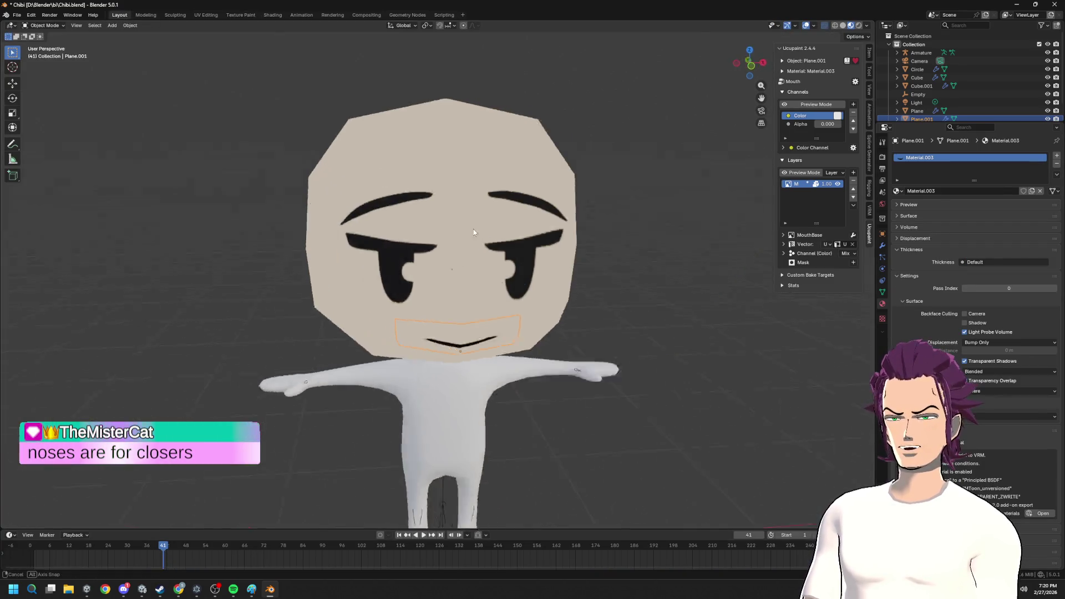
{"action": "scroll", "coordinate": [423, 337], "scroll_direction": "up", "scroll_amount": 4}
- Assign Material.002 to the body mesh Cube.001 after trying other materials, and enter Edit Mode
{"action": "middle_click_drag", "start_coordinate": [420, 316], "coordinate": [470, 429]}
{"action": "left_click", "coordinate": [469, 429]}
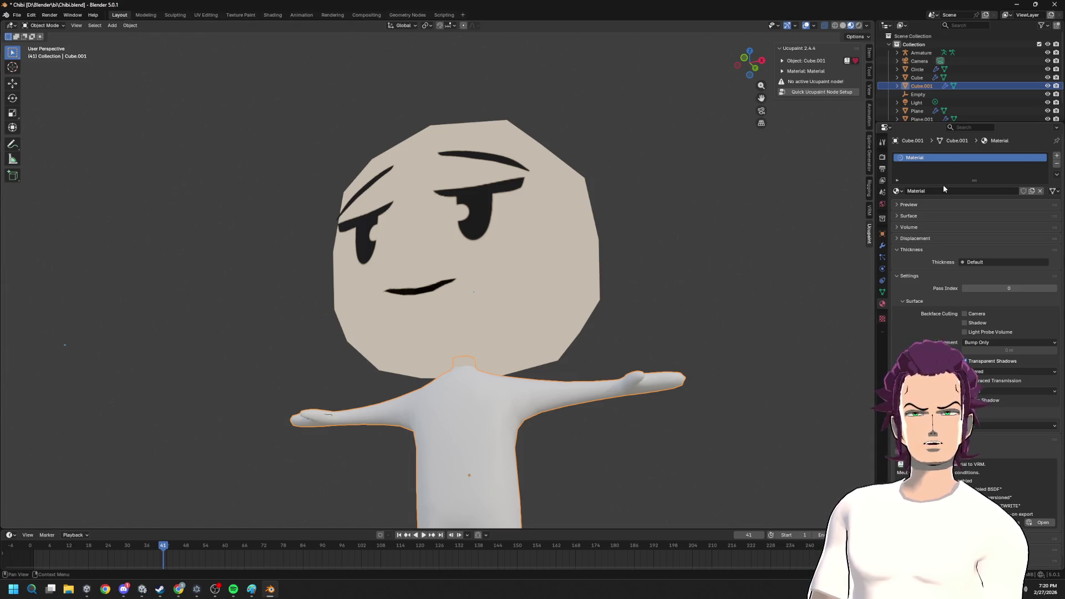
{"action": "left_click", "coordinate": [897, 192]}
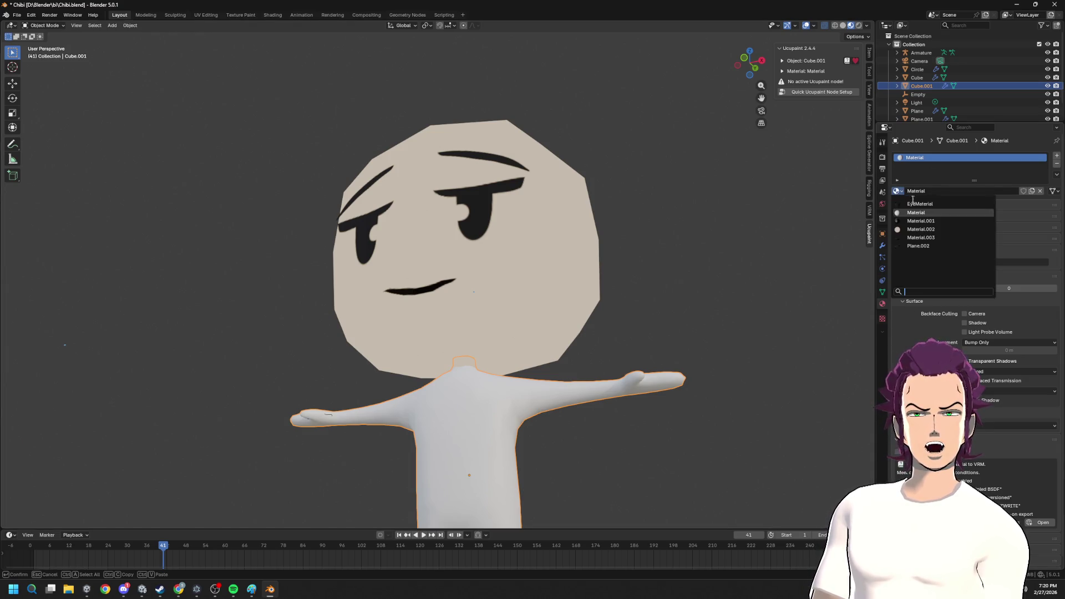
{"action": "left_click", "coordinate": [932, 222]}
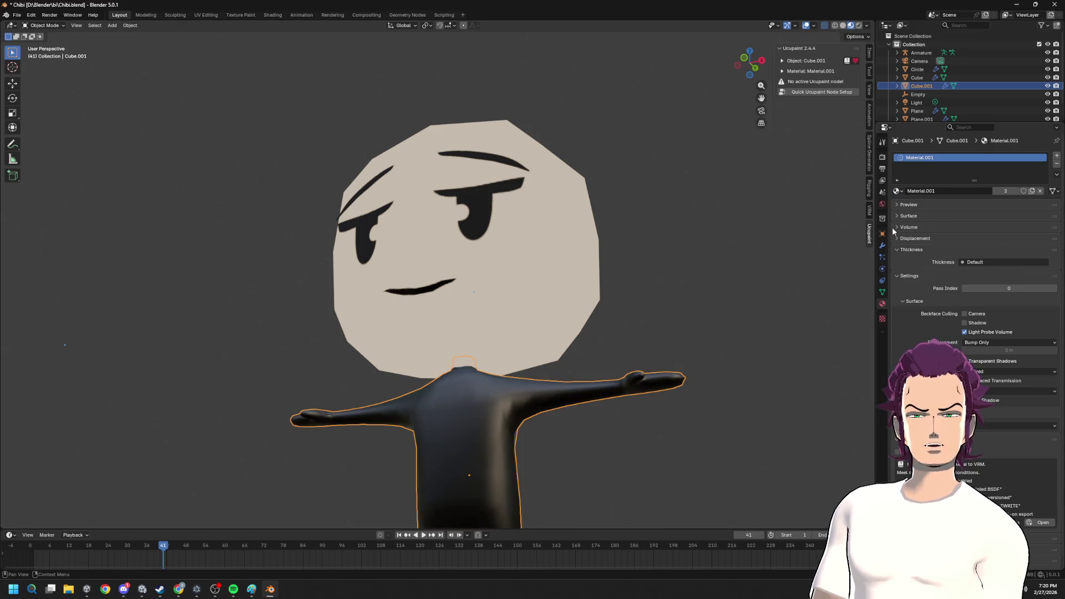
{"action": "left_click", "coordinate": [897, 192]}
{"action": "left_click", "coordinate": [923, 212]}
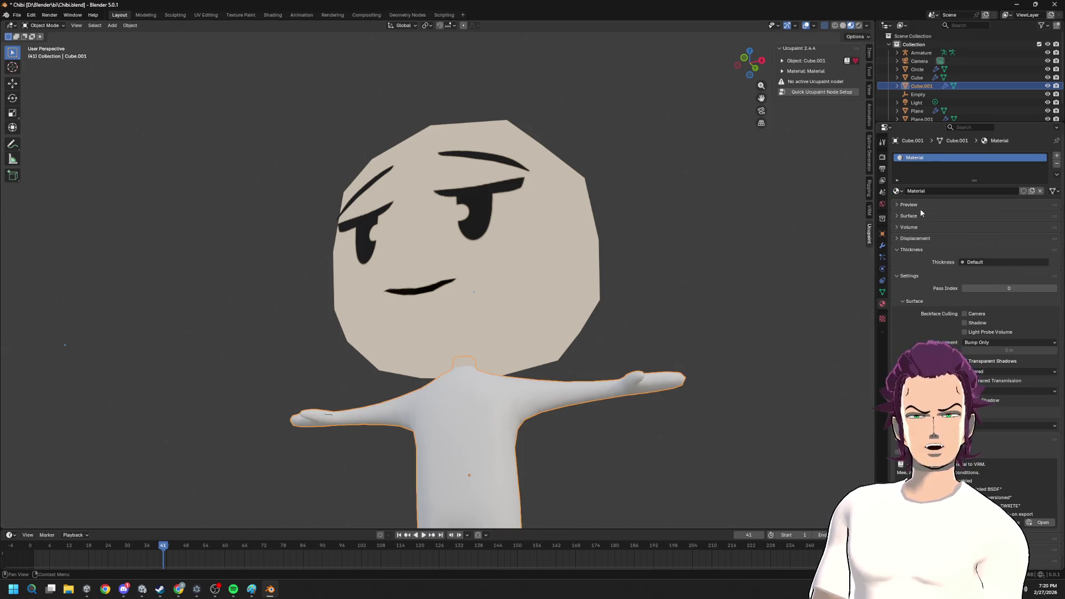
{"action": "left_click", "coordinate": [897, 191]}
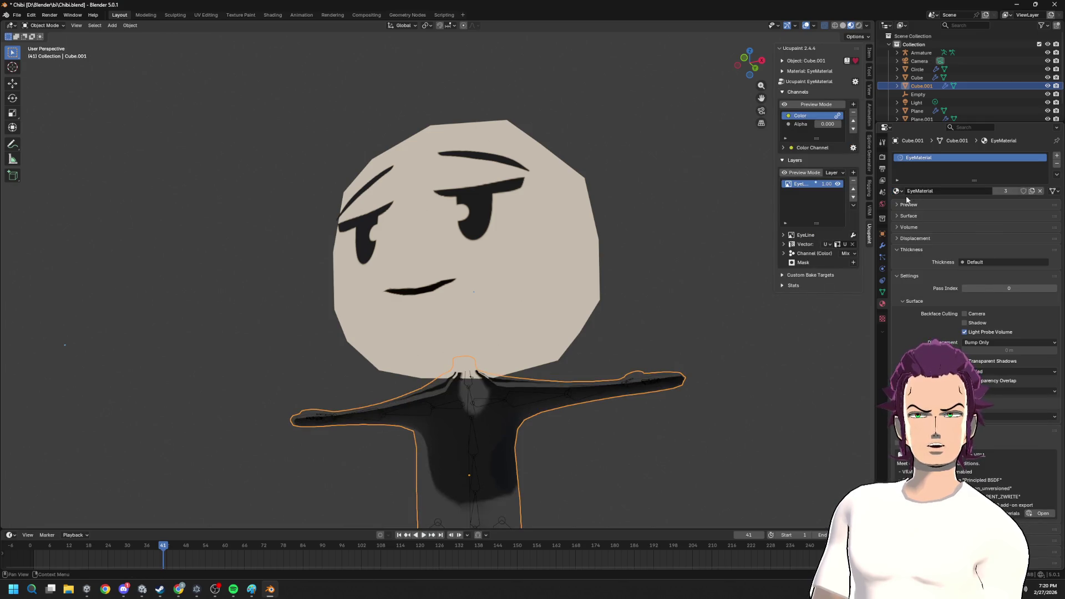
{"action": "left_click", "coordinate": [897, 191]}
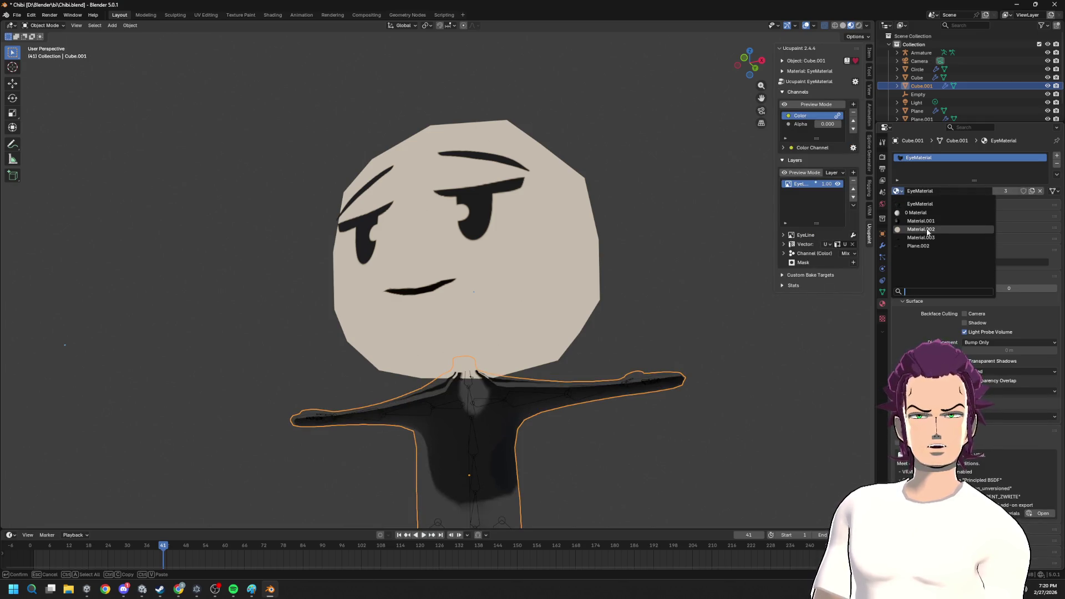
{"action": "left_click", "coordinate": [925, 228]}
{"action": "scroll", "coordinate": [616, 274], "scroll_direction": "down", "scroll_amount": 4}
{"action": "key", "text": "Tab"}
{"action": "scroll", "coordinate": [582, 300], "scroll_direction": "up", "scroll_amount": 5}
{"action": "scroll", "coordinate": [611, 290], "scroll_direction": "down", "scroll_amount": 4}
{"action": "mouse_move", "coordinate": [576, 316]}
{"action": "middle_mouse_down"}
{"action": "mouse_move", "coordinate": [455, 380]}
{"action": "mouse_move", "coordinate": [535, 350]}
{"action": "mouse_move", "coordinate": [450, 393]}
{"action": "mouse_move", "coordinate": [468, 397]}
{"action": "mouse_move", "coordinate": [371, 385]}
{"action": "mouse_move", "coordinate": [441, 375]}
{"action": "mouse_move", "coordinate": [410, 367]}
{"action": "middle_mouse_up"}
{"action": "scroll", "coordinate": [483, 341], "scroll_direction": "up", "scroll_amount": 3}
{"action": "scroll", "coordinate": [483, 345], "scroll_direction": "up", "scroll_amount": 2}
{"action": "scroll", "coordinate": [441, 374], "scroll_direction": "down", "scroll_amount": 4}
{"action": "scroll", "coordinate": [465, 370], "scroll_direction": "up", "scroll_amount": 2}
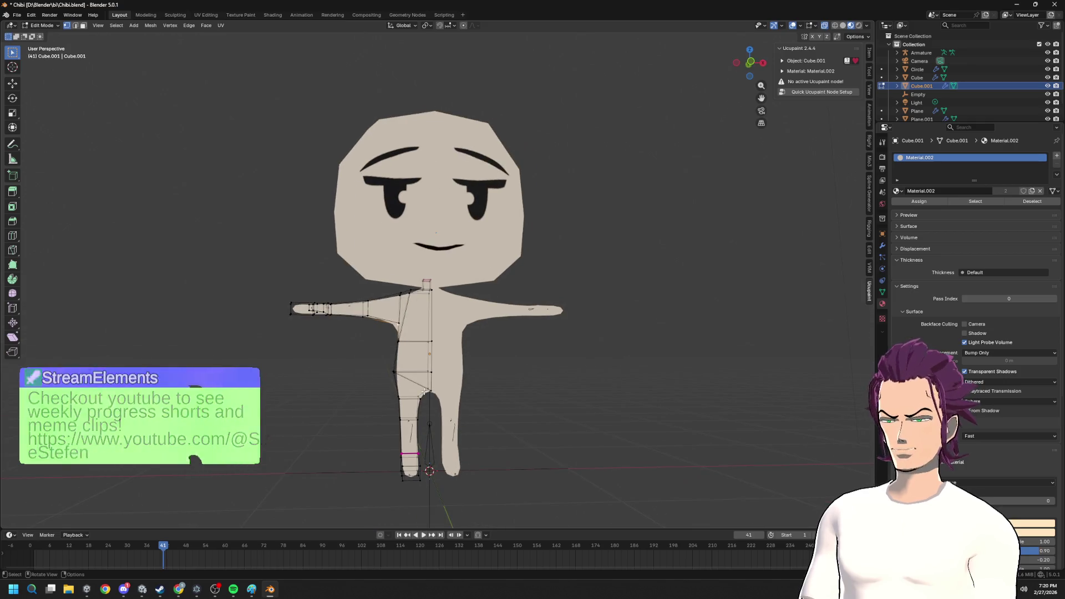
{"action": "scroll", "coordinate": [402, 364], "scroll_direction": "up", "scroll_amount": 2}
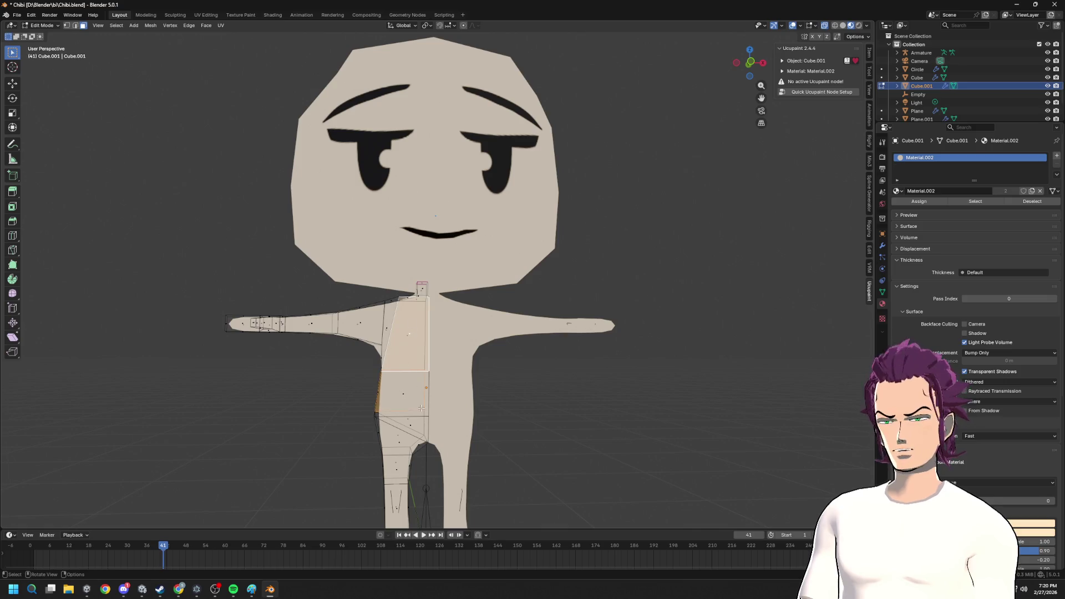
- Select the hip and upper-thigh faces on one side of the body for the shorts
{"action": "middle_click_drag", "start_coordinate": [421, 401], "coordinate": [422, 430]}
{"action": "scroll", "coordinate": [513, 346], "scroll_direction": "down", "scroll_amount": 3}
{"action": "middle_click_drag", "start_coordinate": [499, 350], "coordinate": [512, 347]}
{"action": "left_click", "coordinate": [495, 318]}
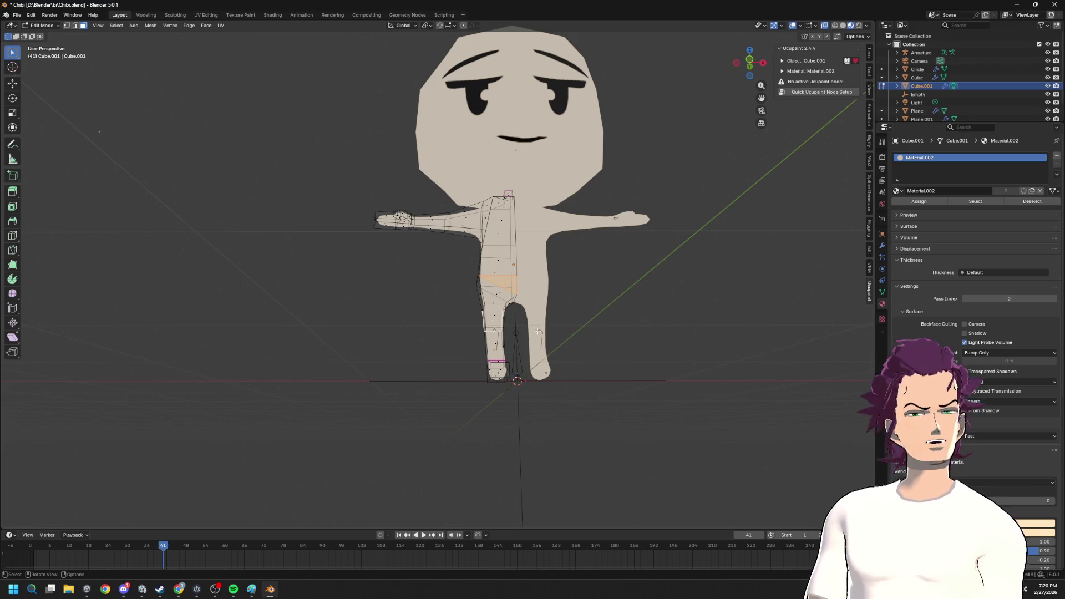
{"action": "scroll", "coordinate": [539, 308], "scroll_direction": "up", "scroll_amount": 3}
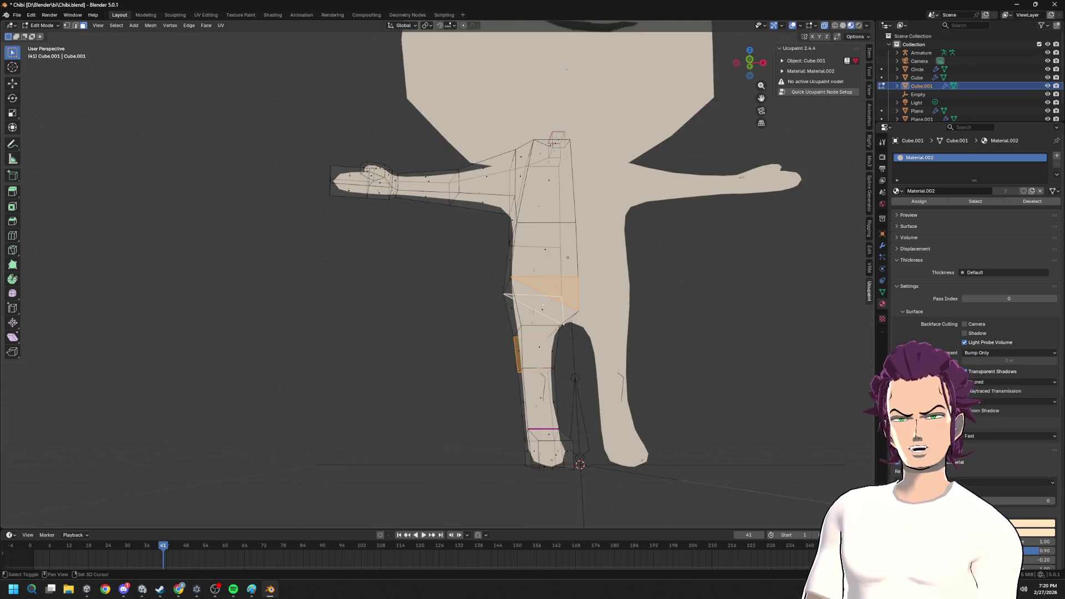
{"action": "middle_click_drag", "start_coordinate": [530, 317], "coordinate": [507, 307]}
{"action": "left_click", "coordinate": [486, 302], "text": "shift"}
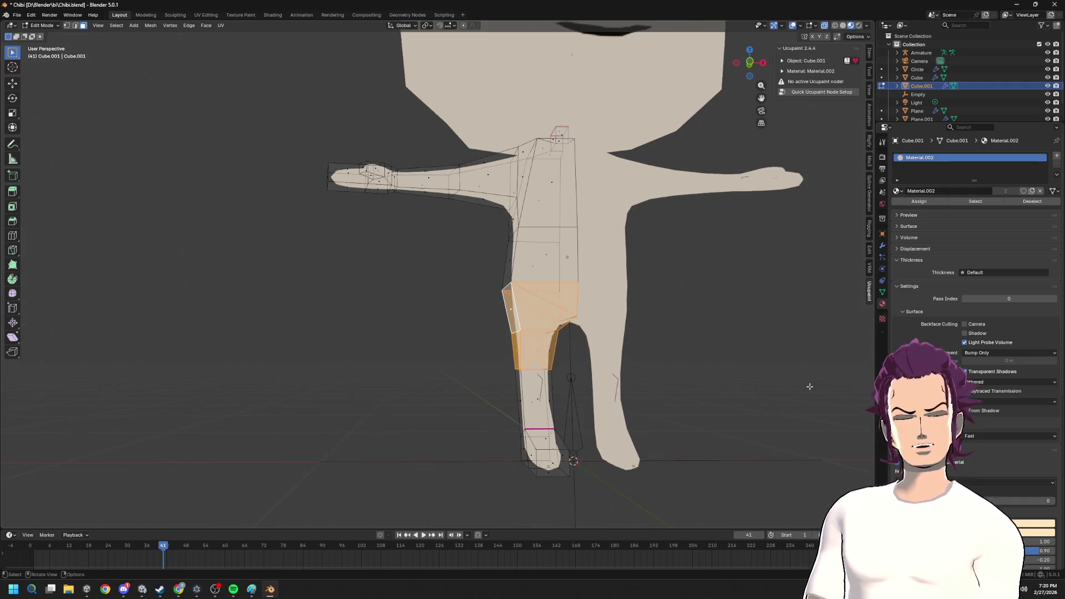
{"action": "left_click", "coordinate": [895, 191]}
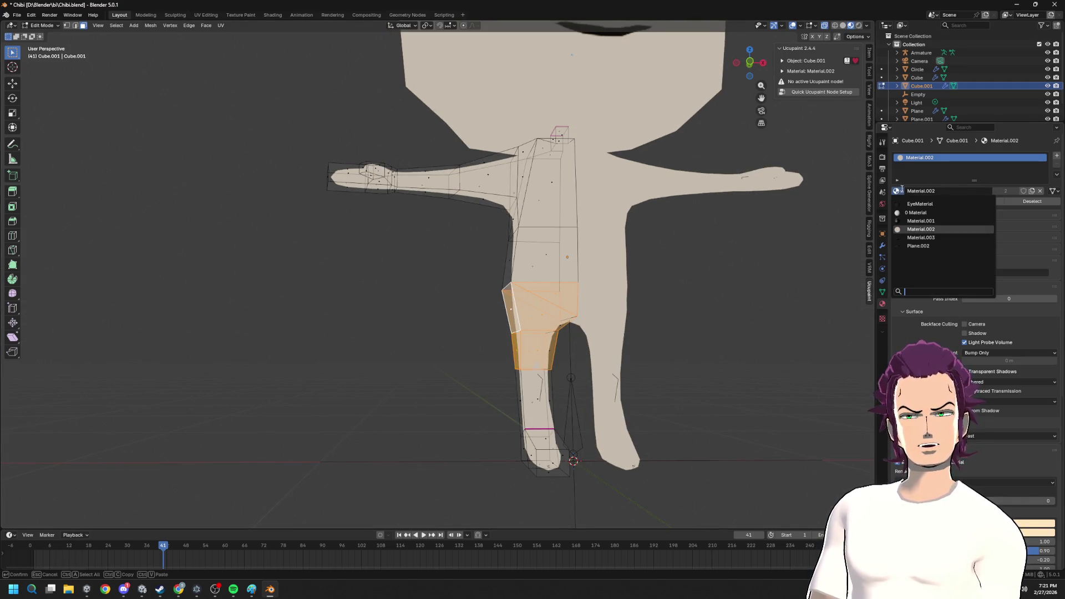
- Add a new material slot to the body and fill it with Material.001
{"action": "left_click", "coordinate": [1056, 156]}
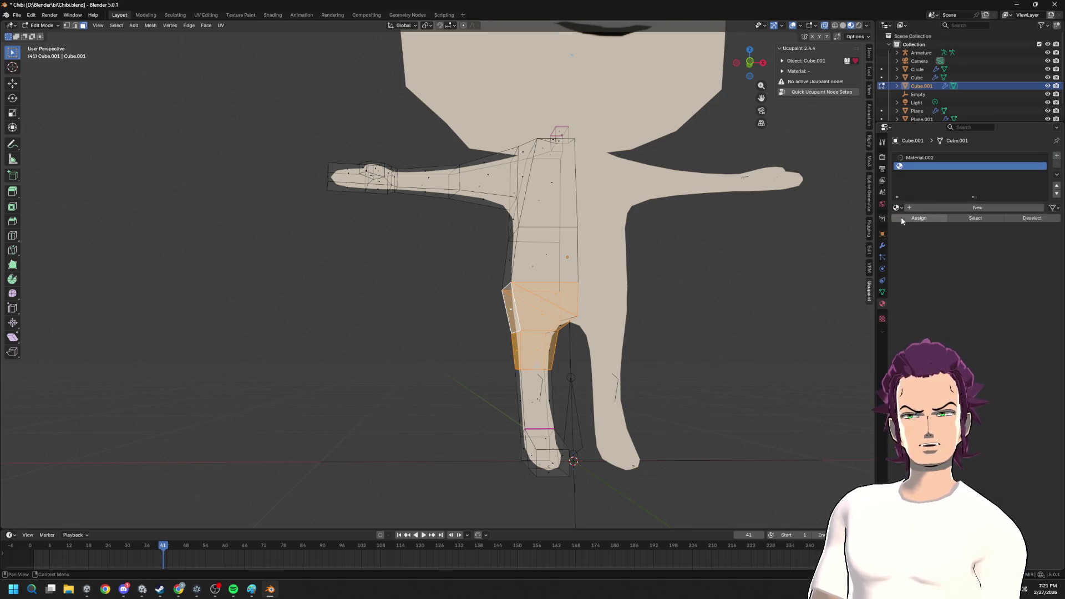
{"action": "left_click", "coordinate": [897, 208]}
{"action": "left_click", "coordinate": [927, 221]}
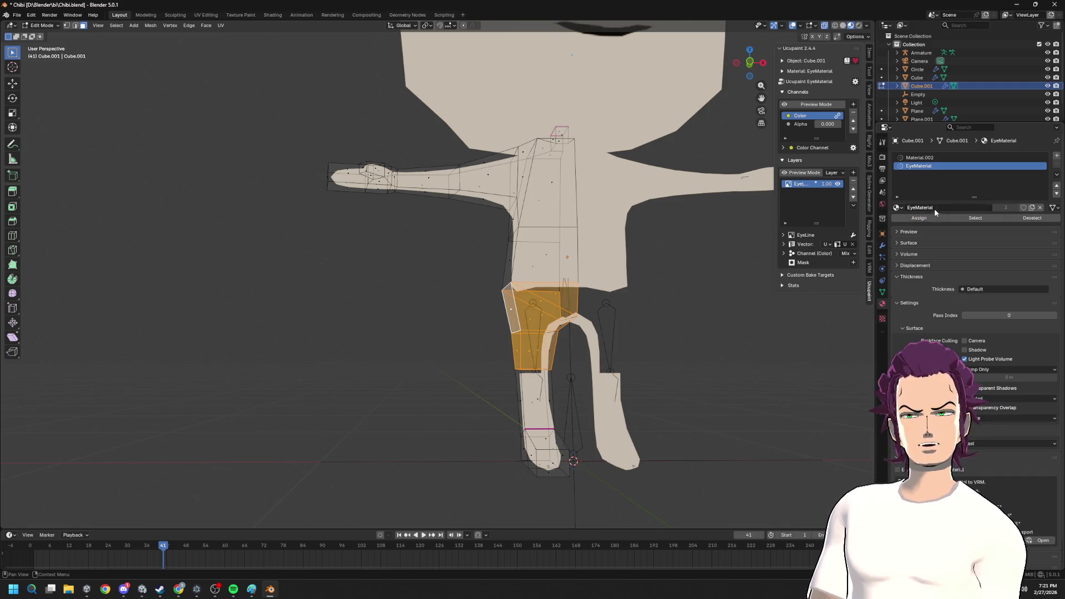
{"action": "left_click", "coordinate": [897, 208]}
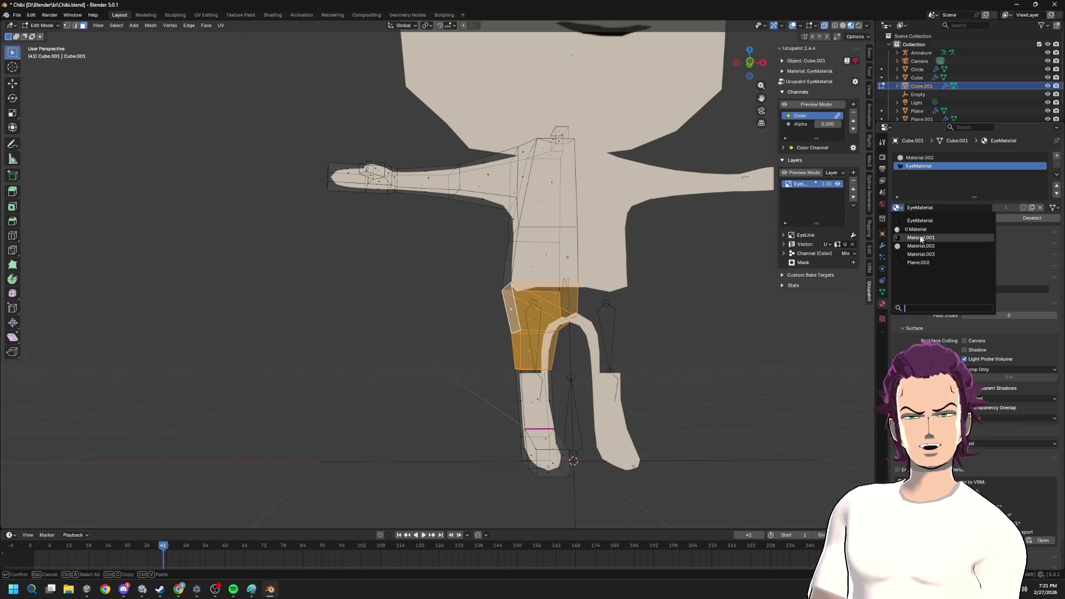
{"action": "left_click", "coordinate": [920, 239]}
{"action": "middle_click_drag", "start_coordinate": [583, 292], "coordinate": [649, 267]}
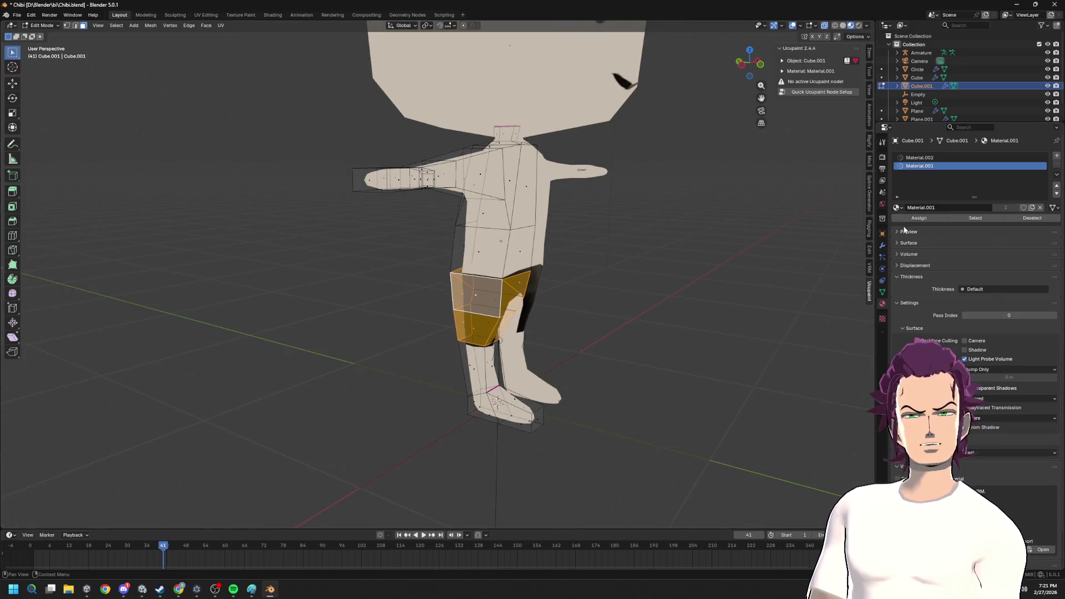
- Rename the Material.001 slot to Shorts and pick a thigh face for it
{"action": "left_click", "coordinate": [1056, 155]}
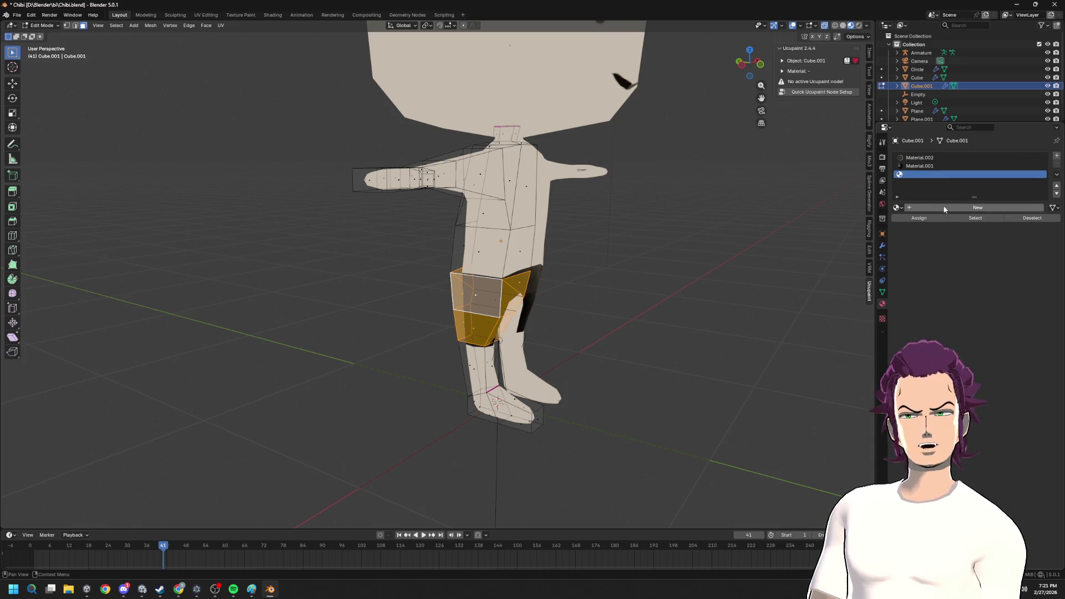
{"action": "double_click", "coordinate": [957, 166]}
{"action": "type", "text": "Shorts"}
{"action": "key", "text": "Return"}
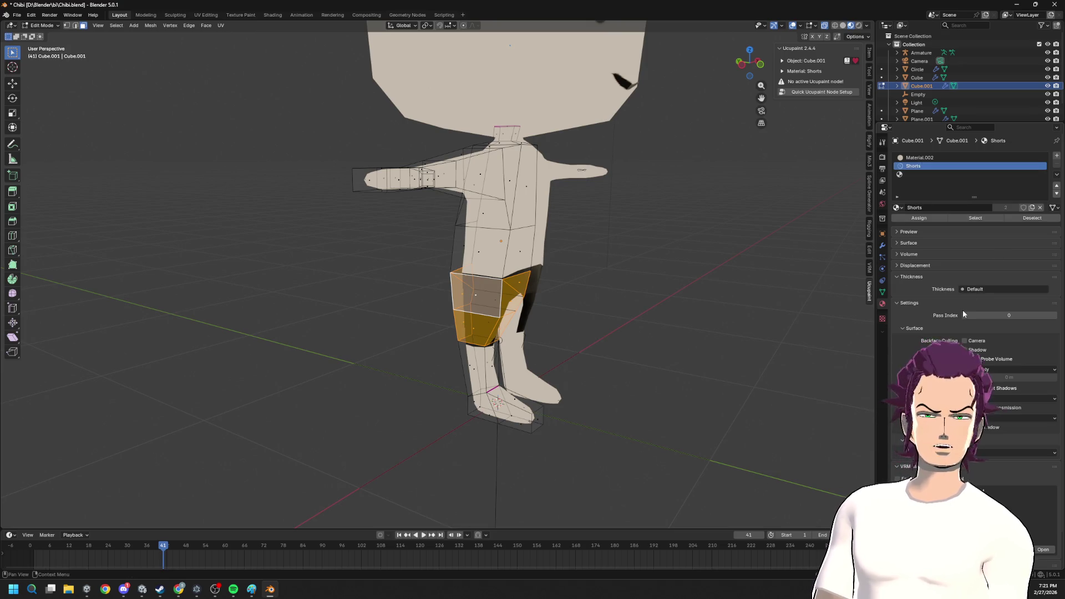
{"action": "mouse_move", "coordinate": [643, 325]}
{"action": "middle_mouse_down"}
{"action": "mouse_move", "coordinate": [527, 311]}
{"action": "mouse_move", "coordinate": [552, 287]}
{"action": "middle_mouse_up"}
{"action": "left_click", "coordinate": [526, 311]}
{"action": "scroll", "coordinate": [540, 287], "scroll_direction": "up", "scroll_amount": 3}
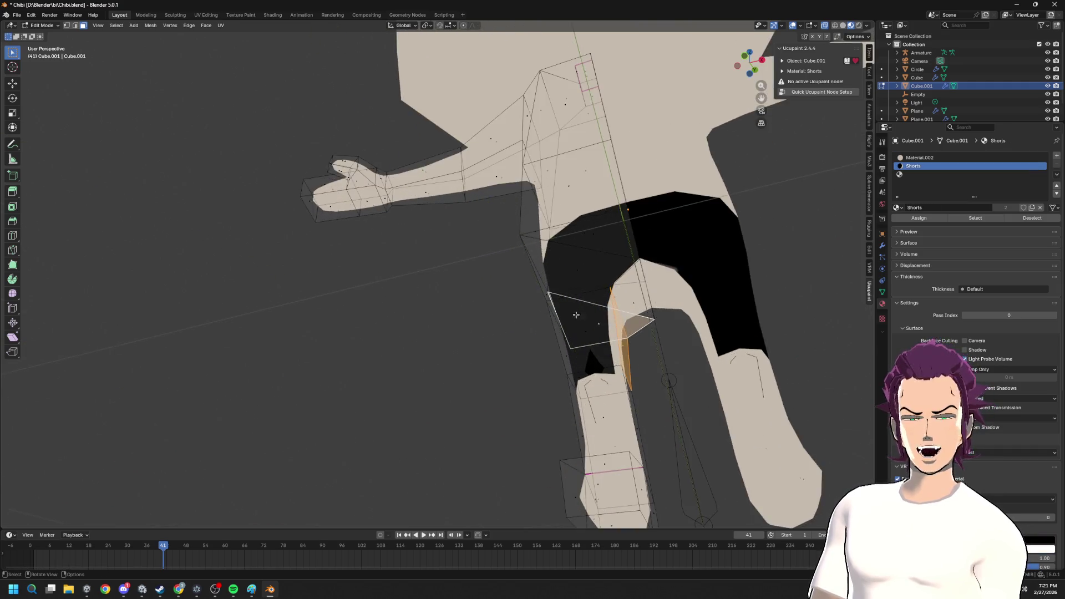
{"action": "scroll", "coordinate": [549, 284], "scroll_direction": "up", "scroll_amount": 3}
- Assign the Shorts material to the selected hip and thigh faces
{"action": "left_click", "coordinate": [578, 280]}
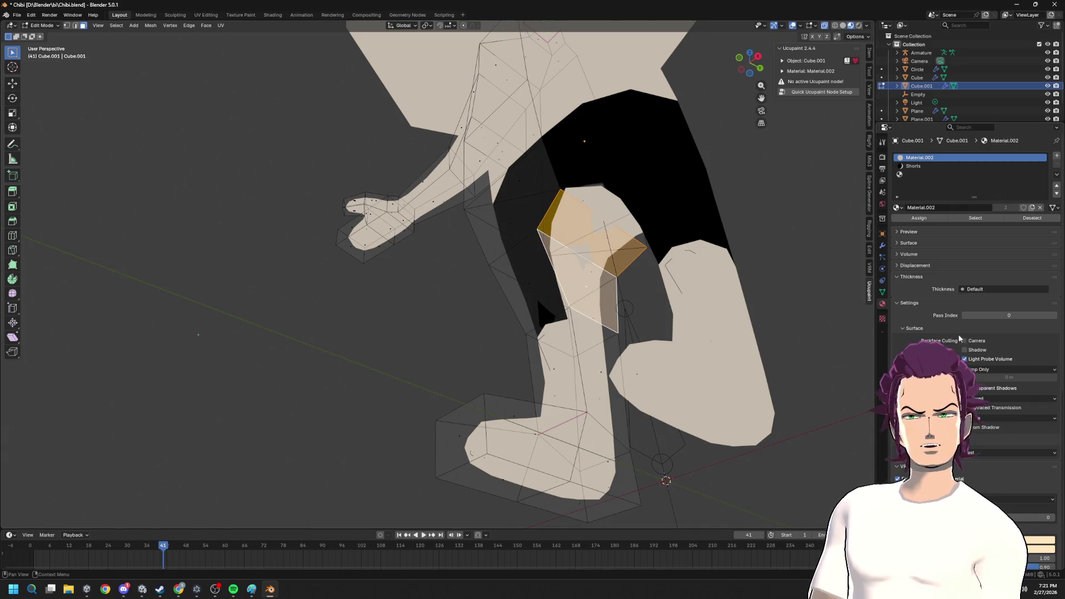
{"action": "left_click", "coordinate": [913, 166]}
{"action": "left_click", "coordinate": [919, 217]}
{"action": "scroll", "coordinate": [658, 276], "scroll_direction": "down", "scroll_amount": 2}
{"action": "scroll", "coordinate": [658, 276], "scroll_direction": "down", "scroll_amount": 2}
- Select the chest and sleeve faces and add a third, empty material slot
{"action": "mouse_move", "coordinate": [658, 276]}
{"action": "middle_mouse_down"}
{"action": "mouse_move", "coordinate": [680, 281]}
{"action": "mouse_move", "coordinate": [511, 309]}
{"action": "mouse_move", "coordinate": [500, 282]}
{"action": "mouse_move", "coordinate": [529, 241]}
{"action": "mouse_move", "coordinate": [485, 208]}
{"action": "mouse_move", "coordinate": [490, 185]}
{"action": "mouse_move", "coordinate": [599, 175]}
{"action": "middle_mouse_up"}
{"action": "left_click", "coordinate": [498, 265]}
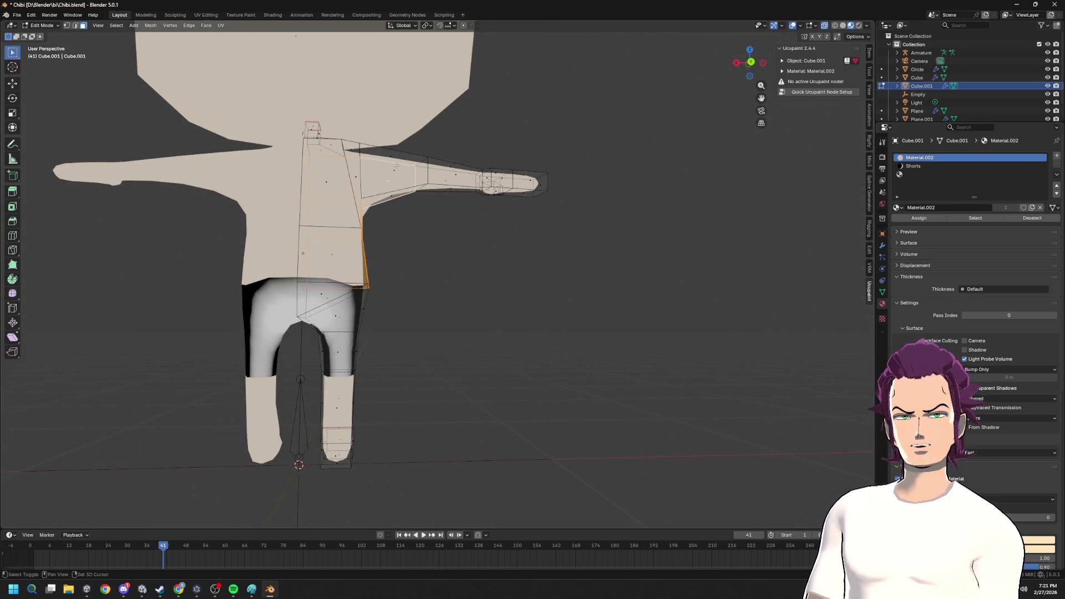
{"action": "mouse_move", "coordinate": [329, 275]}
{"action": "middle_mouse_down"}
{"action": "mouse_move", "coordinate": [347, 282]}
{"action": "mouse_move", "coordinate": [376, 215]}
{"action": "mouse_move", "coordinate": [706, 280]}
{"action": "middle_mouse_up"}
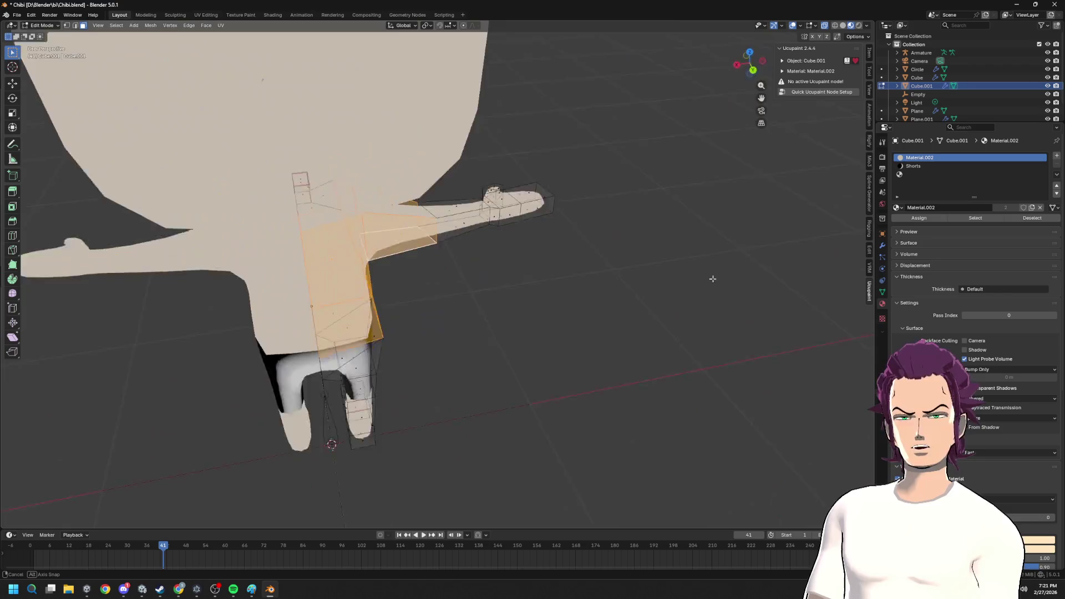
{"action": "mouse_move", "coordinate": [705, 281]}
{"action": "middle_mouse_down"}
{"action": "mouse_move", "coordinate": [241, 247]}
{"action": "mouse_move", "coordinate": [447, 118]}
{"action": "middle_mouse_up"}
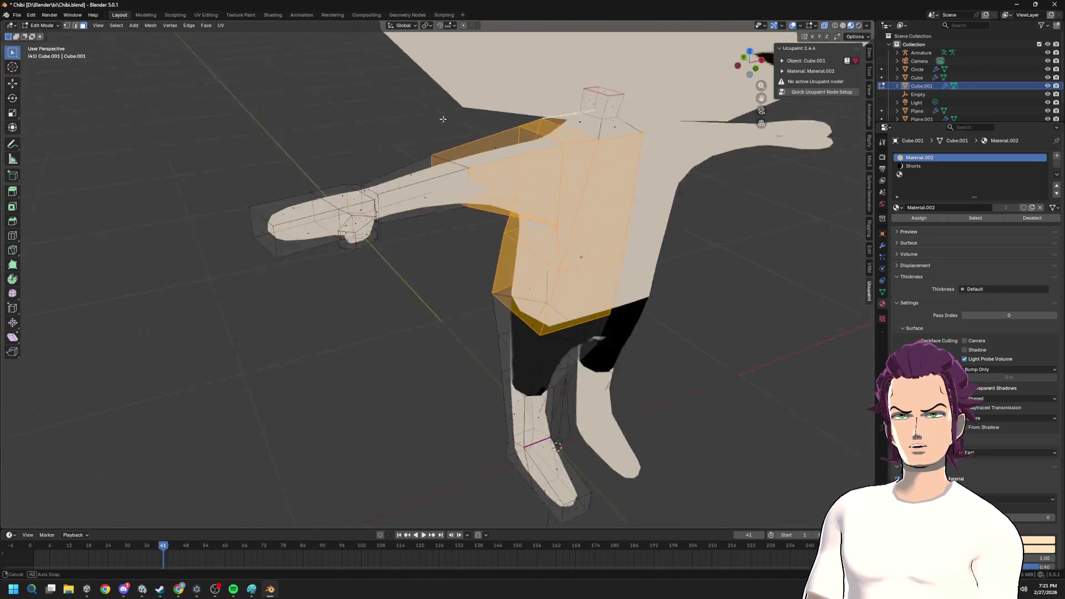
{"action": "mouse_move", "coordinate": [562, 127]}
{"action": "middle_mouse_down"}
{"action": "mouse_move", "coordinate": [558, 171]}
{"action": "mouse_move", "coordinate": [383, 223]}
{"action": "mouse_move", "coordinate": [668, 325]}
{"action": "mouse_move", "coordinate": [704, 351]}
{"action": "middle_mouse_up"}
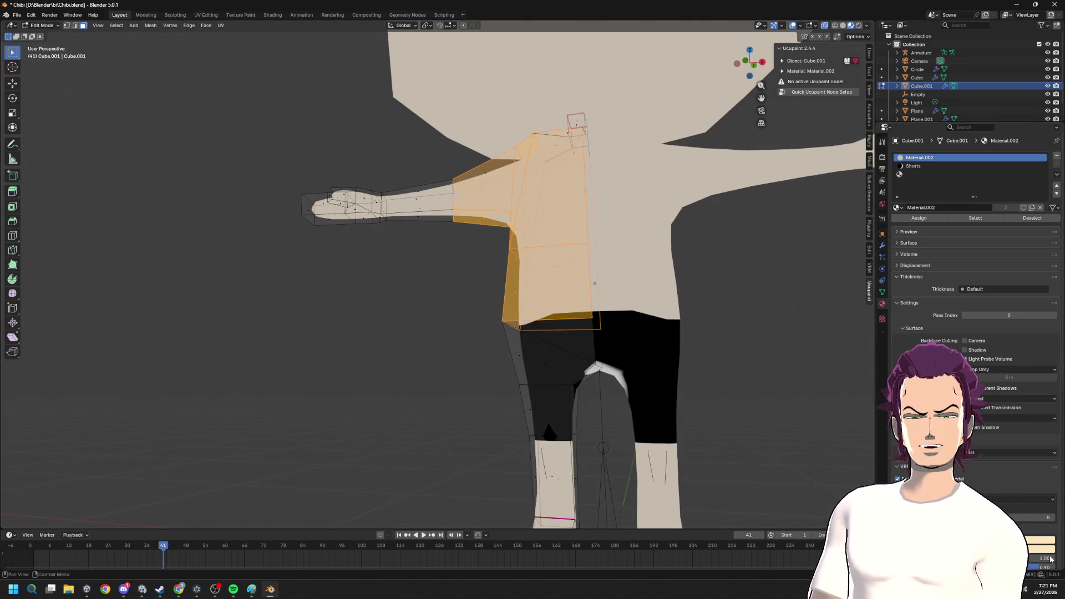
{"action": "left_click", "coordinate": [1058, 155]}
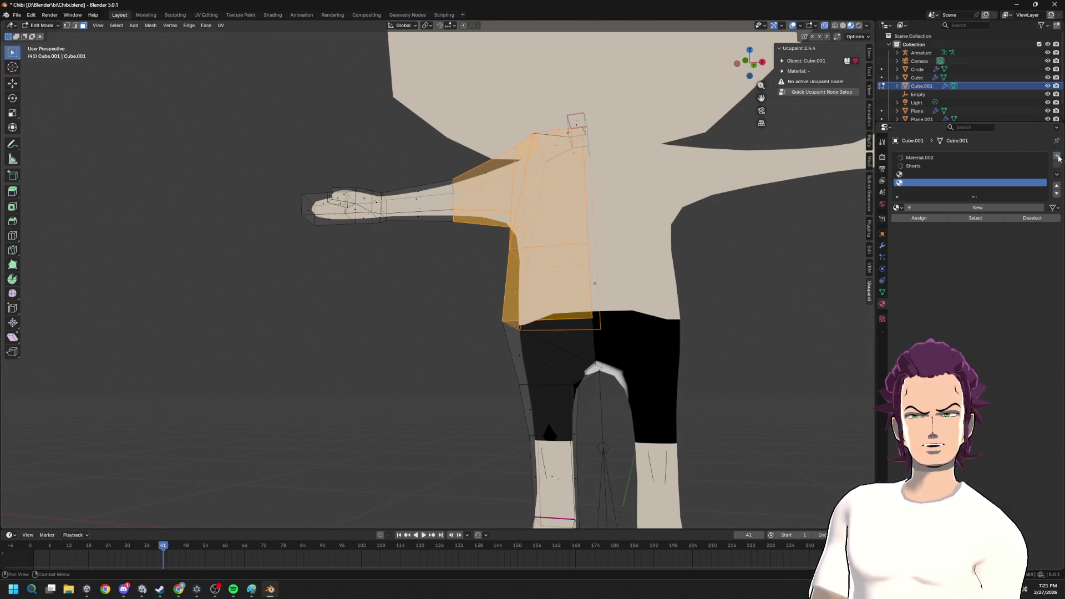
- Create a new material in the empty slot and name it Shirt
{"action": "left_click", "coordinate": [920, 176]}
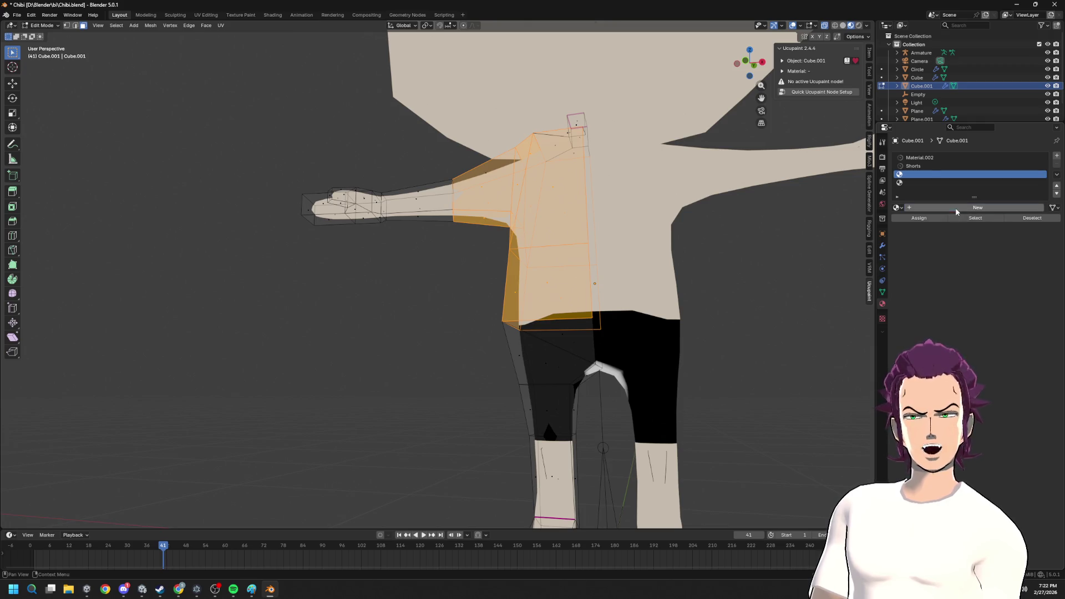
{"action": "left_click", "coordinate": [966, 207]}
{"action": "double_click", "coordinate": [932, 174]}
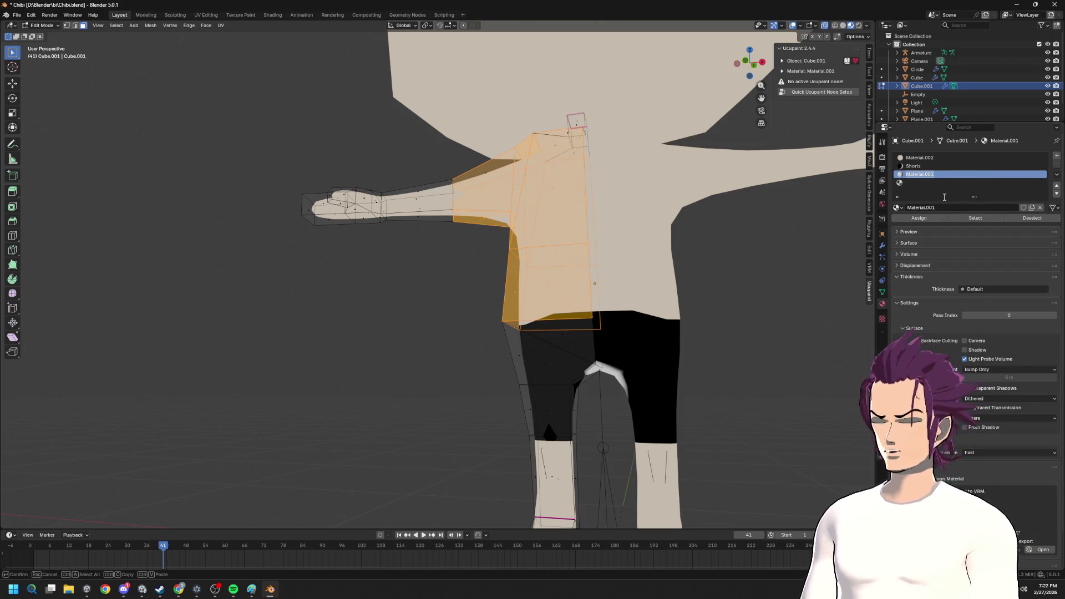
{"action": "type", "text": "Shirt"}
{"action": "key", "text": "Return"}
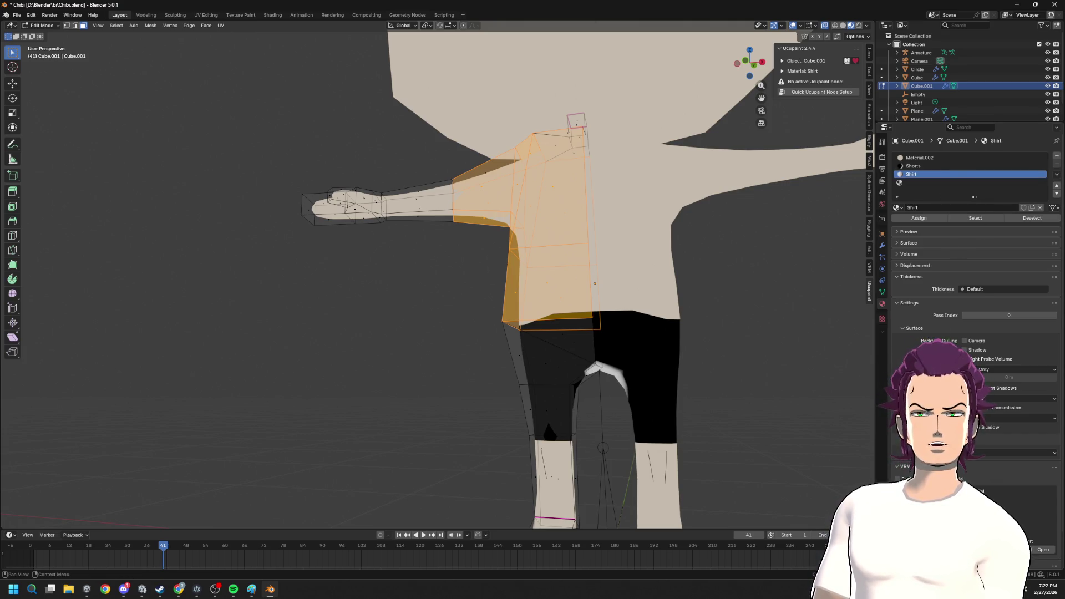
{"action": "left_click", "coordinate": [932, 234]}
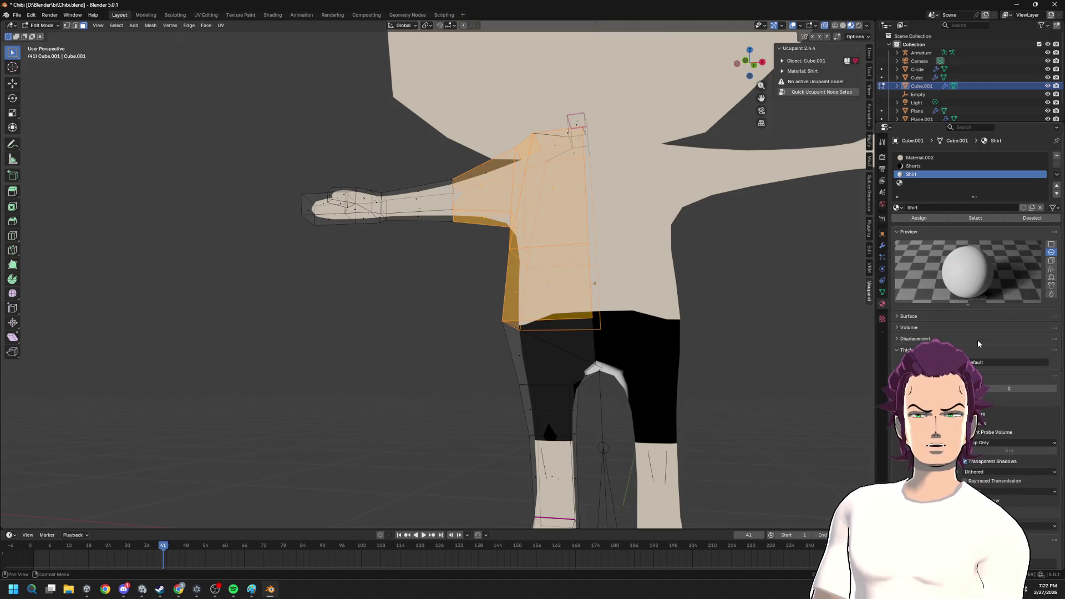
{"action": "left_click", "coordinate": [912, 233]}
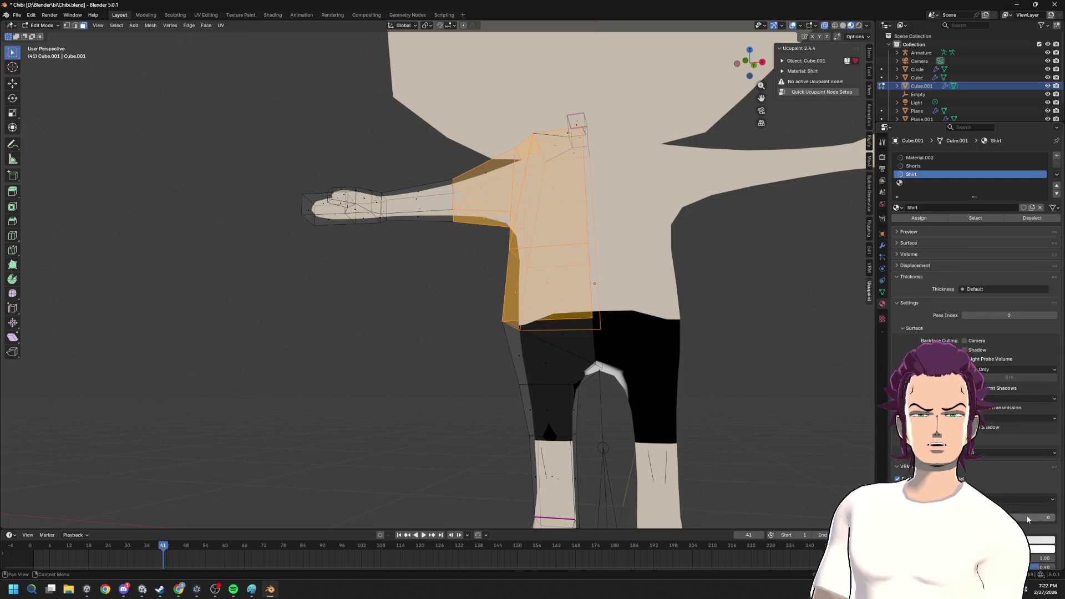
{"action": "scroll", "coordinate": [1028, 520], "scroll_direction": "down", "scroll_amount": 2}
{"action": "scroll", "coordinate": [915, 247], "scroll_direction": "down", "scroll_amount": 1}
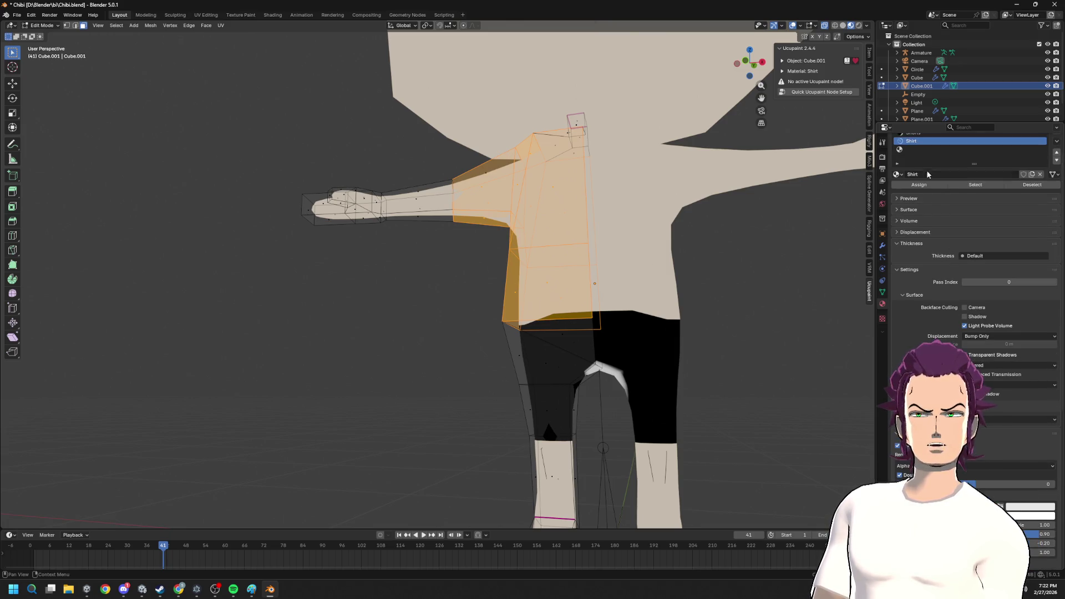
- Set the Shirt material's Base Color to red on the torso faces and deselect all
{"action": "left_click", "coordinate": [1018, 442]}
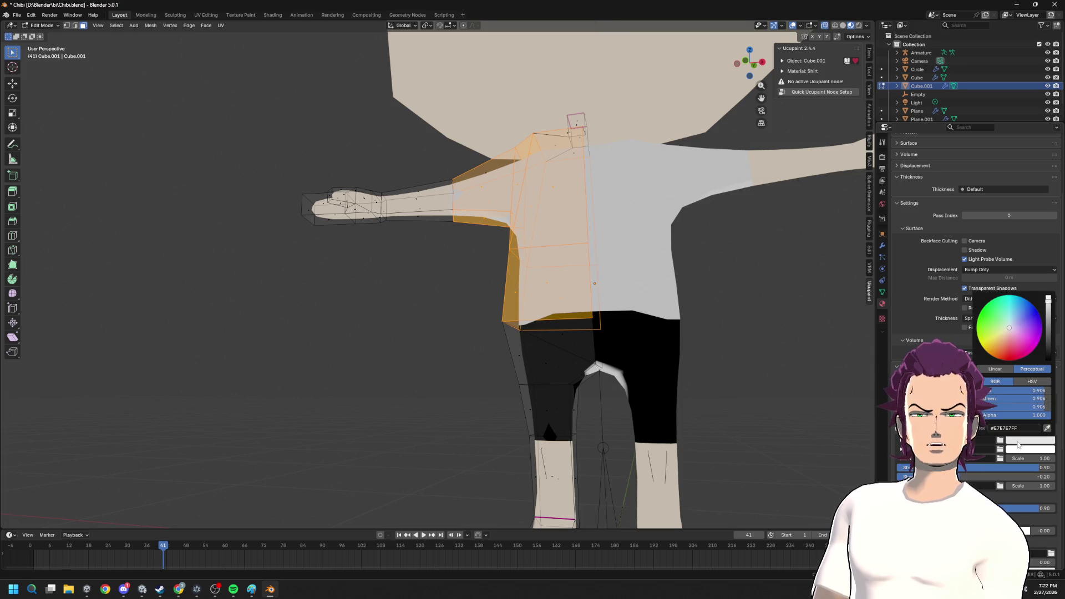
{"action": "left_click_drag", "start_coordinate": [1005, 322], "coordinate": [1008, 351]}
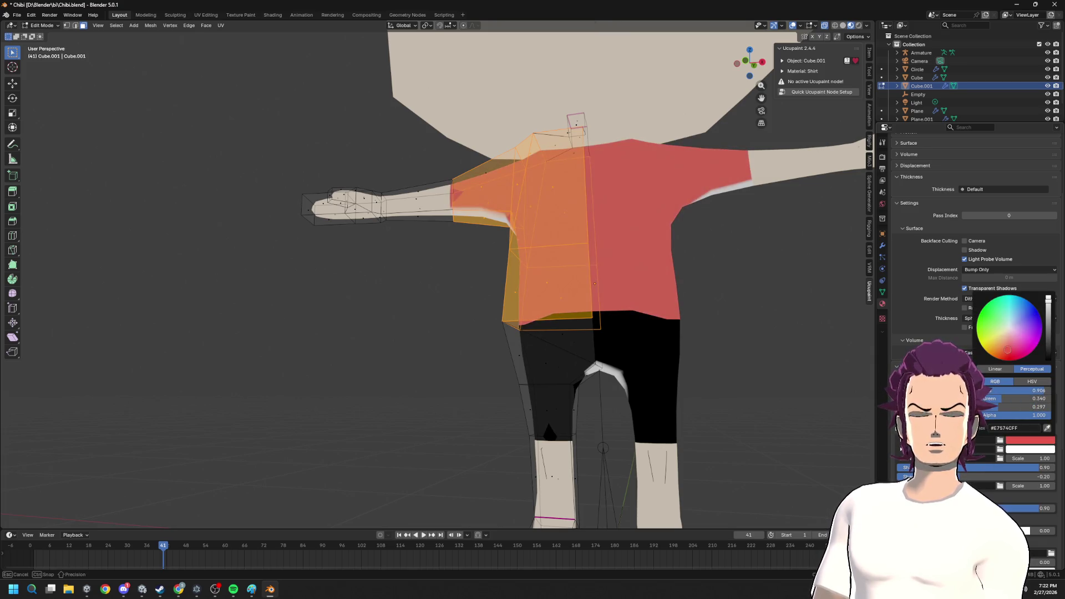
{"action": "scroll", "coordinate": [673, 275], "scroll_direction": "down", "scroll_amount": 2}
{"action": "mouse_move", "coordinate": [683, 269]}
{"action": "middle_mouse_down"}
{"action": "mouse_move", "coordinate": [504, 291]}
{"action": "mouse_move", "coordinate": [563, 297]}
{"action": "mouse_move", "coordinate": [568, 316]}
{"action": "mouse_move", "coordinate": [456, 250]}
{"action": "middle_mouse_up"}
{"action": "key", "text": "alt+a"}
{"action": "middle_click_drag", "start_coordinate": [634, 278], "coordinate": [456, 137]}
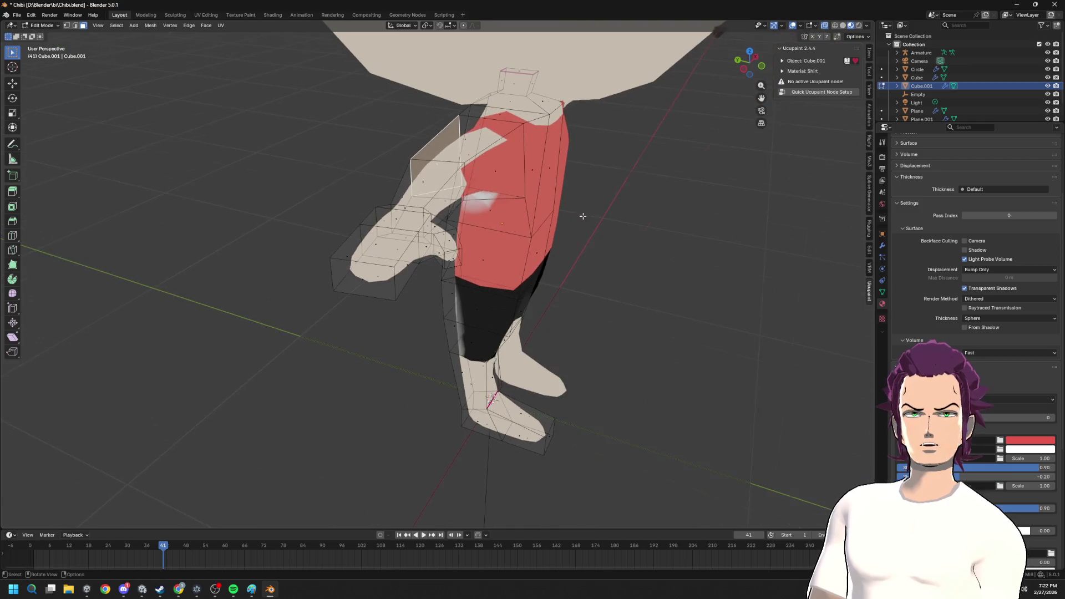
{"action": "left_click", "coordinate": [462, 137]}
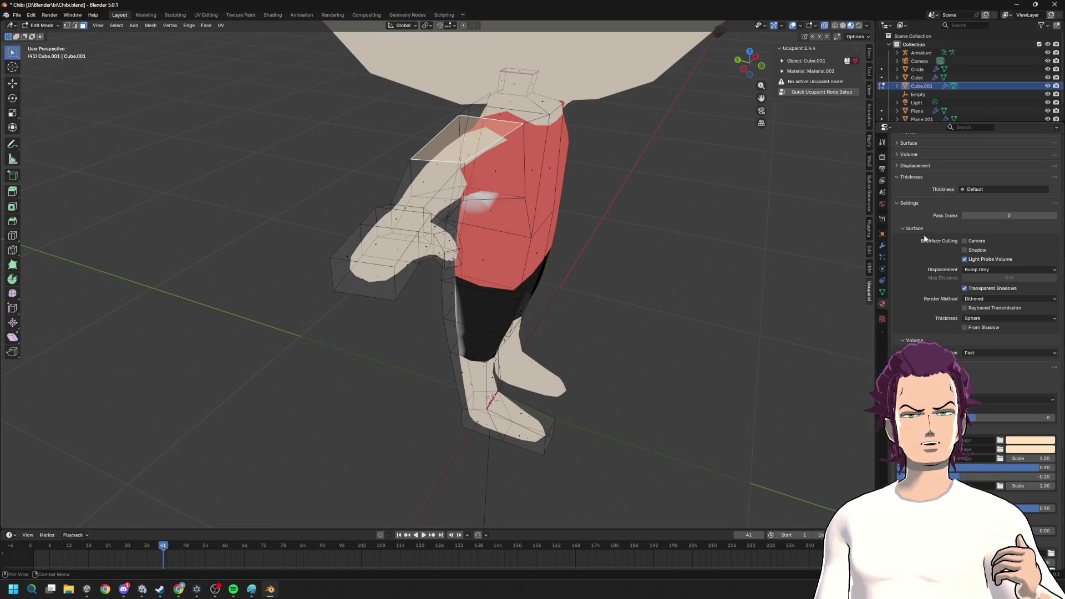
{"action": "scroll", "coordinate": [941, 199], "scroll_direction": "up", "scroll_amount": 4}
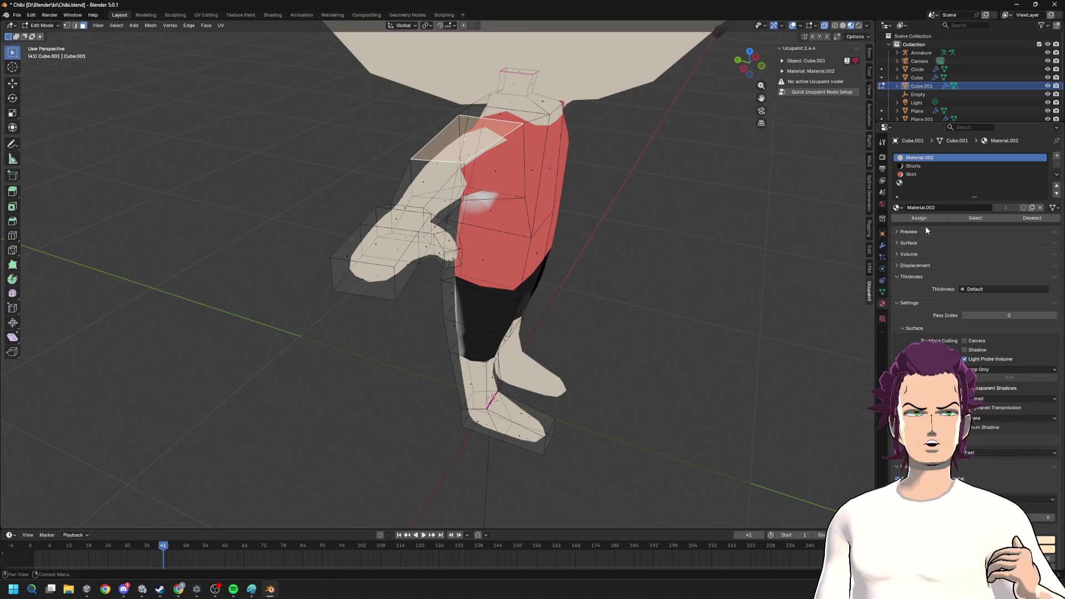
{"action": "left_click", "coordinate": [925, 230]}
{"action": "left_click", "coordinate": [913, 175]}
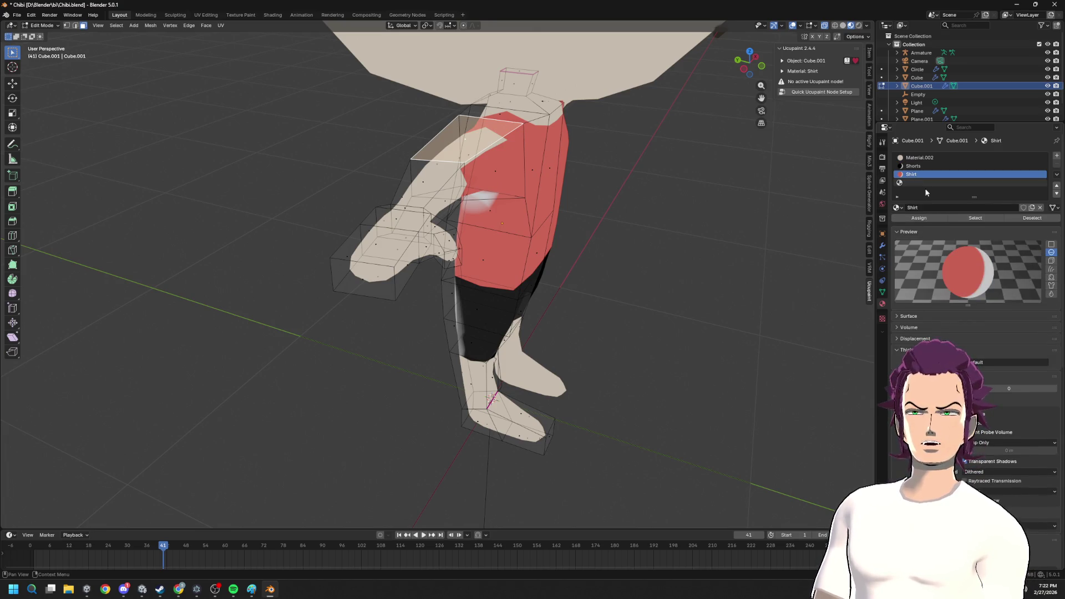
{"action": "left_click", "coordinate": [918, 218]}
{"action": "mouse_move", "coordinate": [466, 250]}
{"action": "middle_mouse_down"}
{"action": "mouse_move", "coordinate": [551, 249]}
{"action": "mouse_move", "coordinate": [467, 267]}
{"action": "middle_mouse_up"}
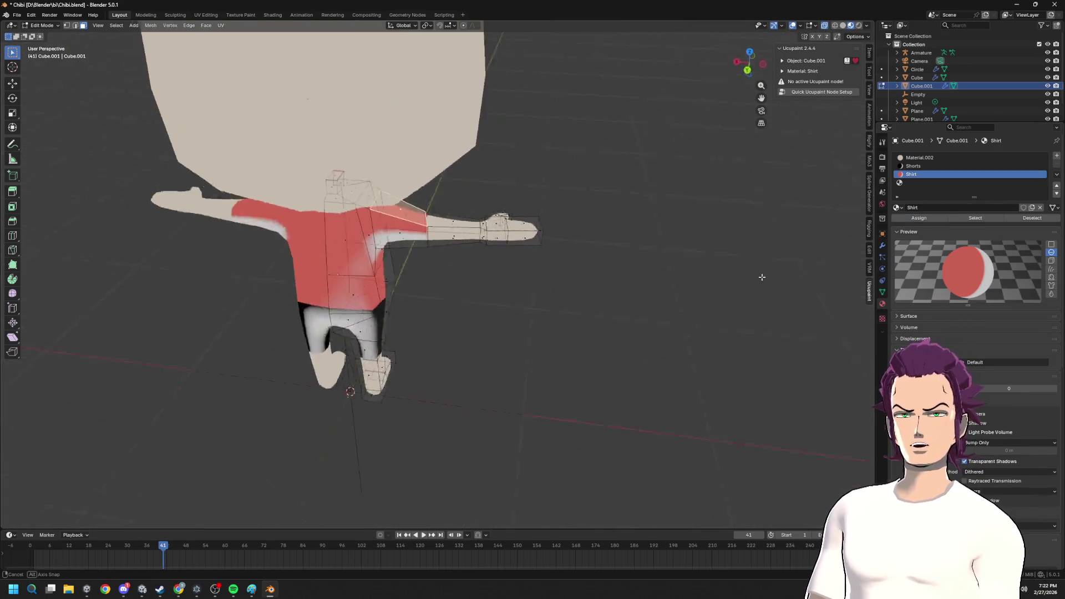
{"action": "scroll", "coordinate": [466, 267], "scroll_direction": "up", "scroll_amount": 3}
{"action": "key", "text": "Tab"}
{"action": "scroll", "coordinate": [400, 270], "scroll_direction": "up", "scroll_amount": 3}
{"action": "scroll", "coordinate": [401, 270], "scroll_direction": "down", "scroll_amount": 5}
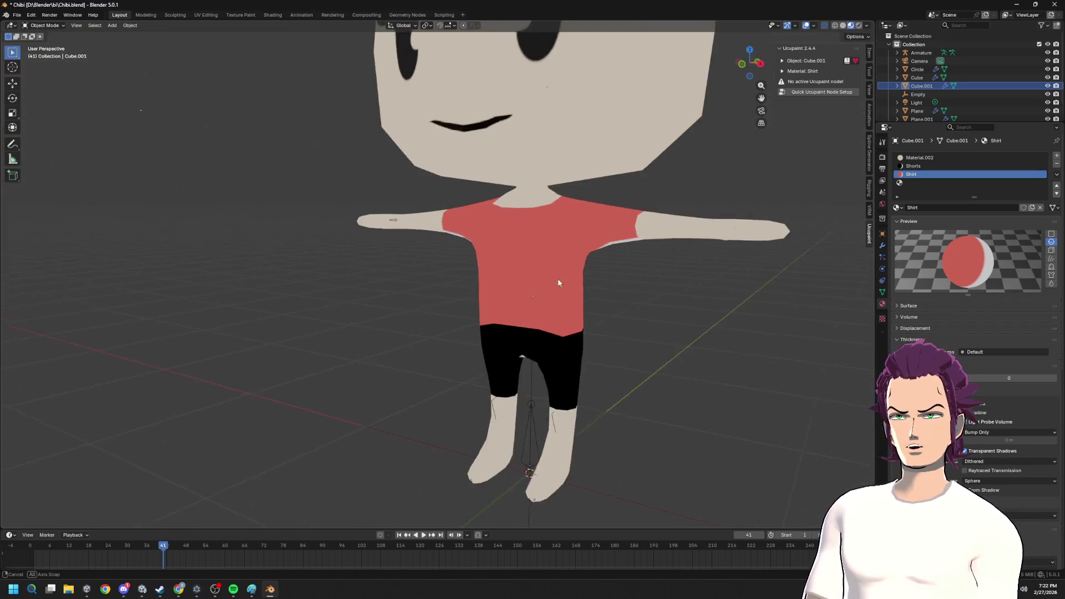
{"action": "scroll", "coordinate": [499, 278], "scroll_direction": "down", "scroll_amount": 3}
{"action": "mouse_move", "coordinate": [581, 291]}
{"action": "middle_mouse_down"}
{"action": "mouse_move", "coordinate": [602, 290]}
{"action": "mouse_move", "coordinate": [562, 302]}
{"action": "middle_mouse_up"}
{"action": "scroll", "coordinate": [493, 306], "scroll_direction": "up", "scroll_amount": 3}
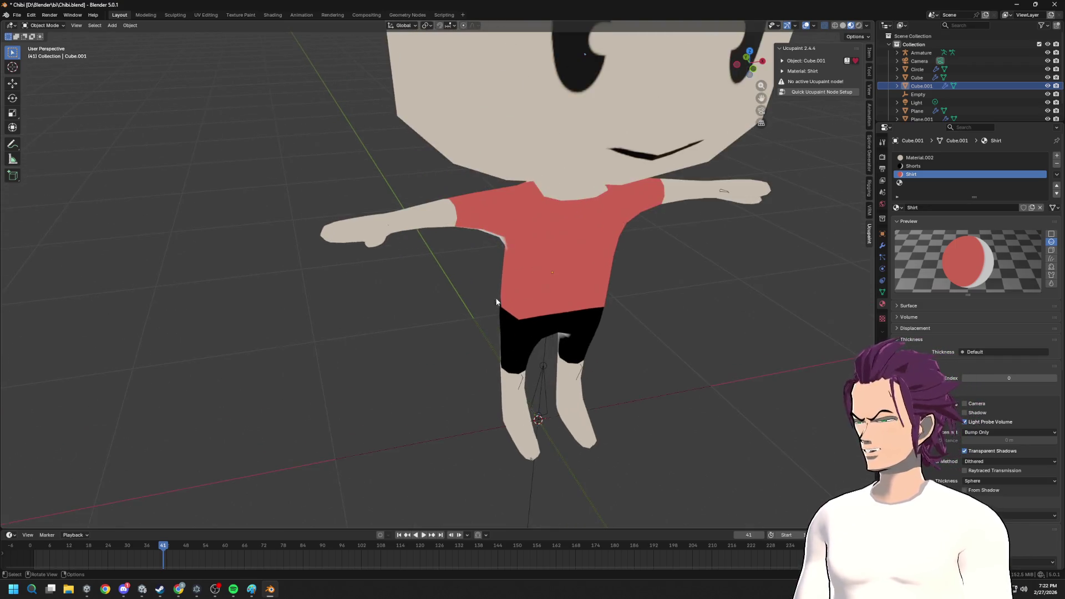
{"action": "scroll", "coordinate": [494, 306], "scroll_direction": "down", "scroll_amount": 3}
{"action": "scroll", "coordinate": [528, 276], "scroll_direction": "down", "scroll_amount": 2}
{"action": "scroll", "coordinate": [527, 275], "scroll_direction": "up", "scroll_amount": 4}
{"action": "mouse_move", "coordinate": [528, 275]}
{"action": "middle_mouse_down"}
{"action": "mouse_move", "coordinate": [608, 261]}
{"action": "mouse_move", "coordinate": [525, 328]}
{"action": "middle_mouse_up"}
{"action": "key", "text": "Tab"}
{"action": "scroll", "coordinate": [570, 304], "scroll_direction": "up", "scroll_amount": 3}
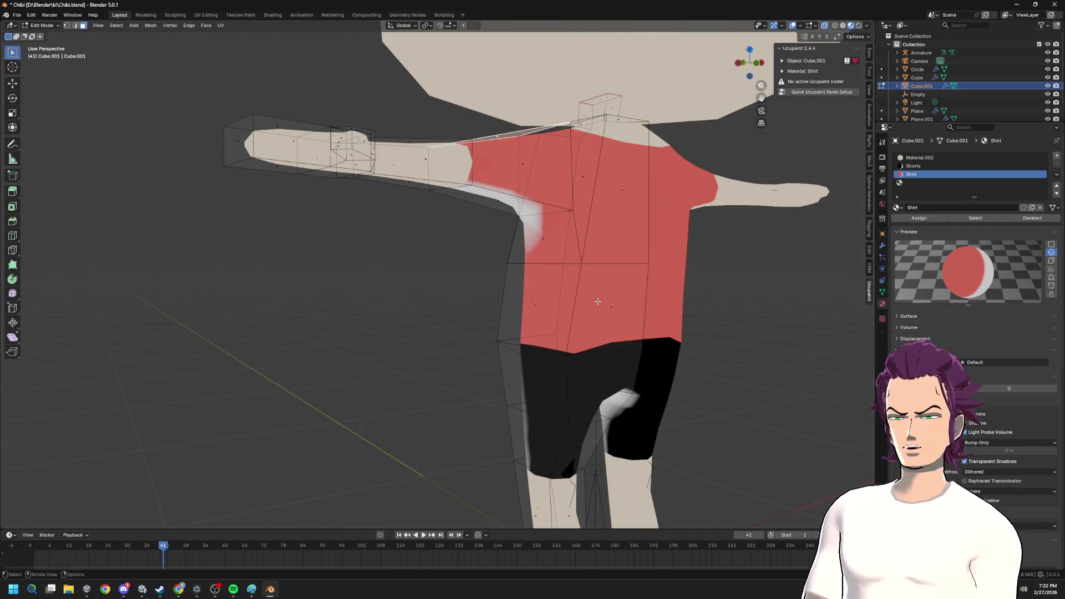
- Select all the red shirt faces across the torso and shoulder
{"action": "left_click", "coordinate": [597, 300]}
{"action": "left_click", "coordinate": [526, 239], "text": "shift"}
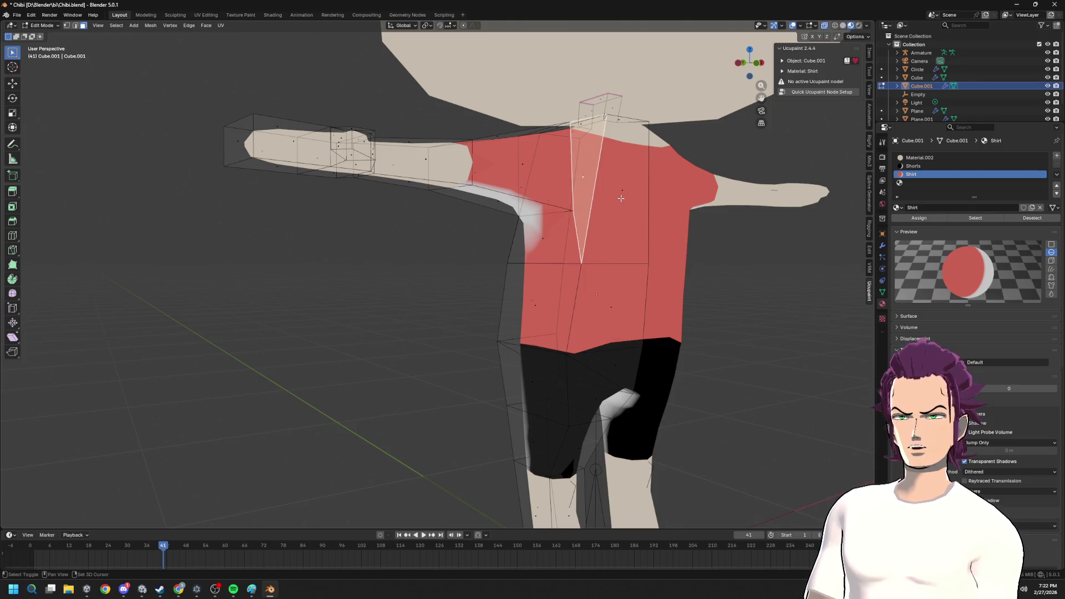
{"action": "left_click", "coordinate": [584, 169], "text": "shift"}
{"action": "left_click", "coordinate": [541, 308], "text": "shift"}
{"action": "left_click", "coordinate": [606, 326], "text": "shift"}
{"action": "left_click", "coordinate": [542, 213], "text": "shift"}
{"action": "left_click", "coordinate": [491, 171], "text": "shift"}
{"action": "mouse_move", "coordinate": [494, 166]}
{"action": "middle_mouse_down"}
{"action": "mouse_move", "coordinate": [565, 245]}
{"action": "mouse_move", "coordinate": [583, 118]}
{"action": "middle_mouse_up"}
{"action": "left_click", "coordinate": [583, 118], "text": "shift"}
{"action": "key", "text": "space"}
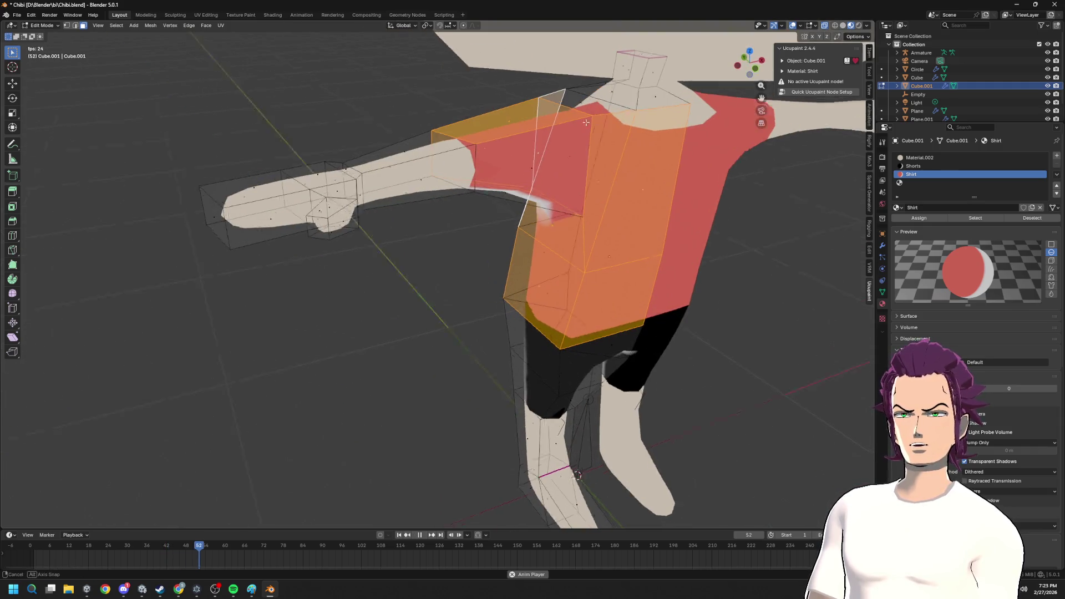
{"action": "scroll", "coordinate": [532, 181], "scroll_direction": "down", "scroll_amount": 3}
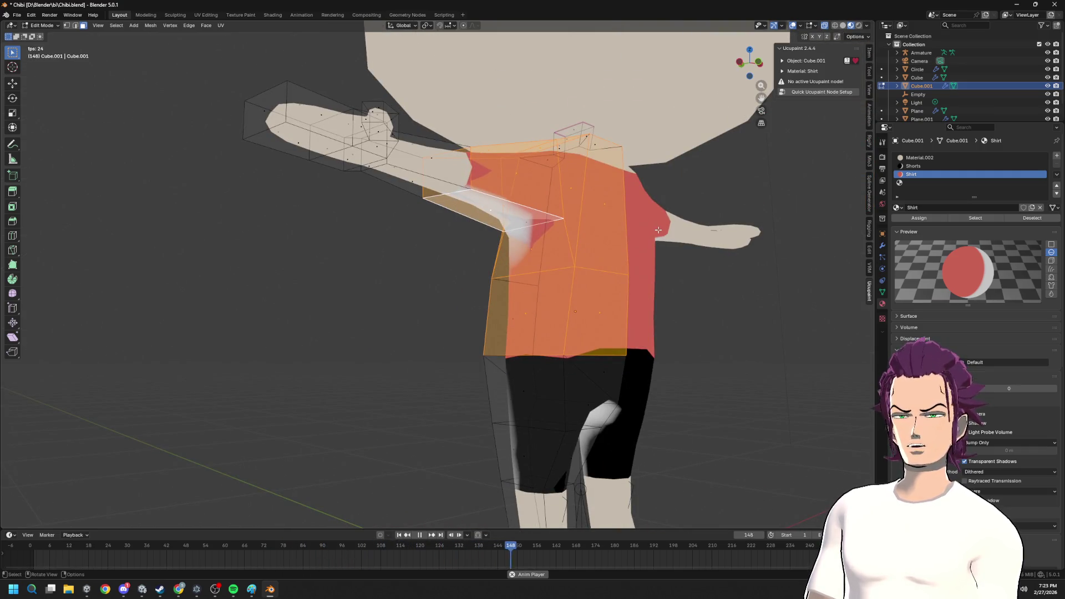
- Duplicate the shirt faces in place and separate them into a new object, Cube.002
{"action": "key", "text": "g"}
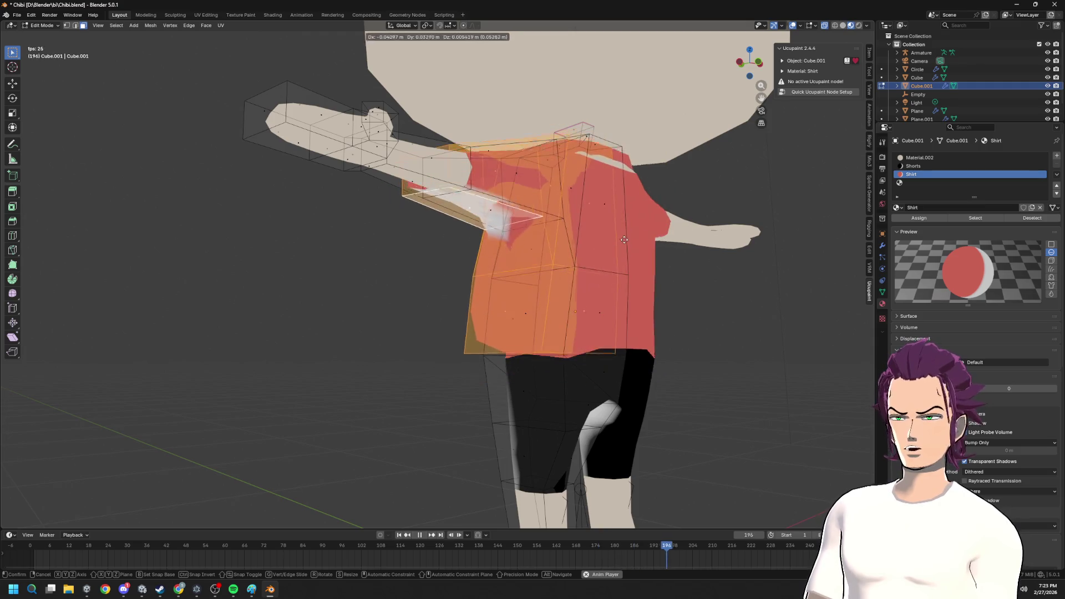
{"action": "right_click", "coordinate": [629, 237]}
{"action": "key", "text": "shift+a"}
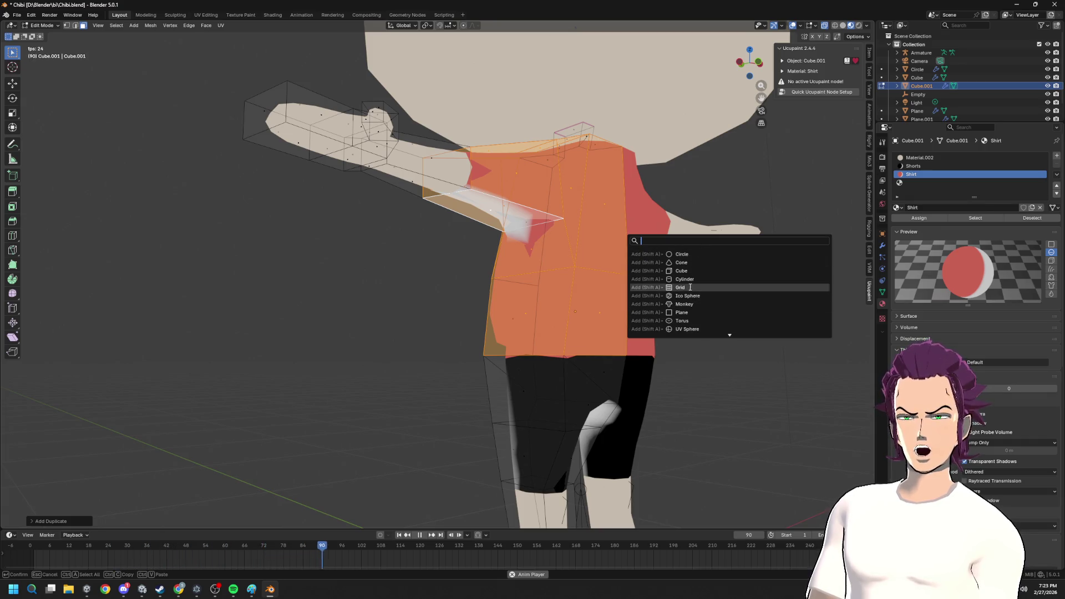
{"action": "type", "text": "seper"}
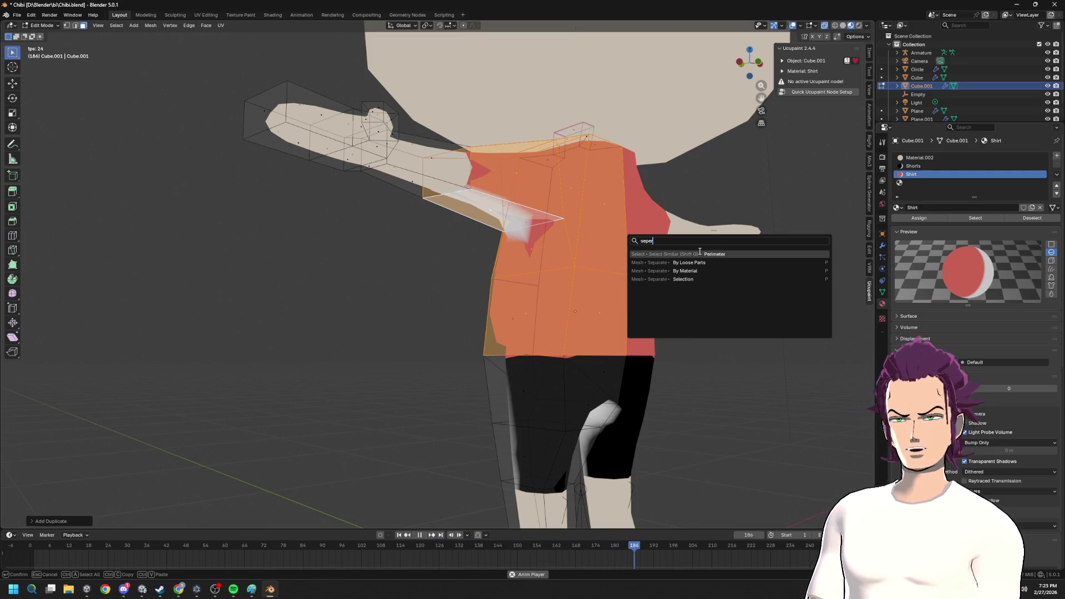
{"action": "key", "text": "Down"}
{"action": "key", "text": "Down"}
{"action": "key", "text": "Down"}
{"action": "key", "text": "Return"}
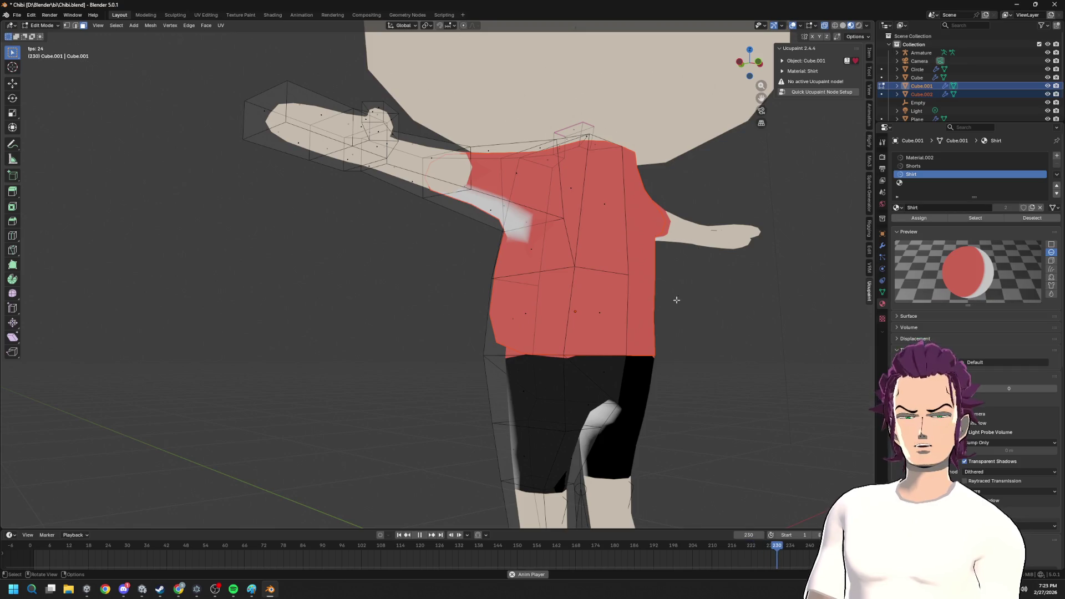
{"action": "key", "text": "Tab"}
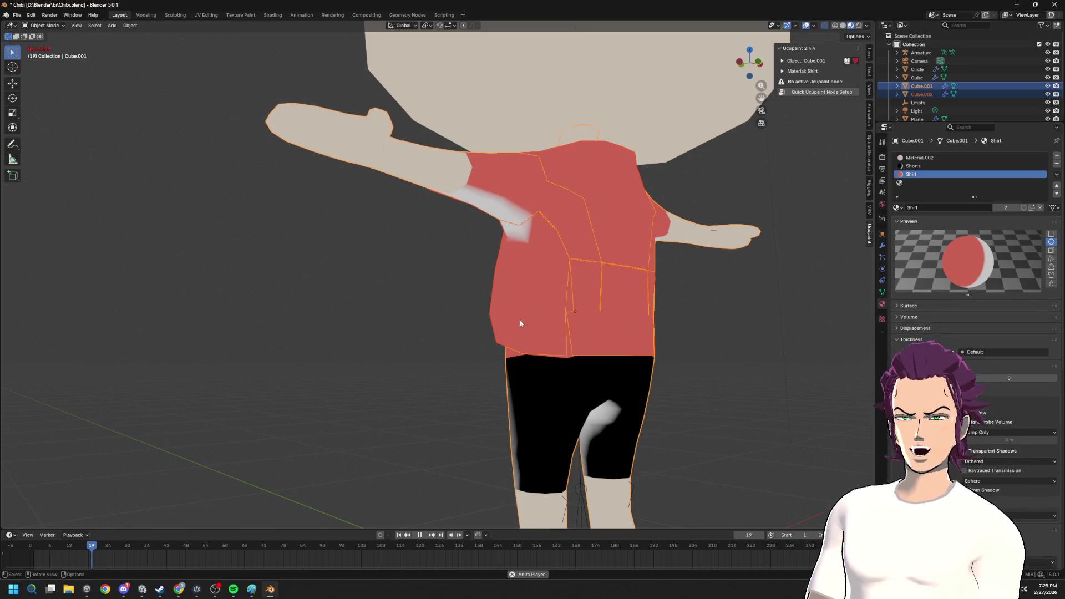
- Add a Shrinkwrap modifier to the separated shirt object Cube.002
{"action": "left_click", "coordinate": [522, 320]}
{"action": "scroll", "coordinate": [606, 334], "scroll_direction": "down", "scroll_amount": 3}
{"action": "middle_click_drag", "start_coordinate": [607, 333], "coordinate": [471, 352]}
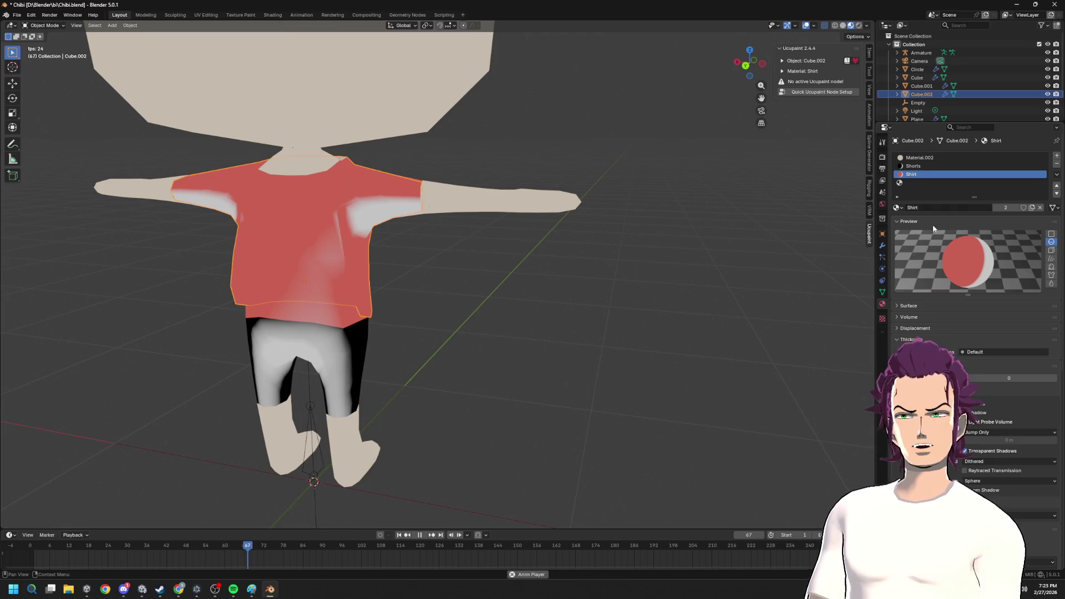
{"action": "left_click", "coordinate": [883, 292]}
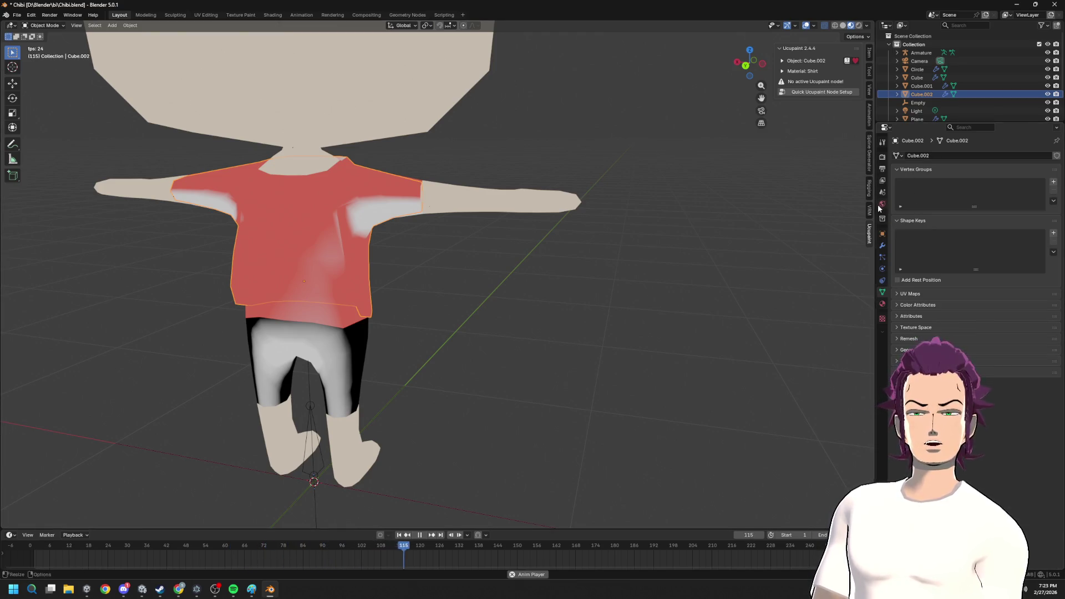
{"action": "left_click", "coordinate": [882, 246]}
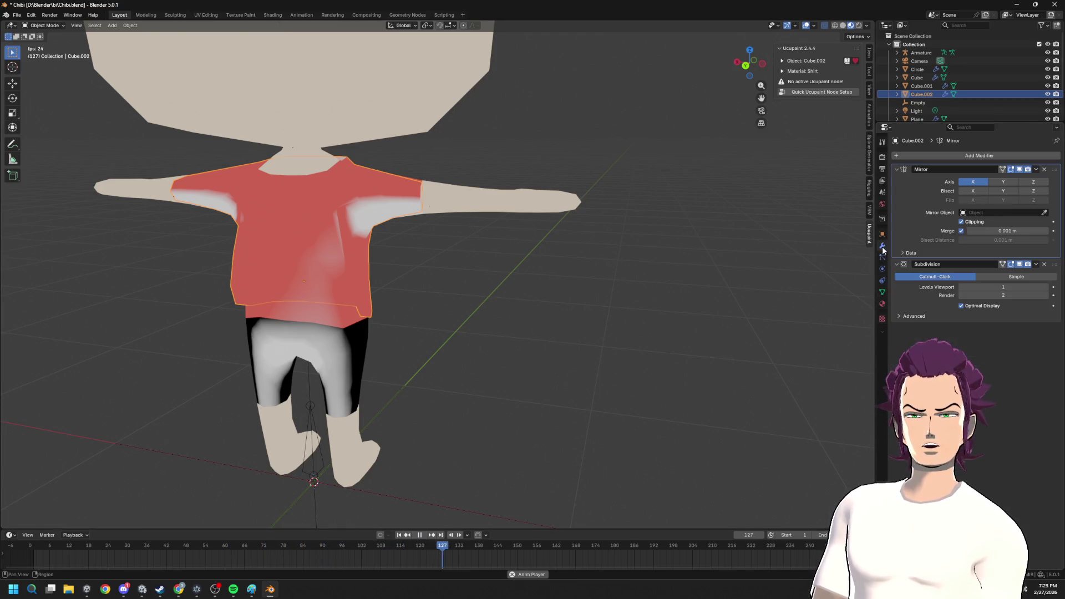
{"action": "left_click", "coordinate": [1013, 157]}
{"action": "left_click", "coordinate": [988, 152]}
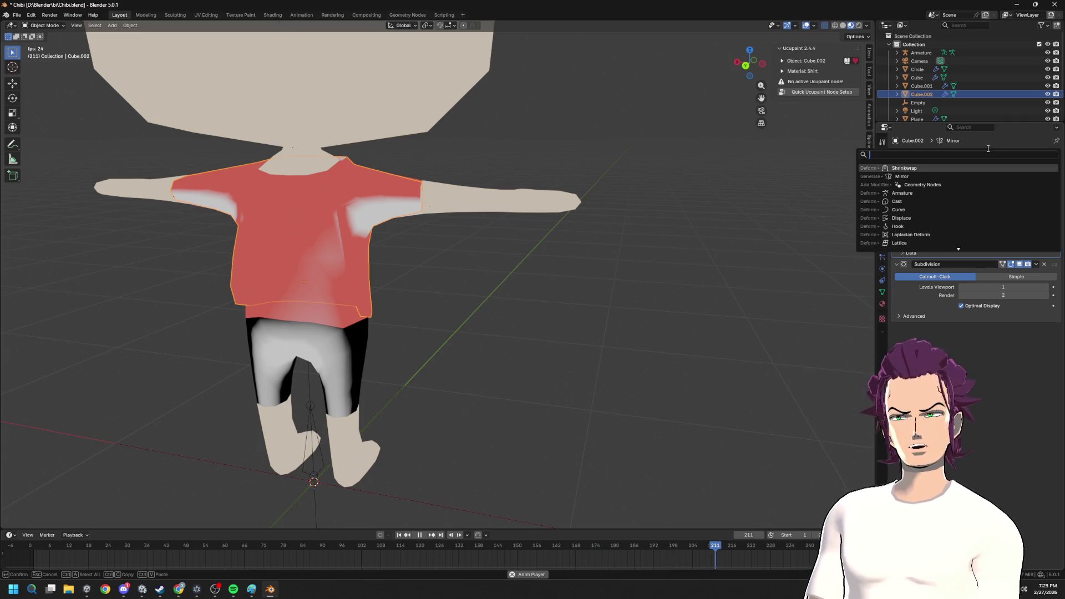
{"action": "type", "text": "s"}
{"action": "key", "text": "Return"}
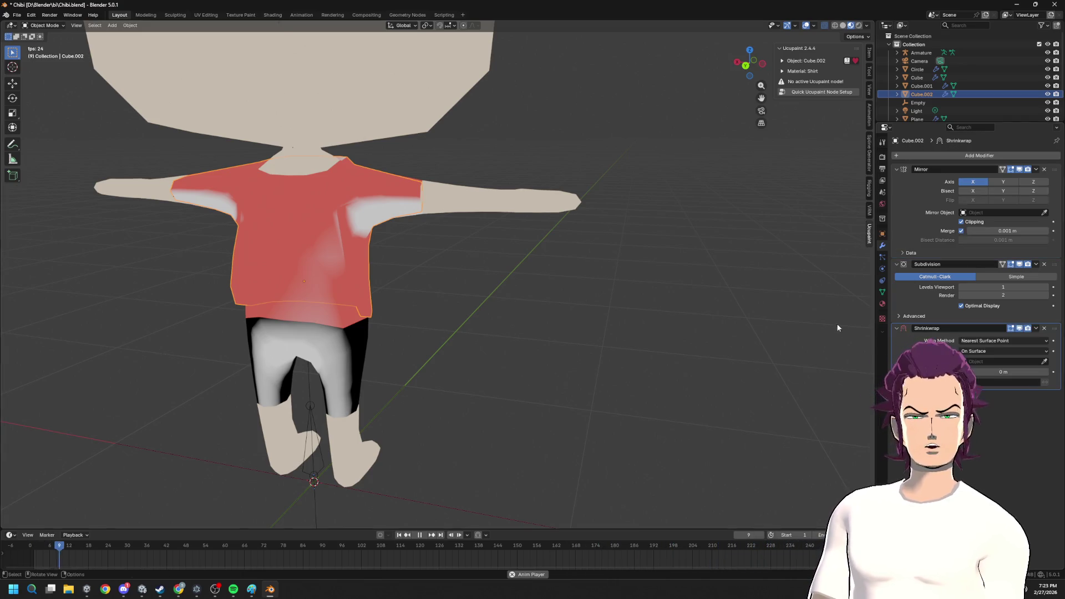
- Target the shrinkwrap at body Cube.001, raise its offset and move it above Subdivision
{"action": "left_click", "coordinate": [466, 207]}
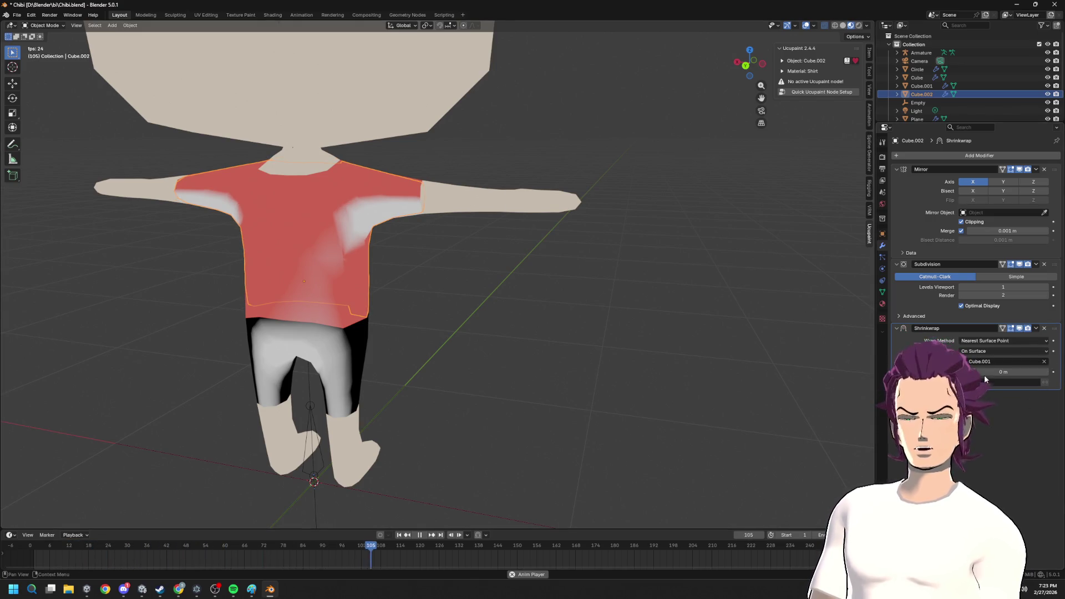
{"action": "left_click_drag", "start_coordinate": [1002, 371], "coordinate": [1020, 371]}
{"action": "mouse_move", "coordinate": [746, 346]}
{"action": "middle_mouse_down"}
{"action": "mouse_move", "coordinate": [653, 328]}
{"action": "mouse_move", "coordinate": [683, 316]}
{"action": "mouse_move", "coordinate": [814, 349]}
{"action": "middle_mouse_up"}
{"action": "mouse_move", "coordinate": [1021, 371]}
{"action": "left_mouse_down"}
{"action": "mouse_move", "coordinate": [982, 371]}
{"action": "mouse_move", "coordinate": [1024, 371]}
{"action": "mouse_move", "coordinate": [998, 371]}
{"action": "left_mouse_up"}
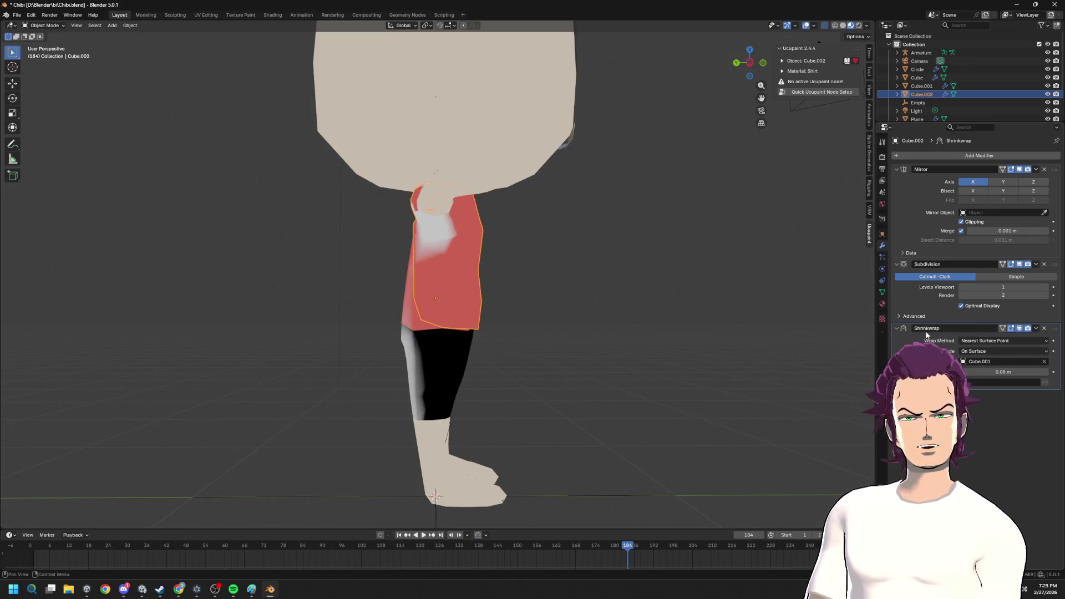
{"action": "left_click_drag", "start_coordinate": [1053, 328], "coordinate": [1047, 277]}
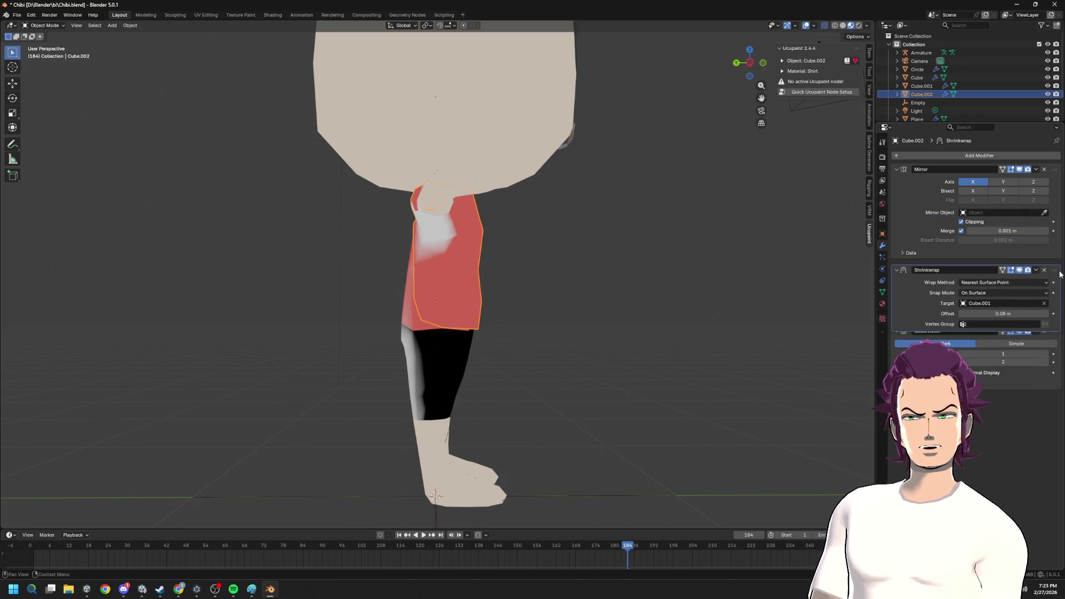
{"action": "left_click_drag", "start_coordinate": [1003, 308], "coordinate": [1020, 308]}
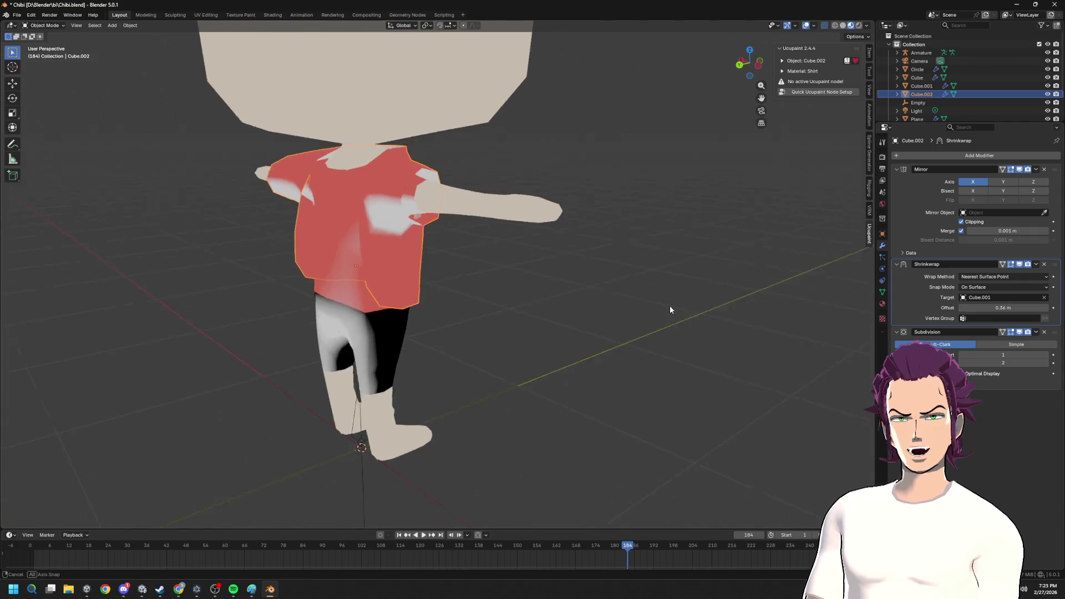
- Enter Edit Mode on the shirt mesh and view it from the side
{"action": "middle_click_drag", "start_coordinate": [670, 305], "coordinate": [702, 284]}
{"action": "scroll", "coordinate": [742, 294], "scroll_direction": "up", "scroll_amount": 2}
{"action": "key", "text": "Tab"}
{"action": "mouse_move", "coordinate": [499, 316]}
{"action": "middle_mouse_down"}
{"action": "mouse_move", "coordinate": [462, 300]}
{"action": "mouse_move", "coordinate": [356, 294]}
{"action": "middle_mouse_up"}
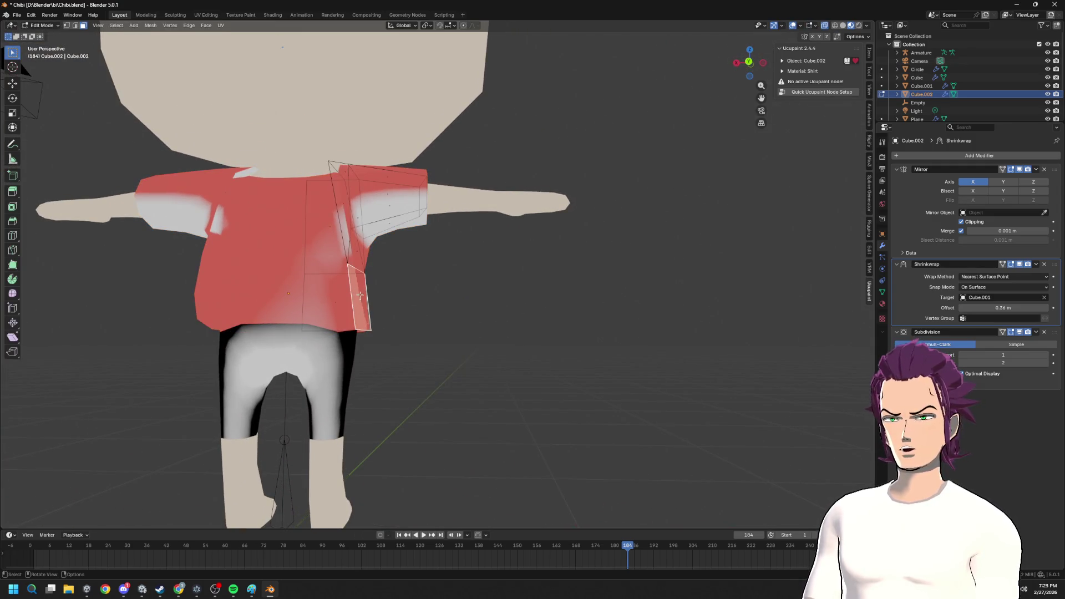
- Move and extrude selected shirt vertices along the X and Y axes to reshape the shirt
{"action": "middle_click_drag", "start_coordinate": [349, 300], "coordinate": [329, 318]}
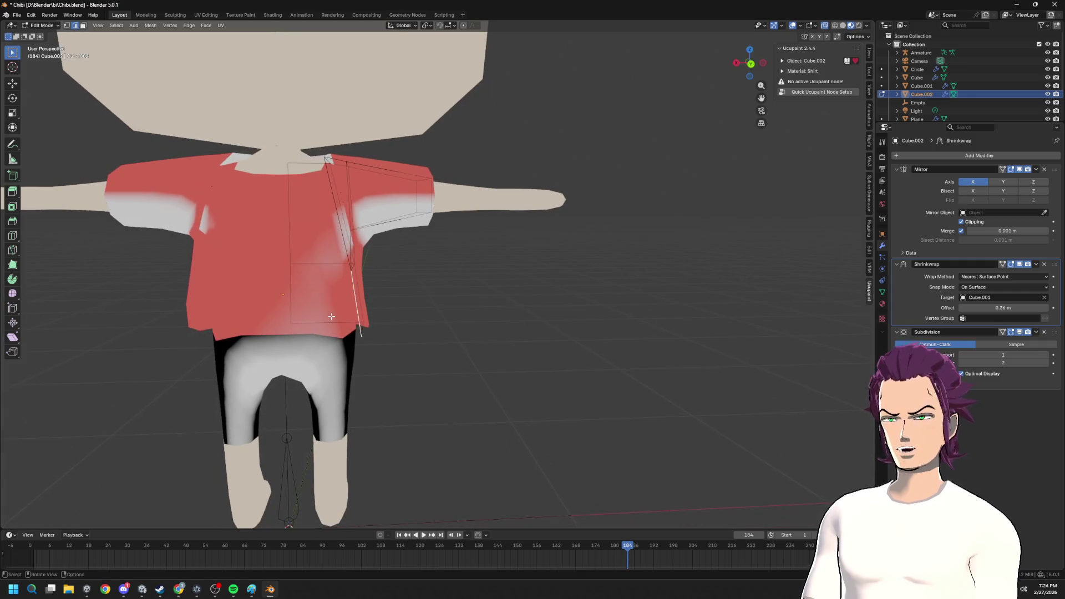
{"action": "key", "text": "g"}
{"action": "key", "text": "x"}
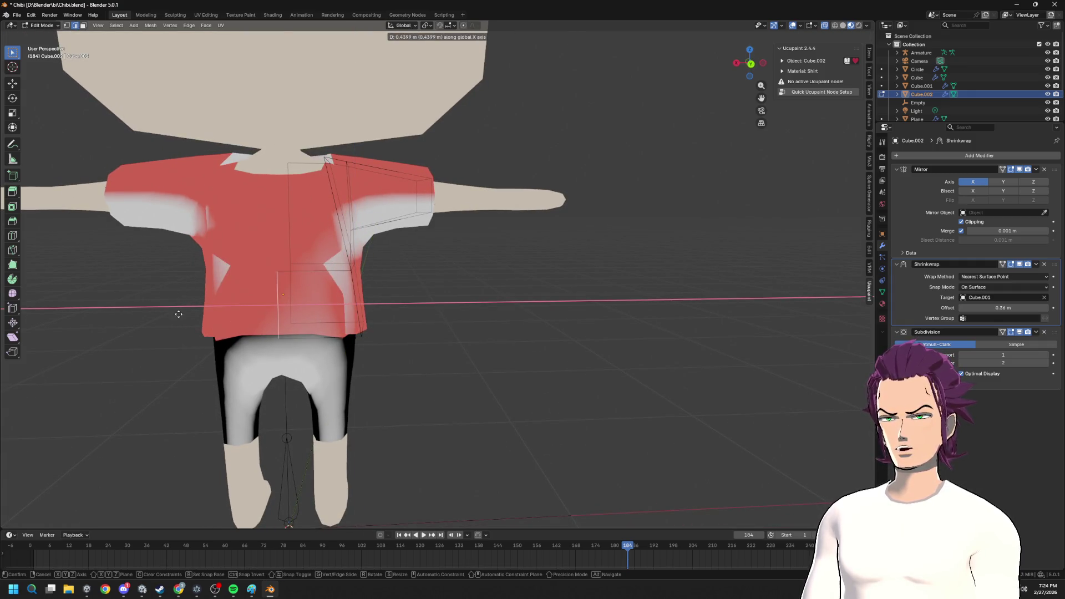
{"action": "left_click", "coordinate": [169, 312]}
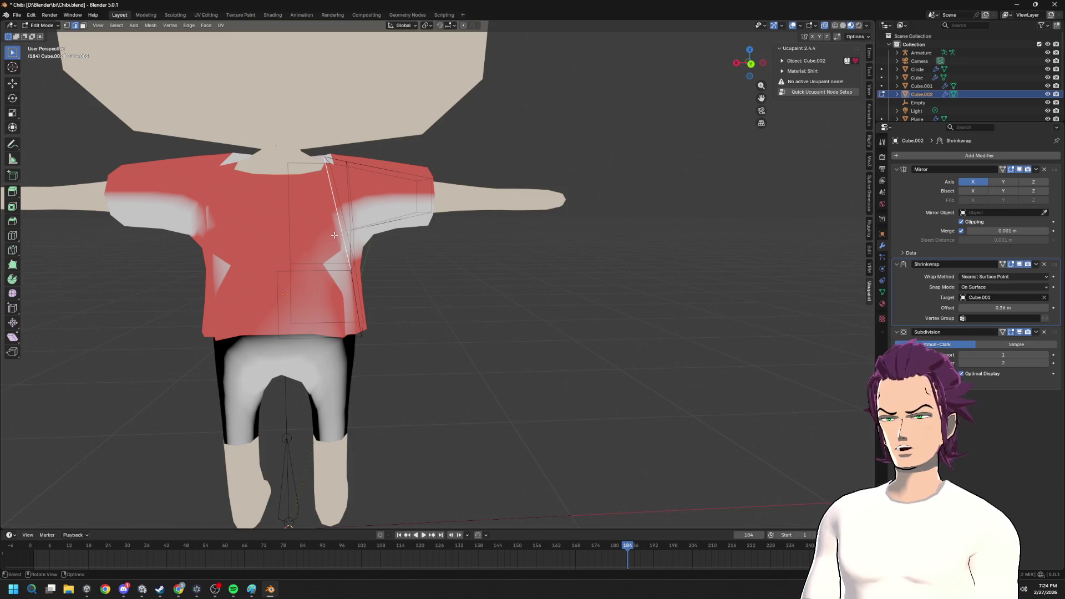
{"action": "key", "text": "e"}
{"action": "key", "text": "x"}
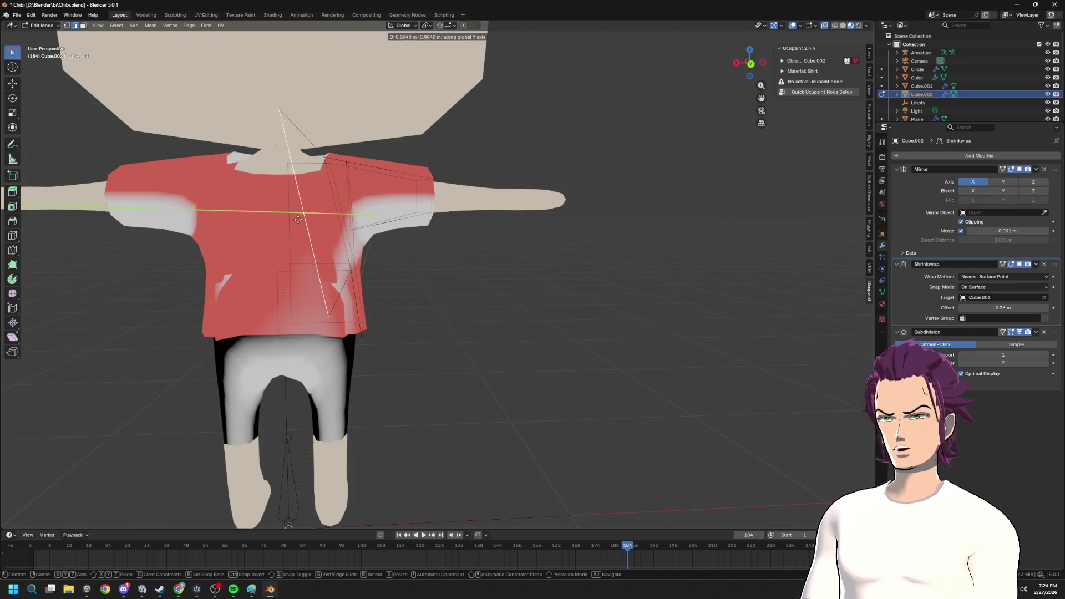
{"action": "key", "text": "y"}
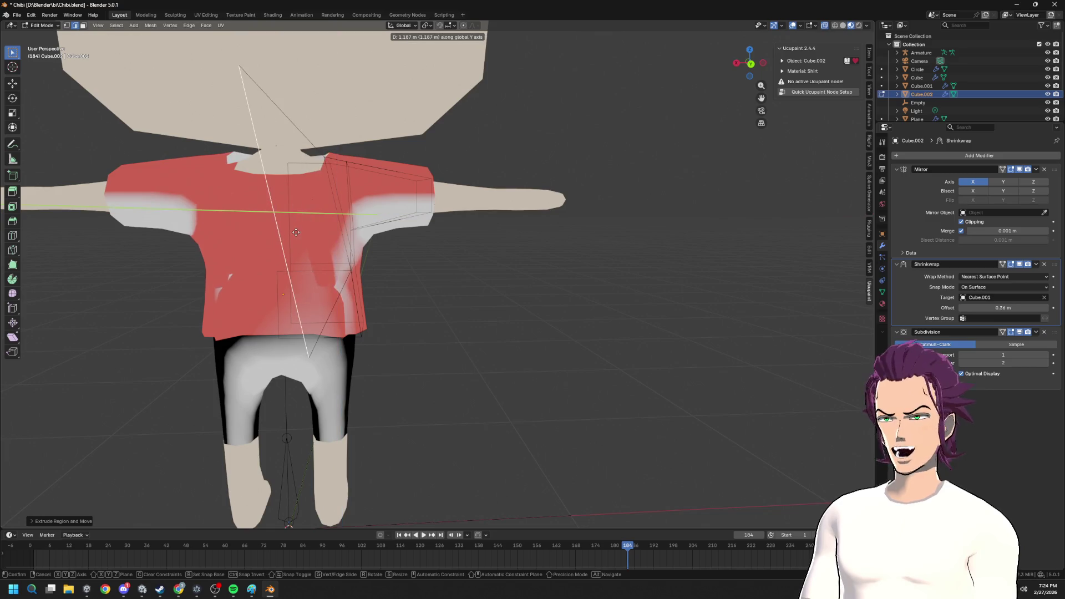
{"action": "key", "text": "Escape"}
{"action": "middle_click_drag", "start_coordinate": [399, 264], "coordinate": [471, 297]}
{"action": "key", "text": "g"}
{"action": "key", "text": "x"}
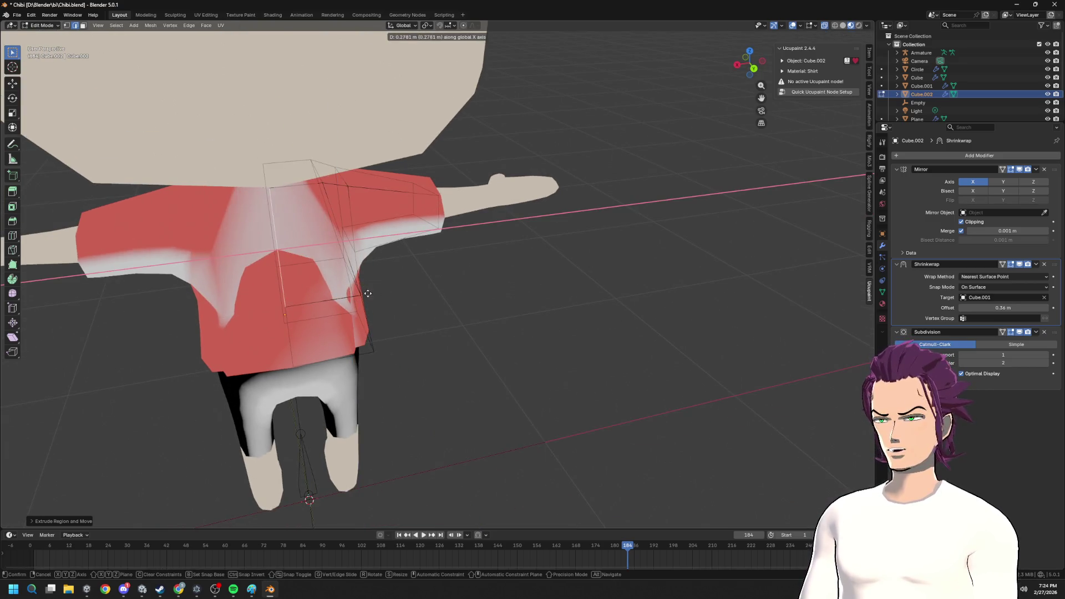
{"action": "key", "text": "Escape"}
- Merge the overlapping shirt vertices by distance and deselect all
{"action": "middle_click_drag", "start_coordinate": [325, 297], "coordinate": [391, 293]}
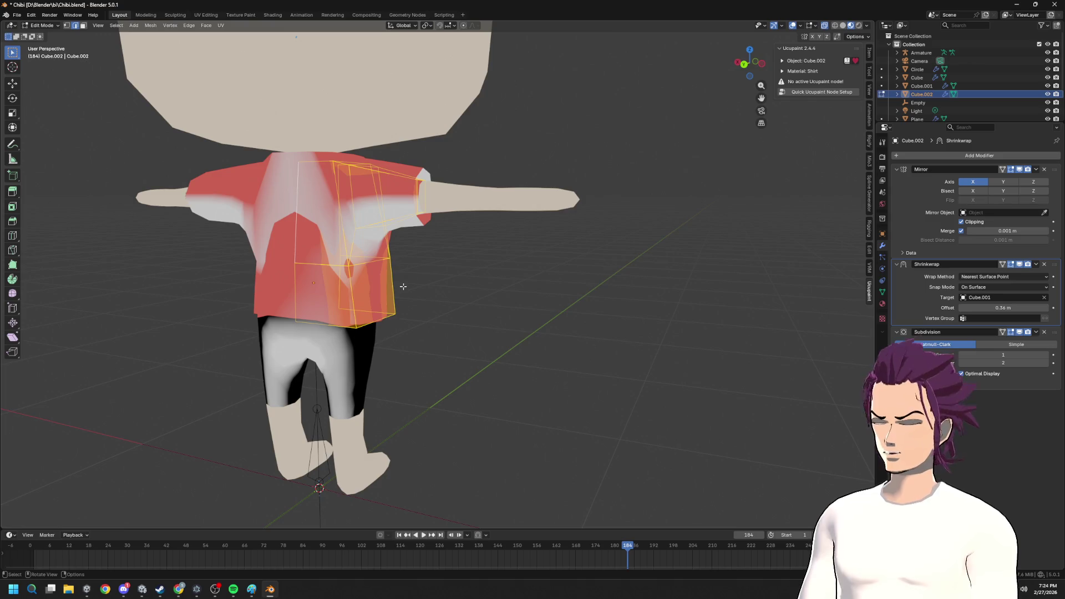
{"action": "key", "text": "m"}
{"action": "left_click", "coordinate": [385, 318]}
{"action": "key", "text": "alt+a"}
- Shift further shirt vertices along Y to fit the torso
{"action": "middle_click_drag", "start_coordinate": [385, 318], "coordinate": [490, 329]}
{"action": "scroll", "coordinate": [490, 329], "scroll_direction": "up", "scroll_amount": 2}
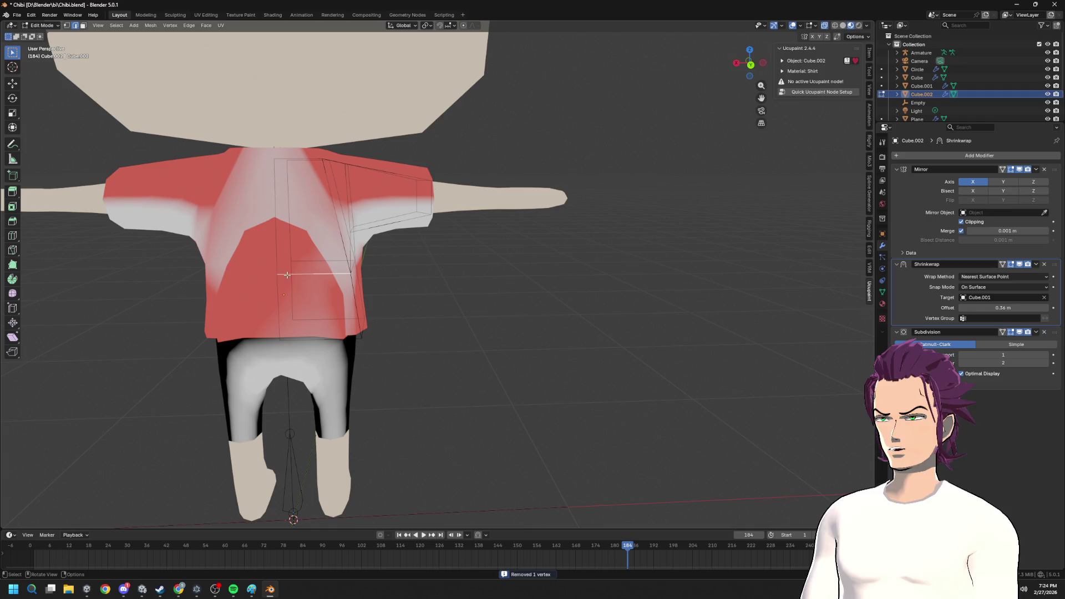
{"action": "middle_click_drag", "start_coordinate": [279, 275], "coordinate": [332, 284]}
{"action": "key", "text": "g"}
{"action": "key", "text": "y"}
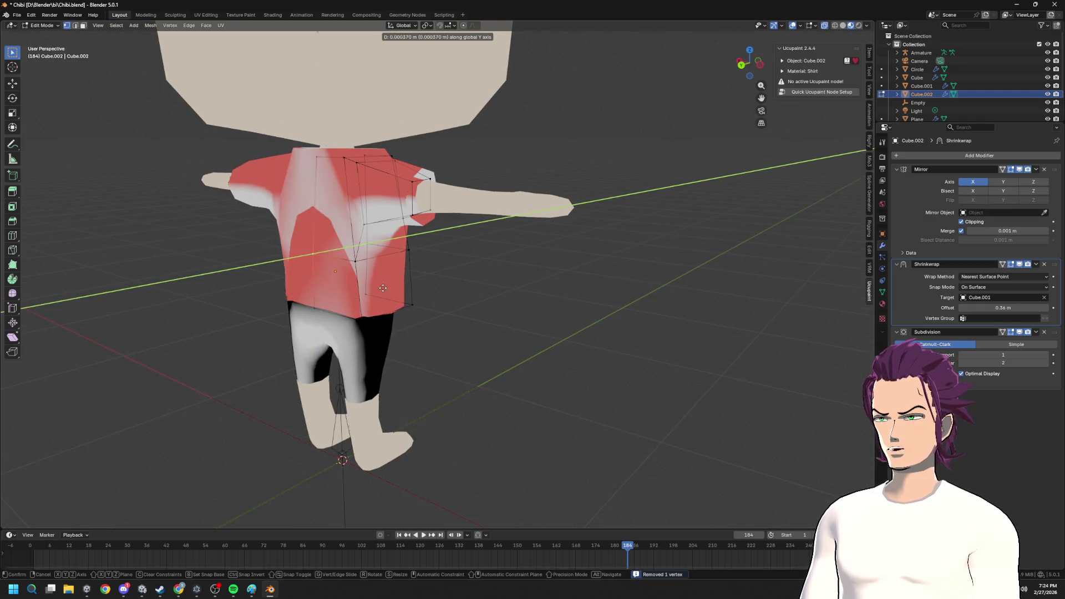
{"action": "left_click", "coordinate": [376, 288]}
{"action": "mouse_move", "coordinate": [317, 310]}
{"action": "middle_mouse_down"}
{"action": "mouse_move", "coordinate": [450, 307]}
{"action": "mouse_move", "coordinate": [461, 218]}
{"action": "mouse_move", "coordinate": [501, 258]}
{"action": "middle_mouse_up"}
{"action": "key", "text": "g"}
{"action": "key", "text": "y"}
{"action": "left_click", "coordinate": [414, 315]}
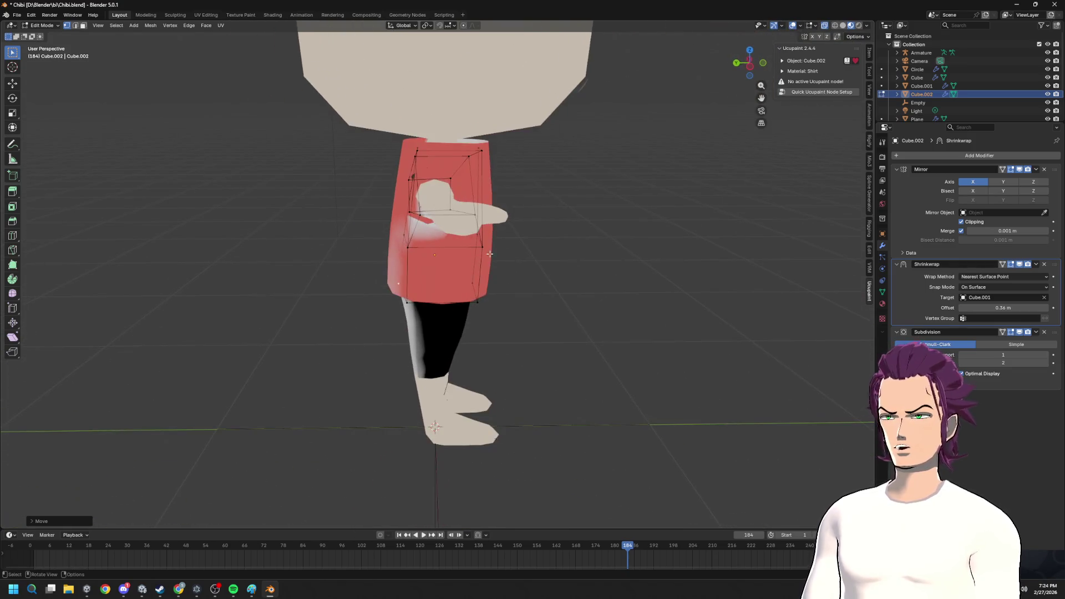
- Leave Edit Mode, test a Y move of the shirt object and cancel it back in place
{"action": "key", "text": "Tab"}
{"action": "key", "text": "g"}
{"action": "key", "text": "y"}
{"action": "right_click", "coordinate": [435, 269]}
{"action": "mouse_move", "coordinate": [435, 269]}
{"action": "middle_mouse_down"}
{"action": "mouse_move", "coordinate": [512, 283]}
{"action": "mouse_move", "coordinate": [487, 261]}
{"action": "middle_mouse_up"}
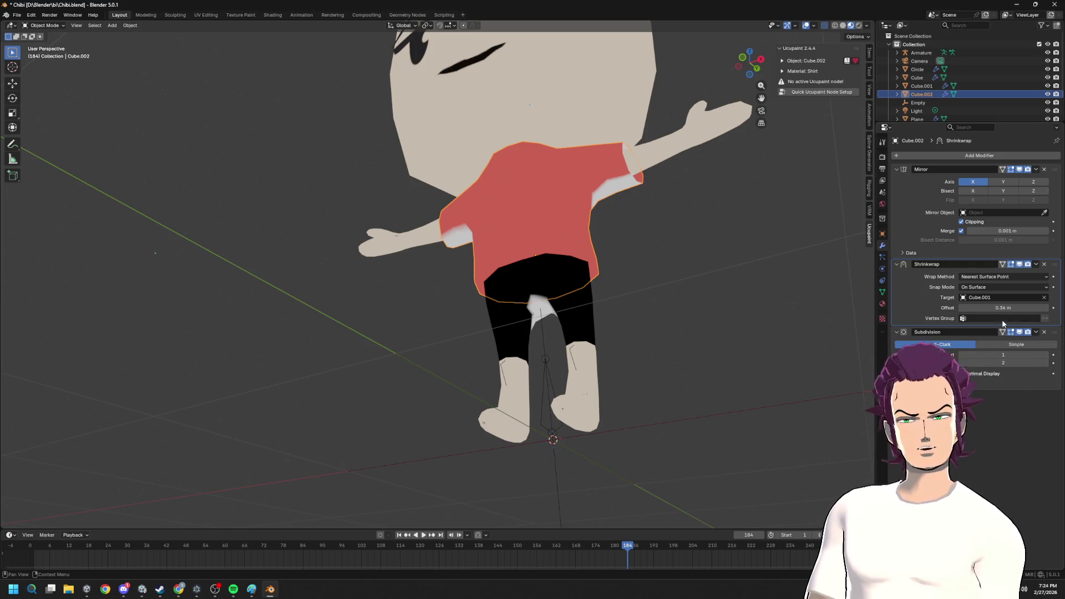
- Lower the shirt's Shrinkwrap offset to 0.22 m and switch the shirt into Edit Mode
{"action": "mouse_move", "coordinate": [1012, 307]}
{"action": "left_mouse_down"}
{"action": "mouse_move", "coordinate": [986, 307]}
{"action": "mouse_move", "coordinate": [999, 308]}
{"action": "left_mouse_up"}
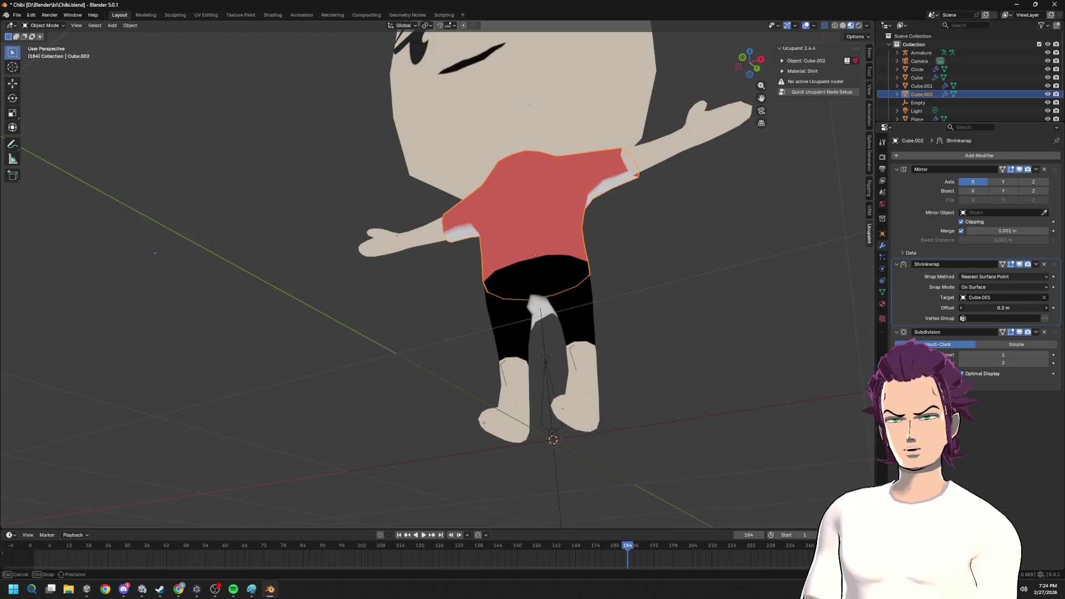
{"action": "middle_click_drag", "start_coordinate": [806, 312], "coordinate": [724, 345]}
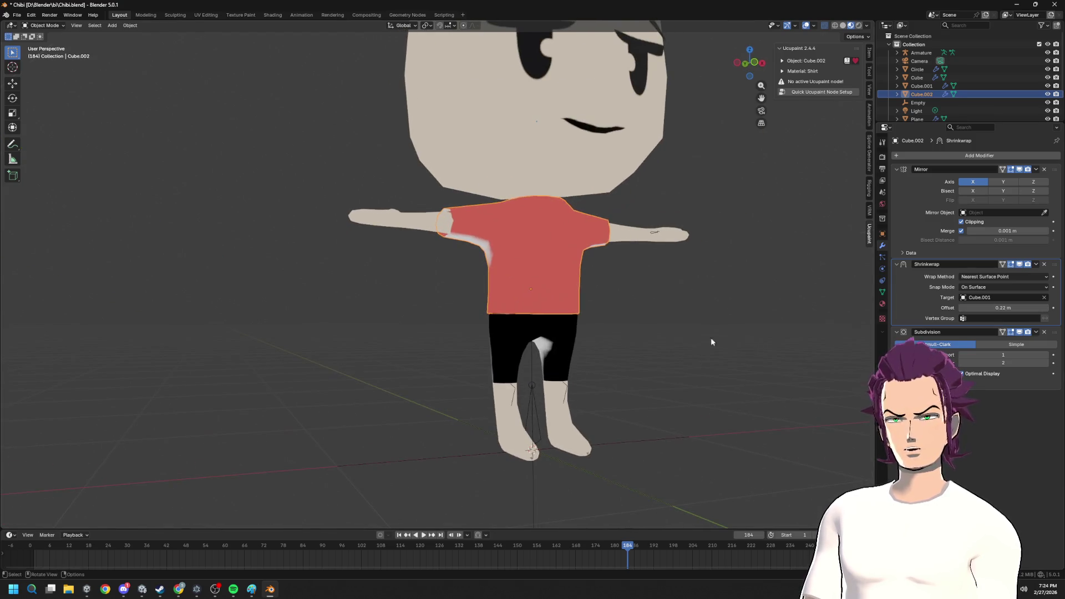
{"action": "key", "text": "Tab"}
{"action": "scroll", "coordinate": [594, 373], "scroll_direction": "up", "scroll_amount": 4}
{"action": "mouse_move", "coordinate": [571, 328]}
{"action": "middle_mouse_down"}
{"action": "mouse_move", "coordinate": [543, 384]}
{"action": "mouse_move", "coordinate": [371, 375]}
{"action": "mouse_move", "coordinate": [357, 416]}
{"action": "mouse_move", "coordinate": [537, 423]}
{"action": "middle_mouse_up"}
- Extrude the bottom edge loop into a new hem and widen it along X, Y and overall
{"action": "key", "text": "e"}
{"action": "left_click", "coordinate": [358, 433]}
{"action": "key", "text": "s"}
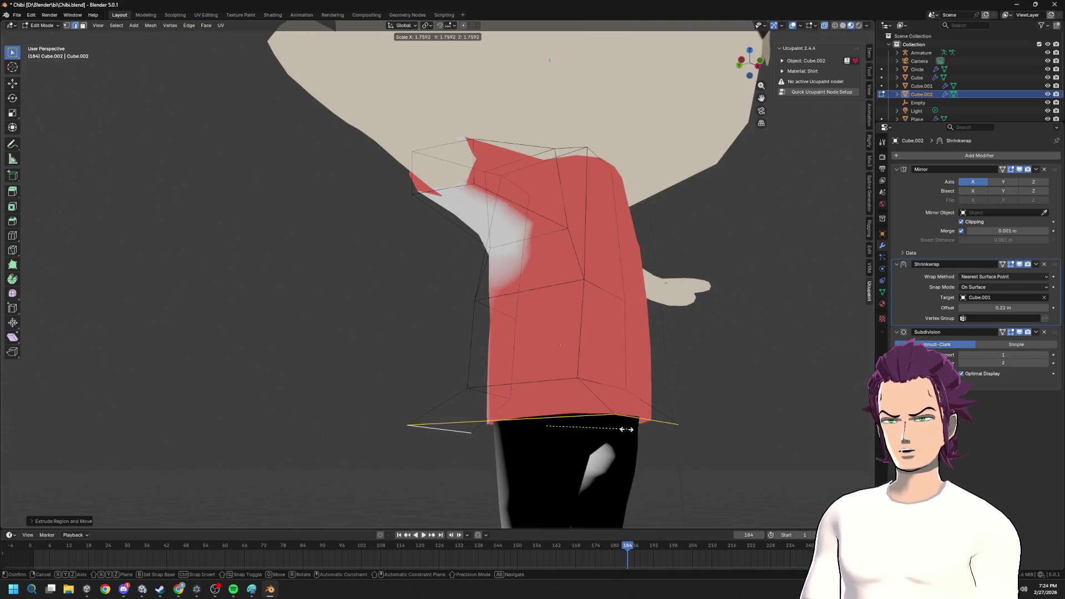
{"action": "left_click", "coordinate": [612, 442]}
{"action": "middle_click_drag", "start_coordinate": [613, 443], "coordinate": [637, 439]}
{"action": "key", "text": "s"}
{"action": "key", "text": "x"}
{"action": "left_click", "coordinate": [572, 428]}
{"action": "mouse_move", "coordinate": [572, 428]}
{"action": "middle_mouse_down"}
{"action": "mouse_move", "coordinate": [660, 439]}
{"action": "mouse_move", "coordinate": [690, 428]}
{"action": "mouse_move", "coordinate": [596, 444]}
{"action": "mouse_move", "coordinate": [640, 429]}
{"action": "middle_mouse_up"}
{"action": "key", "text": "s"}
{"action": "key", "text": "y"}
{"action": "left_click", "coordinate": [658, 428]}
{"action": "key", "text": "s"}
{"action": "left_click", "coordinate": [653, 430]}
{"action": "scroll", "coordinate": [653, 429], "scroll_direction": "up", "scroll_amount": 2}
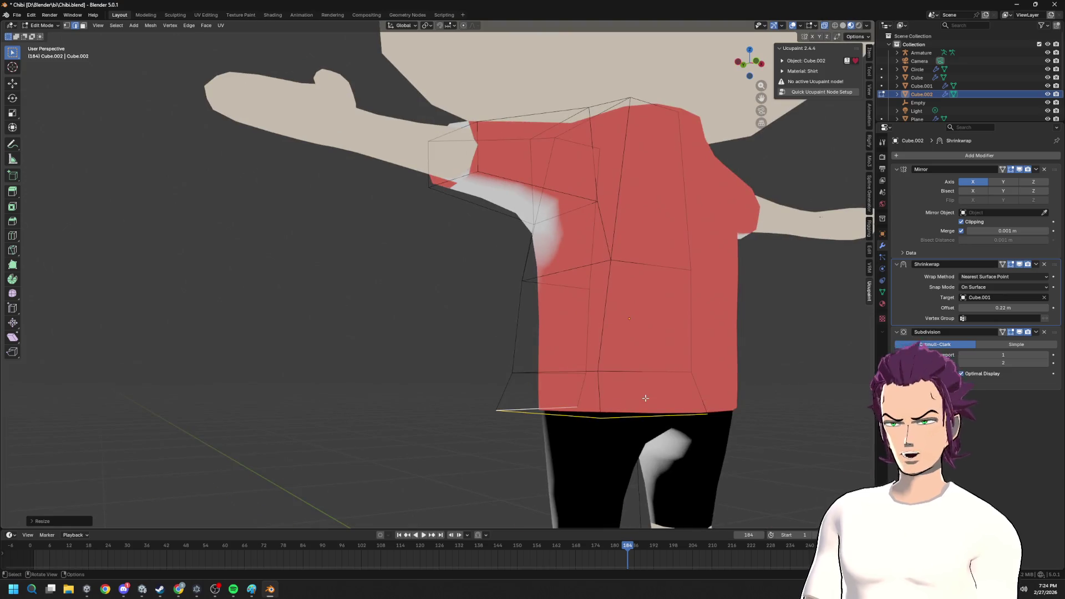
{"action": "scroll", "coordinate": [631, 430], "scroll_direction": "up", "scroll_amount": 4}
{"action": "scroll", "coordinate": [630, 430], "scroll_direction": "down", "scroll_amount": 5}
- Lower the hem along Z and rescale it so it flares over the top of the shorts
{"action": "mouse_move", "coordinate": [632, 375]}
{"action": "middle_mouse_down"}
{"action": "mouse_move", "coordinate": [594, 352]}
{"action": "mouse_move", "coordinate": [628, 399]}
{"action": "middle_mouse_up"}
{"action": "key", "text": "g"}
{"action": "key", "text": "z"}
{"action": "left_click", "coordinate": [588, 373]}
{"action": "key", "text": "s"}
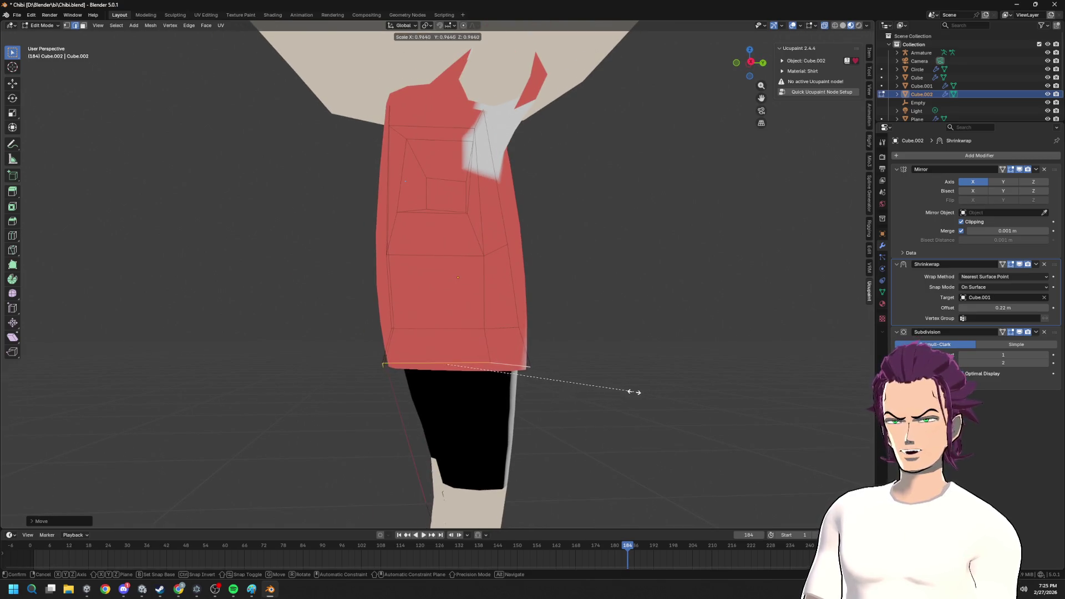
{"action": "left_click", "coordinate": [619, 389]}
{"action": "key", "text": "s"}
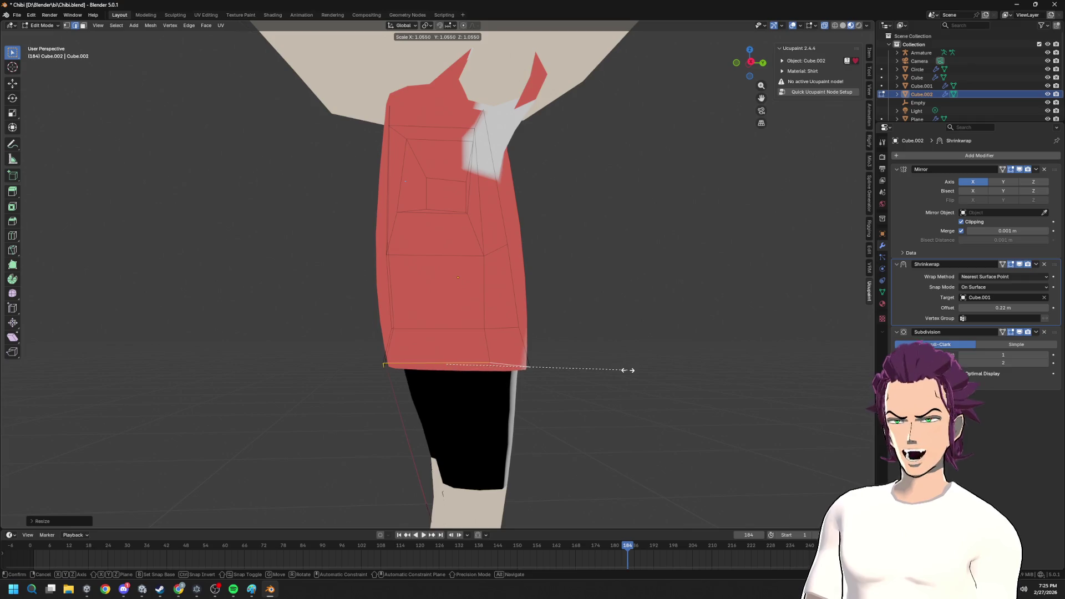
{"action": "left_click", "coordinate": [628, 369]}
{"action": "mouse_move", "coordinate": [566, 369]}
{"action": "middle_mouse_down"}
{"action": "mouse_move", "coordinate": [678, 374]}
{"action": "mouse_move", "coordinate": [723, 361]}
{"action": "middle_mouse_up"}
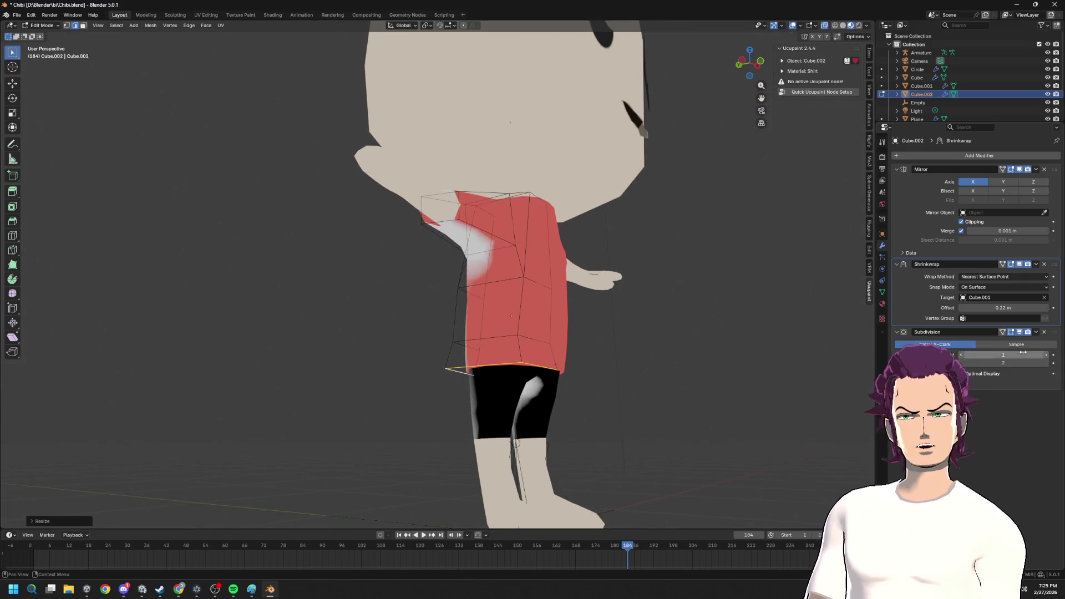
{"action": "left_click", "coordinate": [1036, 263]}
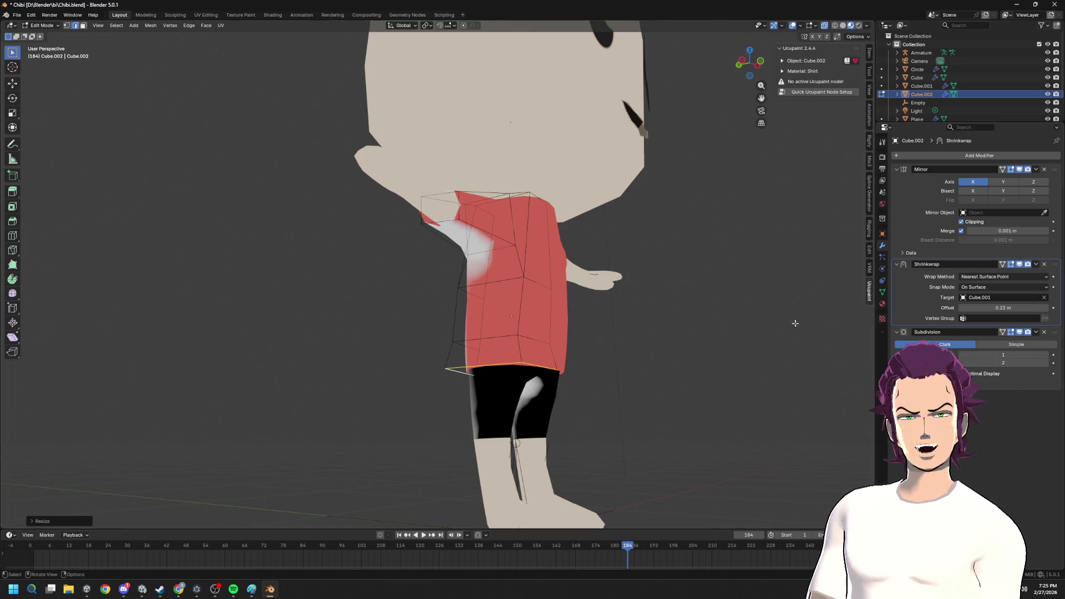
{"action": "mouse_move", "coordinate": [743, 373]}
{"action": "middle_mouse_down"}
{"action": "mouse_move", "coordinate": [678, 374]}
{"action": "mouse_move", "coordinate": [567, 405]}
{"action": "mouse_move", "coordinate": [483, 374]}
{"action": "middle_mouse_up"}
{"action": "scroll", "coordinate": [568, 404], "scroll_direction": "up", "scroll_amount": 3}
- Switch to editing the body Cube.001 with X-ray and select its hip and thigh faces
{"action": "key", "text": "Tab"}
{"action": "mouse_move", "coordinate": [550, 377]}
{"action": "middle_mouse_down"}
{"action": "mouse_move", "coordinate": [541, 349]}
{"action": "mouse_move", "coordinate": [569, 347]}
{"action": "mouse_move", "coordinate": [546, 354]}
{"action": "middle_mouse_up"}
{"action": "left_click", "coordinate": [541, 349]}
{"action": "key", "text": "Tab"}
{"action": "scroll", "coordinate": [540, 350], "scroll_direction": "up", "scroll_amount": 2}
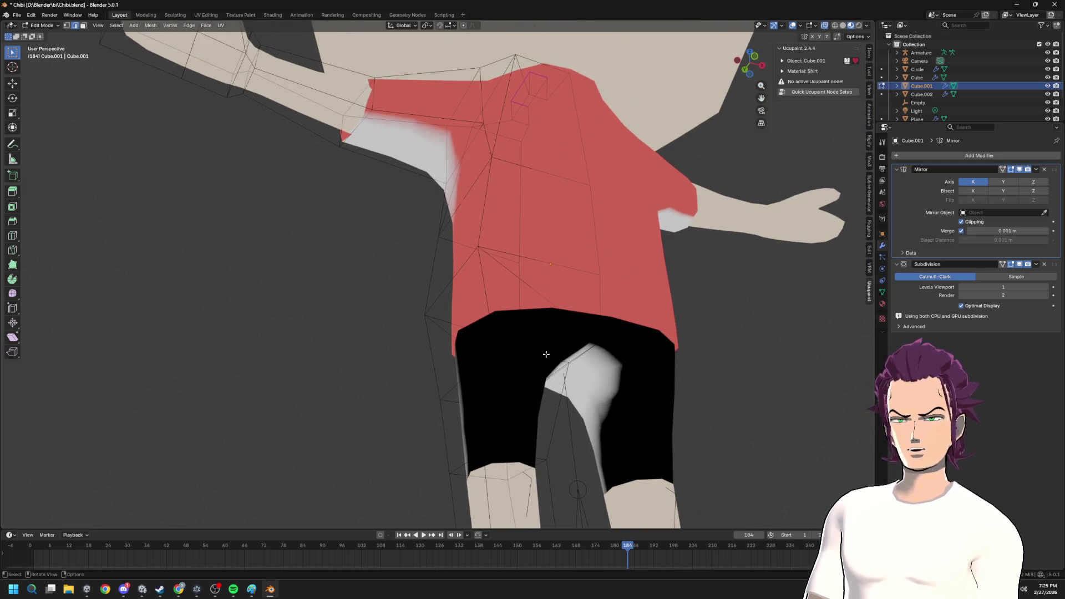
{"action": "key", "text": "alt+z"}
{"action": "left_click", "coordinate": [564, 332]}
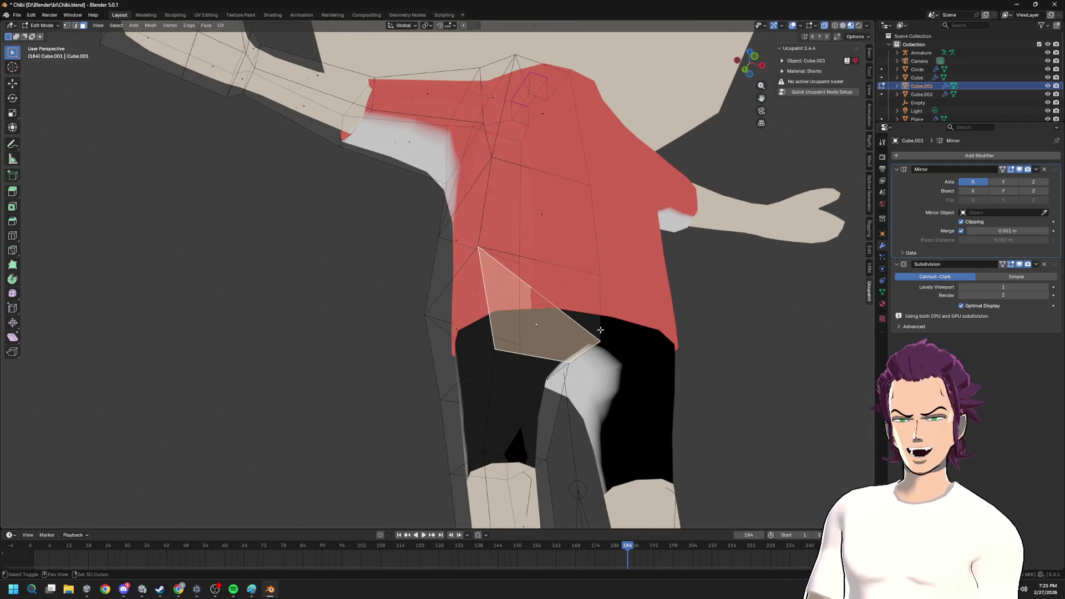
{"action": "middle_click_drag", "start_coordinate": [587, 336], "coordinate": [556, 291]}
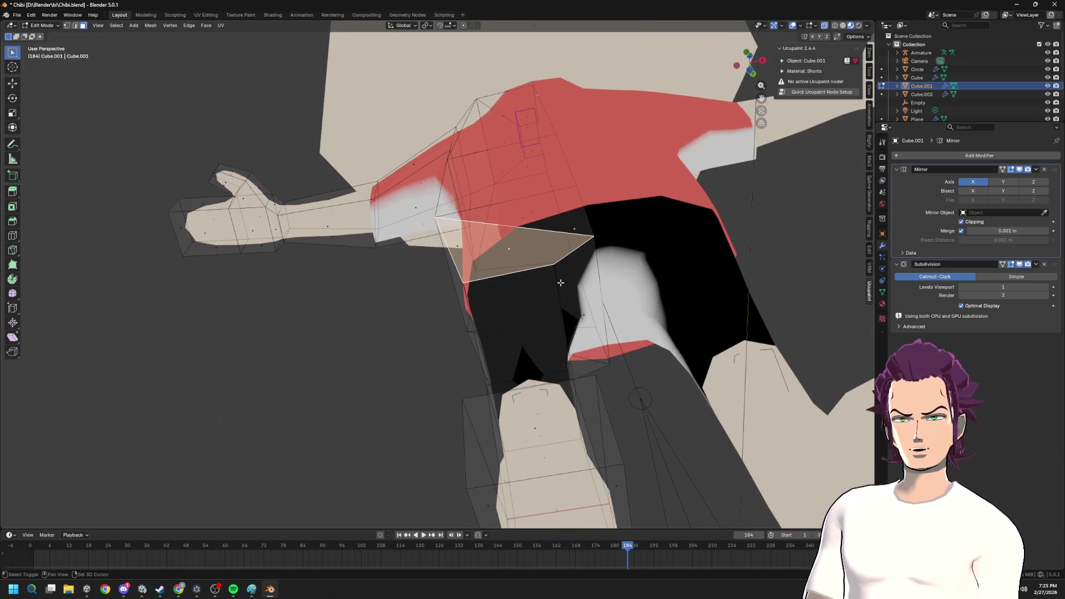
{"action": "mouse_move", "coordinate": [553, 240]}
{"action": "middle_mouse_down"}
{"action": "mouse_move", "coordinate": [474, 215]}
{"action": "mouse_move", "coordinate": [528, 343]}
{"action": "middle_mouse_up"}
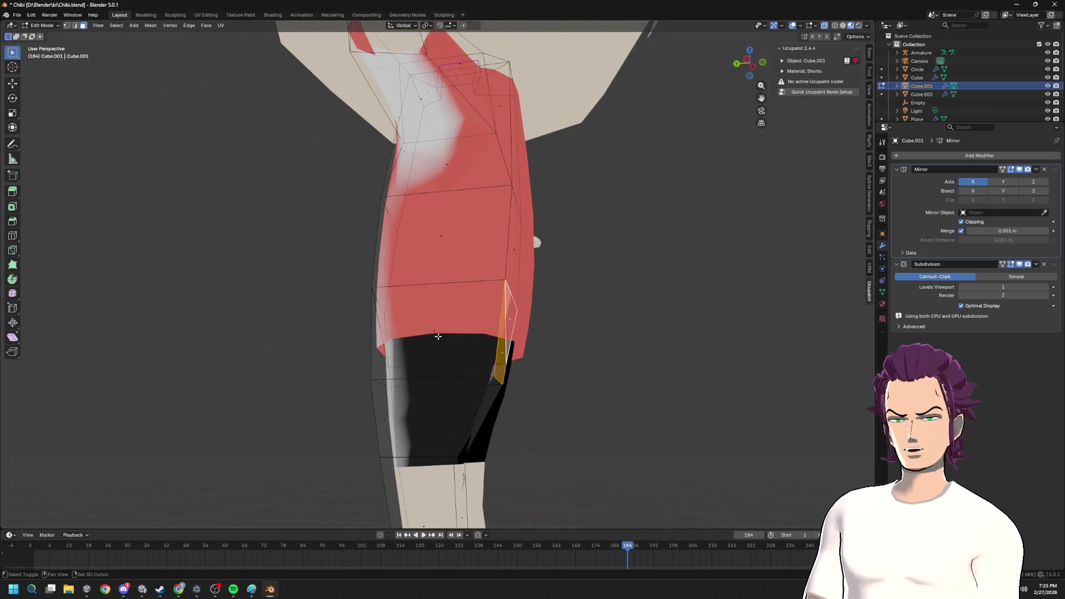
{"action": "left_click", "coordinate": [386, 341], "text": "shift"}
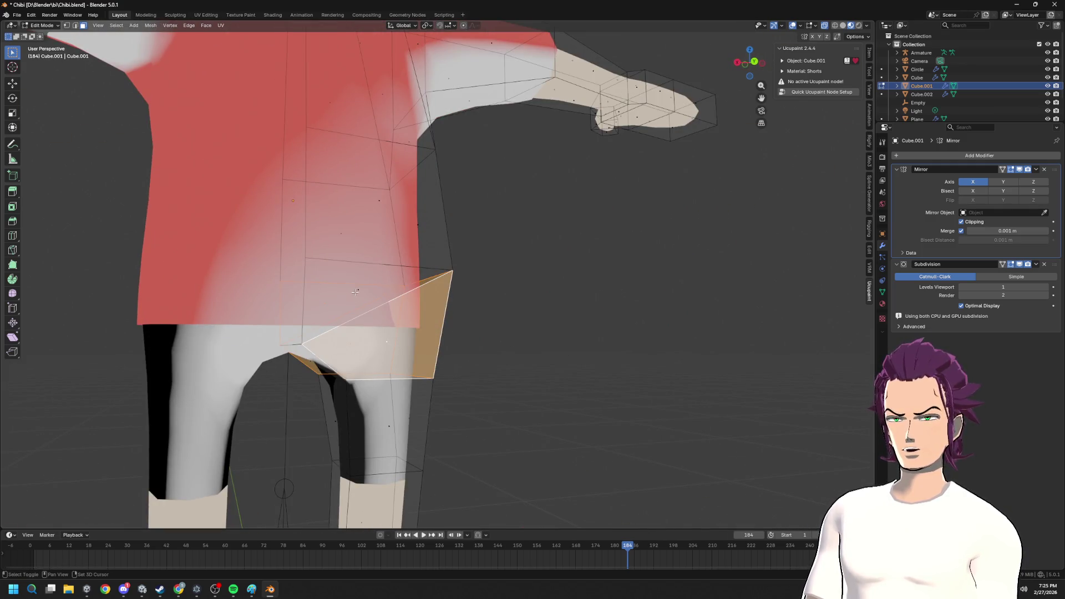
{"action": "middle_click_drag", "start_coordinate": [355, 291], "coordinate": [377, 438]}
{"action": "left_click", "coordinate": [333, 405], "text": "shift"}
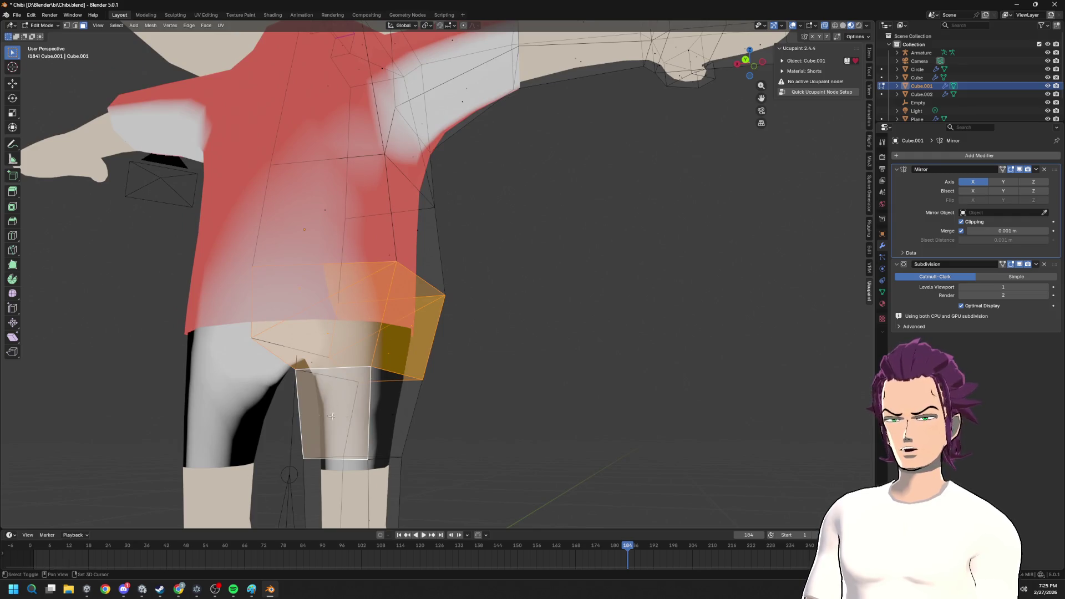
{"action": "left_click", "coordinate": [391, 416], "text": "shift"}
{"action": "middle_click_drag", "start_coordinate": [475, 436], "coordinate": [314, 426]}
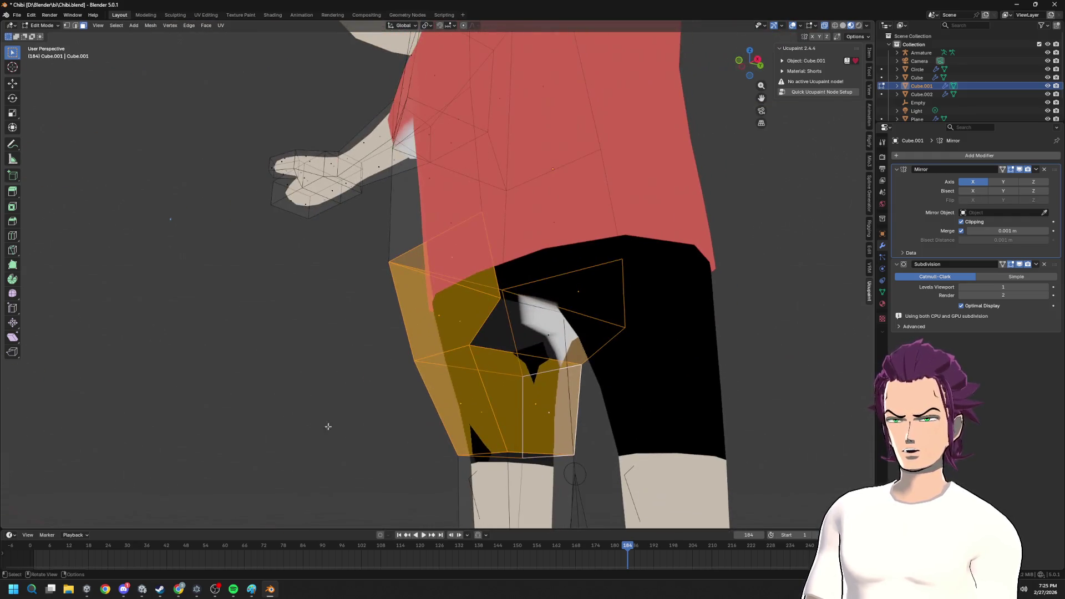
{"action": "middle_click_drag", "start_coordinate": [539, 343], "coordinate": [574, 366]}
- Duplicate the selected faces in place and separate them into a new object, Cube.003
{"action": "key", "text": "shift+d"}
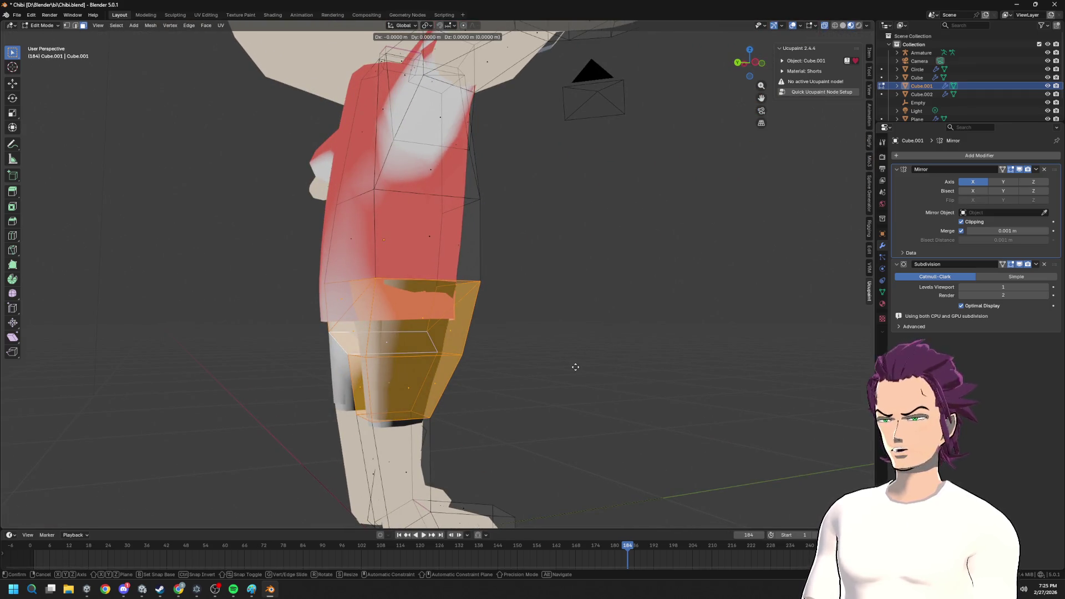
{"action": "key", "text": "Escape"}
{"action": "key", "text": "F3"}
{"action": "type", "text": "sep"}
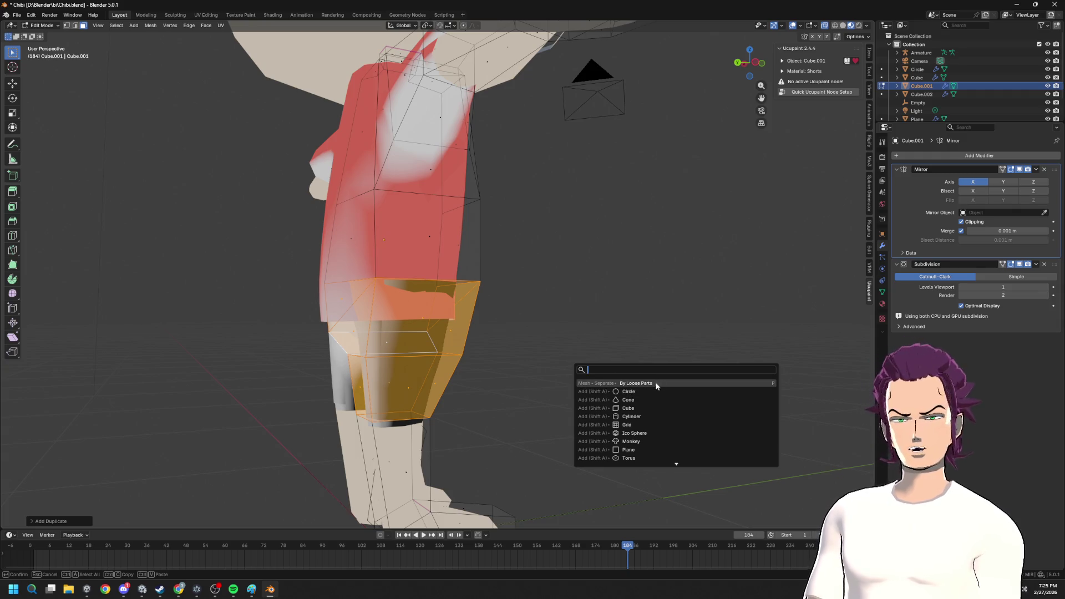
{"action": "key", "text": "Return"}
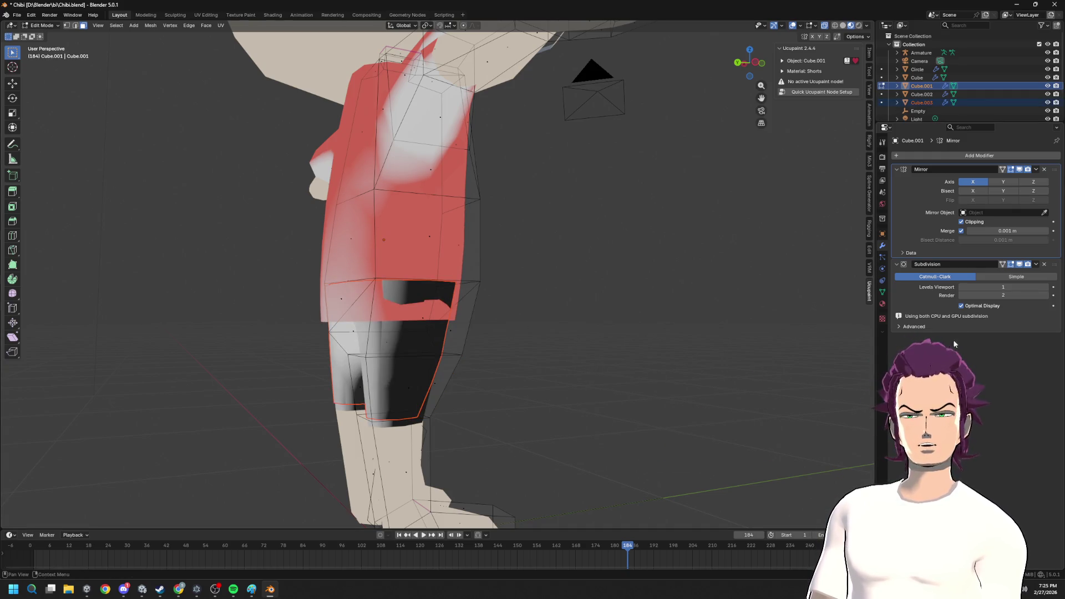
{"action": "key", "text": "alt+a"}
- Select the new shorts object Cube.003 and nudge-cancel to confirm it is separate
{"action": "key", "text": "Tab"}
{"action": "left_click", "coordinate": [428, 340]}
{"action": "key", "text": "g"}
{"action": "key", "text": "Escape"}
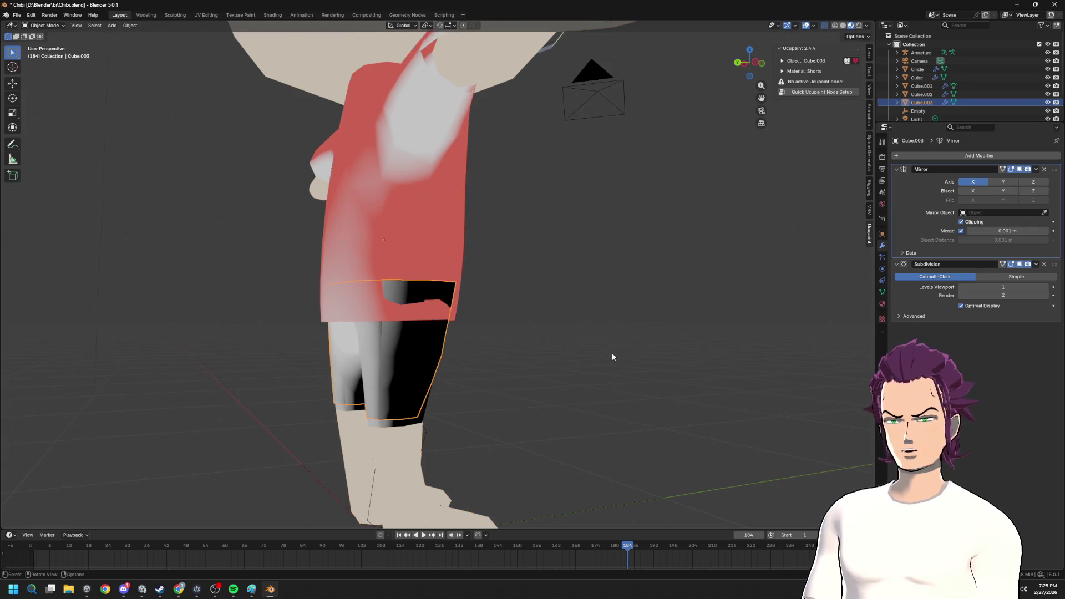
- Add a Shrinkwrap modifier to the shorts and move it above Subdivision
{"action": "left_click", "coordinate": [1028, 155]}
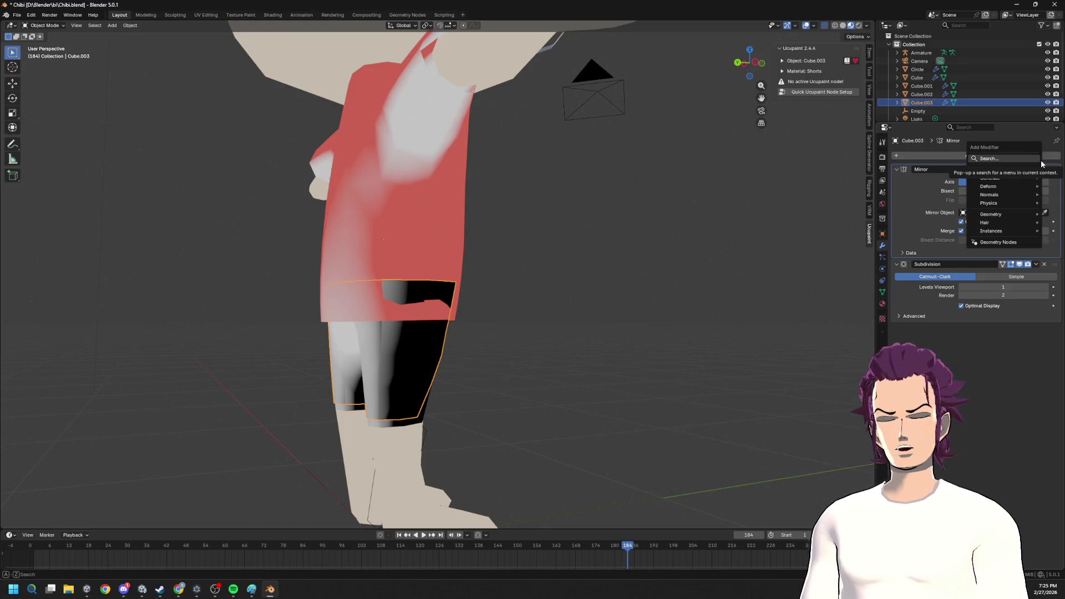
{"action": "type", "text": "s"}
{"action": "key", "text": "BackSpace"}
{"action": "key", "text": "Return"}
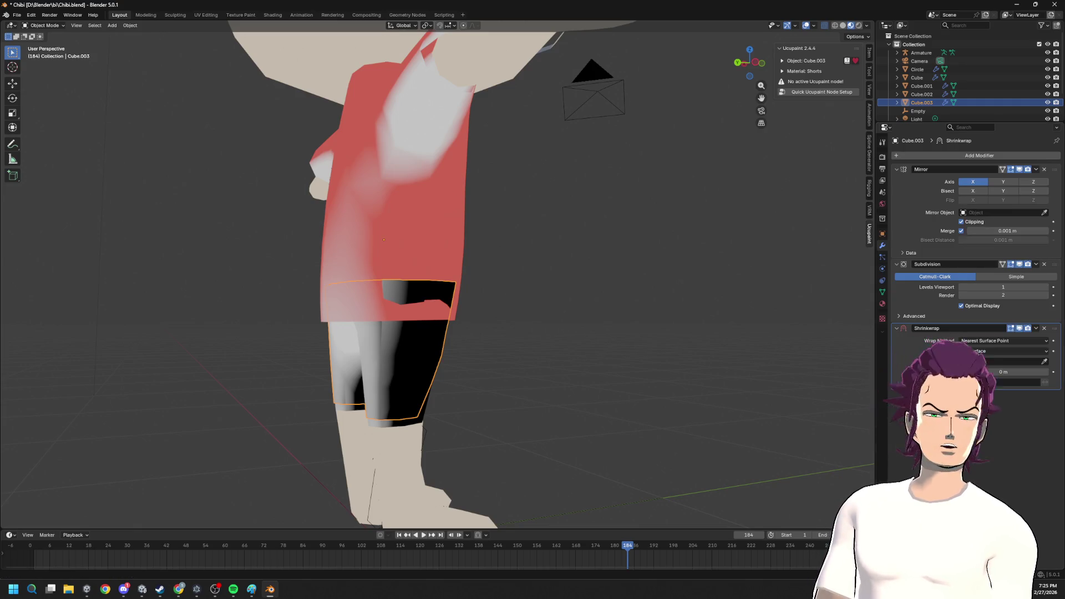
{"action": "left_click_drag", "start_coordinate": [1053, 329], "coordinate": [987, 302]}
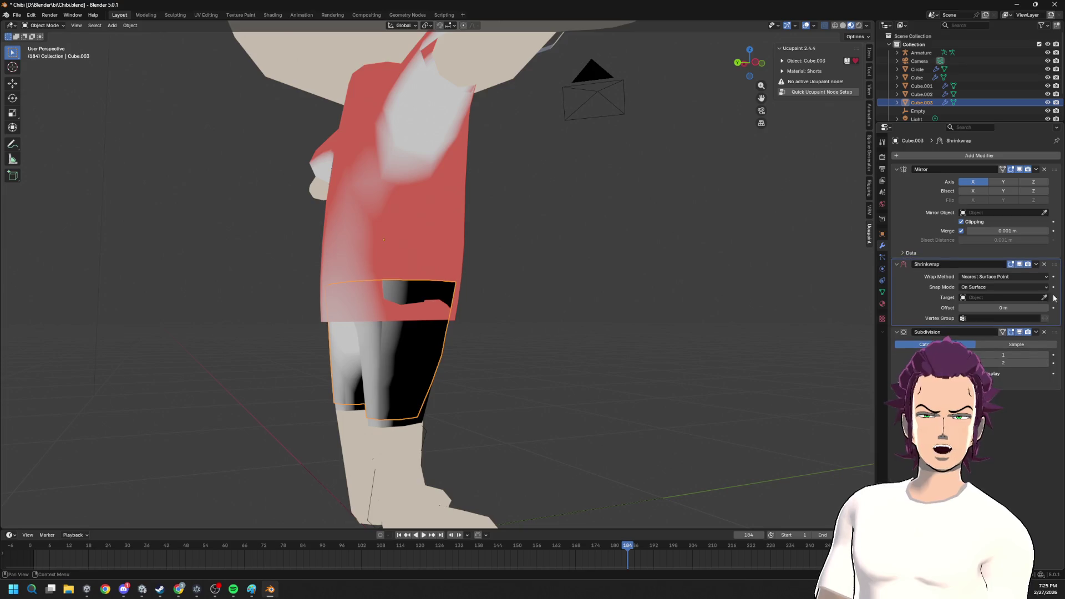
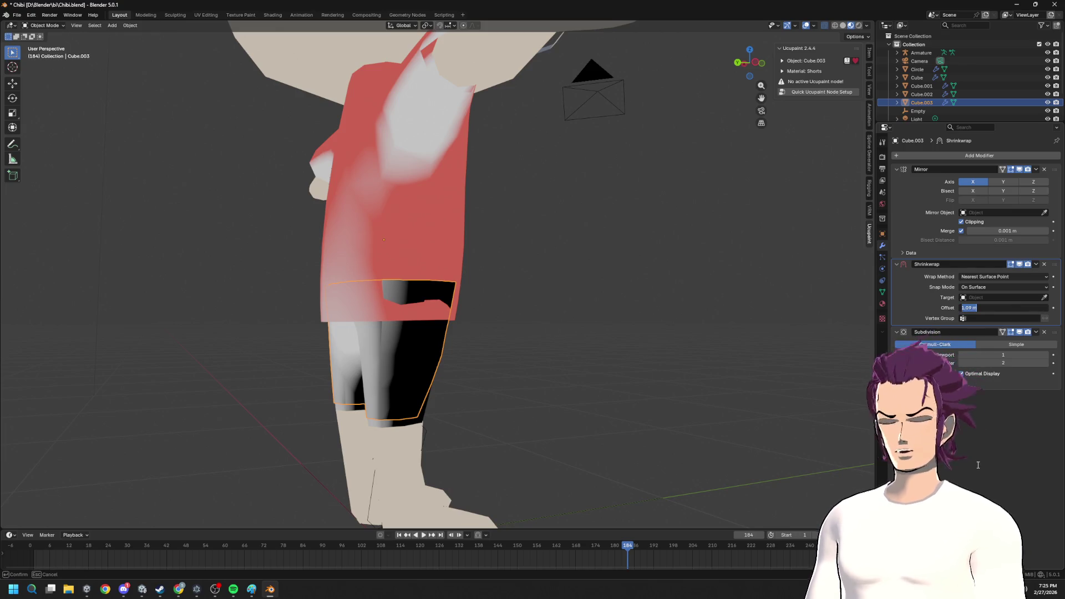
- Target the shorts' Shrinkwrap at the body Cube.001 and push its offset out to 0.17 m
{"action": "left_click", "coordinate": [993, 318]}
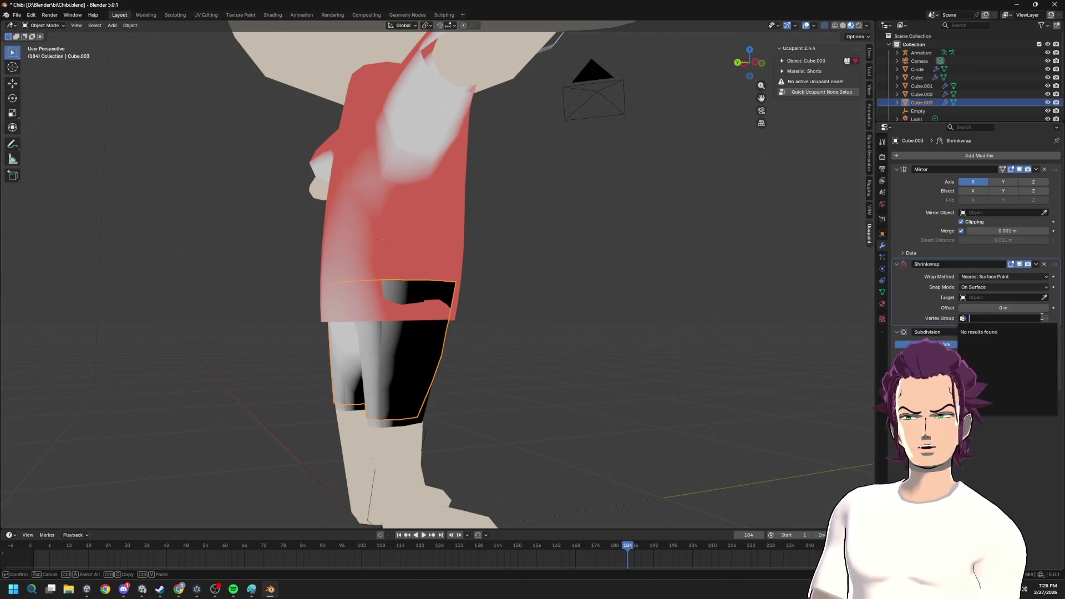
{"action": "left_click", "coordinate": [1045, 298]}
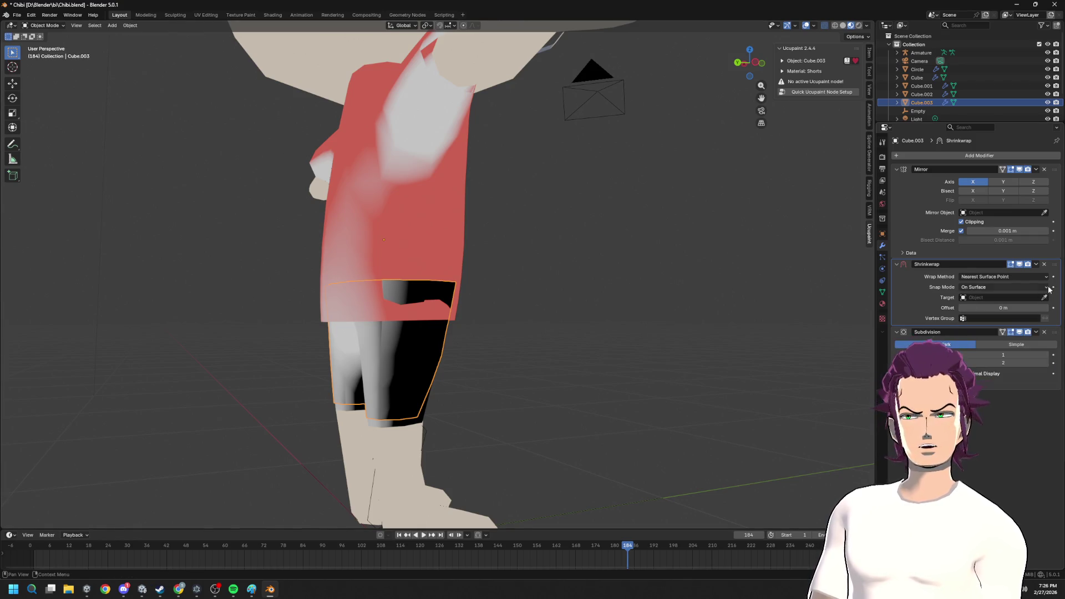
{"action": "left_click", "coordinate": [395, 451]}
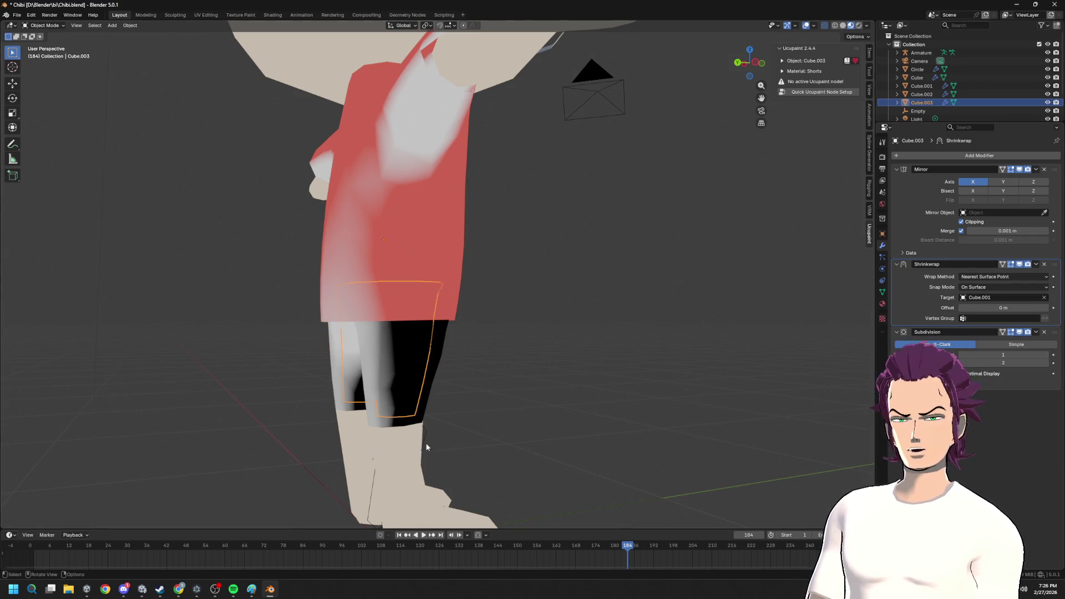
{"action": "left_click_drag", "start_coordinate": [1001, 307], "coordinate": [1032, 307]}
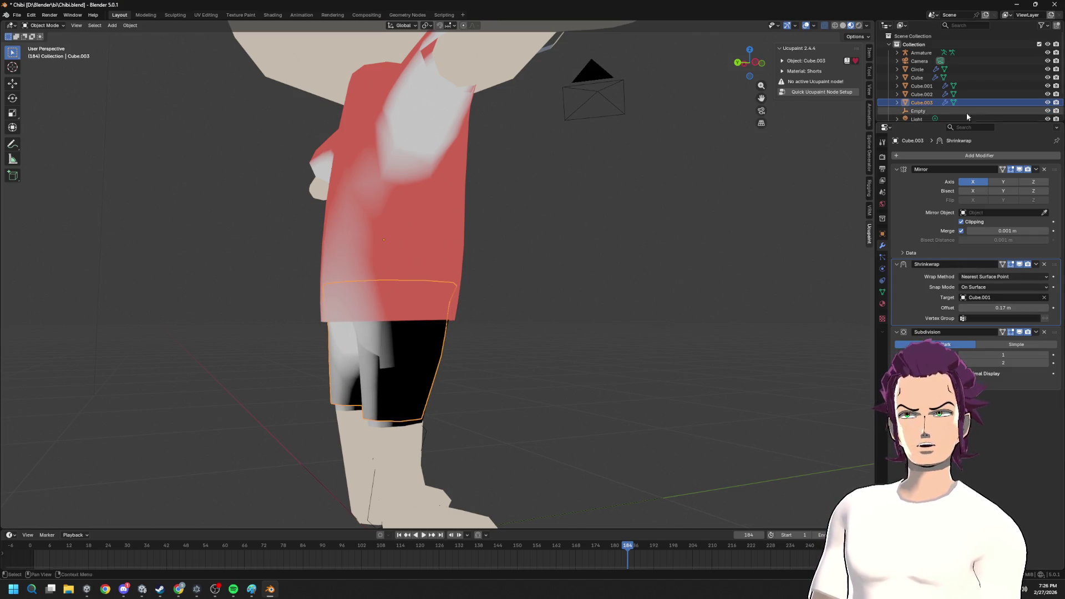
- Rename Cube.003 to Shorts and fine-tune how far the shorts sit from the body
{"action": "double_click", "coordinate": [924, 102]}
{"action": "scroll", "coordinate": [928, 101], "scroll_direction": "down", "scroll_amount": 2}
{"action": "type", "text": "orts"}
{"action": "key", "text": "Return"}
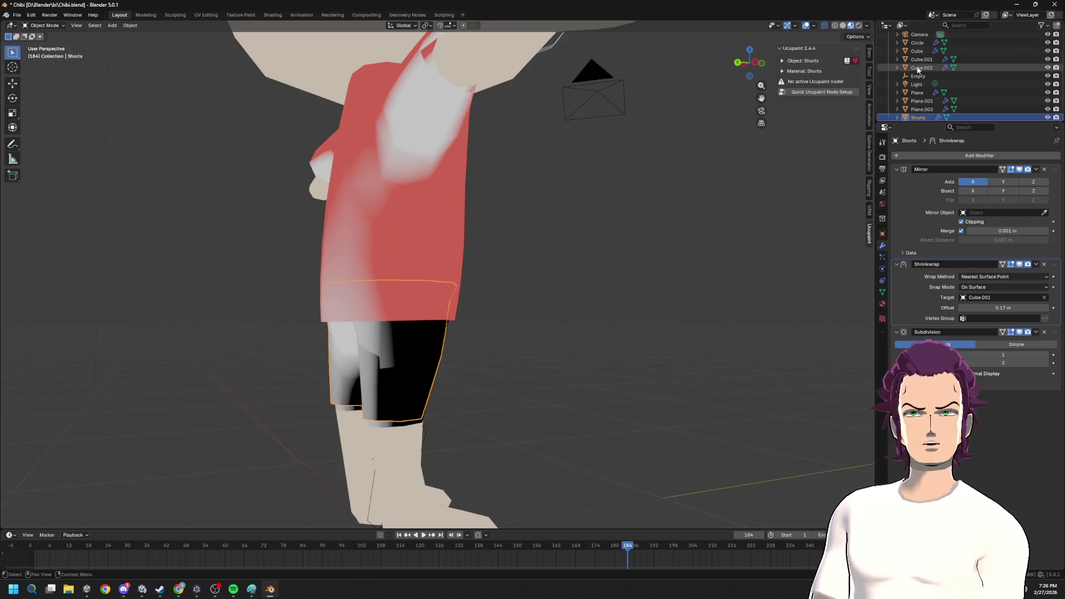
{"action": "mouse_move", "coordinate": [513, 267]}
{"action": "middle_mouse_down"}
{"action": "mouse_move", "coordinate": [421, 238]}
{"action": "mouse_move", "coordinate": [607, 321]}
{"action": "mouse_move", "coordinate": [984, 353]}
{"action": "middle_mouse_up"}
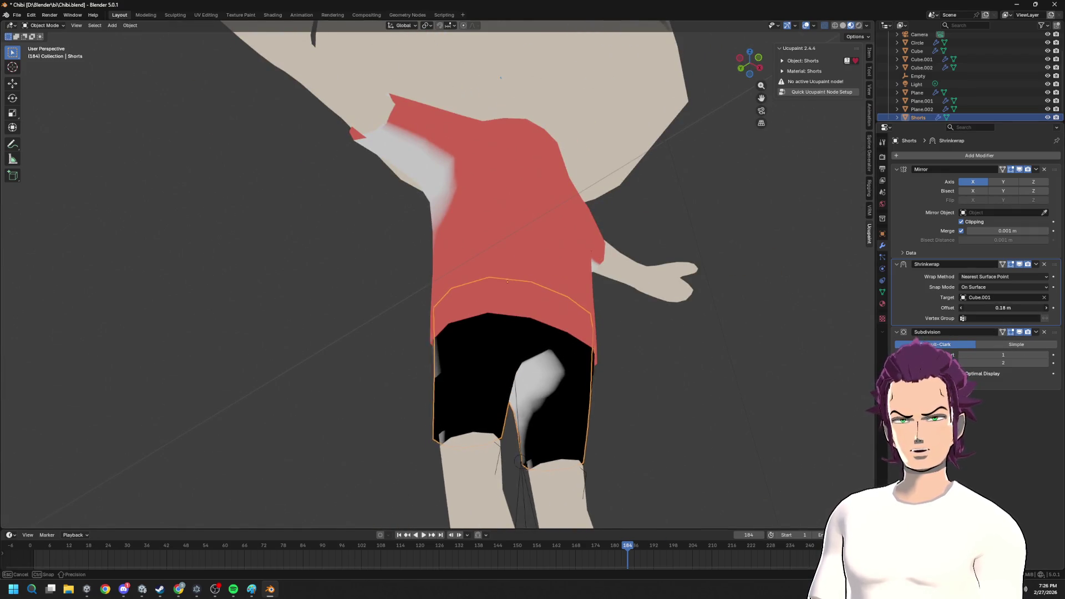
{"action": "mouse_move", "coordinate": [1002, 307]}
{"action": "left_mouse_down"}
{"action": "mouse_move", "coordinate": [1032, 307]}
{"action": "mouse_move", "coordinate": [1003, 308]}
{"action": "left_mouse_up"}
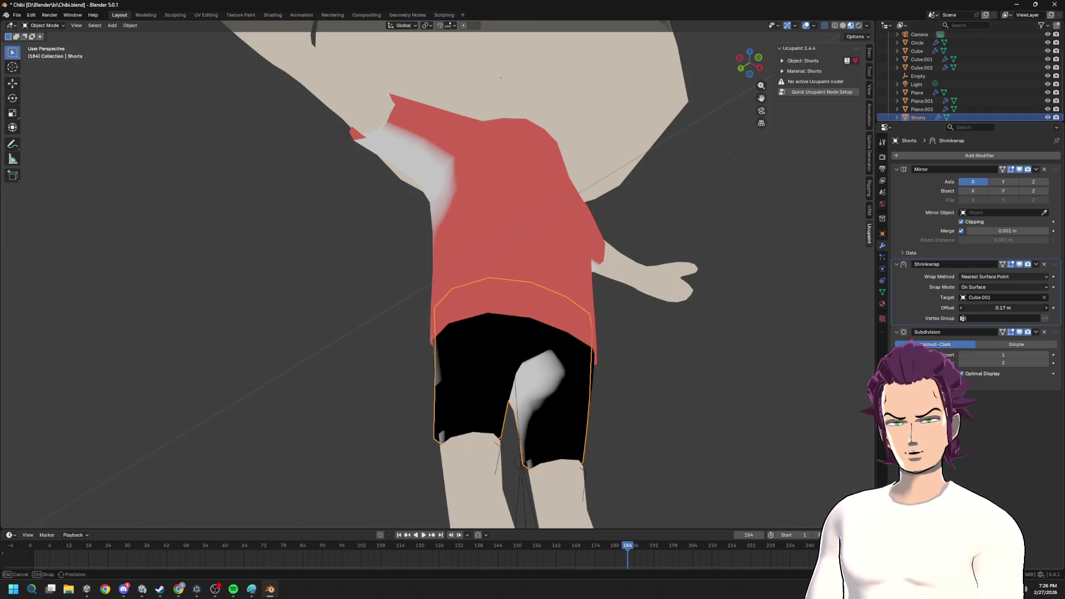
{"action": "mouse_move", "coordinate": [630, 374]}
{"action": "middle_mouse_down"}
{"action": "mouse_move", "coordinate": [717, 308]}
{"action": "mouse_move", "coordinate": [620, 332]}
{"action": "mouse_move", "coordinate": [558, 290]}
{"action": "mouse_move", "coordinate": [485, 263]}
{"action": "mouse_move", "coordinate": [472, 210]}
{"action": "mouse_move", "coordinate": [483, 172]}
{"action": "middle_mouse_up"}
- Edit the body Cube.001 and assign the beige Material.002 to the selected shorts faces
{"action": "key", "text": "Tab"}
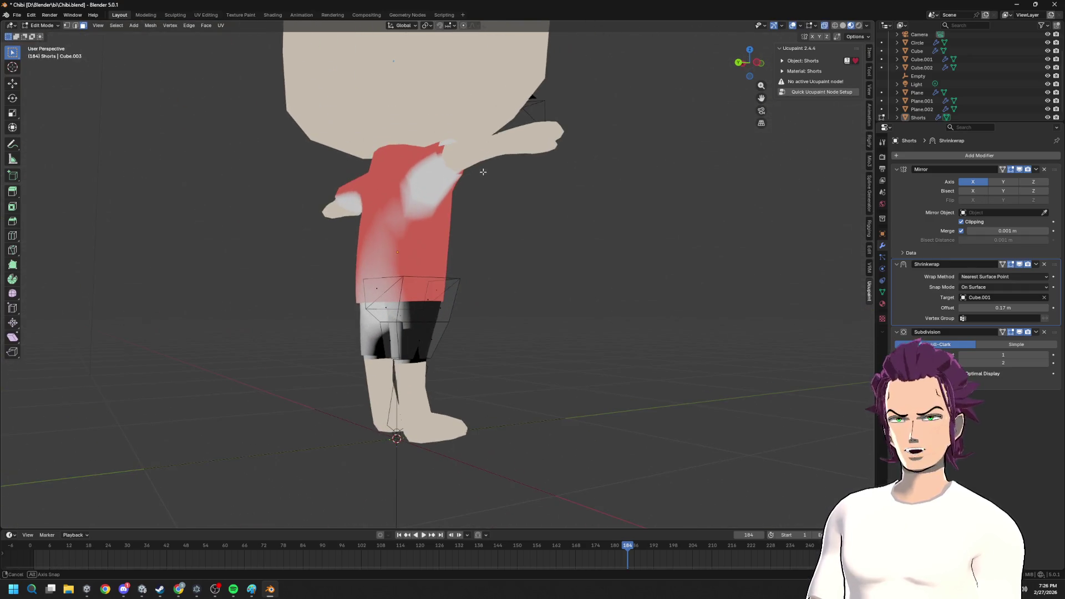
{"action": "scroll", "coordinate": [471, 240], "scroll_direction": "up", "scroll_amount": 3}
{"action": "middle_click_drag", "start_coordinate": [471, 240], "coordinate": [444, 431]}
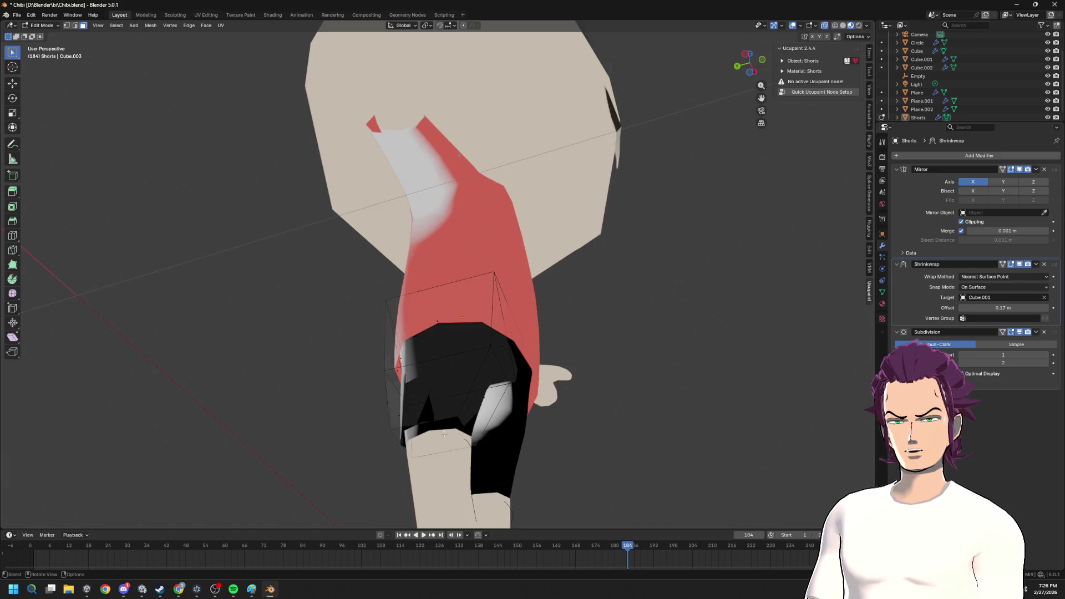
{"action": "key", "text": "alt+q"}
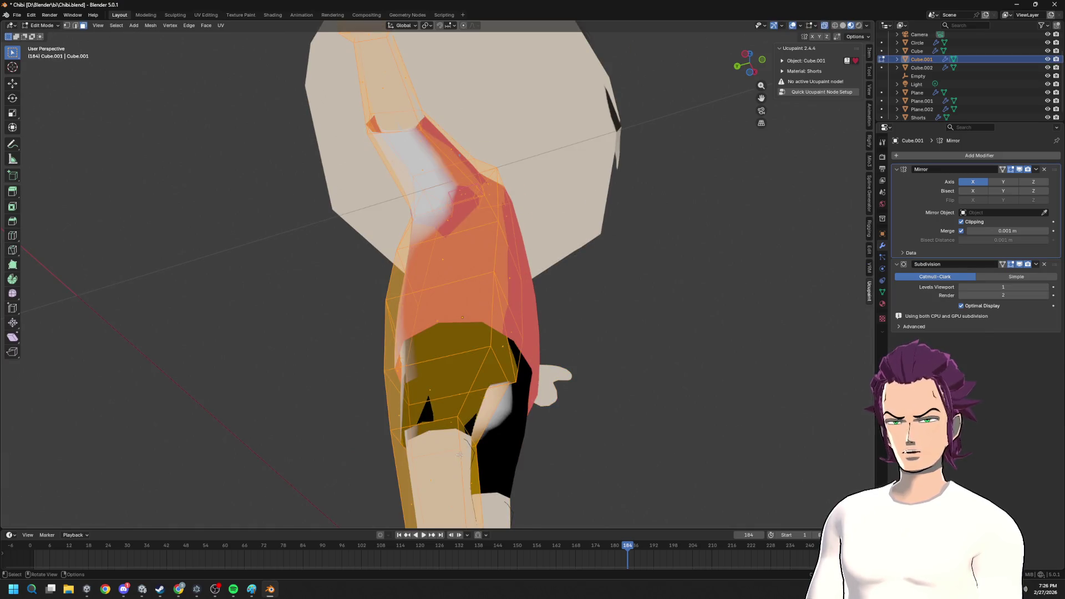
{"action": "left_click", "coordinate": [884, 305]}
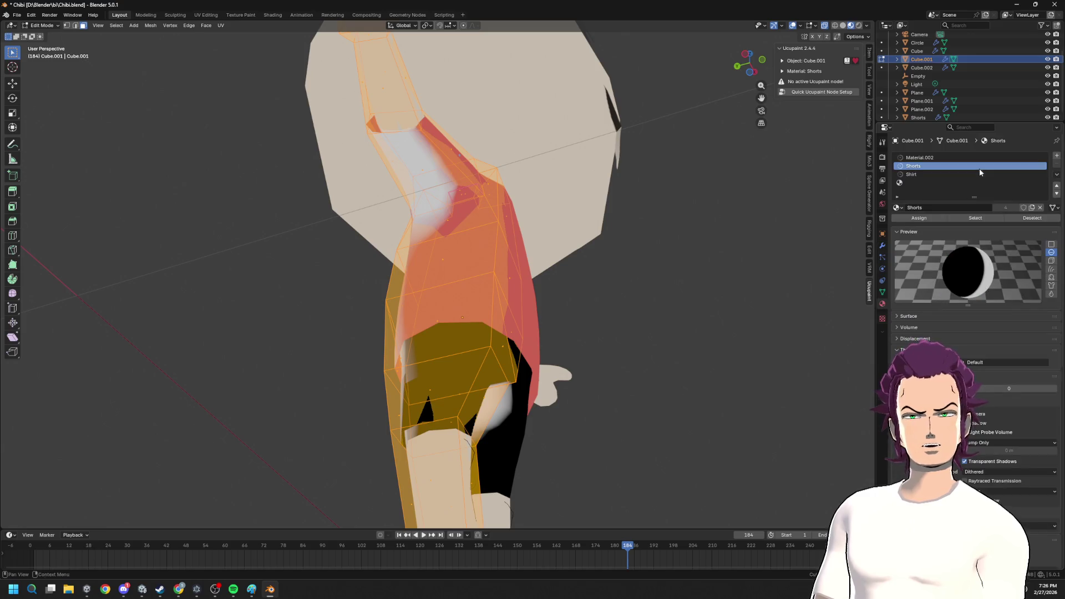
{"action": "left_click", "coordinate": [915, 173]}
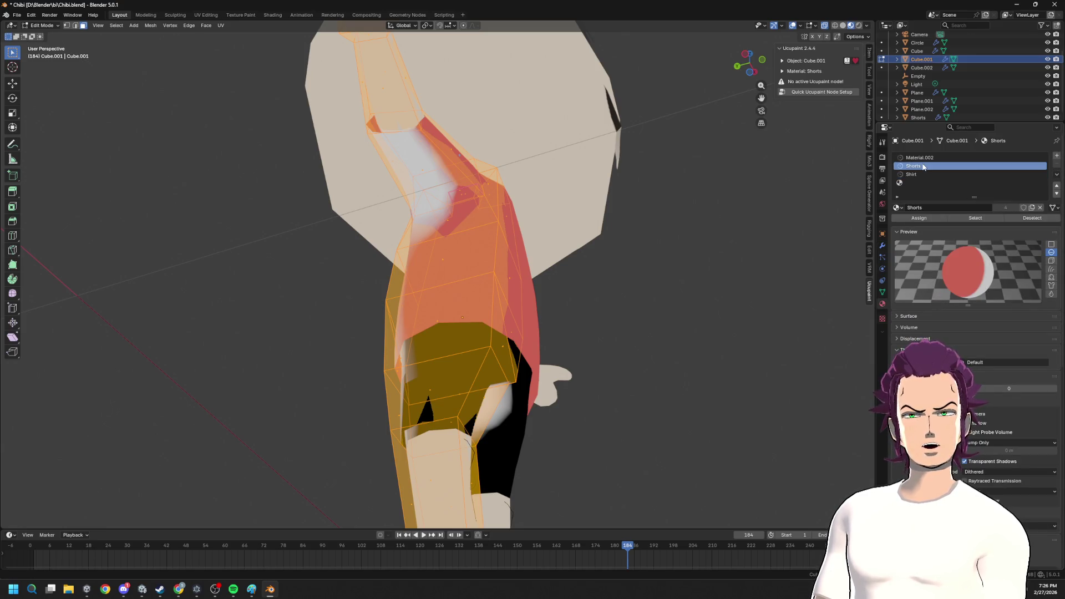
{"action": "left_click", "coordinate": [915, 174]}
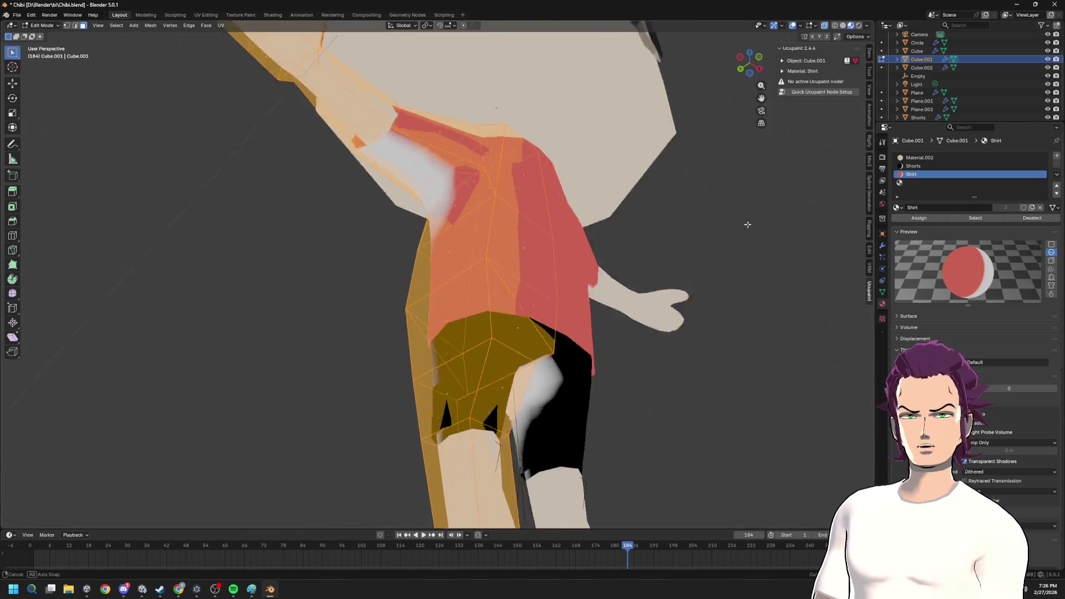
{"action": "left_click", "coordinate": [924, 157]}
{"action": "left_click", "coordinate": [920, 221]}
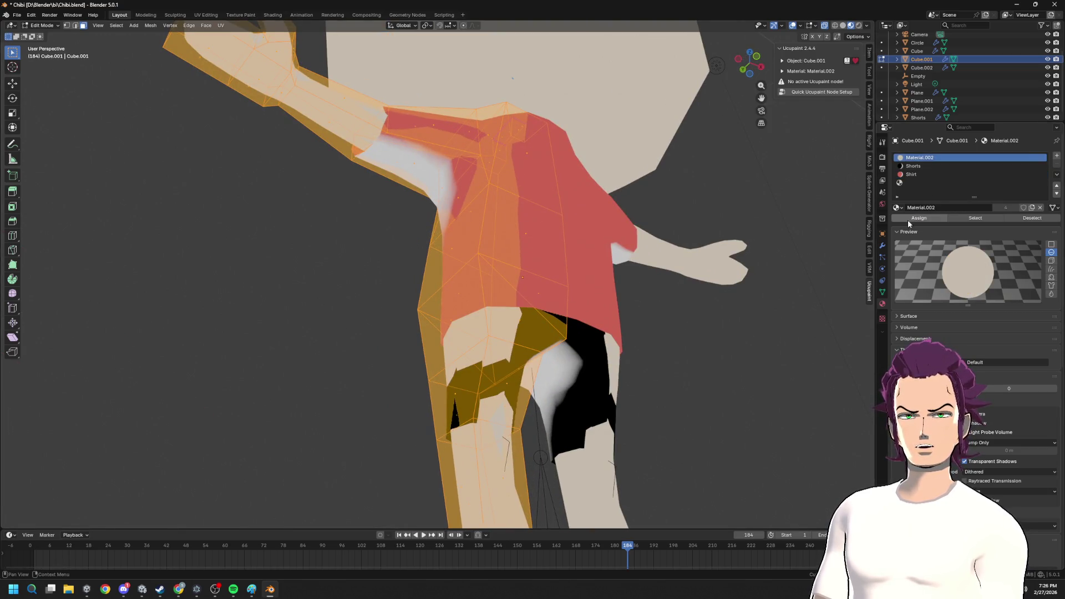
- Remove the body's unused Shorts, Shirt and empty material slots, leaving only Material.002
{"action": "mouse_move", "coordinate": [749, 285]}
{"action": "middle_mouse_down"}
{"action": "mouse_move", "coordinate": [712, 307]}
{"action": "mouse_move", "coordinate": [671, 255]}
{"action": "middle_mouse_up"}
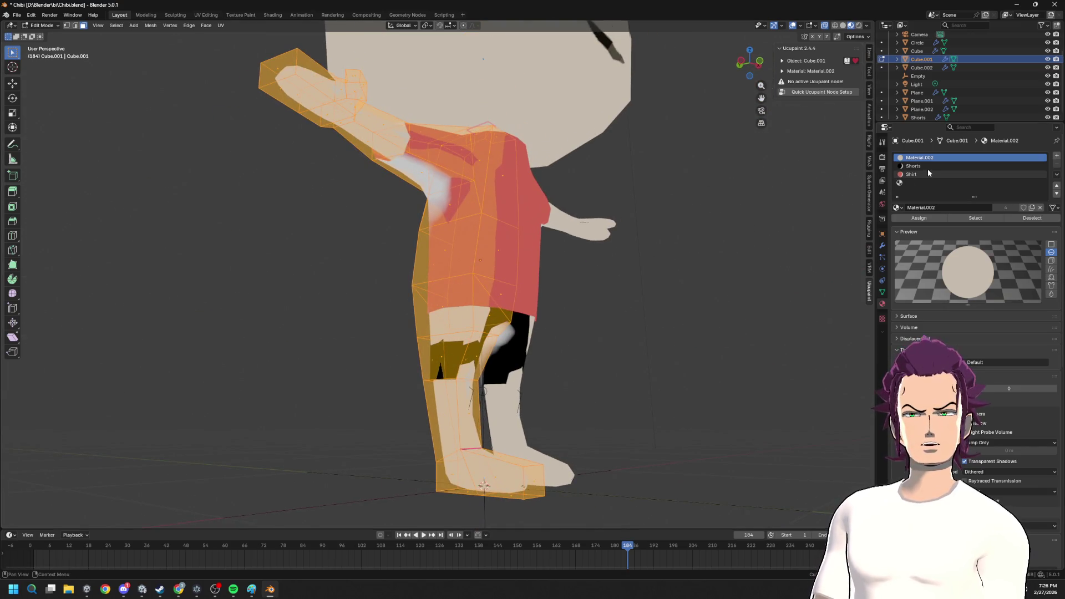
{"action": "left_click", "coordinate": [927, 174]}
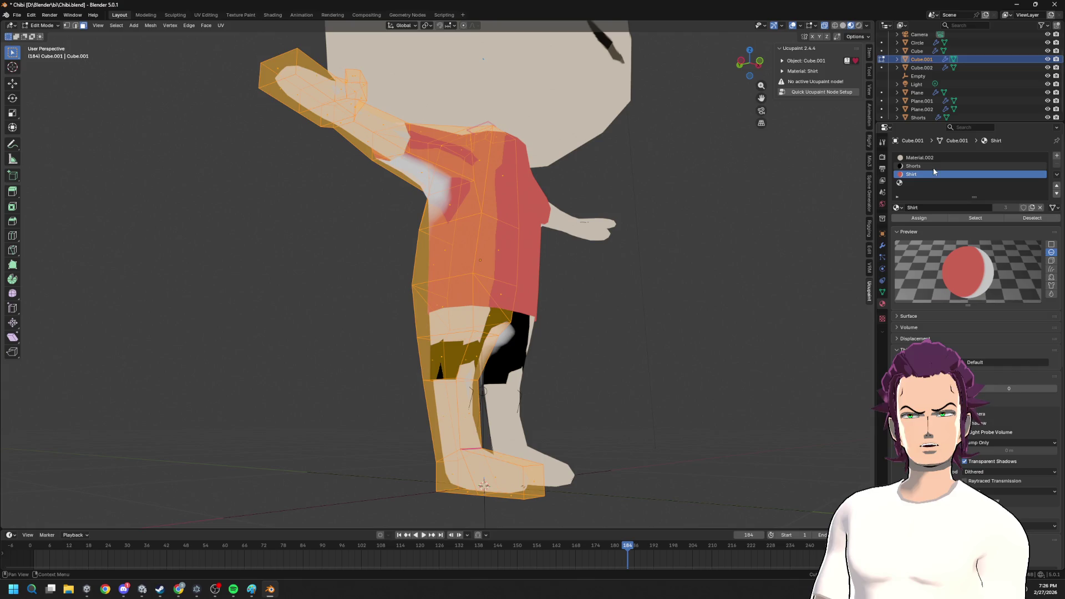
{"action": "left_click", "coordinate": [1057, 176]}
{"action": "left_click", "coordinate": [1038, 186]}
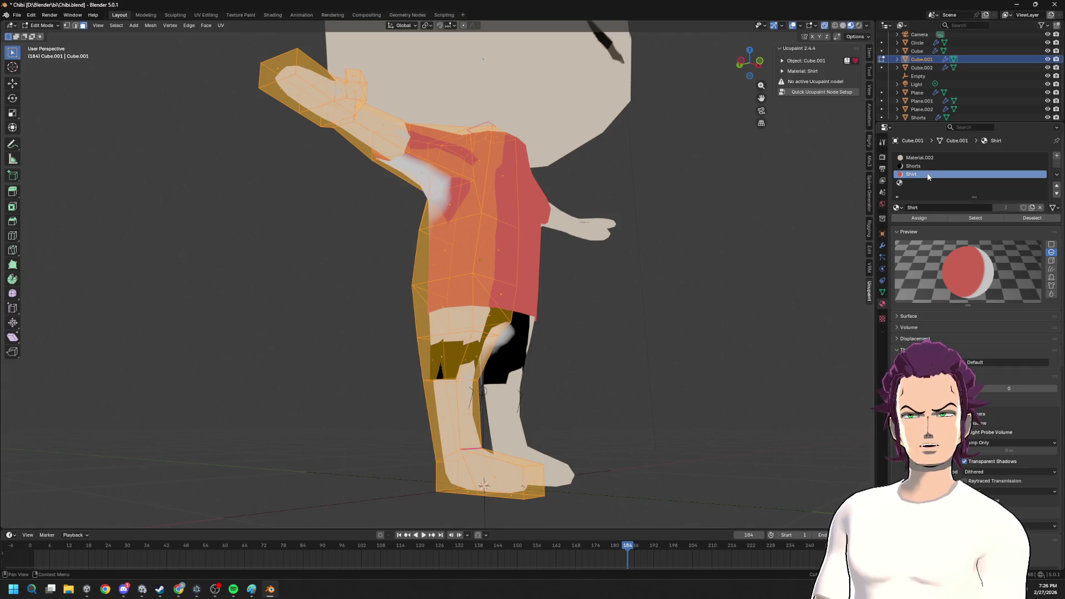
{"action": "left_click", "coordinate": [913, 181]}
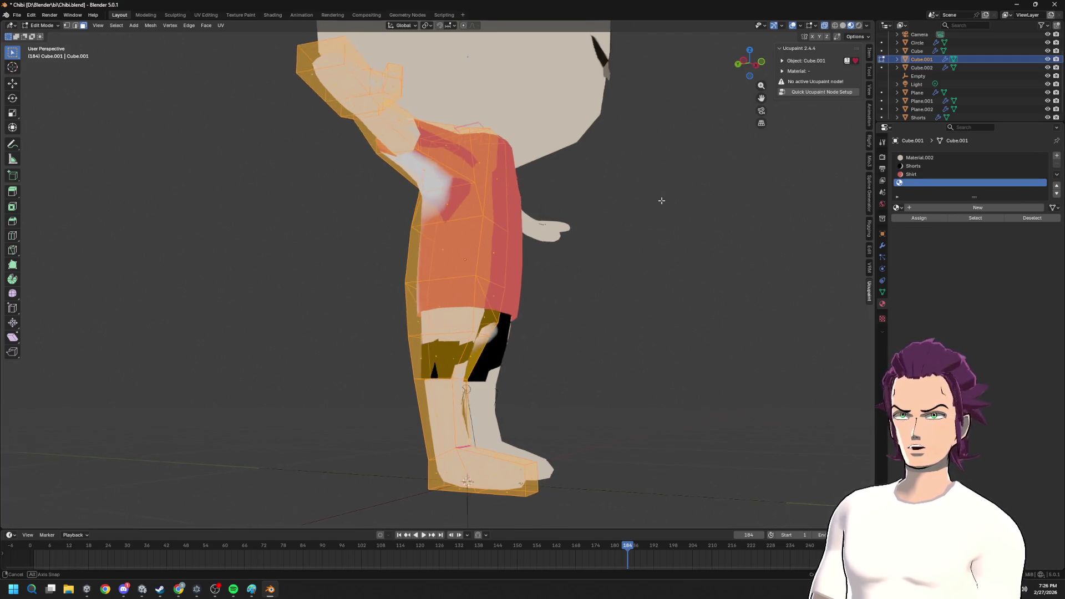
{"action": "key", "text": "Tab"}
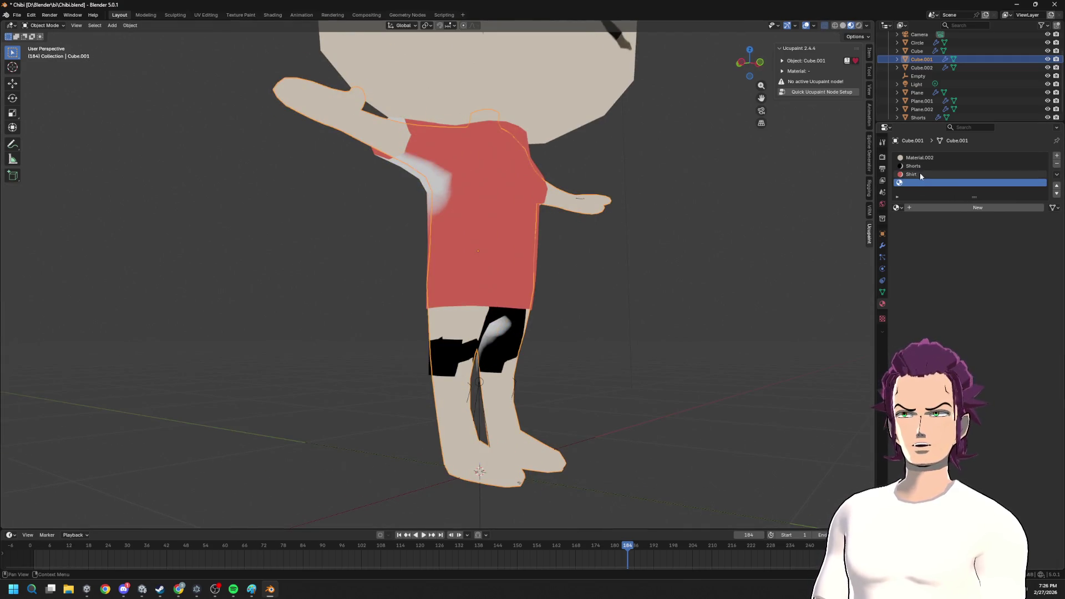
{"action": "left_click", "coordinate": [1057, 163]}
{"action": "left_click", "coordinate": [1056, 163]}
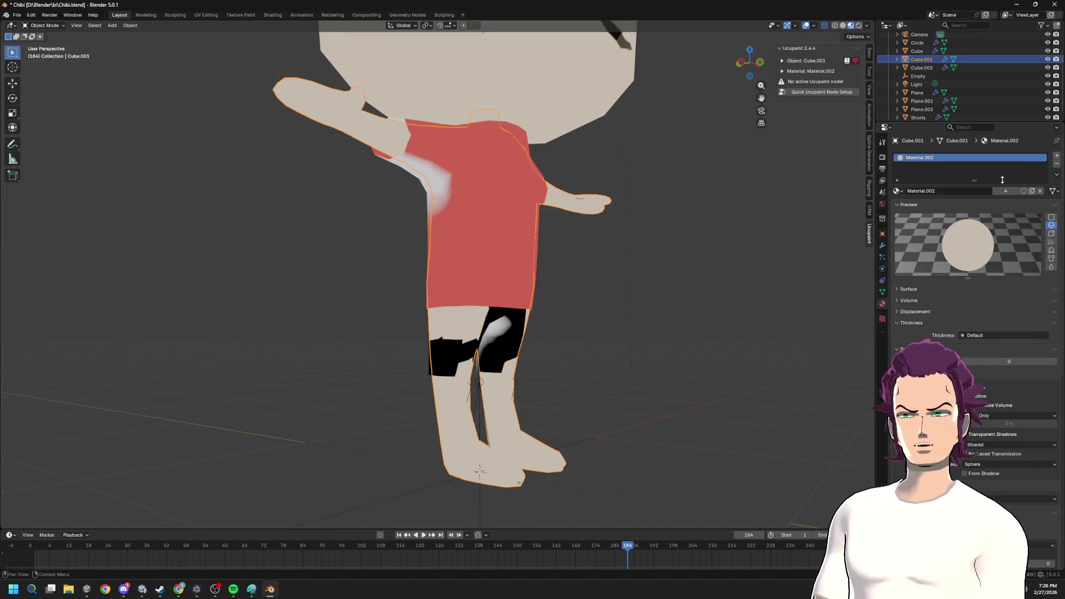
{"action": "middle_click_drag", "start_coordinate": [632, 250], "coordinate": [672, 234]}
{"action": "left_click", "coordinate": [503, 340]}
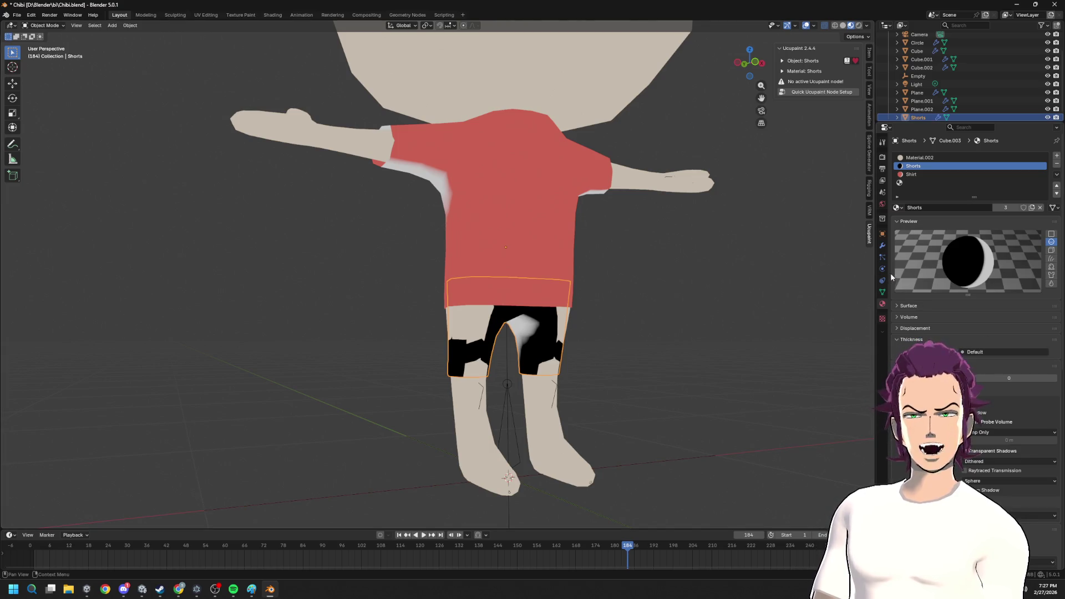
- Order the Shorts' Subdivision before Shrinkwrap and raise the wrap offset to about 0.23 m
{"action": "left_click", "coordinate": [883, 245]}
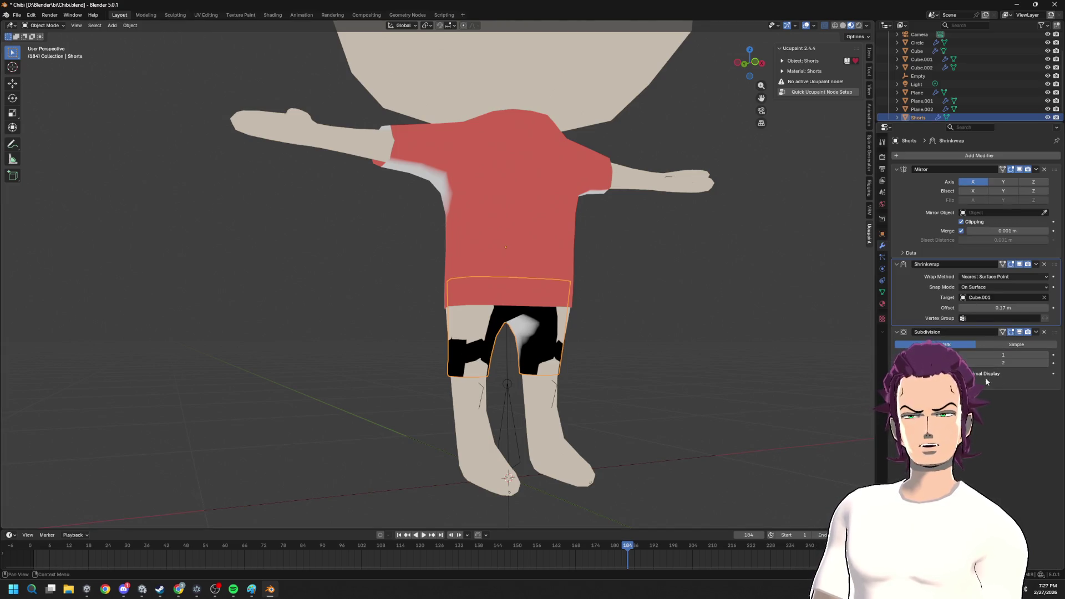
{"action": "left_click_drag", "start_coordinate": [1001, 308], "coordinate": [1007, 307]}
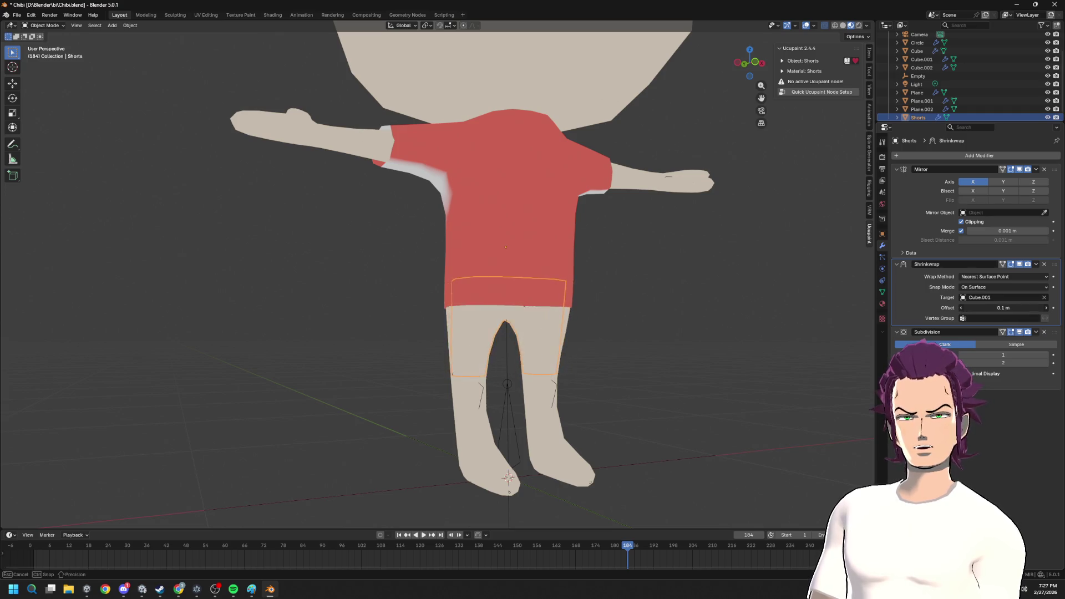
{"action": "mouse_move", "coordinate": [1052, 332]}
{"action": "left_mouse_down"}
{"action": "mouse_move", "coordinate": [1060, 275]}
{"action": "mouse_move", "coordinate": [1054, 333]}
{"action": "left_mouse_up"}
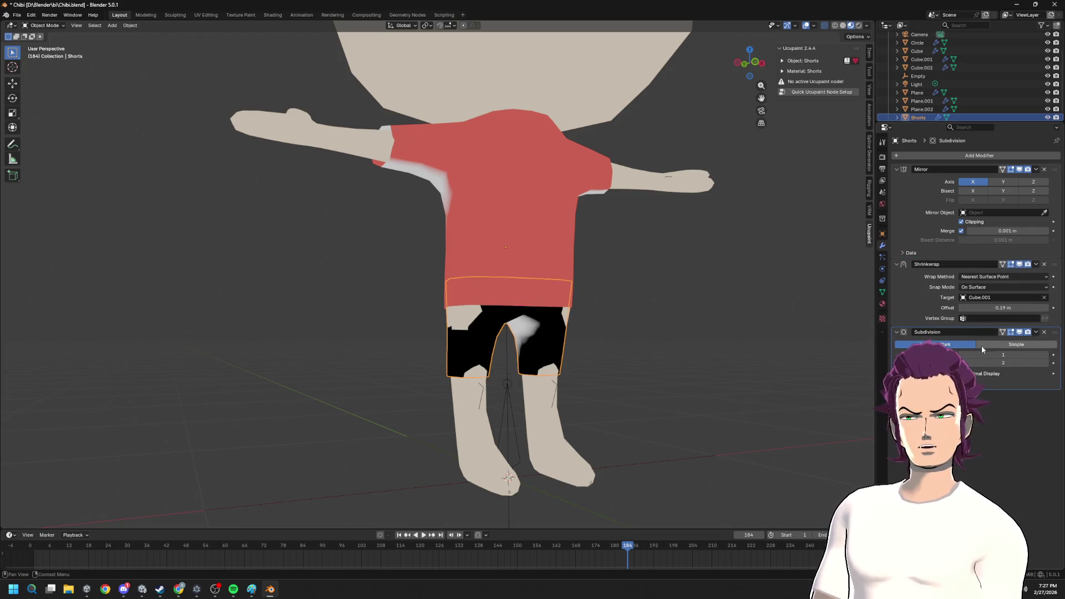
{"action": "left_click_drag", "start_coordinate": [989, 310], "coordinate": [999, 308]}
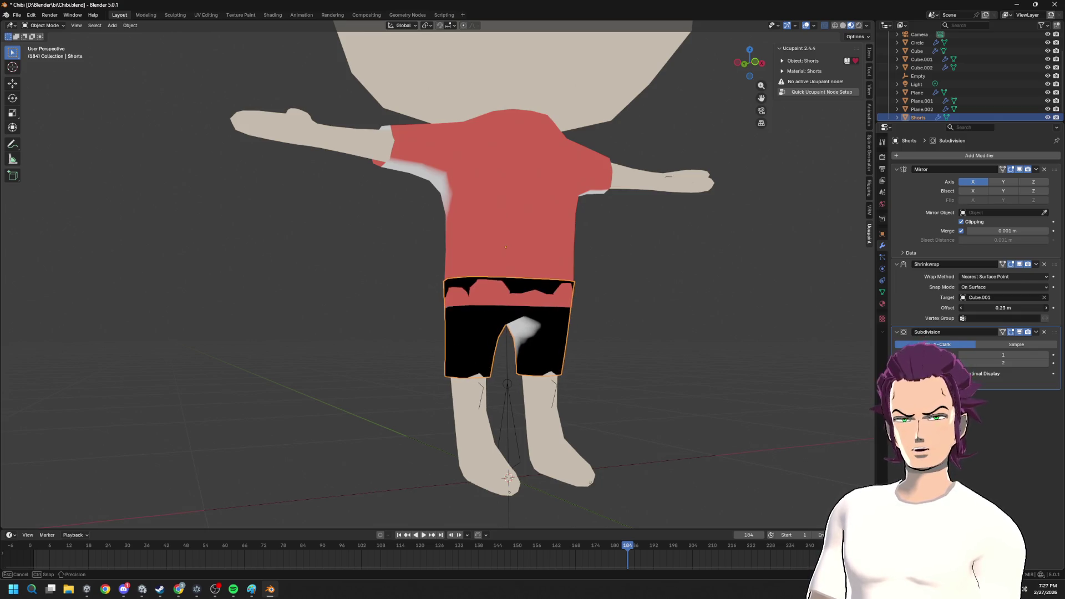
{"action": "left_click_drag", "start_coordinate": [999, 308], "coordinate": [982, 313]}
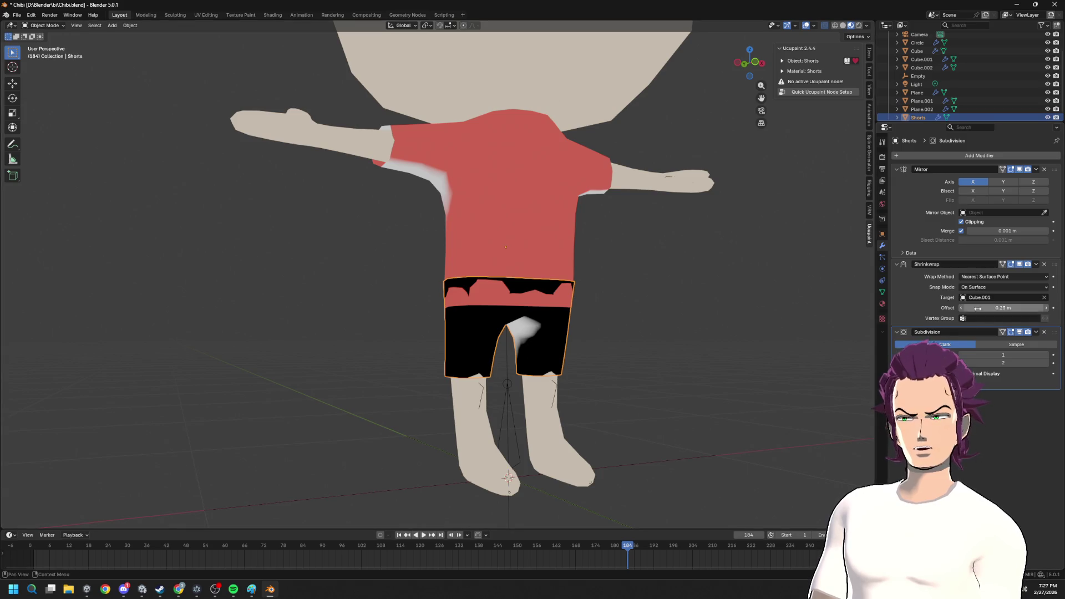
- Try Outside, Inside and Above Surface snap modes for the shorts, lowering the offset to 0.22 m
{"action": "left_click", "coordinate": [996, 289]}
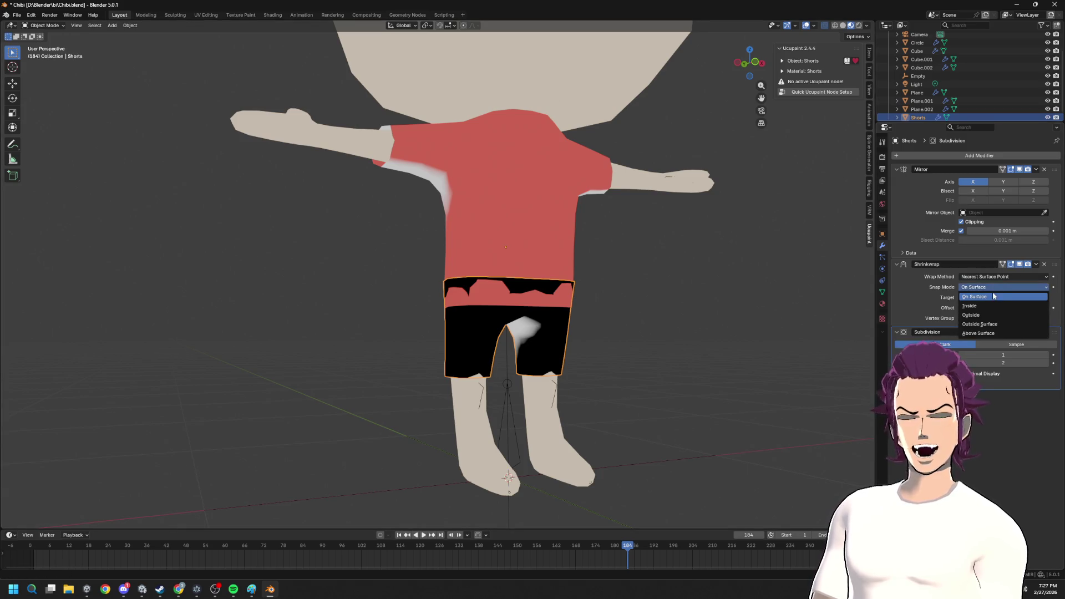
{"action": "left_click", "coordinate": [992, 315]}
{"action": "left_click", "coordinate": [986, 287]}
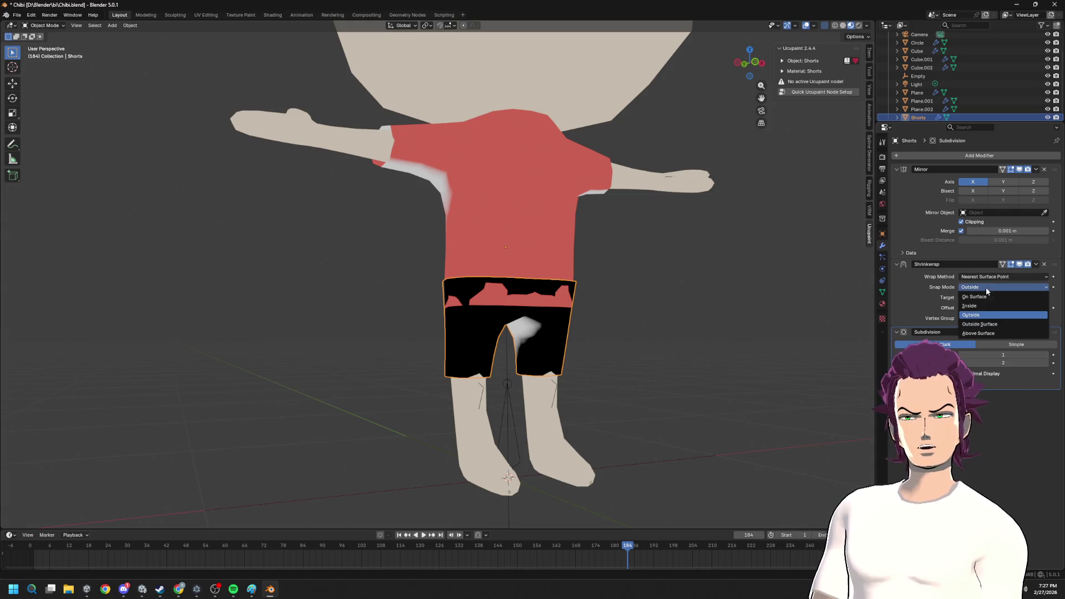
{"action": "left_click", "coordinate": [990, 306]}
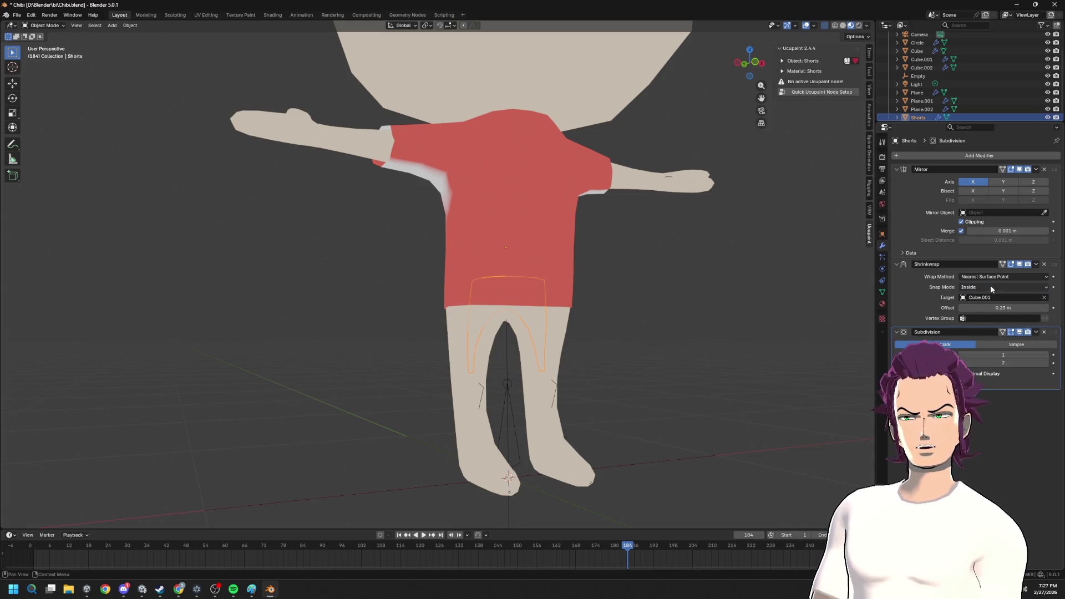
{"action": "left_click", "coordinate": [990, 285]}
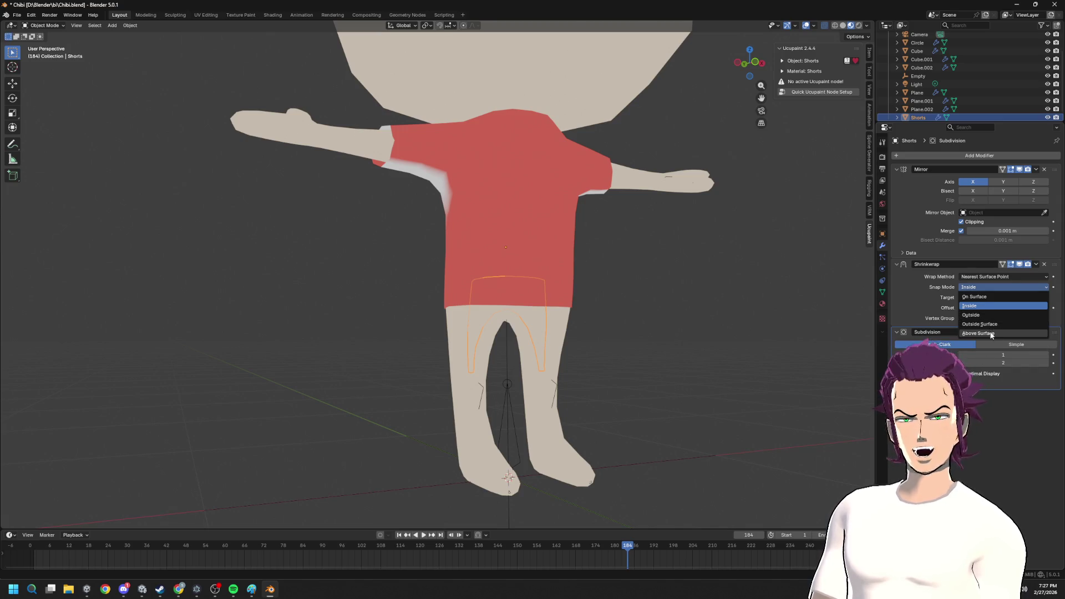
{"action": "left_click", "coordinate": [988, 334]}
{"action": "left_click_drag", "start_coordinate": [1002, 307], "coordinate": [982, 307]}
- Settle on Outside Surface snapping to target Cube.001 with a 0.19 m offset
{"action": "left_click", "coordinate": [1002, 286]}
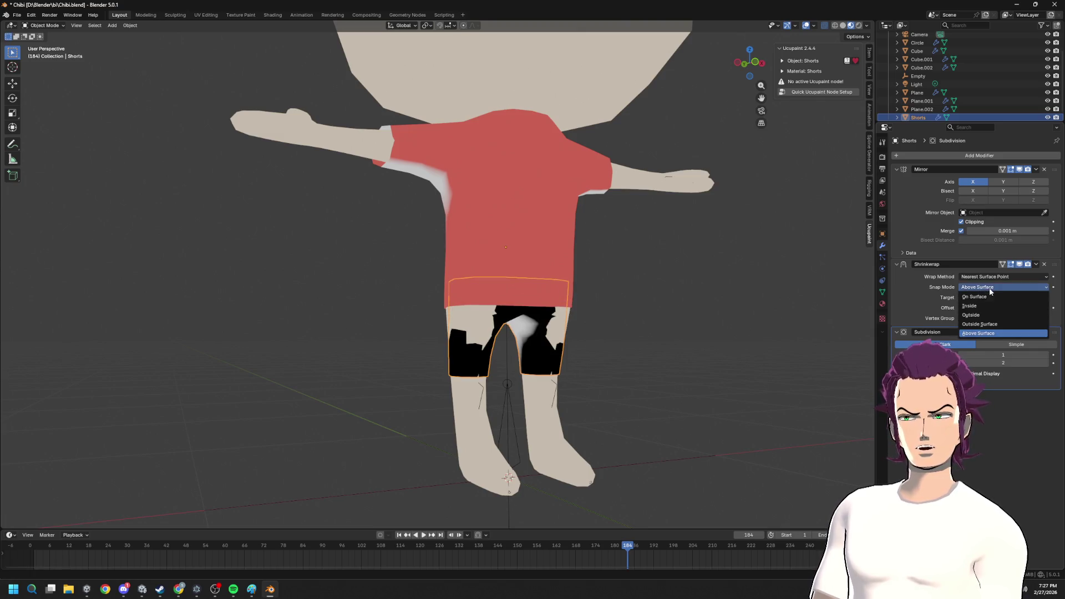
{"action": "left_click", "coordinate": [994, 325]}
{"action": "left_click", "coordinate": [1004, 299]}
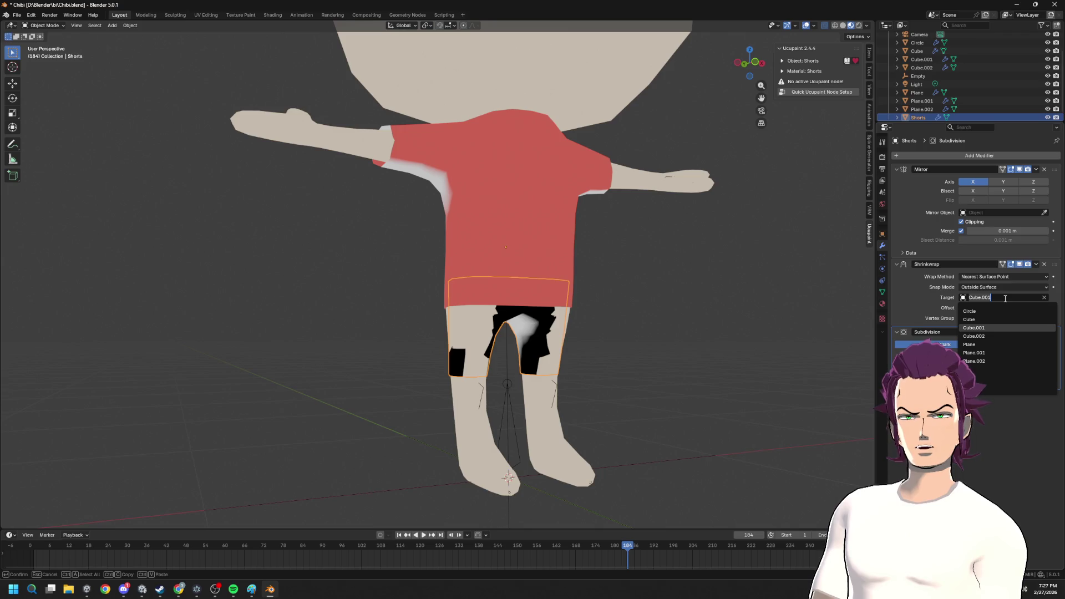
{"action": "key", "text": "Return"}
{"action": "left_click_drag", "start_coordinate": [1002, 307], "coordinate": [999, 307]}
- Switch the Shorts' Shrinkwrap to On Surface snapping and adjust the offset
{"action": "left_click", "coordinate": [989, 287]}
{"action": "left_click", "coordinate": [995, 297]}
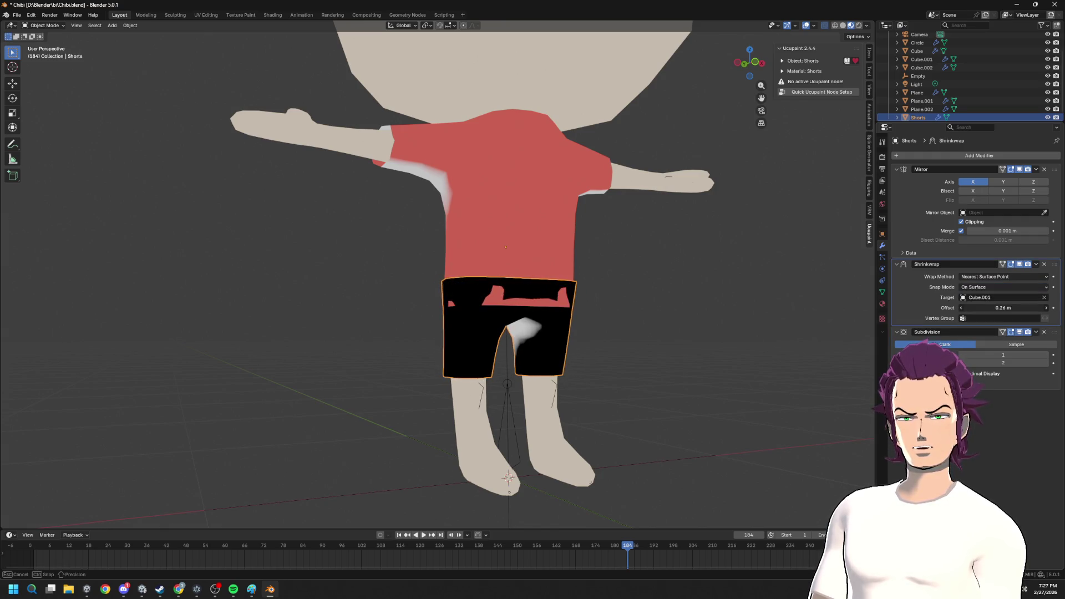
{"action": "left_click_drag", "start_coordinate": [999, 307], "coordinate": [989, 308]}
{"action": "mouse_move", "coordinate": [679, 302]}
{"action": "middle_mouse_down"}
{"action": "mouse_move", "coordinate": [682, 252]}
{"action": "mouse_move", "coordinate": [695, 270]}
{"action": "mouse_move", "coordinate": [506, 313]}
{"action": "middle_mouse_up"}
{"action": "mouse_move", "coordinate": [776, 282]}
{"action": "middle_mouse_down"}
{"action": "mouse_move", "coordinate": [478, 312]}
{"action": "mouse_move", "coordinate": [453, 267]}
{"action": "mouse_move", "coordinate": [580, 328]}
{"action": "mouse_move", "coordinate": [615, 356]}
{"action": "mouse_move", "coordinate": [725, 324]}
{"action": "middle_mouse_up"}
- Move the shorts along Y and settle the wrap offset at 0.31 m to cover the hips
{"action": "key", "text": "g"}
{"action": "key", "text": "y"}
{"action": "left_click", "coordinate": [580, 327]}
{"action": "mouse_move", "coordinate": [1014, 308]}
{"action": "left_mouse_down"}
{"action": "mouse_move", "coordinate": [1049, 307]}
{"action": "mouse_move", "coordinate": [1015, 307]}
{"action": "left_mouse_up"}
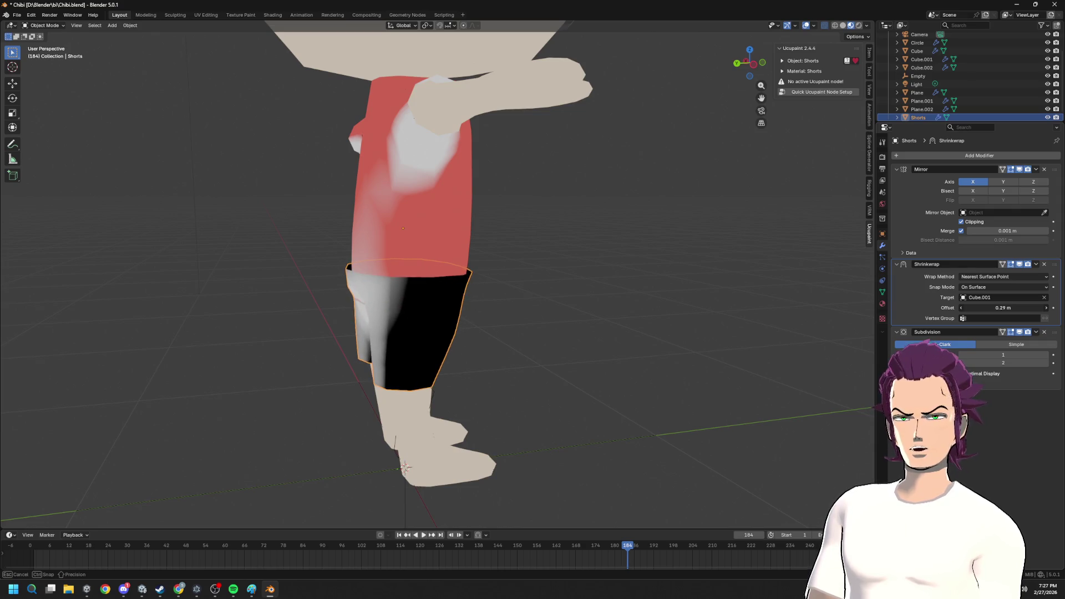
{"action": "left_click_drag", "start_coordinate": [1015, 307], "coordinate": [1022, 308]}
{"action": "mouse_move", "coordinate": [582, 249]}
{"action": "middle_mouse_down"}
{"action": "mouse_move", "coordinate": [608, 241]}
{"action": "mouse_move", "coordinate": [515, 270]}
{"action": "mouse_move", "coordinate": [464, 189]}
{"action": "mouse_move", "coordinate": [483, 191]}
{"action": "mouse_move", "coordinate": [446, 250]}
{"action": "middle_mouse_up"}
- Briefly inspect the shorts mesh in Edit Mode, then select the shirt Cube.002
{"action": "key", "text": "Tab"}
{"action": "scroll", "coordinate": [594, 250], "scroll_direction": "down", "scroll_amount": 4}
{"action": "scroll", "coordinate": [464, 190], "scroll_direction": "up", "scroll_amount": 2}
{"action": "scroll", "coordinate": [483, 191], "scroll_direction": "down", "scroll_amount": 2}
{"action": "scroll", "coordinate": [447, 251], "scroll_direction": "up", "scroll_amount": 3}
{"action": "mouse_move", "coordinate": [403, 316]}
{"action": "middle_mouse_down"}
{"action": "mouse_move", "coordinate": [482, 356]}
{"action": "mouse_move", "coordinate": [586, 338]}
{"action": "middle_mouse_up"}
{"action": "scroll", "coordinate": [479, 343], "scroll_direction": "up", "scroll_amount": 2}
{"action": "key", "text": "Tab"}
{"action": "left_click", "coordinate": [470, 306]}
- Remove the shirt's Shrinkwrap modifier and immediately undo it
{"action": "middle_click_drag", "start_coordinate": [496, 300], "coordinate": [495, 282]}
{"action": "scroll", "coordinate": [495, 281], "scroll_direction": "up", "scroll_amount": 2}
{"action": "scroll", "coordinate": [495, 281], "scroll_direction": "down", "scroll_amount": 3}
{"action": "middle_click_drag", "start_coordinate": [522, 226], "coordinate": [462, 277]}
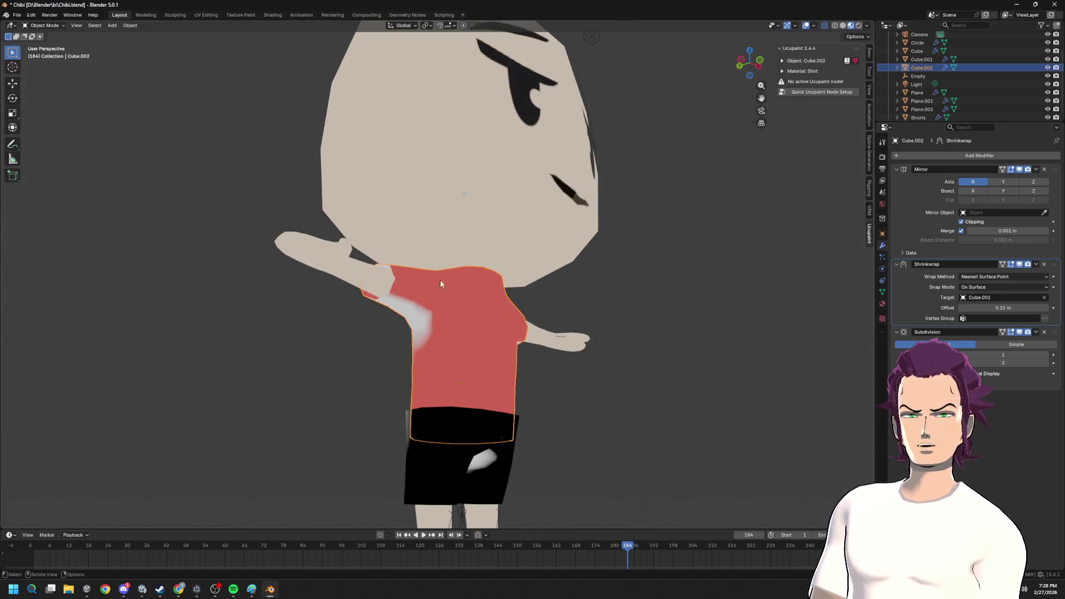
{"action": "left_click", "coordinate": [341, 264]}
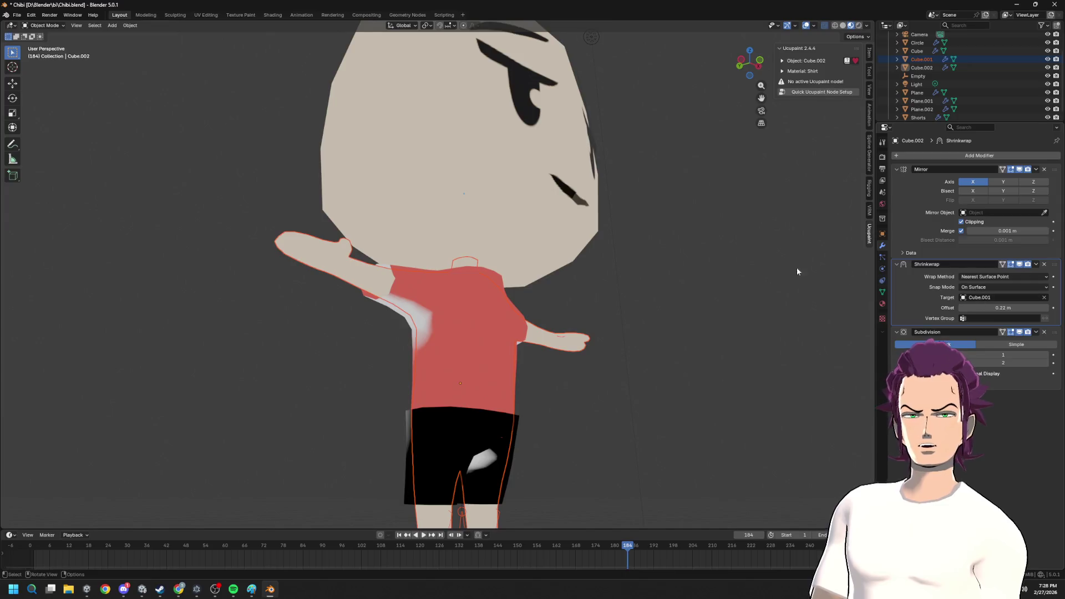
{"action": "middle_click_drag", "start_coordinate": [846, 275], "coordinate": [521, 276]}
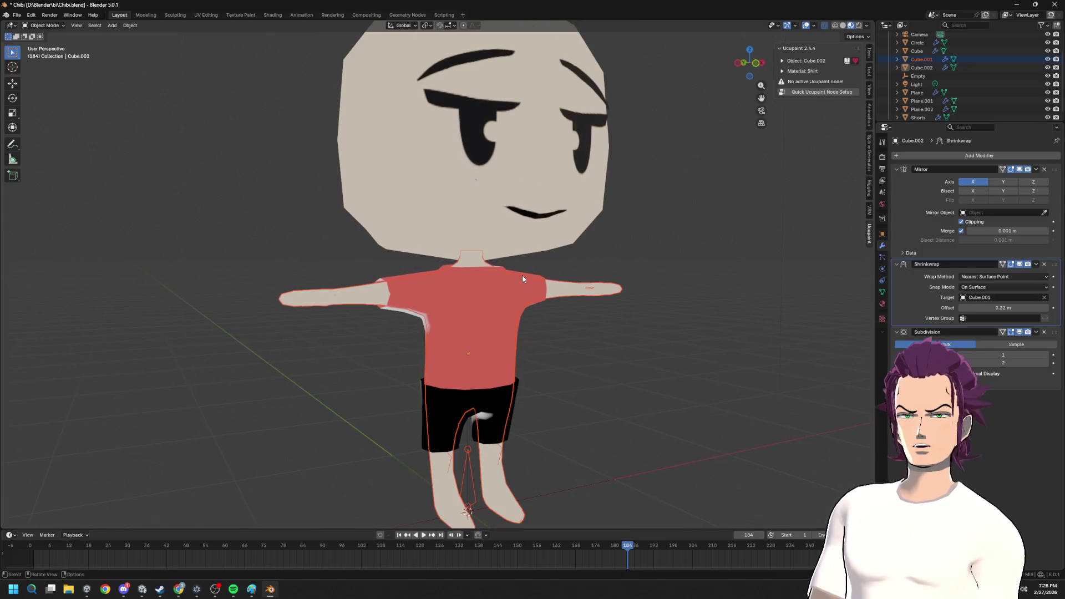
{"action": "left_click", "coordinate": [1044, 264]}
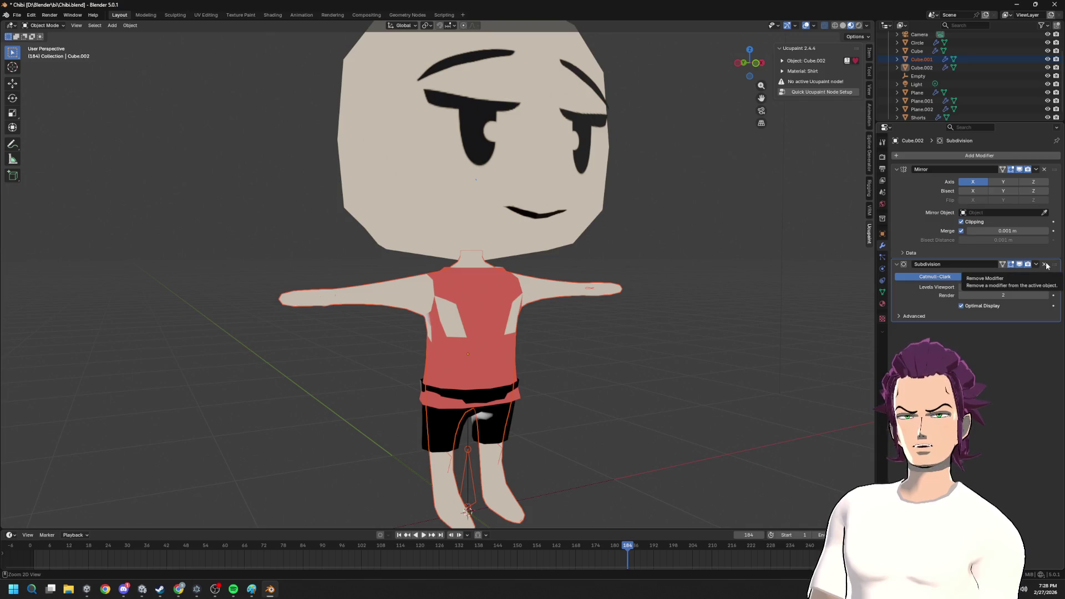
{"action": "key", "text": "ctrl+z"}
- Select the body mesh Cube.001 and enter Edit Mode on it
{"action": "left_click", "coordinate": [592, 297]}
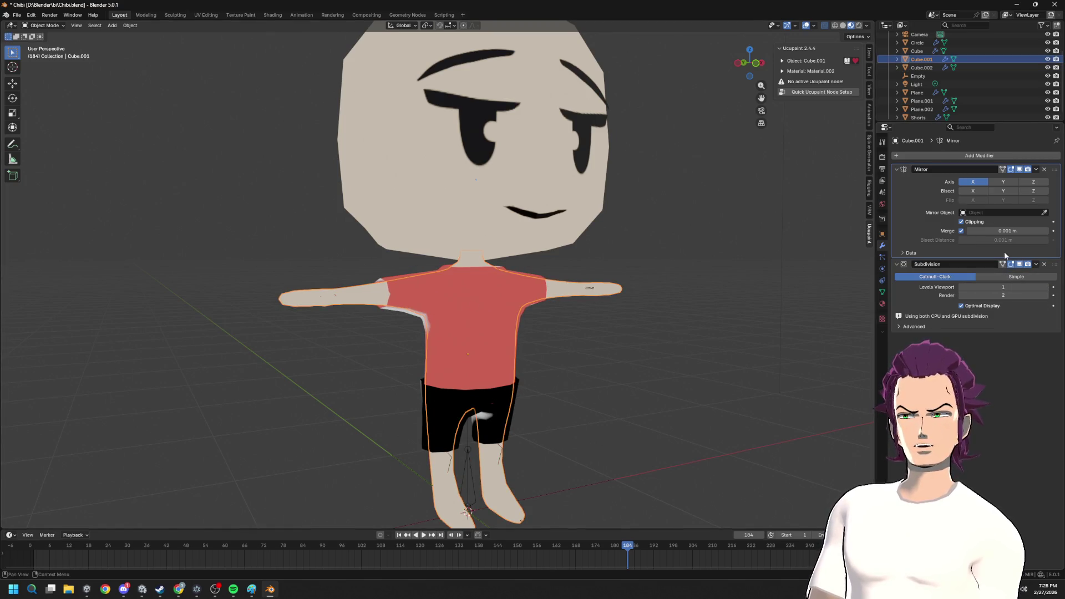
{"action": "mouse_move", "coordinate": [726, 200]}
{"action": "middle_mouse_down"}
{"action": "mouse_move", "coordinate": [632, 293]}
{"action": "mouse_move", "coordinate": [574, 285]}
{"action": "mouse_move", "coordinate": [588, 266]}
{"action": "mouse_move", "coordinate": [583, 172]}
{"action": "mouse_move", "coordinate": [566, 250]}
{"action": "mouse_move", "coordinate": [543, 284]}
{"action": "mouse_move", "coordinate": [784, 279]}
{"action": "middle_mouse_up"}
{"action": "key", "text": "Tab"}
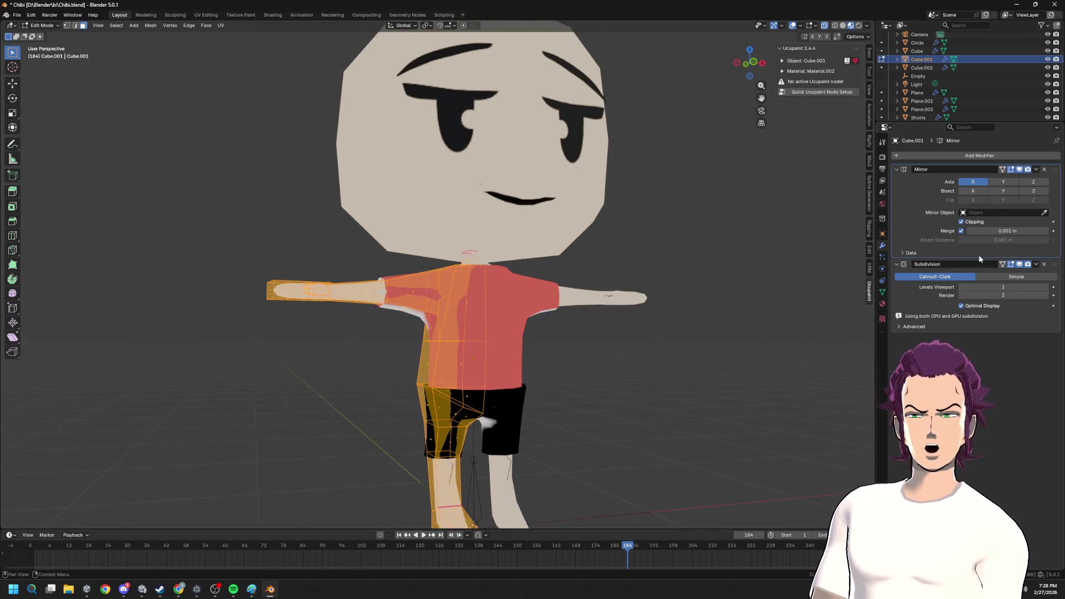
{"action": "left_click", "coordinate": [1038, 265]}
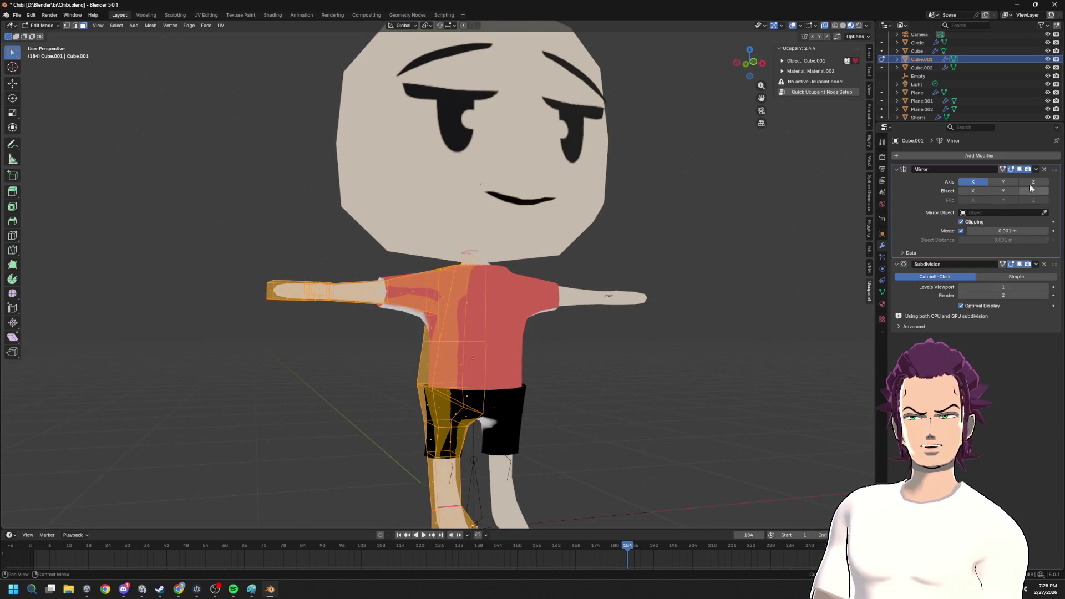
- Apply the body Cube.001's Subdivision and Mirror modifiers, then move to the shirt
{"action": "left_click", "coordinate": [1036, 169]}
{"action": "key", "text": "Tab"}
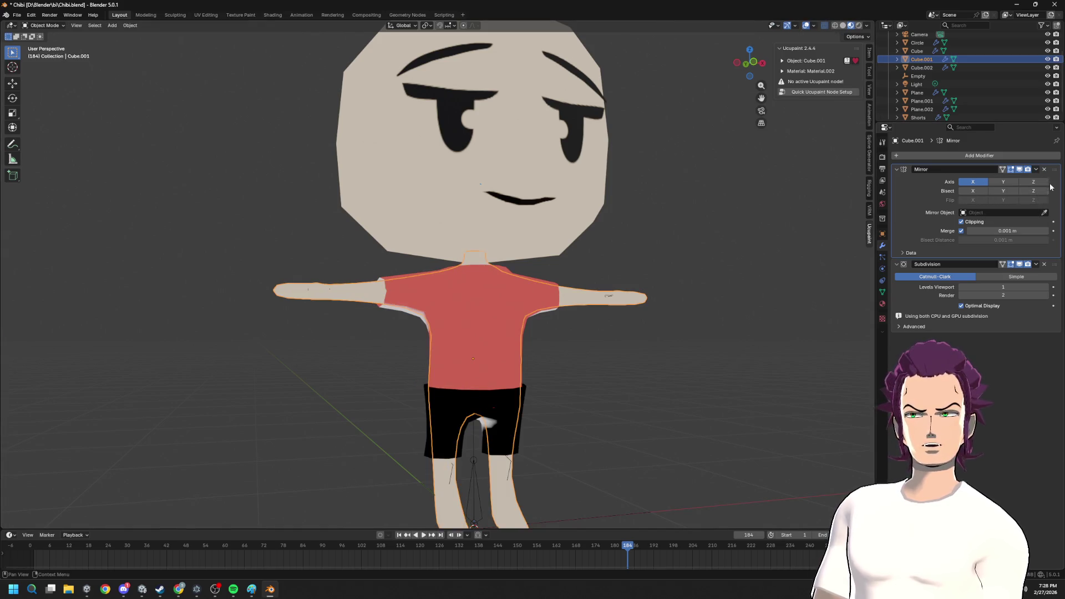
{"action": "left_click", "coordinate": [1038, 266]}
{"action": "left_click", "coordinate": [1036, 168]}
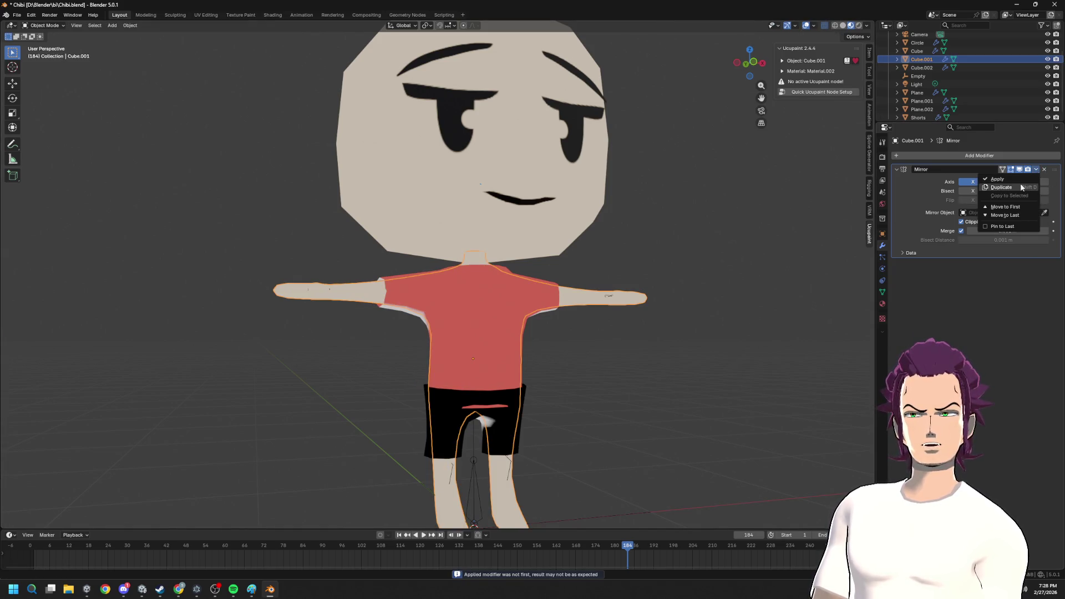
{"action": "left_click", "coordinate": [494, 274]}
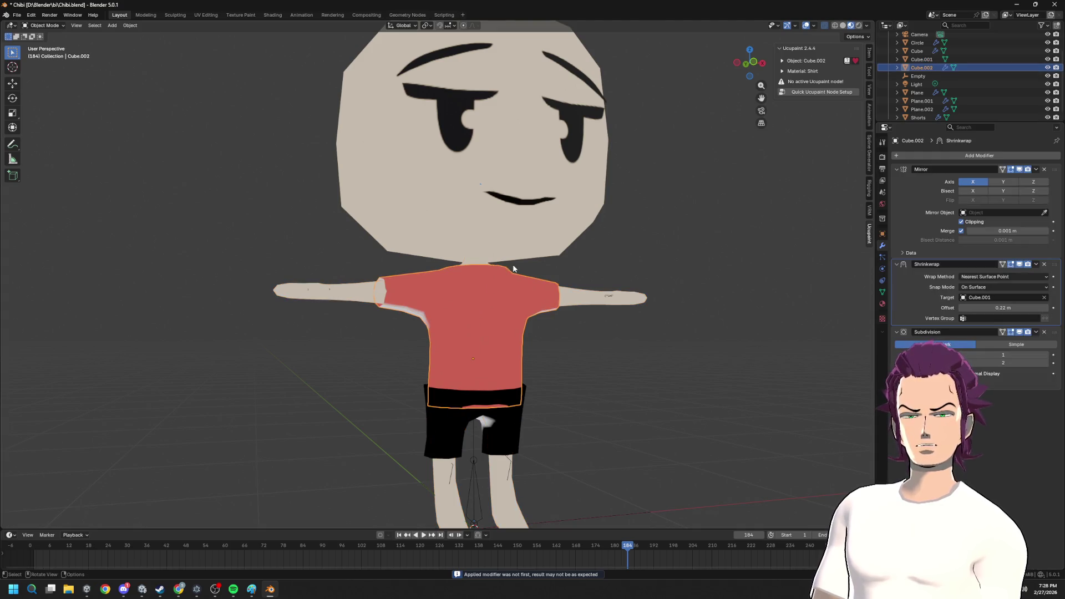
- Apply the shirt's Shrinkwrap, trying and undoing Subdivision applies along the way
{"action": "left_click", "coordinate": [1036, 332]}
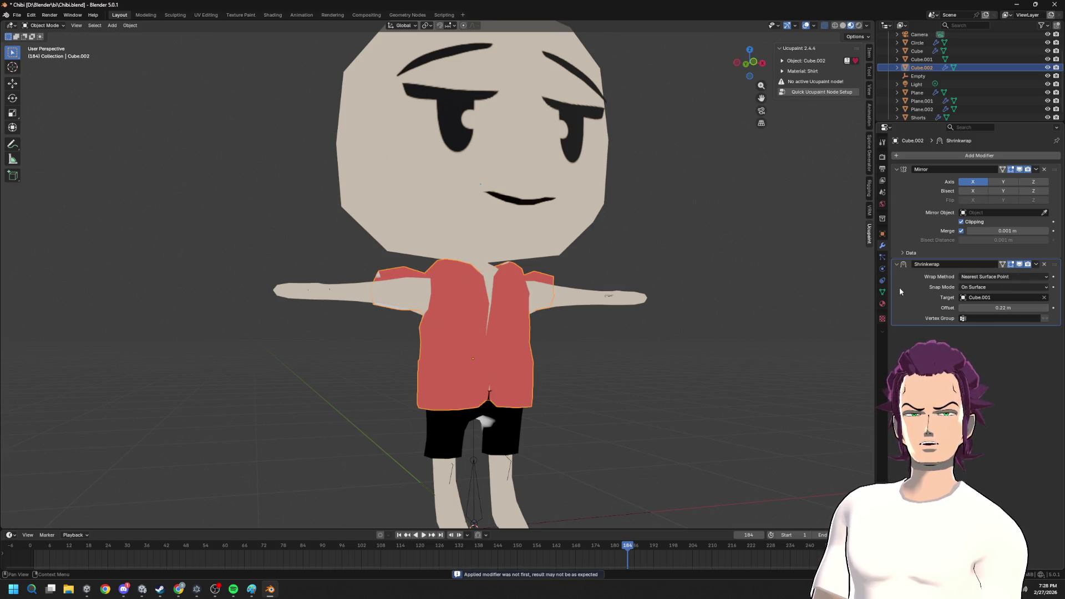
{"action": "key", "text": "ctrl+z"}
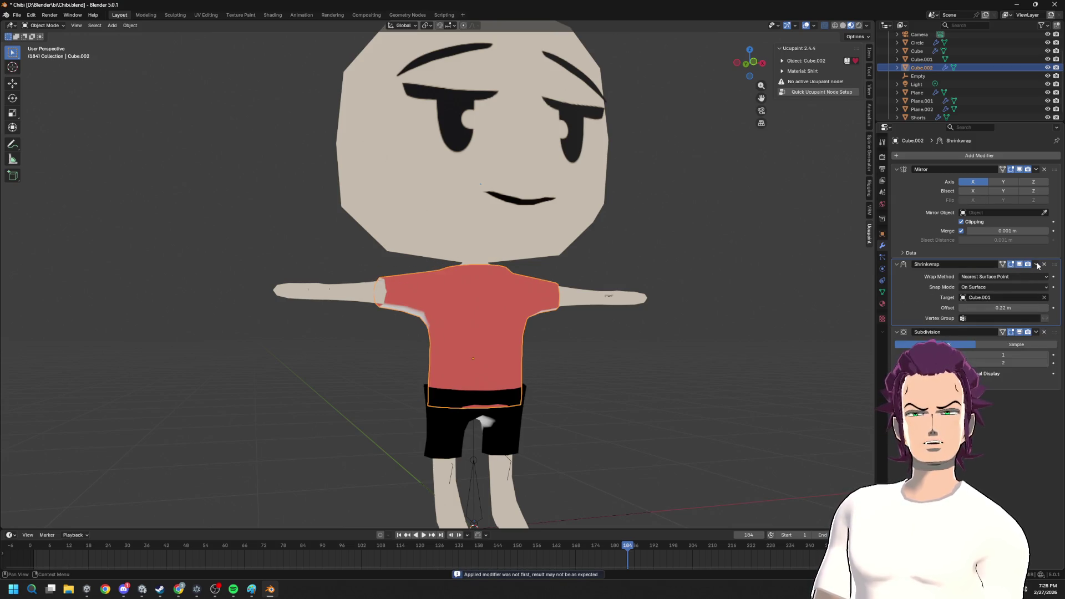
{"action": "left_click", "coordinate": [1038, 266]}
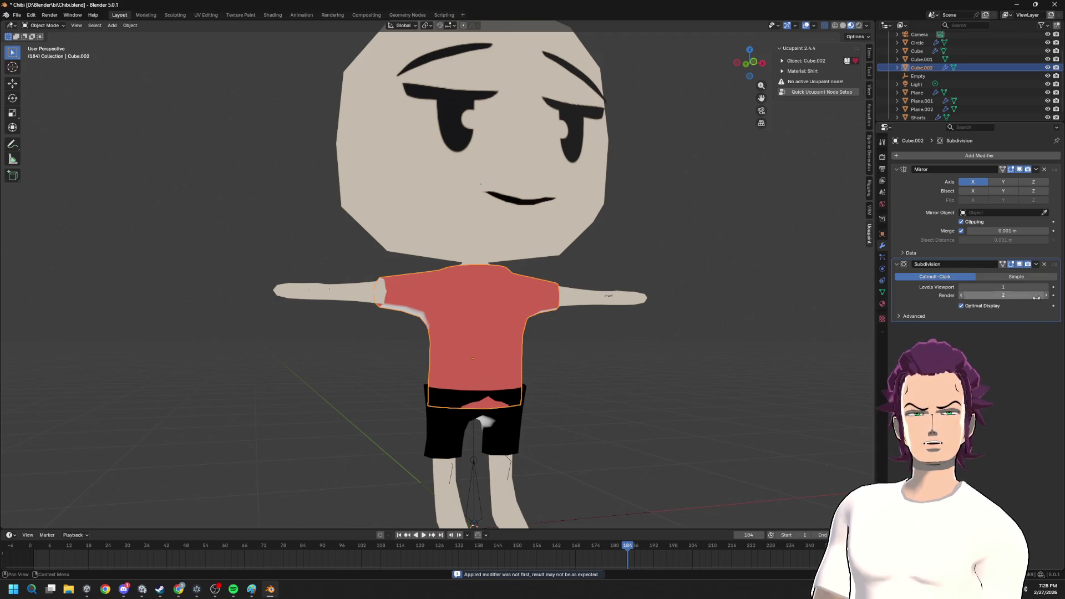
{"action": "left_click", "coordinate": [1035, 267]}
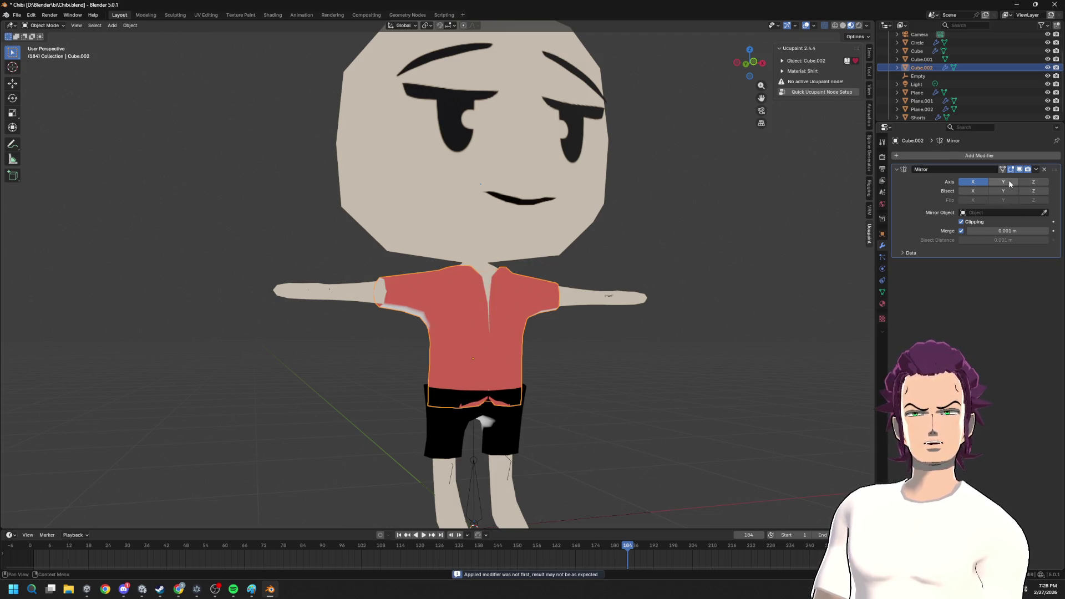
{"action": "key", "text": "ctrl+z"}
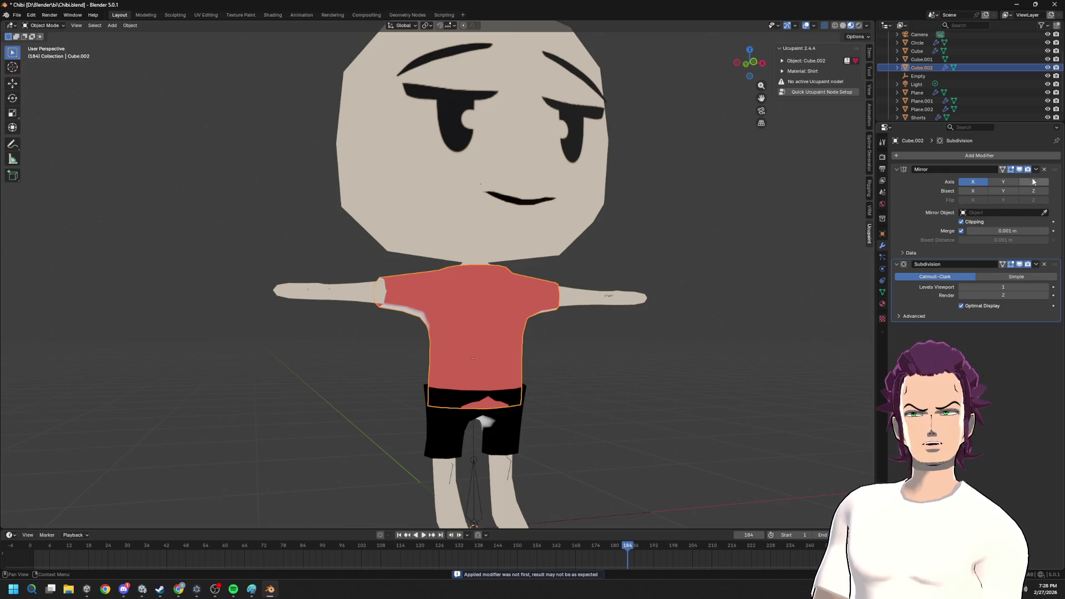
- Apply the shirt's Mirror and Subdivision modifiers, then select the Shorts
{"action": "left_click", "coordinate": [1036, 169]}
{"action": "left_click", "coordinate": [1021, 180]}
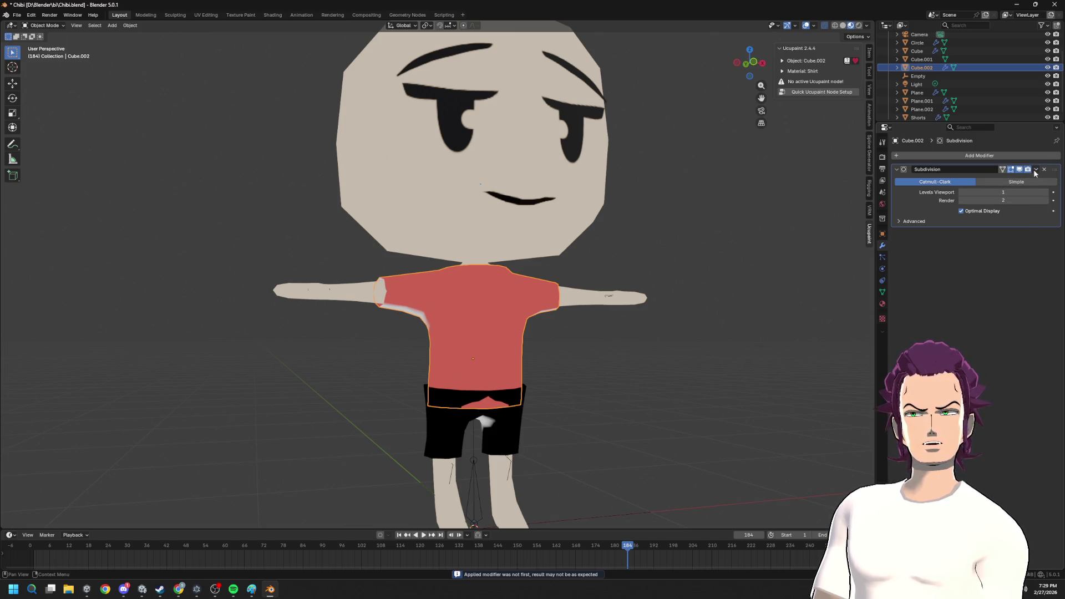
{"action": "left_click", "coordinate": [1035, 169]}
{"action": "left_click", "coordinate": [1023, 185]}
{"action": "left_click", "coordinate": [503, 432]}
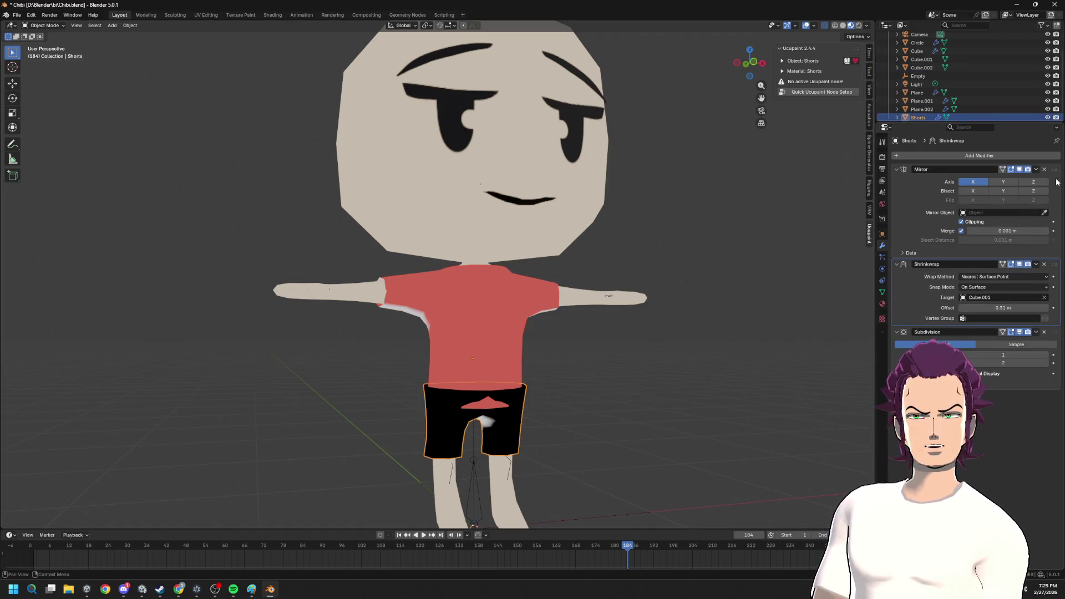
- Apply the Shorts' Mirror, Shrinkwrap and Subdivision modifiers and inspect the mesh
{"action": "left_click", "coordinate": [1036, 168]}
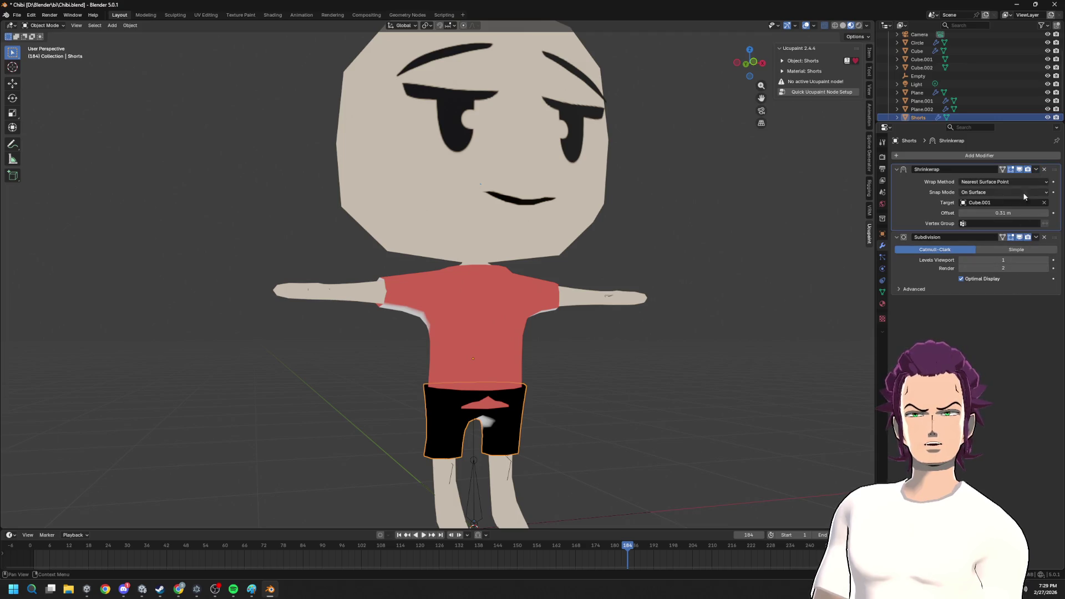
{"action": "left_click", "coordinate": [1034, 171]}
{"action": "left_click", "coordinate": [1014, 180]}
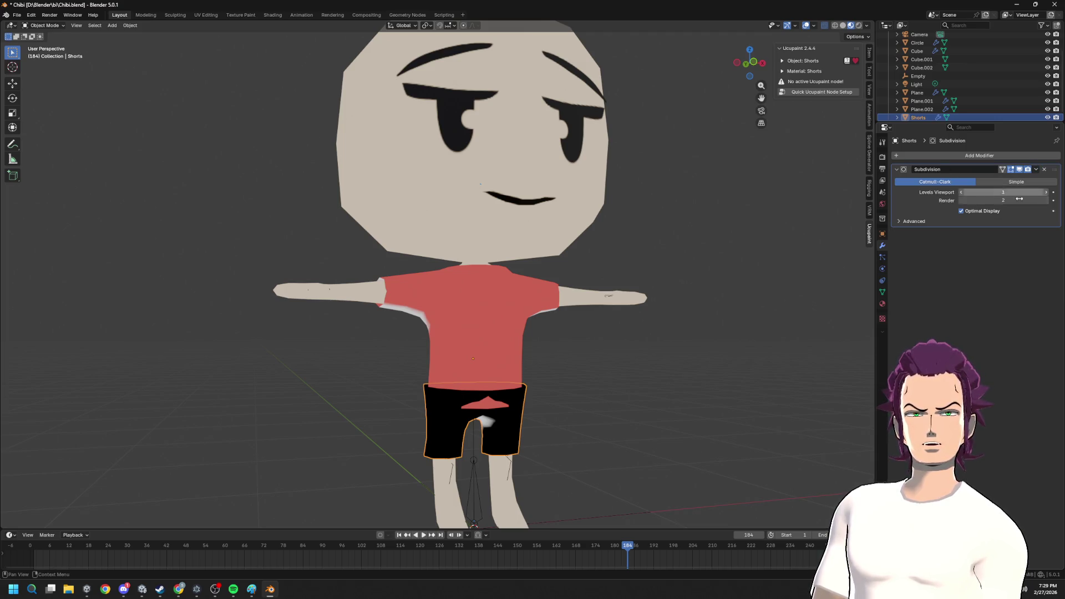
{"action": "left_click", "coordinate": [1035, 171]}
{"action": "mouse_move", "coordinate": [718, 221]}
{"action": "middle_mouse_down"}
{"action": "mouse_move", "coordinate": [607, 265]}
{"action": "mouse_move", "coordinate": [649, 269]}
{"action": "middle_mouse_up"}
{"action": "scroll", "coordinate": [550, 333], "scroll_direction": "up", "scroll_amount": 3}
{"action": "key", "text": "Tab"}
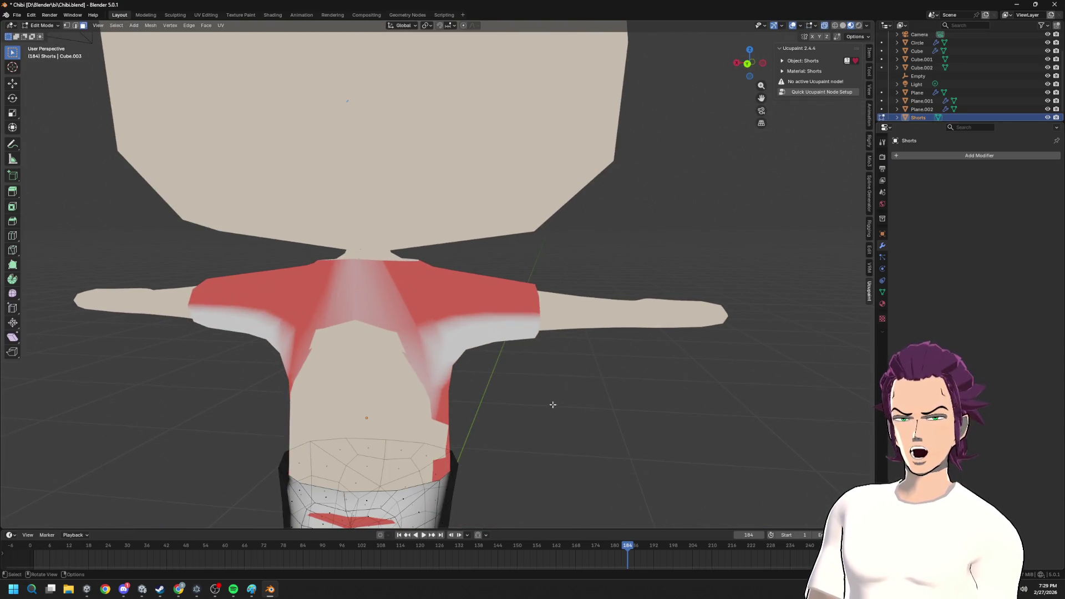
{"action": "middle_click_drag", "start_coordinate": [554, 404], "coordinate": [493, 383]}
- Check the shirt mesh, then undo repeatedly to restore the shirt's and body's modifiers
{"action": "key", "text": "alt+q"}
{"action": "mouse_move", "coordinate": [431, 368]}
{"action": "middle_mouse_down"}
{"action": "mouse_move", "coordinate": [506, 404]}
{"action": "mouse_move", "coordinate": [444, 380]}
{"action": "middle_mouse_up"}
{"action": "key", "text": "Tab"}
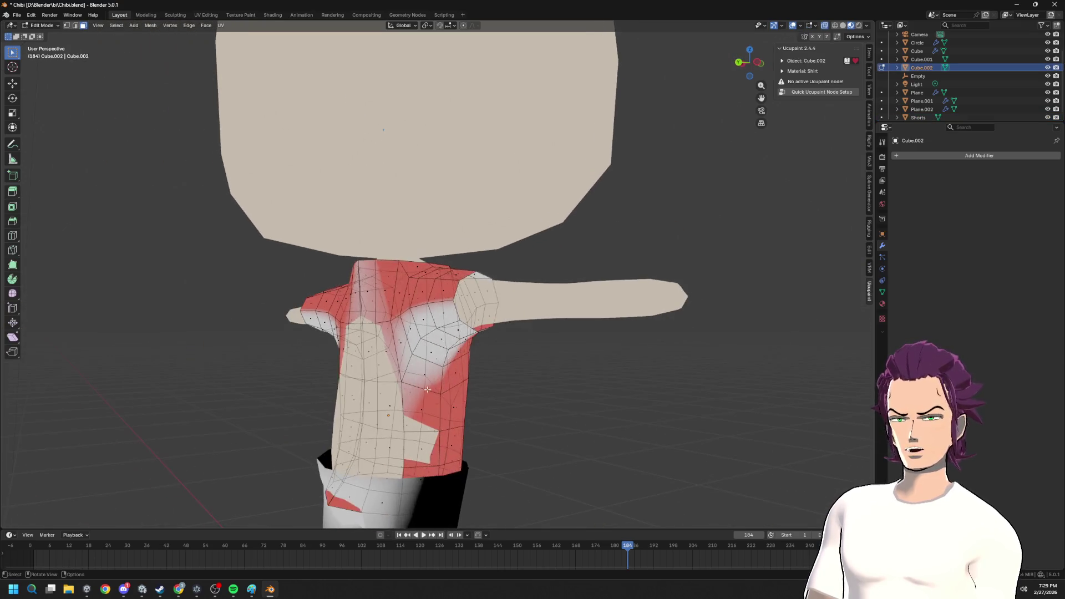
{"action": "key", "text": "ctrl+z"}
{"action": "key", "text": "ctrl+z"}
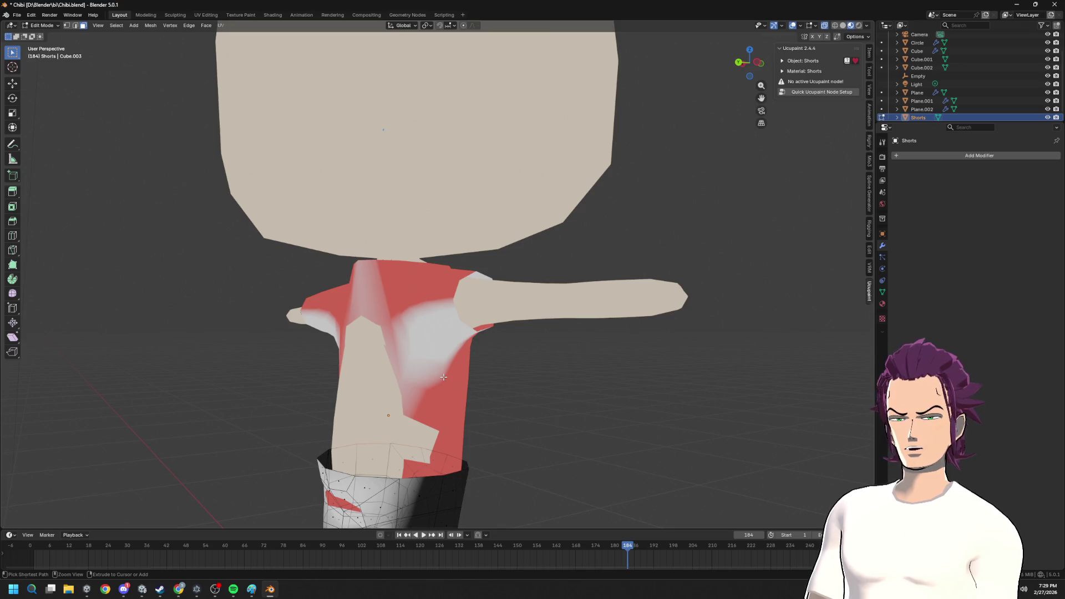
{"action": "key", "text": "ctrl+z"}
{"action": "key", "text": "ctrl+z"}
{"action": "key", "text": "ctrl+z"}
{"action": "key", "text": "ctrl+z"}
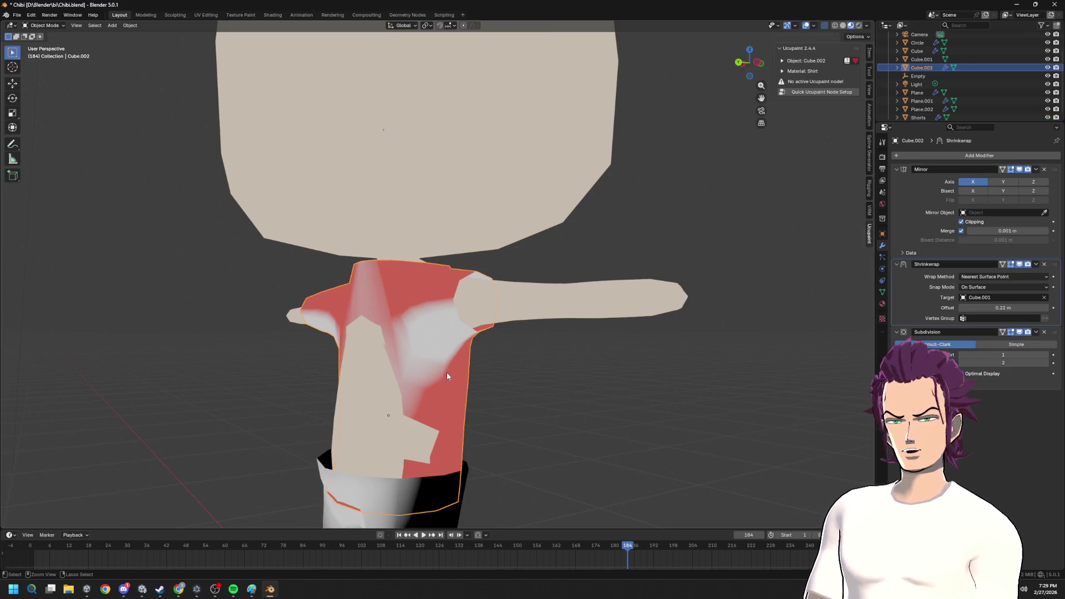
{"action": "key", "text": "ctrl+z"}
{"action": "key", "text": "ctrl+z"}
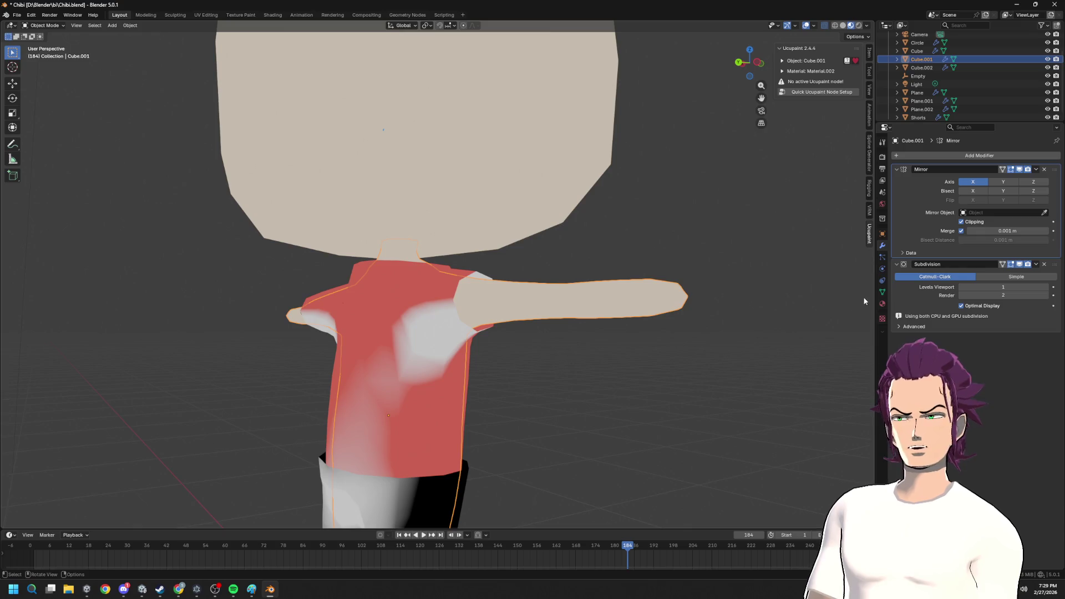
- Apply the body's Mirror and Subdivision modifiers
{"action": "left_click", "coordinate": [1036, 169]}
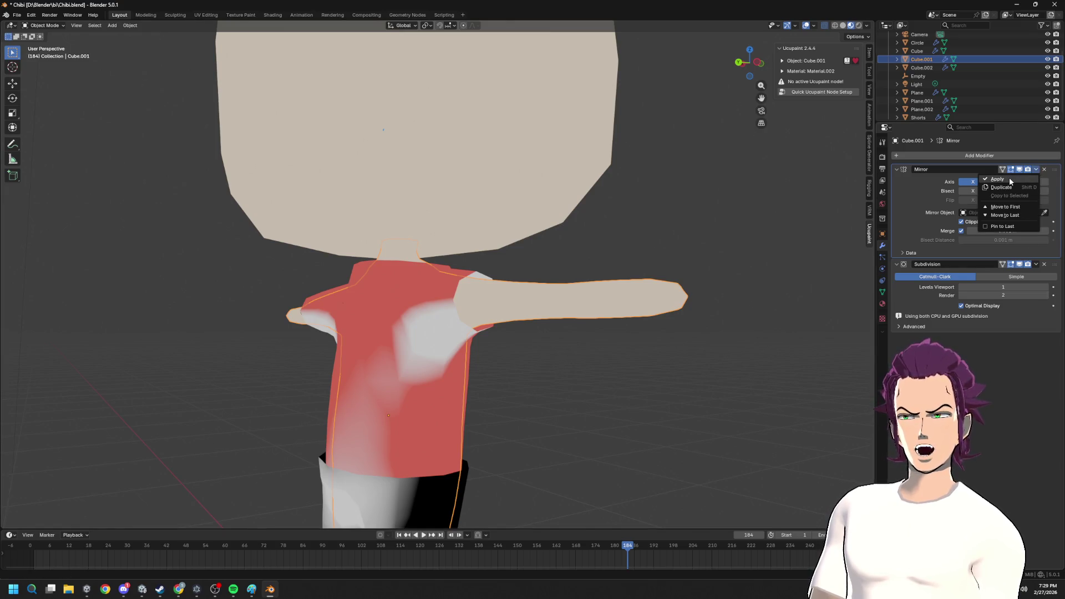
{"action": "left_click", "coordinate": [1008, 180]}
{"action": "left_click", "coordinate": [1035, 170]}
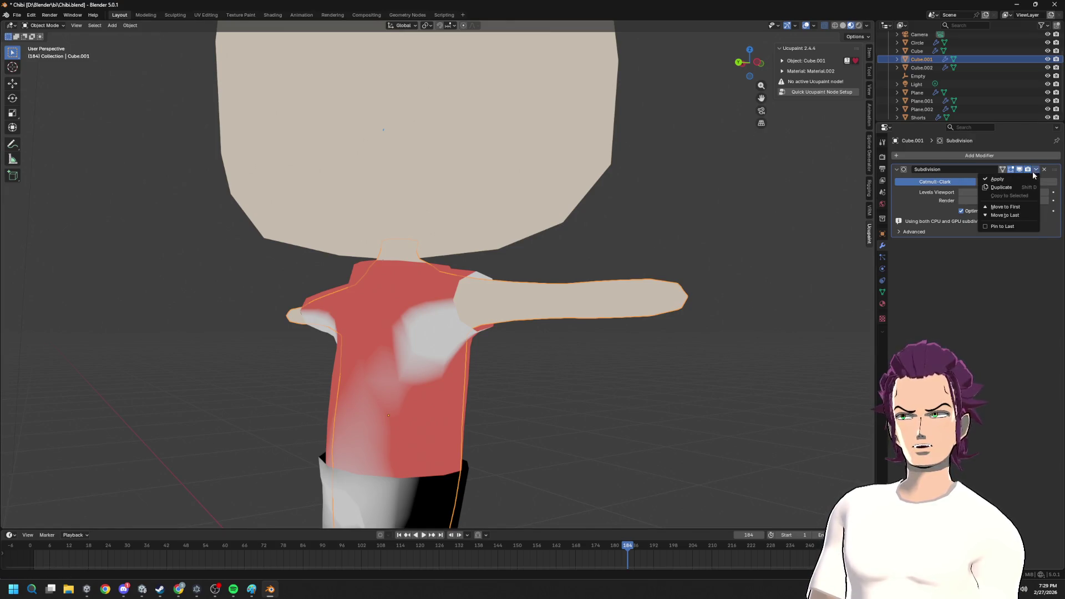
{"action": "left_click", "coordinate": [1017, 181]}
{"action": "middle_click_drag", "start_coordinate": [745, 233], "coordinate": [397, 336]}
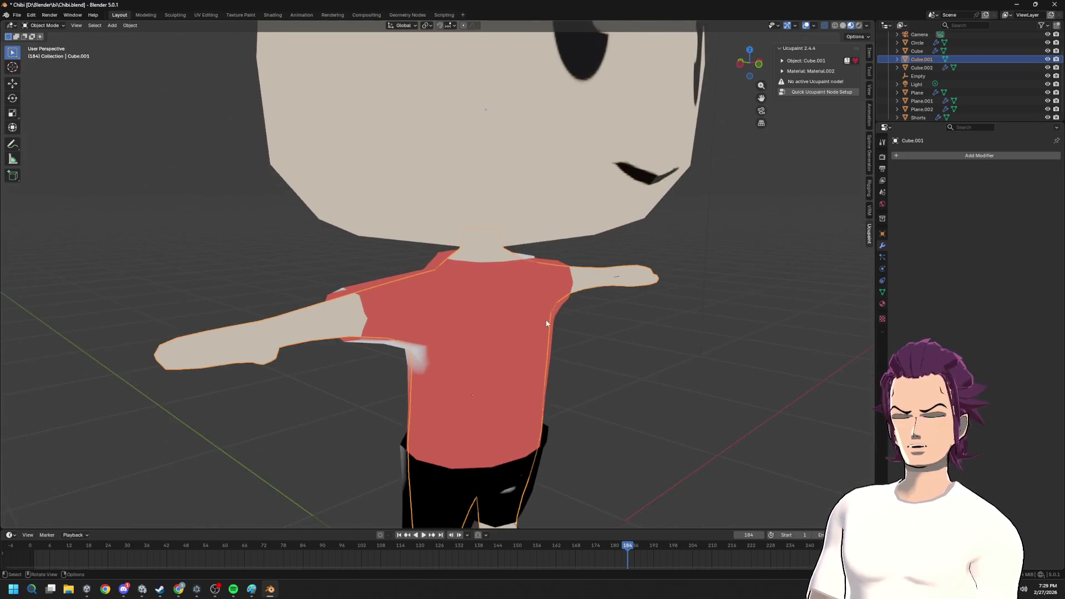
{"action": "scroll", "coordinate": [500, 311], "scroll_direction": "down", "scroll_amount": 2}
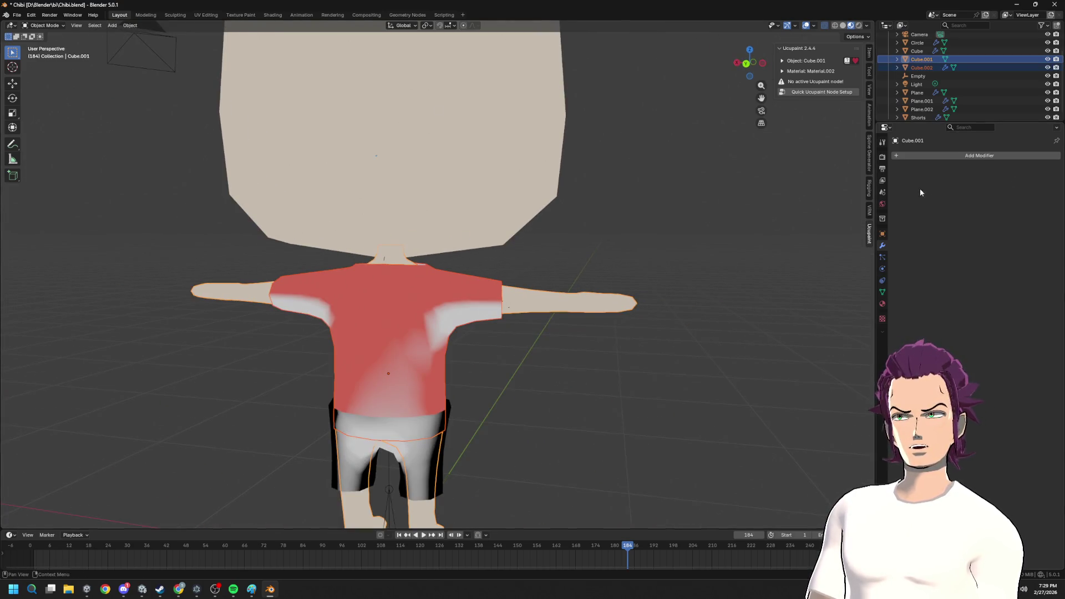
- Apply the shirt's Mirror, Shrinkwrap and Subdivision modifiers
{"action": "left_click", "coordinate": [485, 289]}
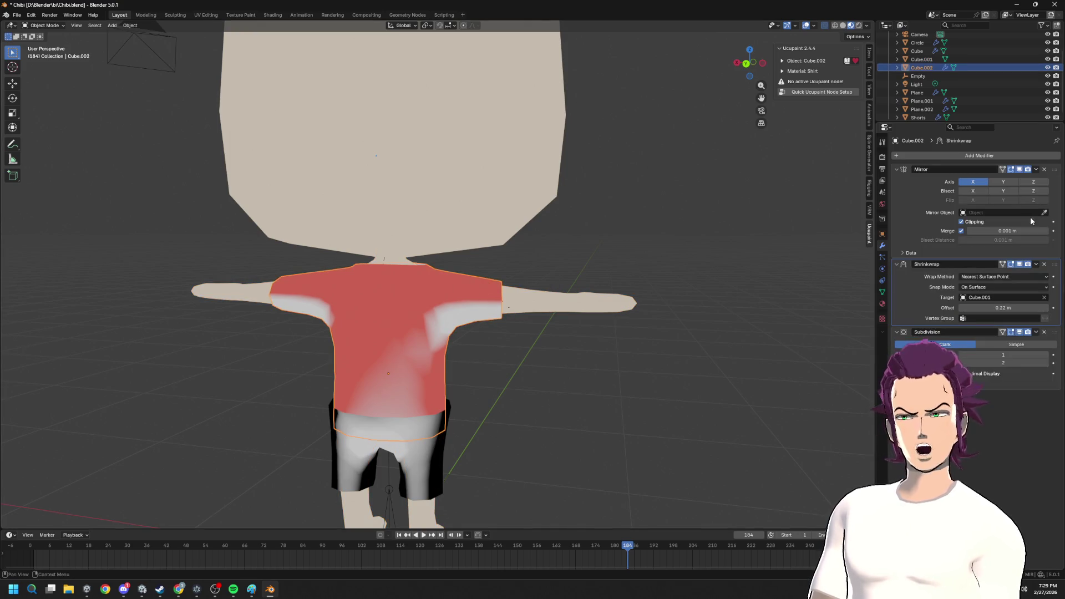
{"action": "left_click", "coordinate": [1037, 169]}
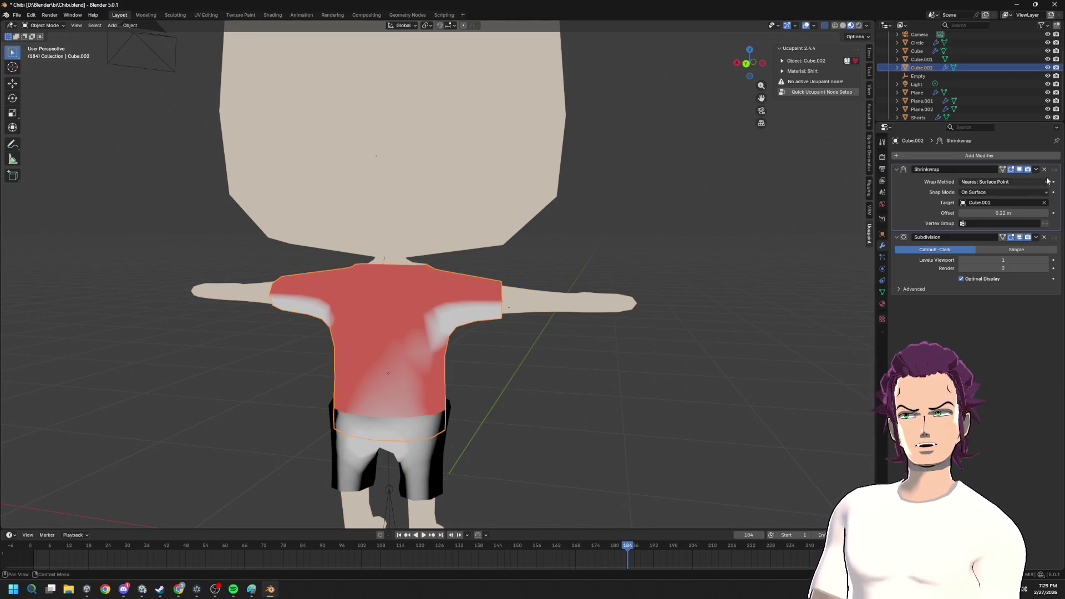
{"action": "left_click", "coordinate": [1035, 169]}
{"action": "left_click", "coordinate": [1020, 179]}
{"action": "left_click", "coordinate": [1037, 170]}
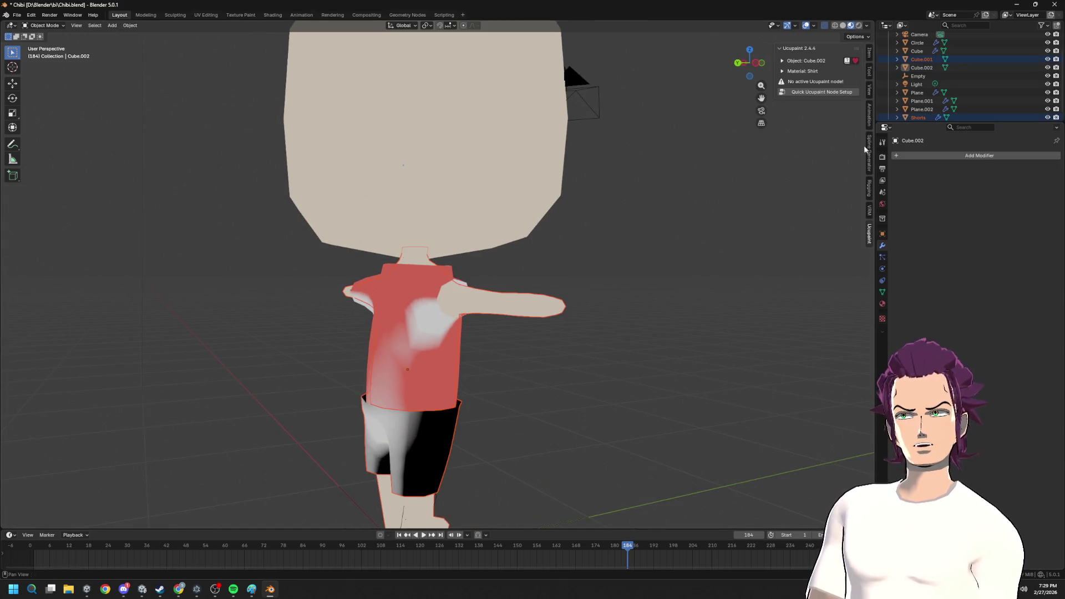
{"action": "middle_click_drag", "start_coordinate": [539, 349], "coordinate": [450, 432]}
- Apply the shorts' Mirror, Shrinkwrap and Subdivision modifiers and enter Edit Mode
{"action": "left_click", "coordinate": [444, 454]}
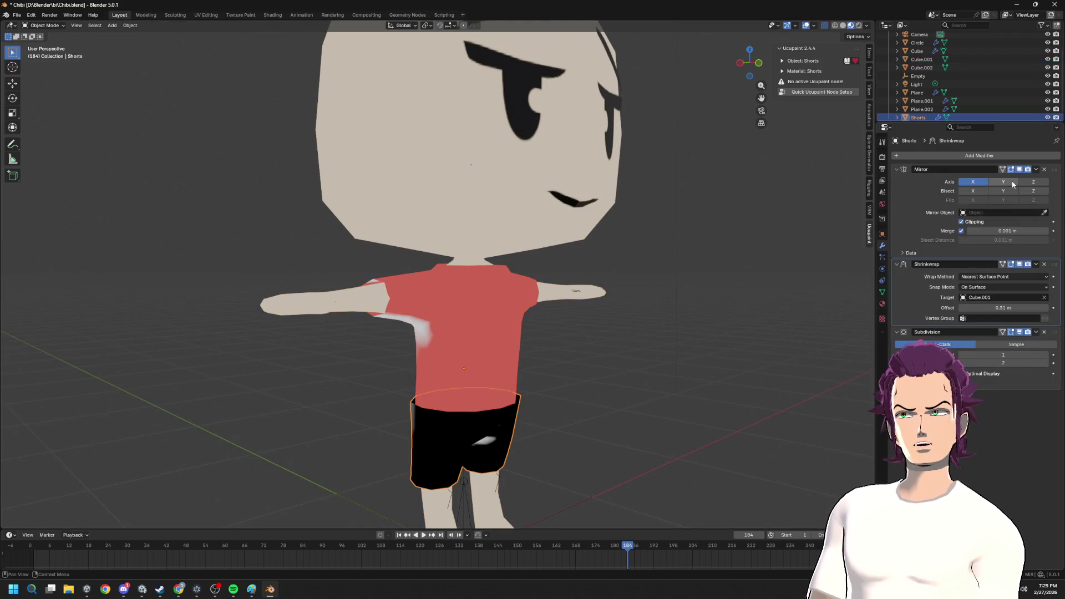
{"action": "left_click", "coordinate": [1038, 169]}
{"action": "left_click", "coordinate": [1036, 168]}
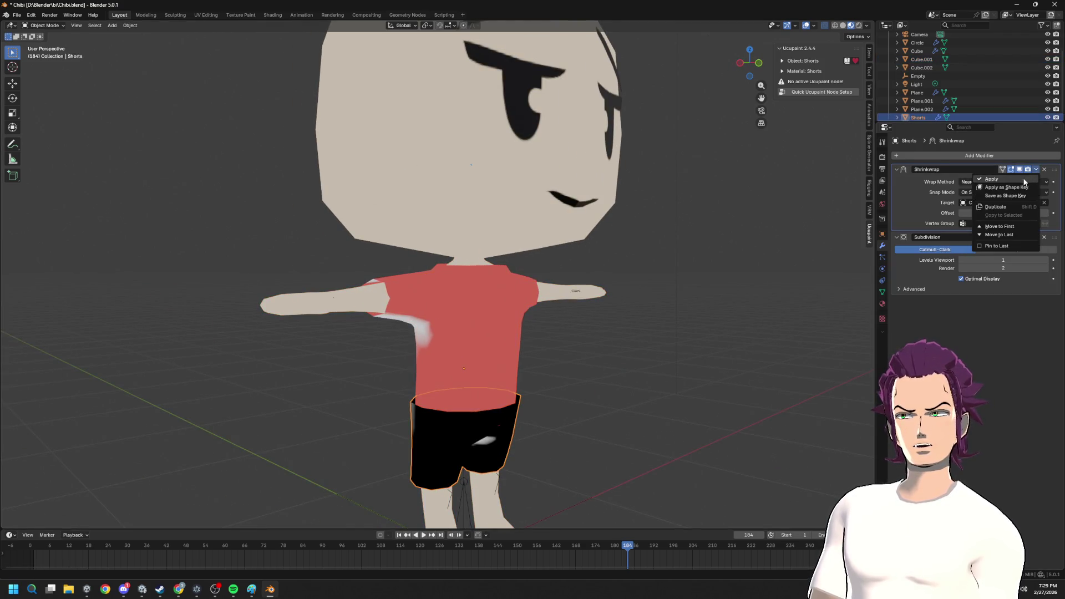
{"action": "left_click", "coordinate": [1036, 170]}
{"action": "middle_click_drag", "start_coordinate": [675, 329], "coordinate": [659, 378]}
{"action": "key", "text": "Tab"}
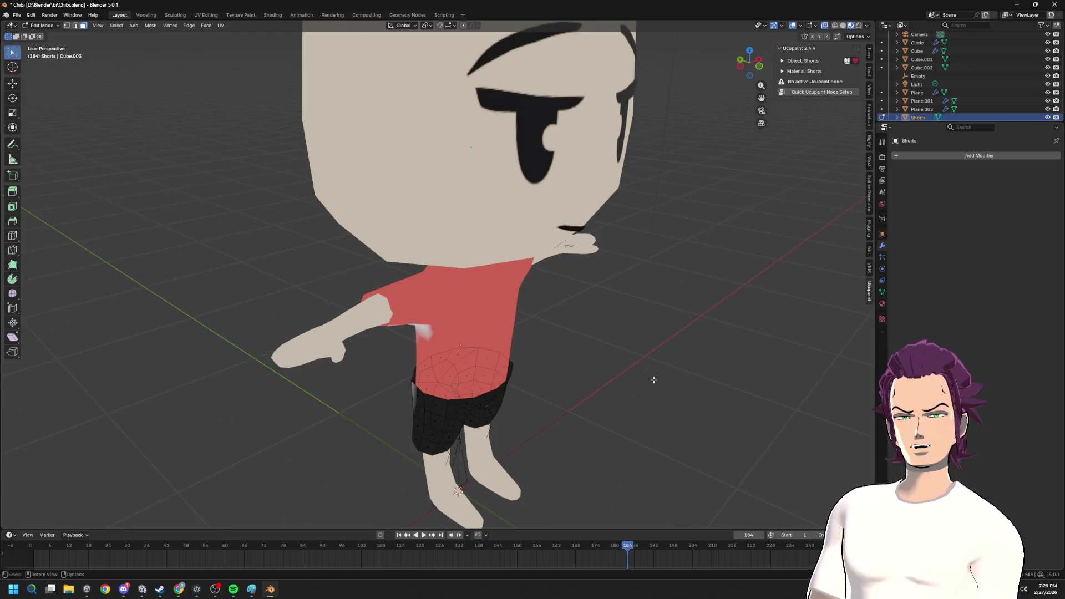
- Scale the shorts' top edge loop inward so the waistband tucks under the shirt hem
{"action": "key", "text": "2"}
{"action": "mouse_move", "coordinate": [433, 398]}
{"action": "middle_mouse_down"}
{"action": "mouse_move", "coordinate": [566, 334]}
{"action": "mouse_move", "coordinate": [799, 60]}
{"action": "middle_mouse_up"}
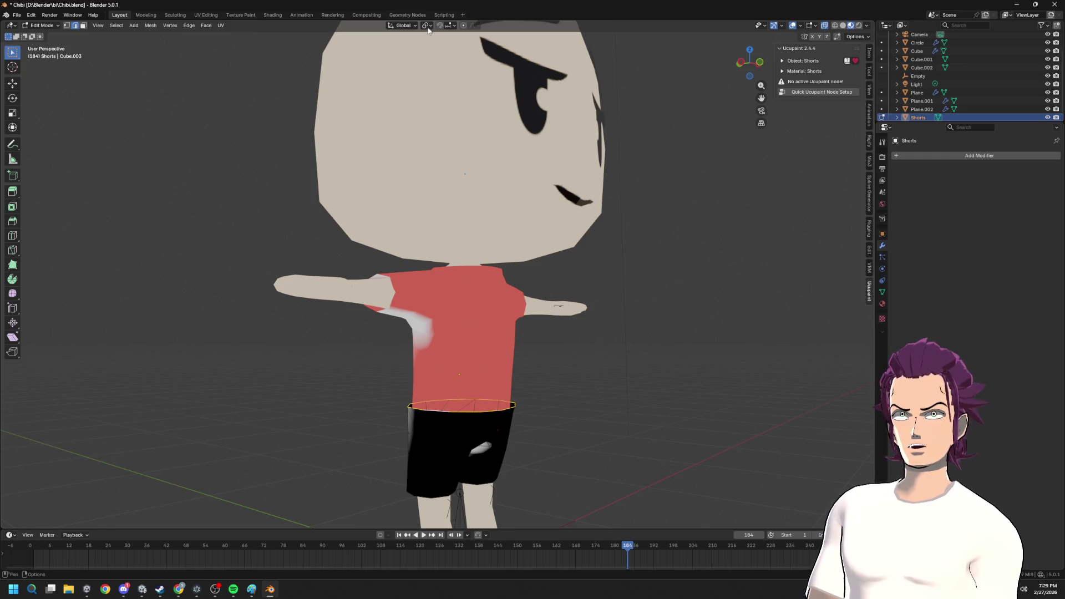
{"action": "key", "text": "g"}
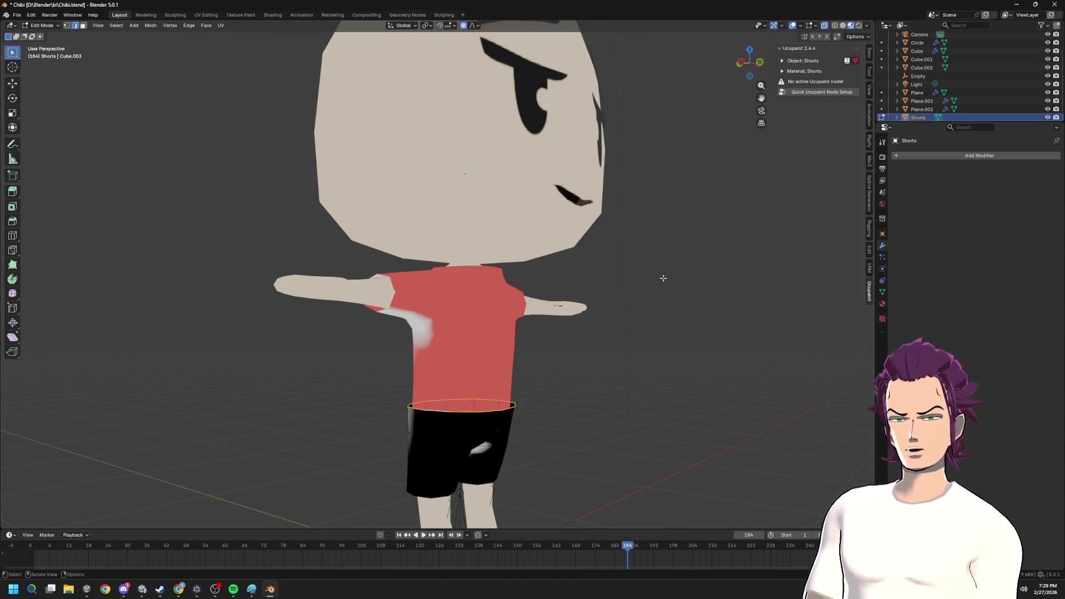
{"action": "key", "text": "s"}
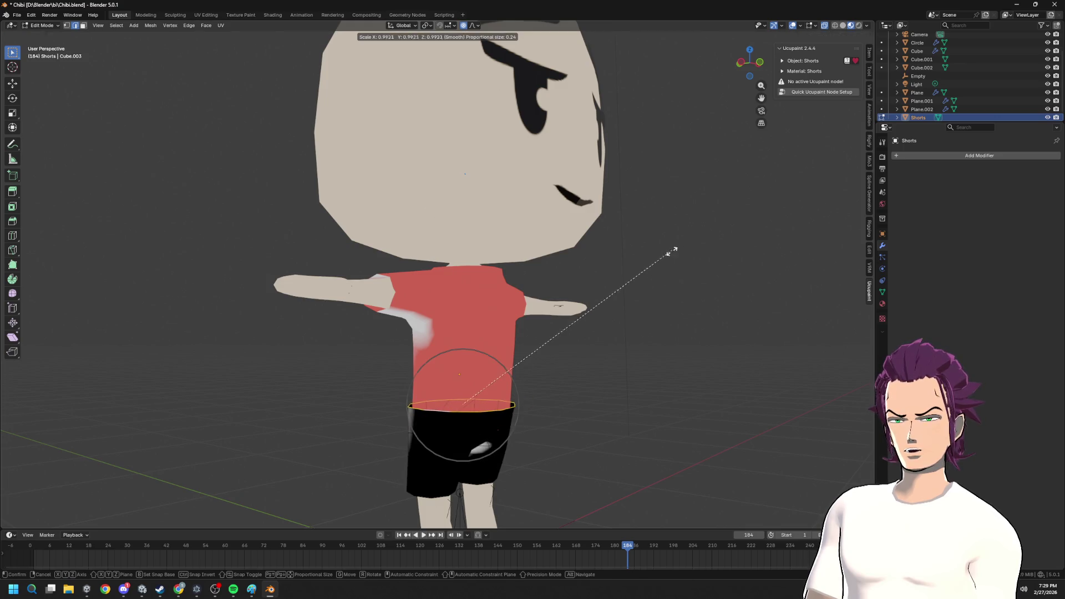
{"action": "scroll", "coordinate": [655, 272], "scroll_direction": "up", "scroll_amount": 3}
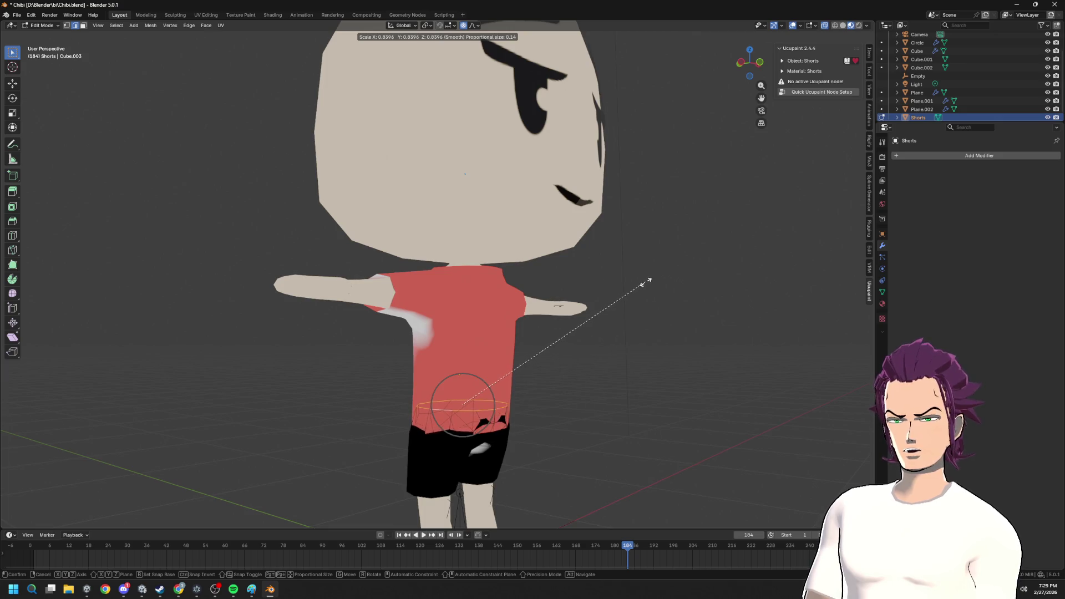
{"action": "left_click", "coordinate": [659, 283]}
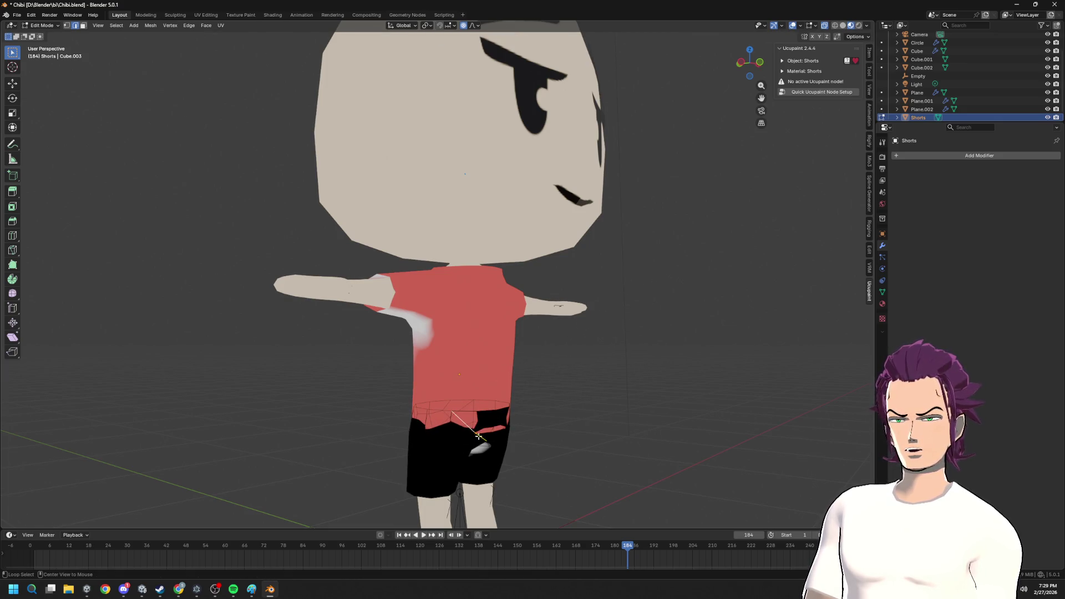
{"action": "scroll", "coordinate": [488, 424], "scroll_direction": "up", "scroll_amount": 4}
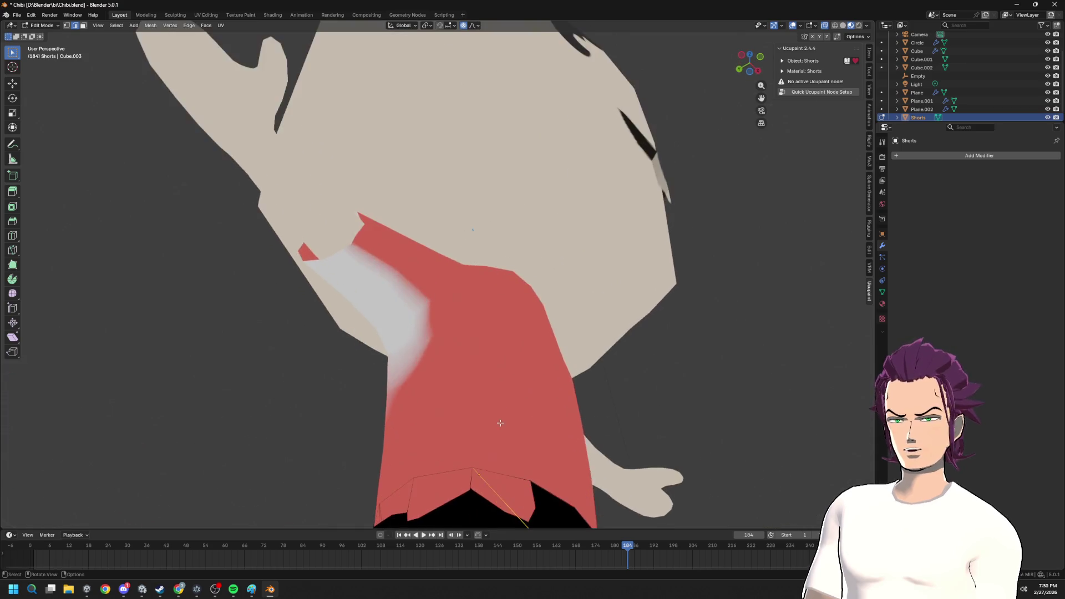
- Check the shirt and shorts from the front and return to Object Mode
{"action": "middle_click_drag", "start_coordinate": [488, 424], "coordinate": [433, 336], "text": "shift"}
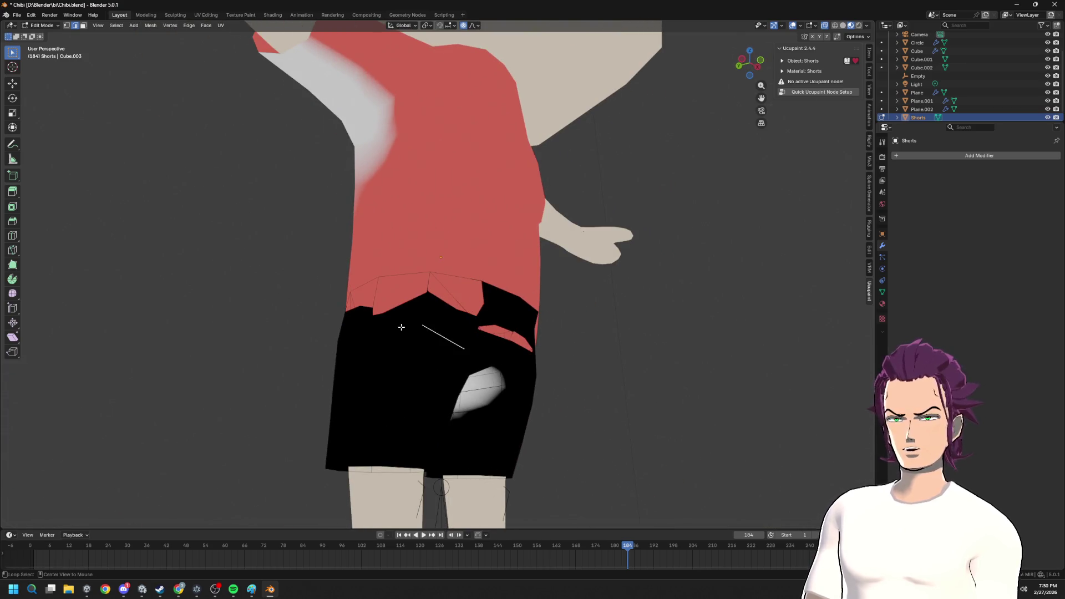
{"action": "middle_click_drag", "start_coordinate": [398, 334], "coordinate": [373, 385]}
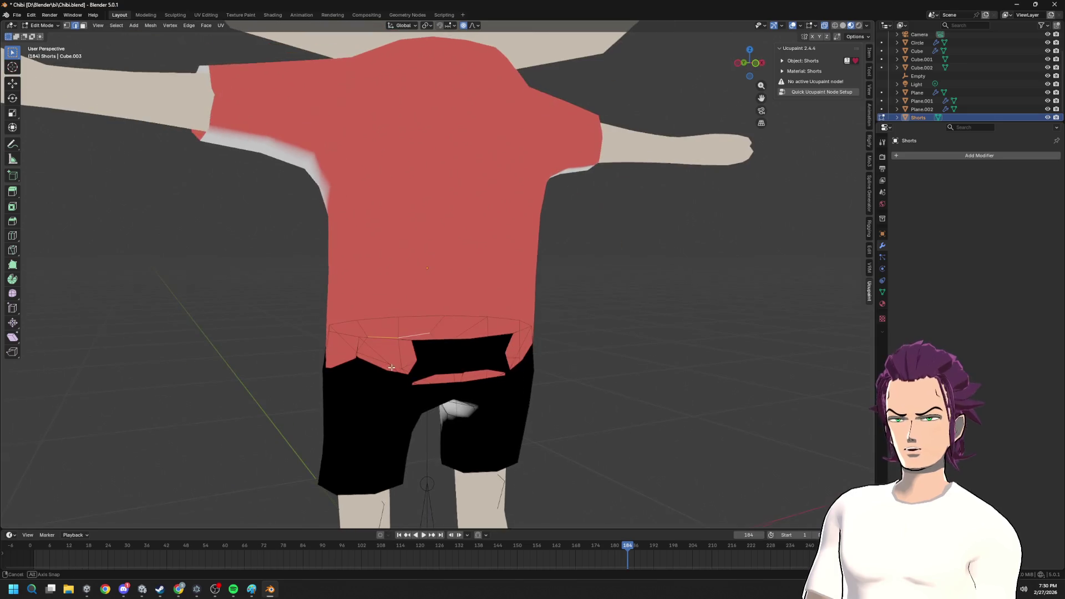
{"action": "middle_click_drag", "start_coordinate": [549, 346], "coordinate": [447, 357]}
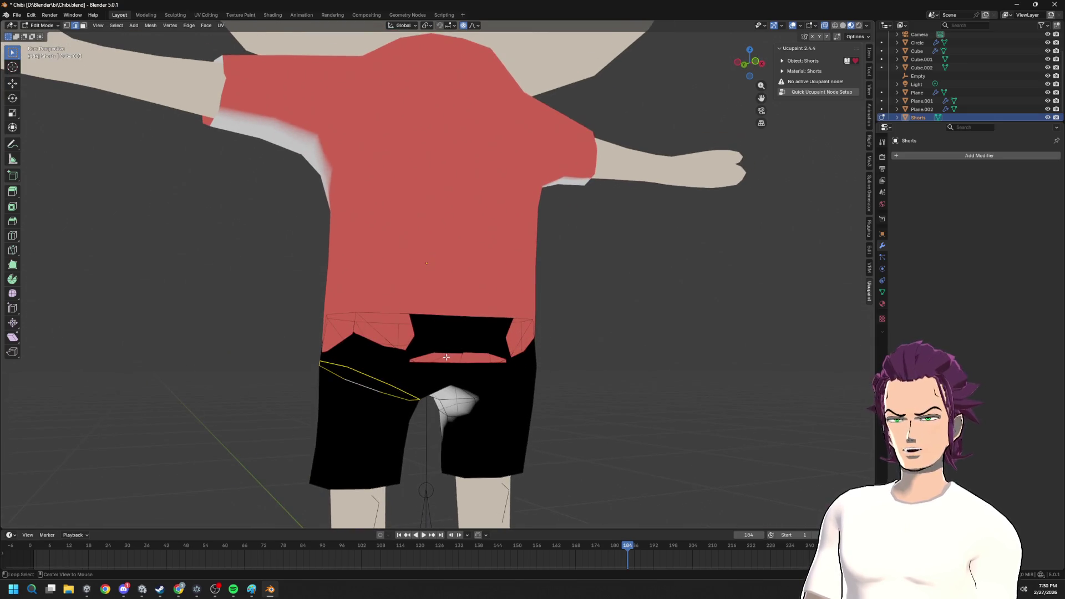
{"action": "key", "text": "Tab"}
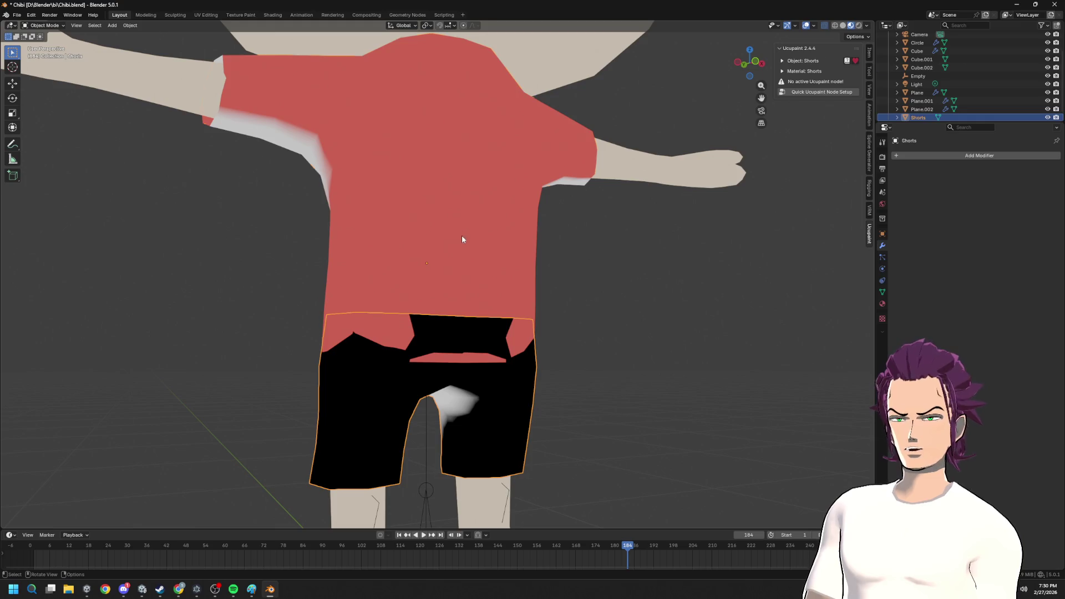
- Edit the shirt and scale its bottom hem loop and the loop above it slightly wider
{"action": "left_click", "coordinate": [461, 234]}
{"action": "key", "text": "Tab"}
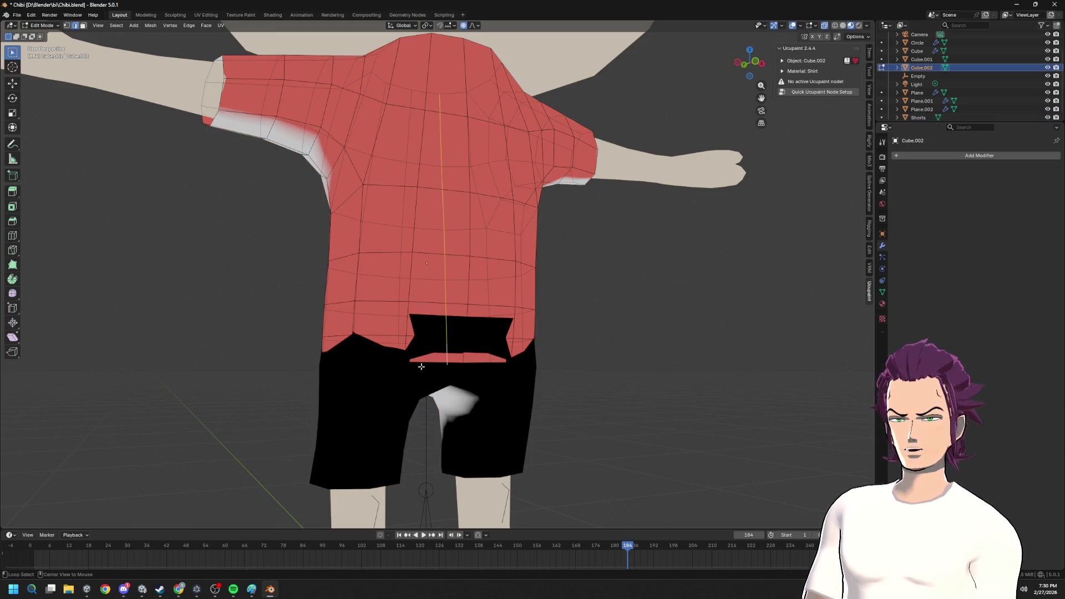
{"action": "middle_click_drag", "start_coordinate": [424, 367], "coordinate": [435, 366]}
{"action": "left_click", "coordinate": [435, 366], "text": "alt"}
{"action": "key", "text": "s"}
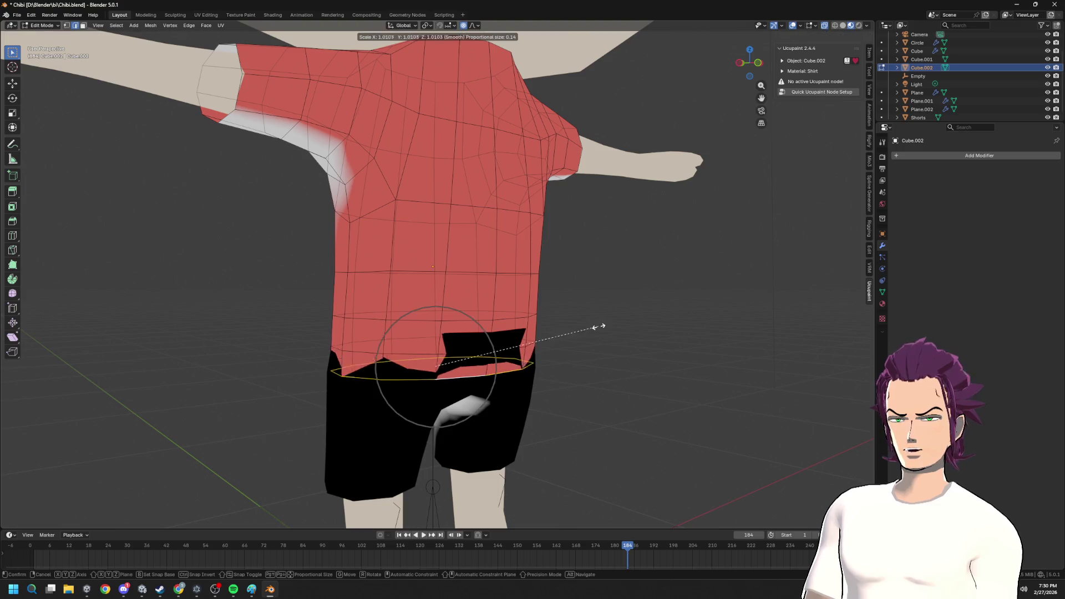
{"action": "left_click", "coordinate": [613, 324]}
{"action": "left_click", "coordinate": [416, 316], "text": "alt"}
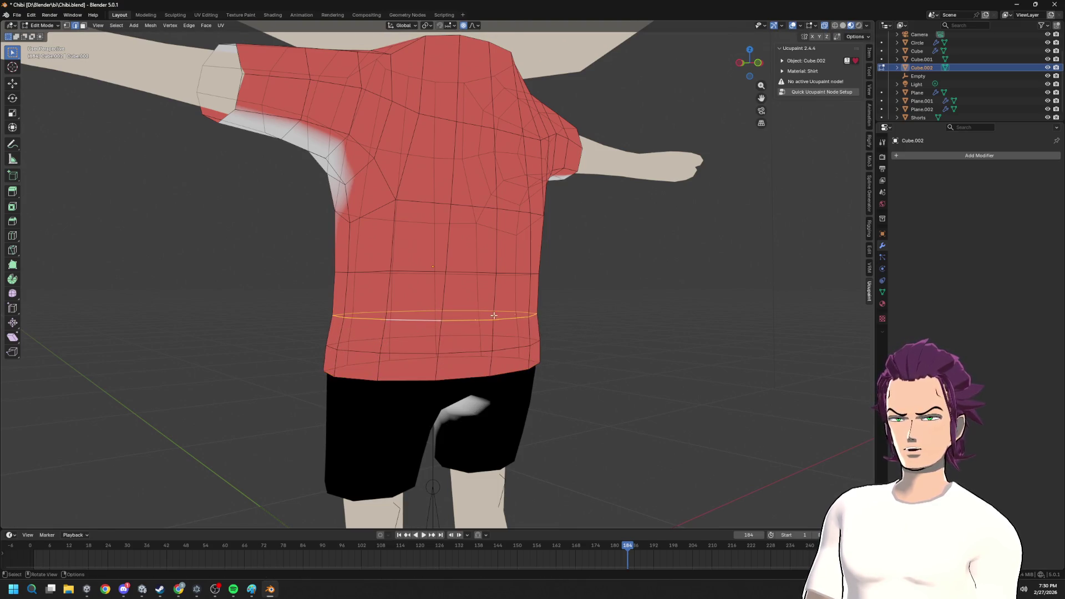
{"action": "key", "text": "s"}
{"action": "left_click", "coordinate": [569, 309]}
- Scale the shirt's neck edge loop outward twice to widen the neckline around the neck
{"action": "mouse_move", "coordinate": [571, 310]}
{"action": "middle_mouse_down"}
{"action": "mouse_move", "coordinate": [574, 324]}
{"action": "mouse_move", "coordinate": [599, 321]}
{"action": "middle_mouse_up"}
{"action": "scroll", "coordinate": [528, 328], "scroll_direction": "up", "scroll_amount": 3}
{"action": "mouse_move", "coordinate": [527, 328]}
{"action": "middle_mouse_down"}
{"action": "mouse_move", "coordinate": [446, 223]}
{"action": "mouse_move", "coordinate": [588, 231]}
{"action": "middle_mouse_up"}
{"action": "left_click", "coordinate": [457, 216], "text": "alt"}
{"action": "key", "text": "s"}
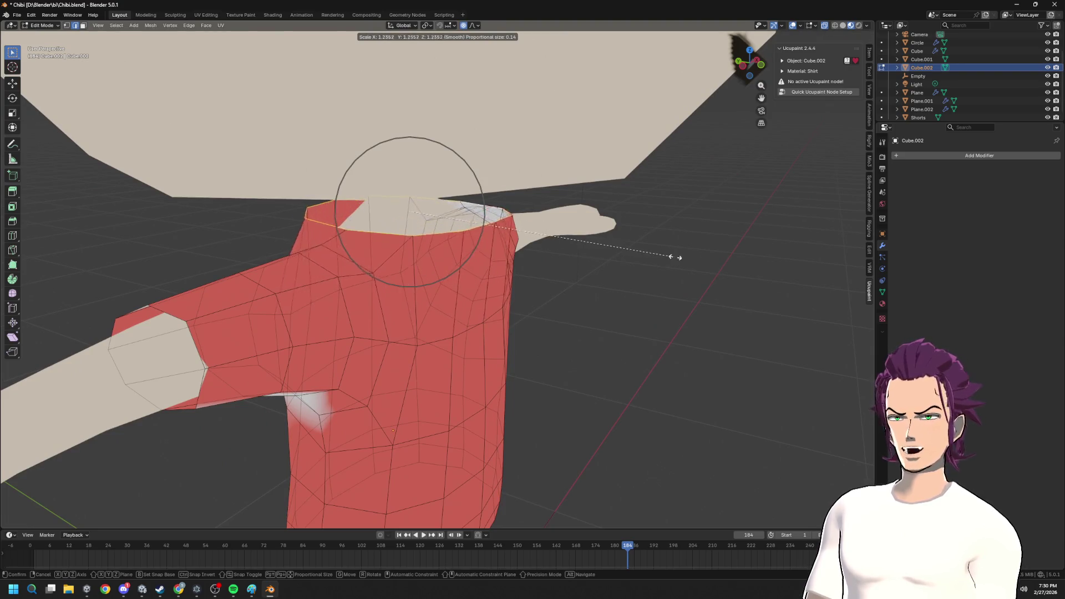
{"action": "left_click", "coordinate": [640, 252]}
{"action": "middle_click_drag", "start_coordinate": [640, 253], "coordinate": [545, 239]}
{"action": "key", "text": "s"}
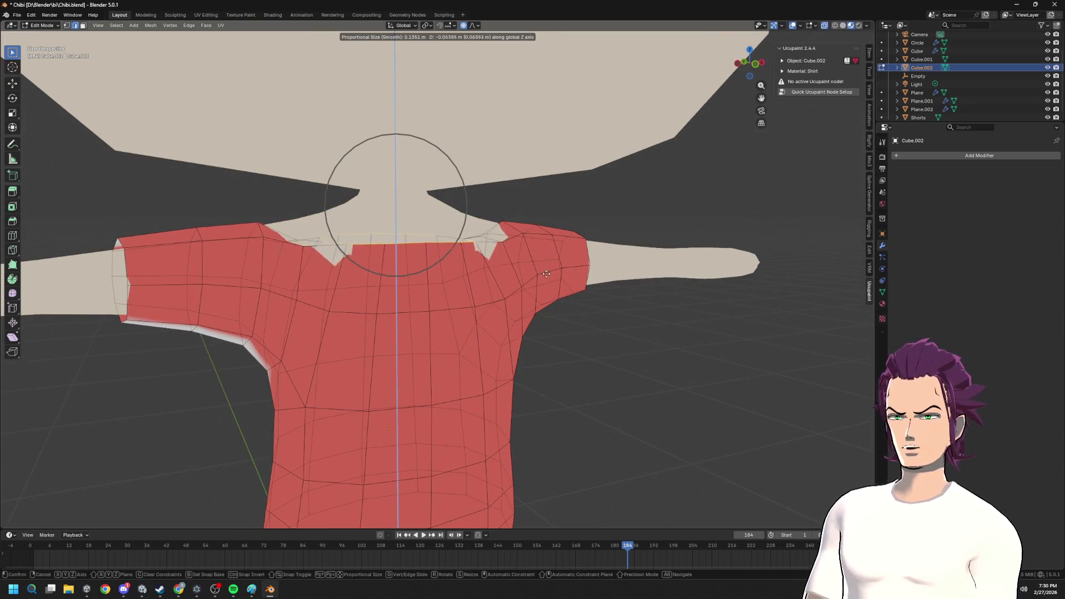
{"action": "left_click", "coordinate": [532, 240]}
- Move the collar vertices vertically in repeated G Z moves to open the neckline into a V
{"action": "mouse_move", "coordinate": [533, 241]}
{"action": "middle_mouse_down"}
{"action": "mouse_move", "coordinate": [457, 227]}
{"action": "mouse_move", "coordinate": [470, 250]}
{"action": "mouse_move", "coordinate": [339, 217]}
{"action": "mouse_move", "coordinate": [404, 253]}
{"action": "middle_mouse_up"}
{"action": "key", "text": "g"}
{"action": "key", "text": "z"}
{"action": "left_click", "coordinate": [476, 281]}
{"action": "key", "text": "g"}
{"action": "key", "text": "z"}
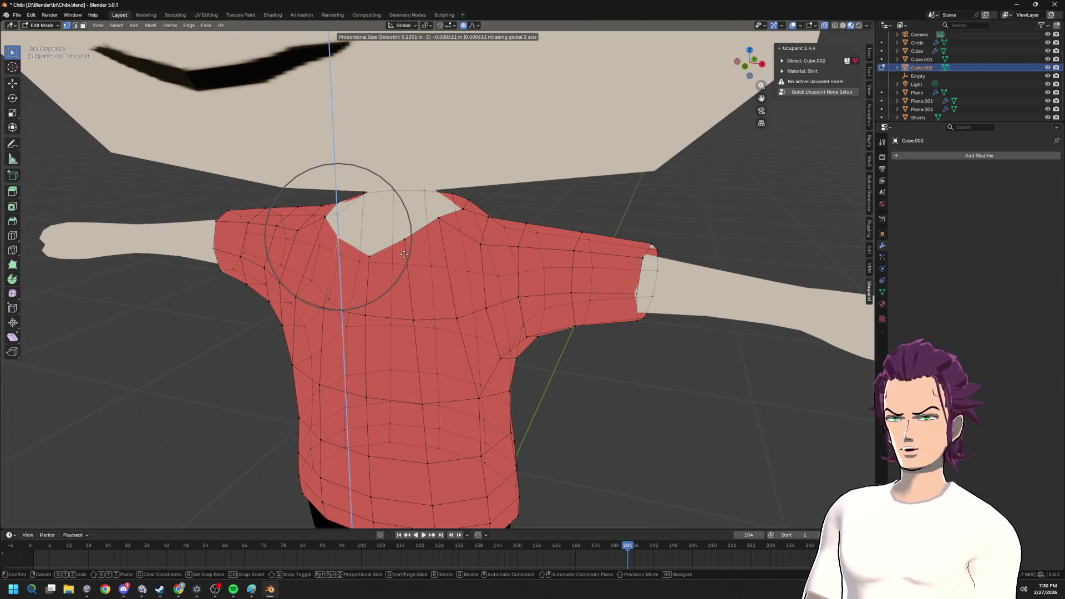
{"action": "left_click", "coordinate": [409, 260]}
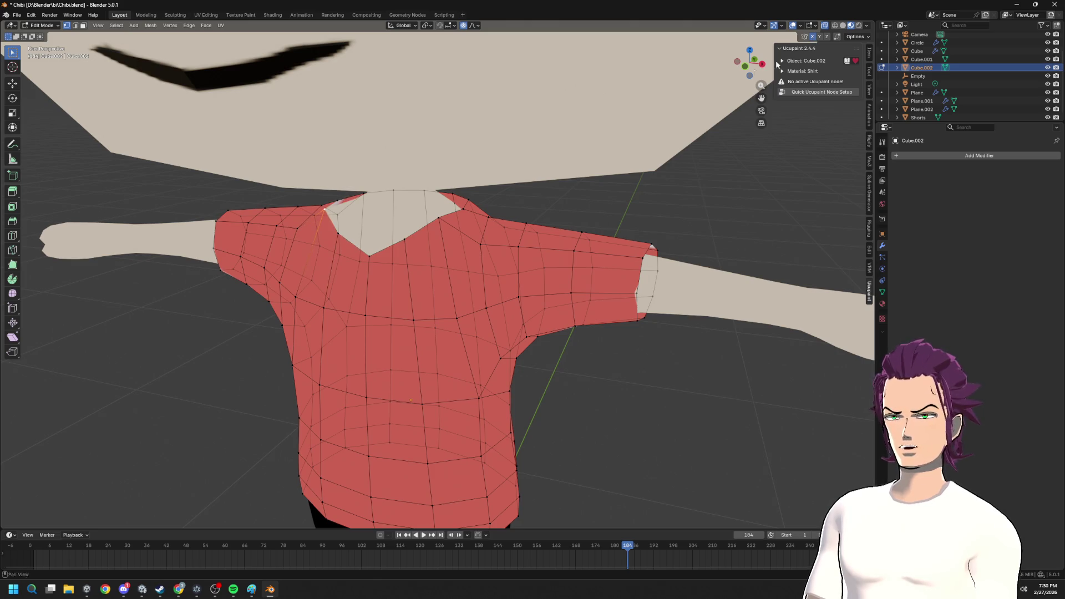
{"action": "key", "text": "g"}
{"action": "key", "text": "z"}
{"action": "middle_click_drag", "start_coordinate": [569, 216], "coordinate": [422, 232]}
- Adjust the collar vertices in height and push them back along Y from a front view
{"action": "left_click", "coordinate": [422, 231]}
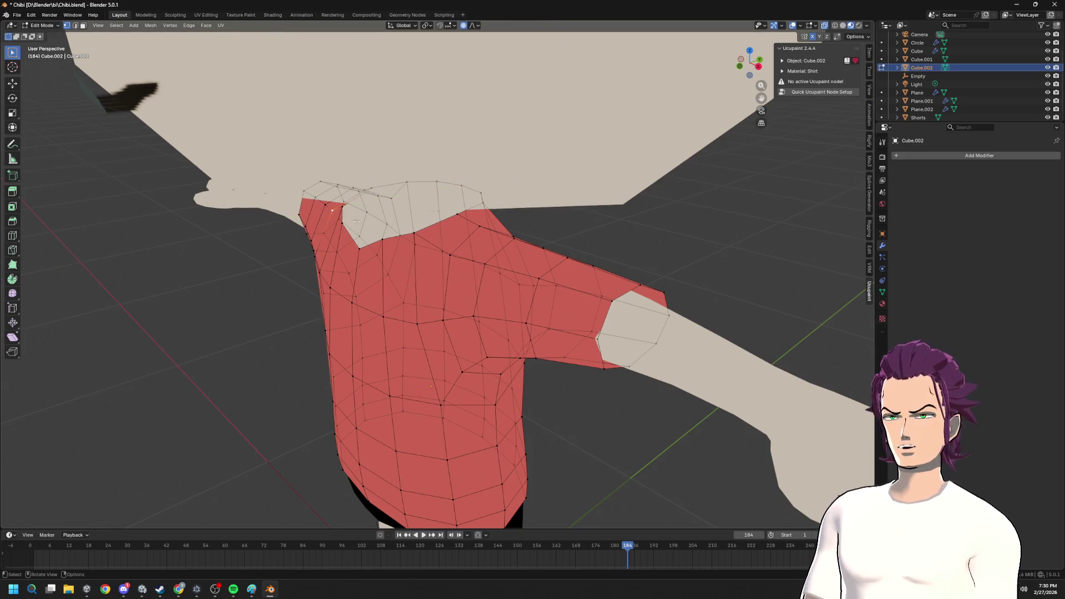
{"action": "key", "text": "KP_1"}
{"action": "key", "text": "g"}
{"action": "key", "text": "z"}
{"action": "middle_click_drag", "start_coordinate": [398, 264], "coordinate": [378, 235]}
{"action": "key", "text": "g"}
{"action": "left_click", "coordinate": [377, 233]}
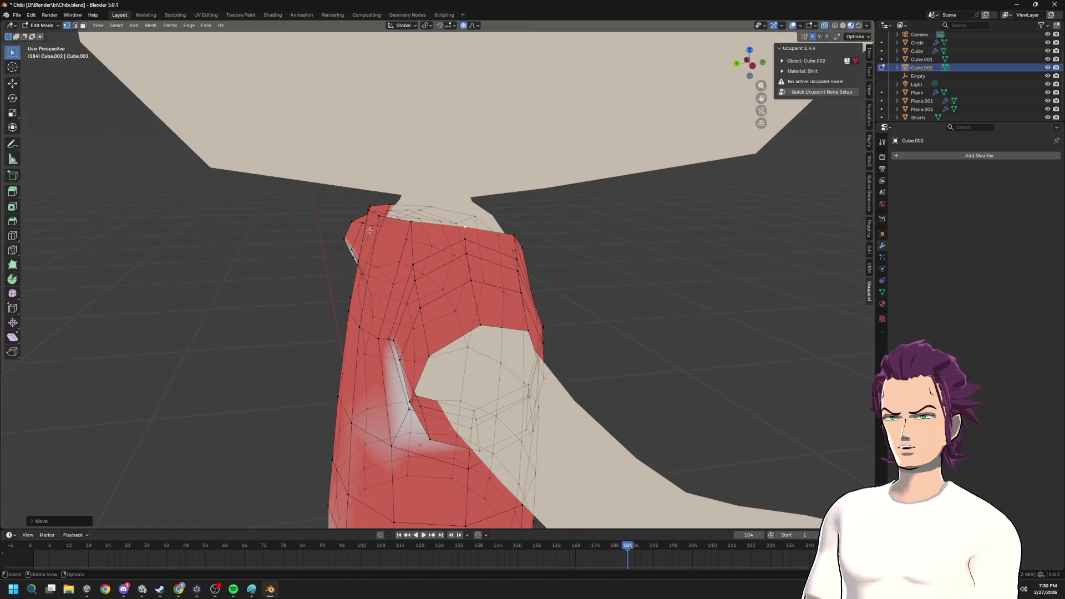
{"action": "mouse_move", "coordinate": [368, 206]}
{"action": "middle_mouse_down"}
{"action": "mouse_move", "coordinate": [489, 233]}
{"action": "mouse_move", "coordinate": [564, 323]}
{"action": "mouse_move", "coordinate": [569, 371]}
{"action": "mouse_move", "coordinate": [611, 319]}
{"action": "mouse_move", "coordinate": [559, 323]}
{"action": "mouse_move", "coordinate": [593, 350]}
{"action": "mouse_move", "coordinate": [551, 408]}
{"action": "mouse_move", "coordinate": [581, 415]}
{"action": "mouse_move", "coordinate": [566, 340]}
{"action": "middle_mouse_up"}
{"action": "key", "text": "g"}
{"action": "key", "text": "y"}
{"action": "left_click", "coordinate": [489, 235]}
{"action": "scroll", "coordinate": [490, 235], "scroll_direction": "down", "scroll_amount": 5}
- Inspect the shirt from side and back, then raise the collar vertices vertically again
{"action": "key", "text": "Tab"}
{"action": "key", "text": "Tab"}
{"action": "middle_click_drag", "start_coordinate": [492, 352], "coordinate": [675, 364]}
{"action": "mouse_move", "coordinate": [629, 215]}
{"action": "middle_mouse_down"}
{"action": "mouse_move", "coordinate": [614, 295]}
{"action": "mouse_move", "coordinate": [472, 241]}
{"action": "mouse_move", "coordinate": [499, 234]}
{"action": "mouse_move", "coordinate": [399, 253]}
{"action": "middle_mouse_up"}
{"action": "scroll", "coordinate": [613, 294], "scroll_direction": "up", "scroll_amount": 5}
{"action": "key", "text": "g"}
{"action": "key", "text": "z"}
{"action": "left_click", "coordinate": [516, 236]}
{"action": "scroll", "coordinate": [399, 252], "scroll_direction": "up", "scroll_amount": 3}
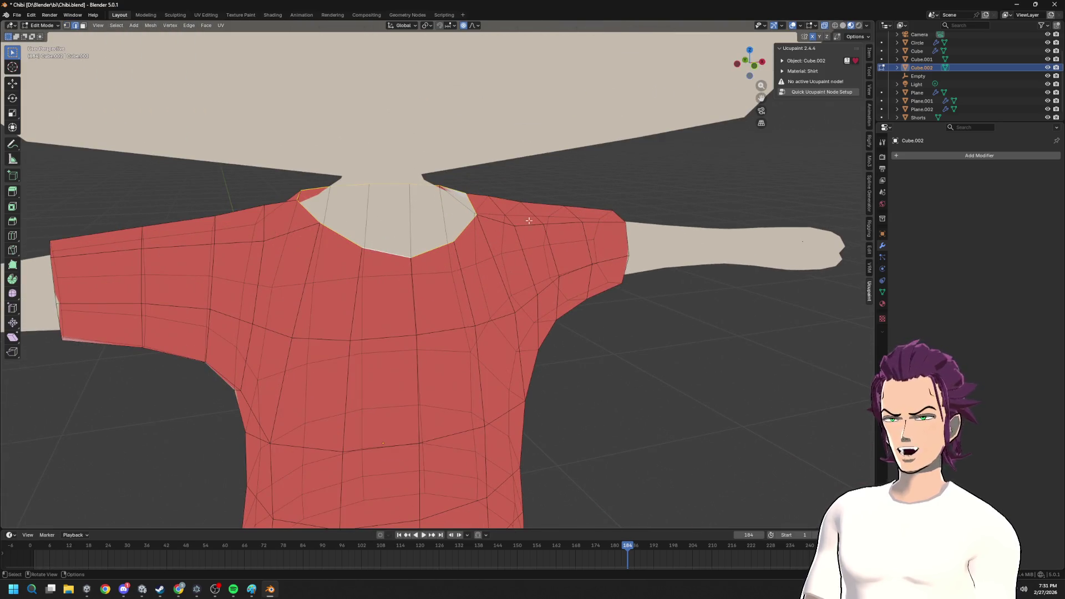
- Abandon a rotation of the neckline loop, undo, and scale the loop into a tighter collar rim
{"action": "key", "text": "r"}
{"action": "scroll", "coordinate": [541, 178], "scroll_direction": "down", "scroll_amount": 3}
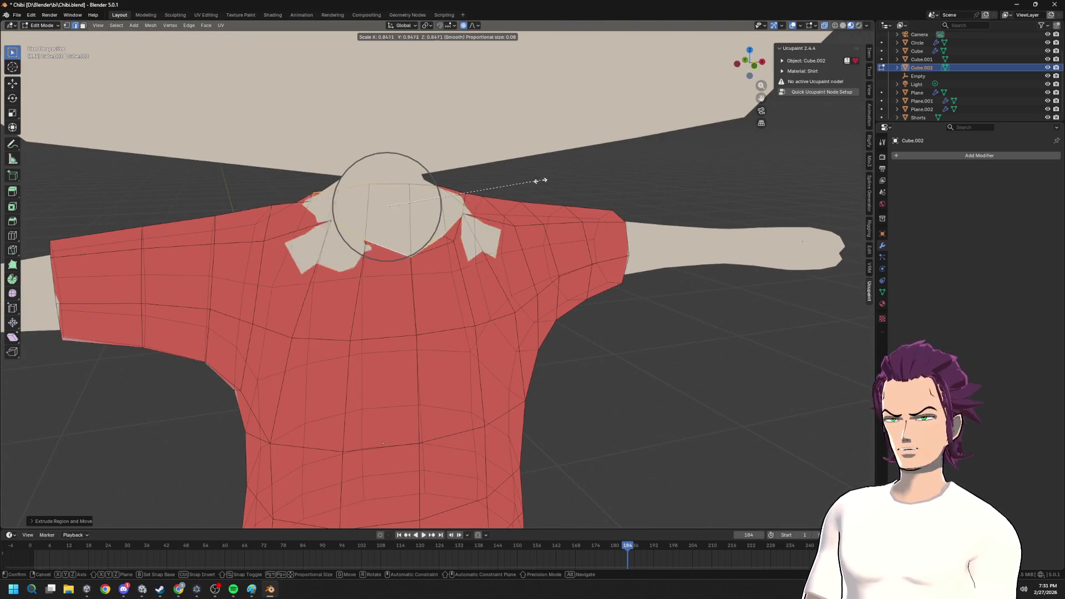
{"action": "right_click", "coordinate": [588, 177]}
{"action": "key", "text": "ctrl+z"}
{"action": "key", "text": "ctrl+z"}
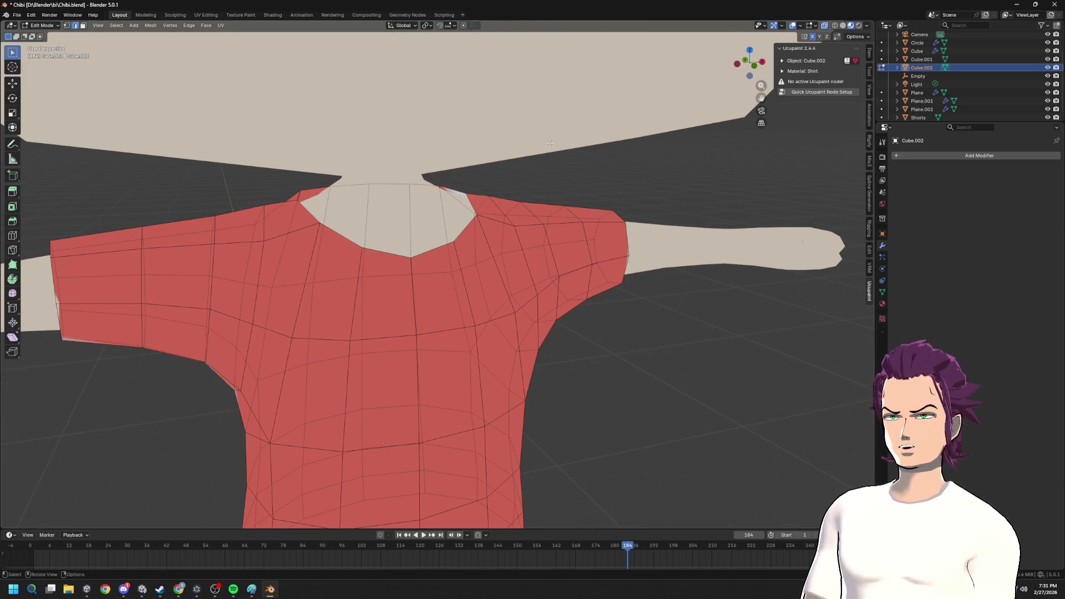
{"action": "key", "text": "g"}
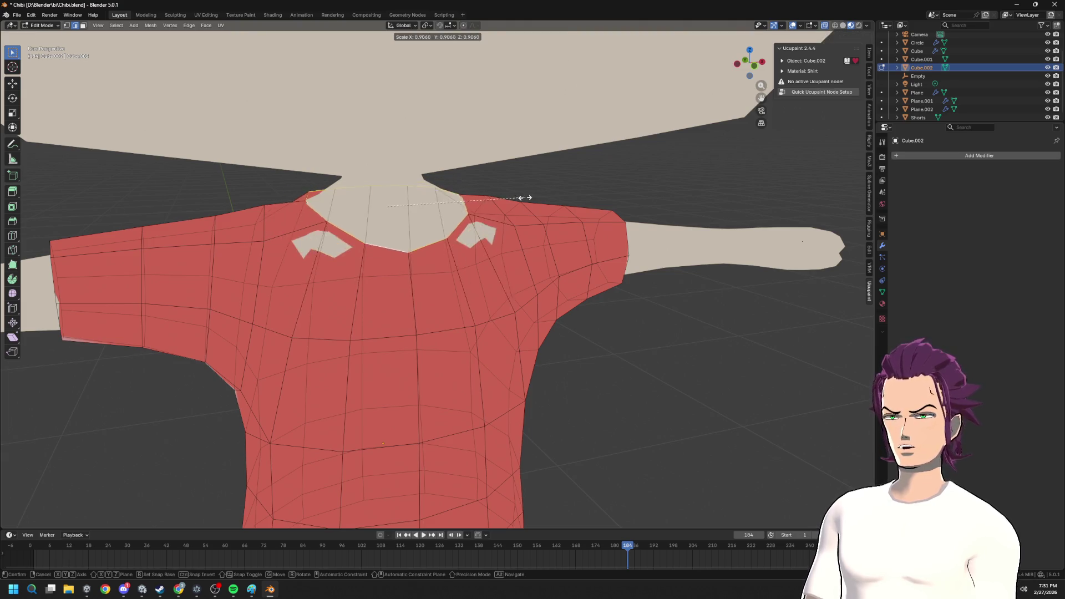
{"action": "key", "text": "s"}
{"action": "left_click", "coordinate": [541, 178]}
- Raise the neckline loop vertically onto the shoulders and leave shirt editing
{"action": "key", "text": "g"}
{"action": "key", "text": "z"}
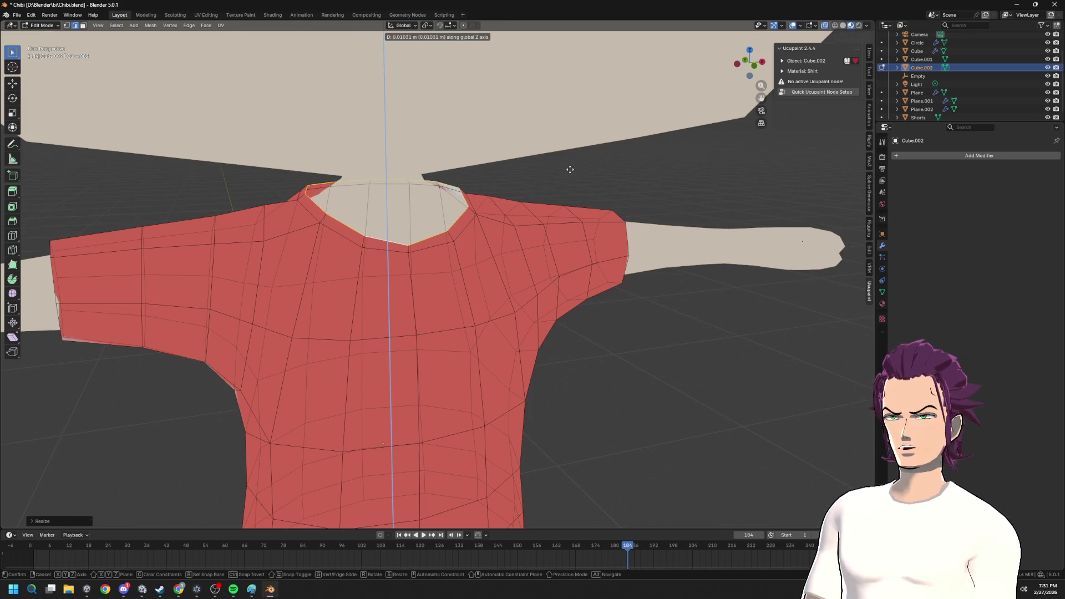
{"action": "left_click", "coordinate": [571, 170]}
{"action": "scroll", "coordinate": [570, 170], "scroll_direction": "down", "scroll_amount": 3}
{"action": "middle_click_drag", "start_coordinate": [571, 170], "coordinate": [493, 202]}
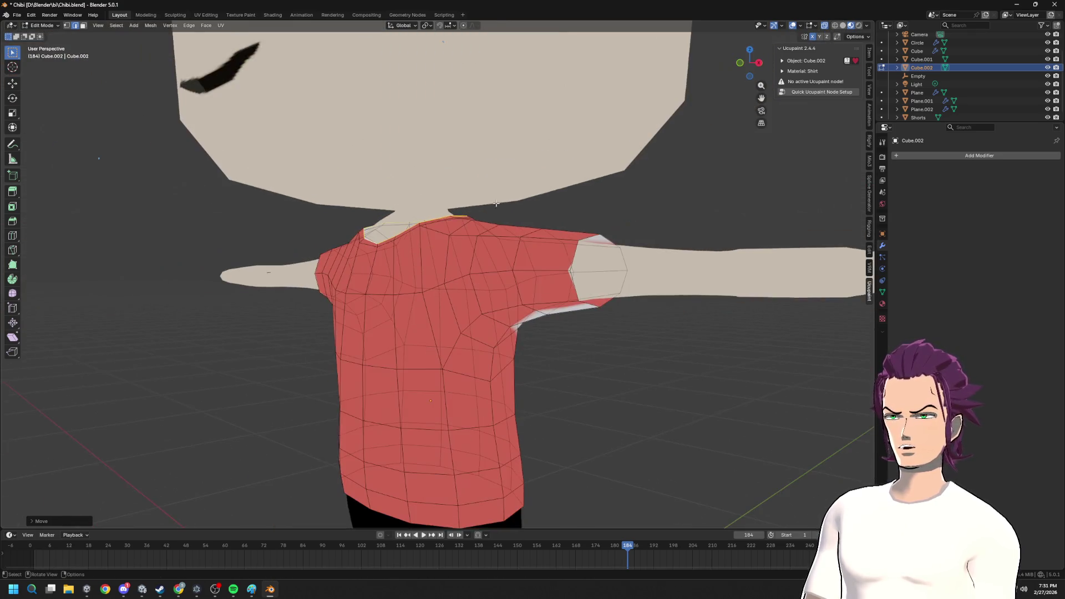
{"action": "scroll", "coordinate": [517, 247], "scroll_direction": "down", "scroll_amount": 5}
{"action": "key", "text": "Tab"}
- Orbit around the whole chibi character from front, high and side angles to check the shirt and head
{"action": "mouse_move", "coordinate": [488, 280]}
{"action": "middle_mouse_down"}
{"action": "mouse_move", "coordinate": [409, 281]}
{"action": "mouse_move", "coordinate": [608, 297]}
{"action": "mouse_move", "coordinate": [244, 153]}
{"action": "middle_mouse_up"}
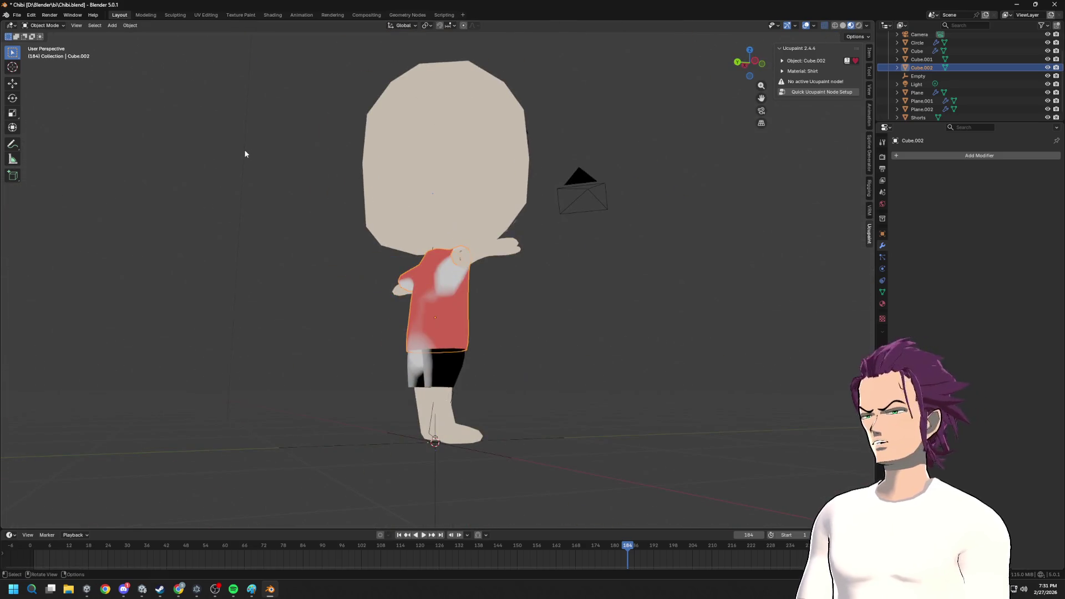
{"action": "mouse_move", "coordinate": [294, 122]}
{"action": "middle_mouse_down"}
{"action": "mouse_move", "coordinate": [581, 252]}
{"action": "mouse_move", "coordinate": [480, 200]}
{"action": "middle_mouse_up"}
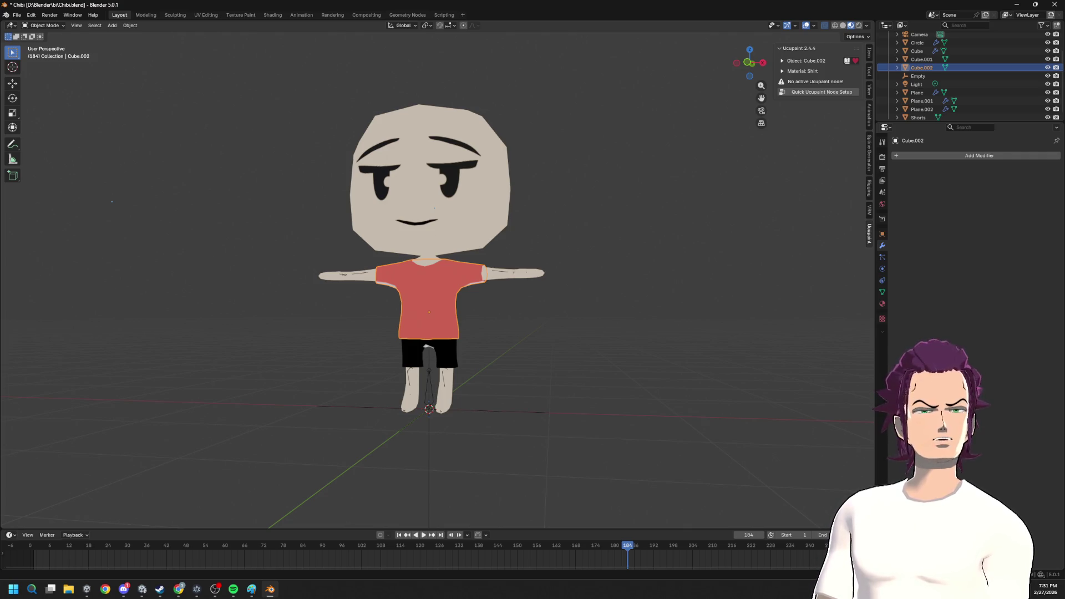
{"action": "mouse_move", "coordinate": [711, 243]}
{"action": "middle_mouse_down"}
{"action": "mouse_move", "coordinate": [687, 261]}
{"action": "mouse_move", "coordinate": [703, 241]}
{"action": "mouse_move", "coordinate": [738, 252]}
{"action": "mouse_move", "coordinate": [707, 247]}
{"action": "mouse_move", "coordinate": [713, 219]}
{"action": "mouse_move", "coordinate": [688, 269]}
{"action": "mouse_move", "coordinate": [731, 247]}
{"action": "middle_mouse_up"}
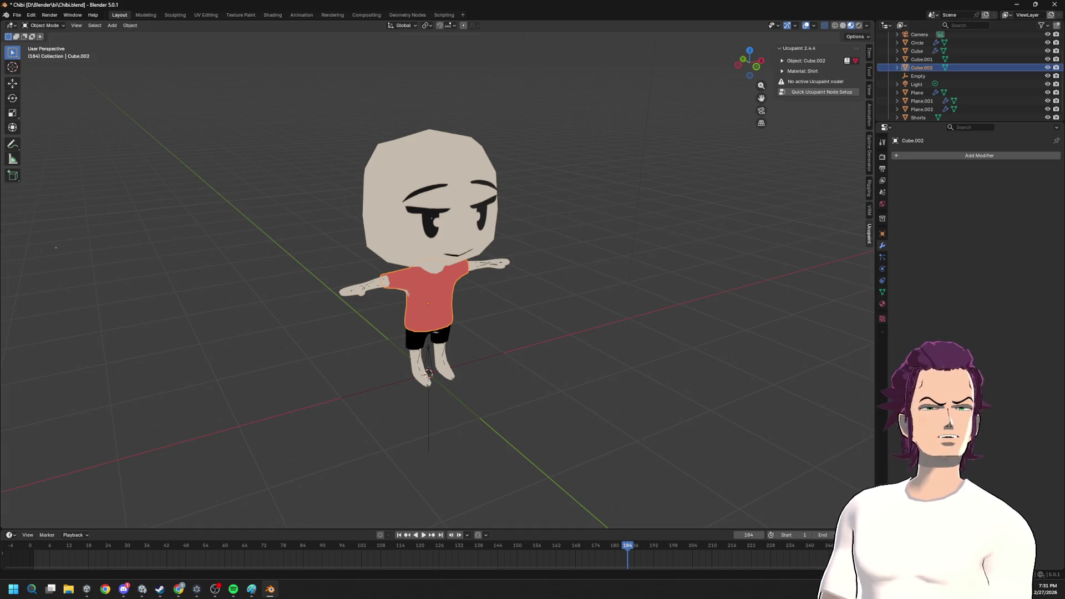
{"action": "mouse_move", "coordinate": [832, 279]}
{"action": "middle_mouse_down"}
{"action": "mouse_move", "coordinate": [746, 298]}
{"action": "mouse_move", "coordinate": [601, 264]}
{"action": "mouse_move", "coordinate": [562, 274]}
{"action": "middle_mouse_up"}
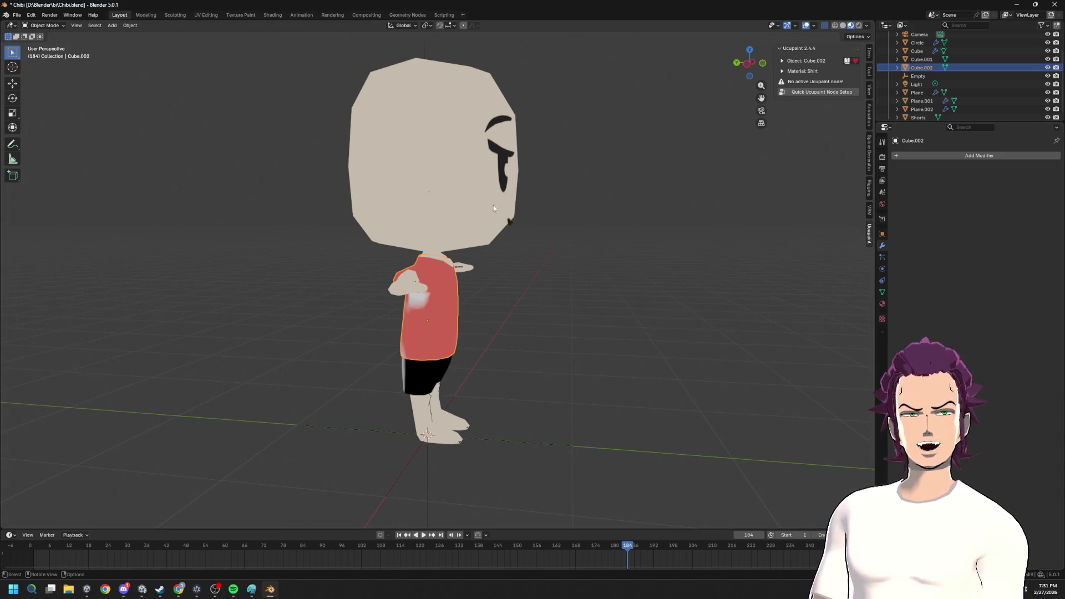
{"action": "mouse_move", "coordinate": [519, 264]}
{"action": "middle_mouse_down"}
{"action": "mouse_move", "coordinate": [399, 216]}
{"action": "mouse_move", "coordinate": [476, 209]}
{"action": "middle_mouse_up"}
- Edit the head cube and push selected front cage vertices along Y in two moves
{"action": "left_click", "coordinate": [400, 216]}
{"action": "key", "text": "Tab"}
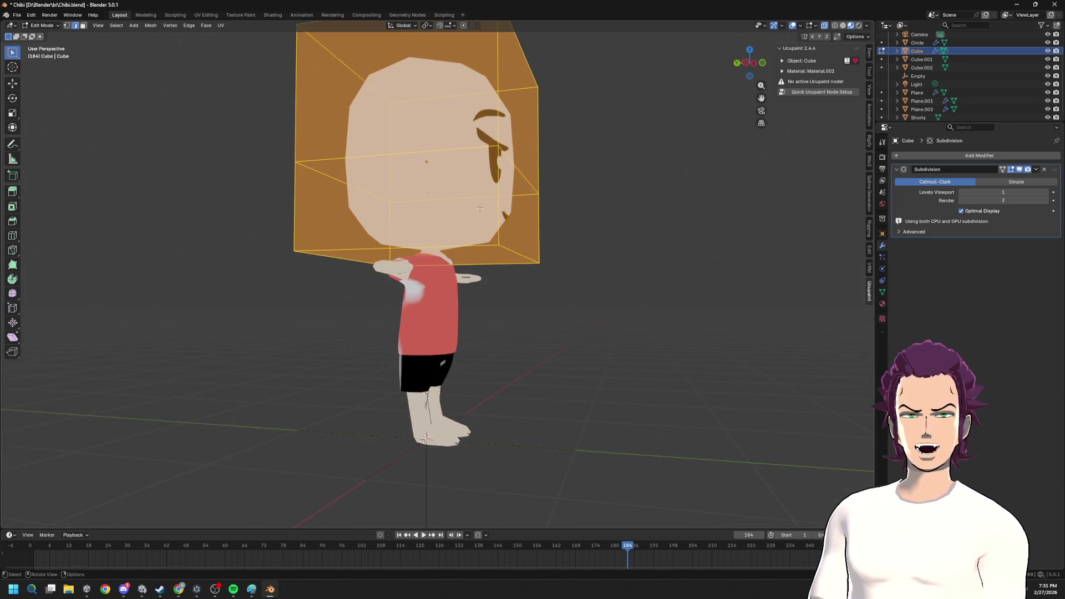
{"action": "key", "text": "alt+a"}
{"action": "left_click", "coordinate": [498, 149]}
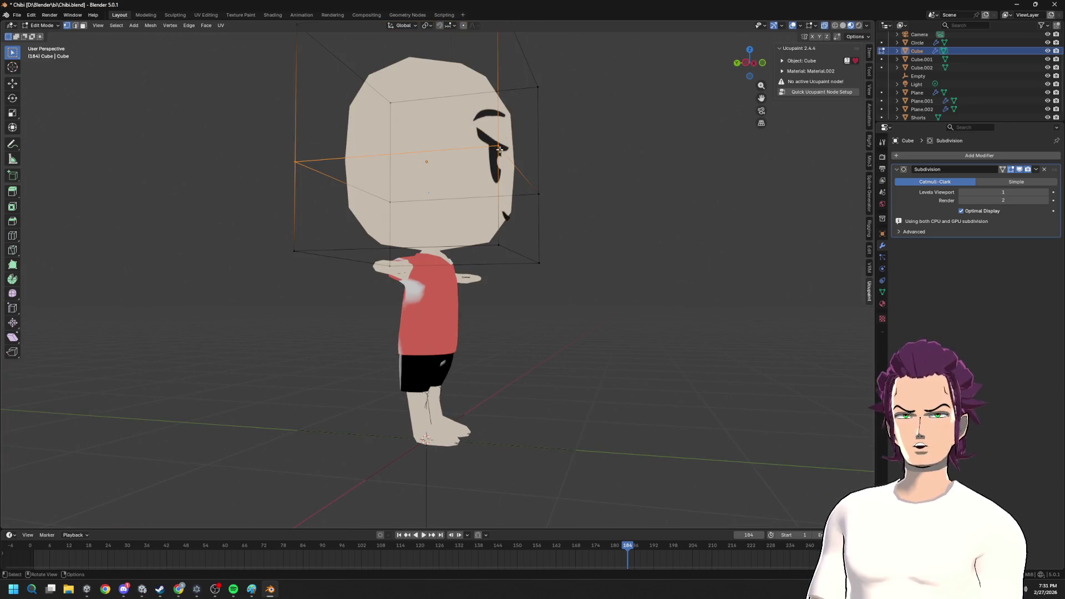
{"action": "key", "text": "g"}
{"action": "key", "text": "y"}
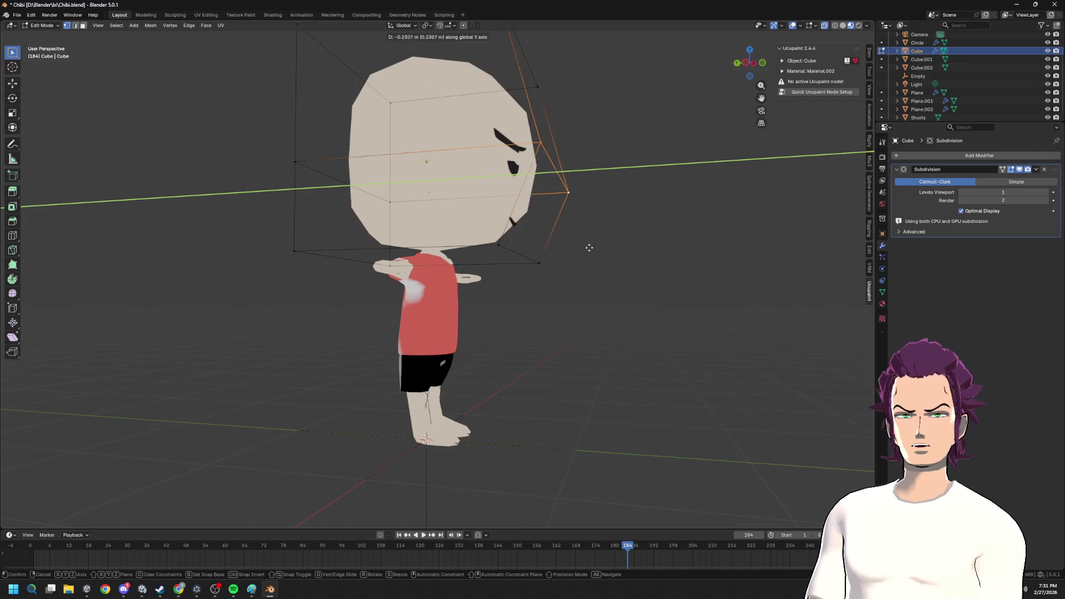
{"action": "left_click", "coordinate": [565, 266]}
{"action": "middle_click_drag", "start_coordinate": [566, 266], "coordinate": [605, 291]}
{"action": "key", "text": "g"}
{"action": "key", "text": "y"}
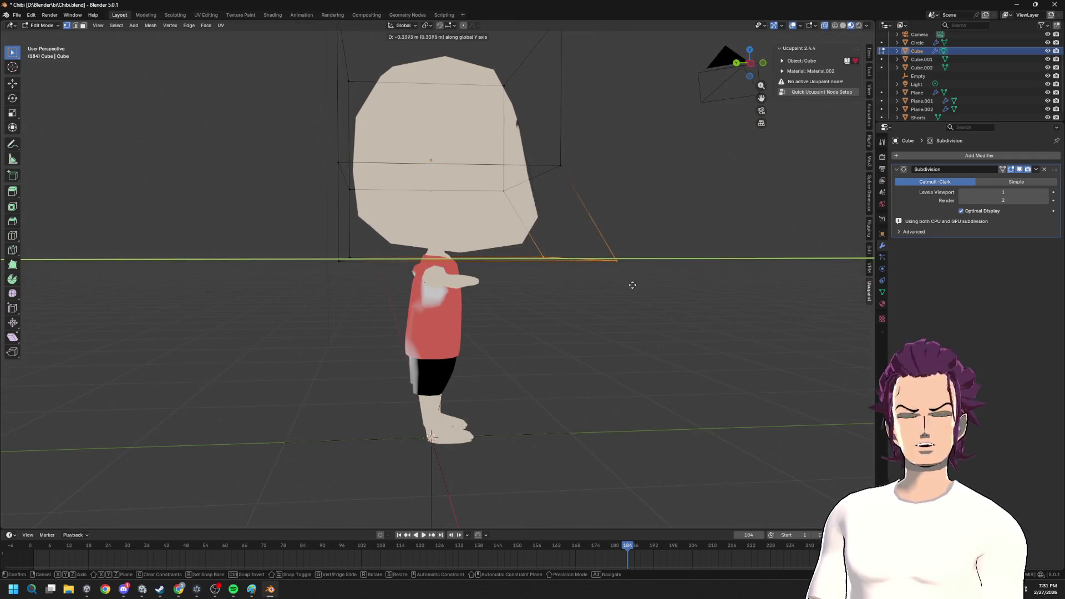
{"action": "left_click", "coordinate": [626, 282]}
- Add a new edge loop with Ctrl+R around the lower part of the head cube
{"action": "middle_click_drag", "start_coordinate": [642, 268], "coordinate": [625, 262]}
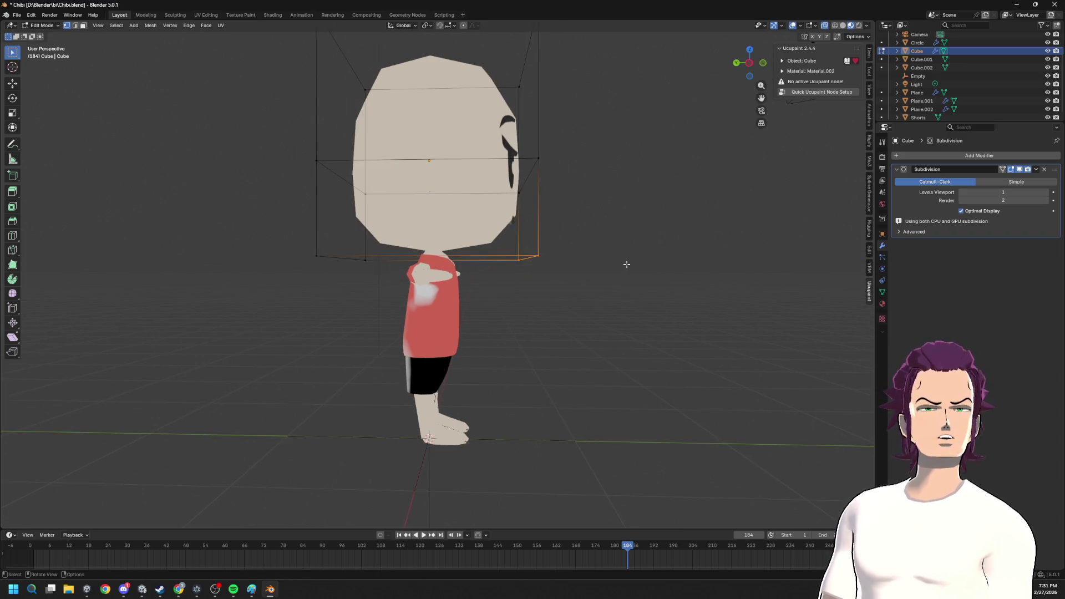
{"action": "key", "text": "ctrl+r"}
{"action": "left_click", "coordinate": [382, 217]}
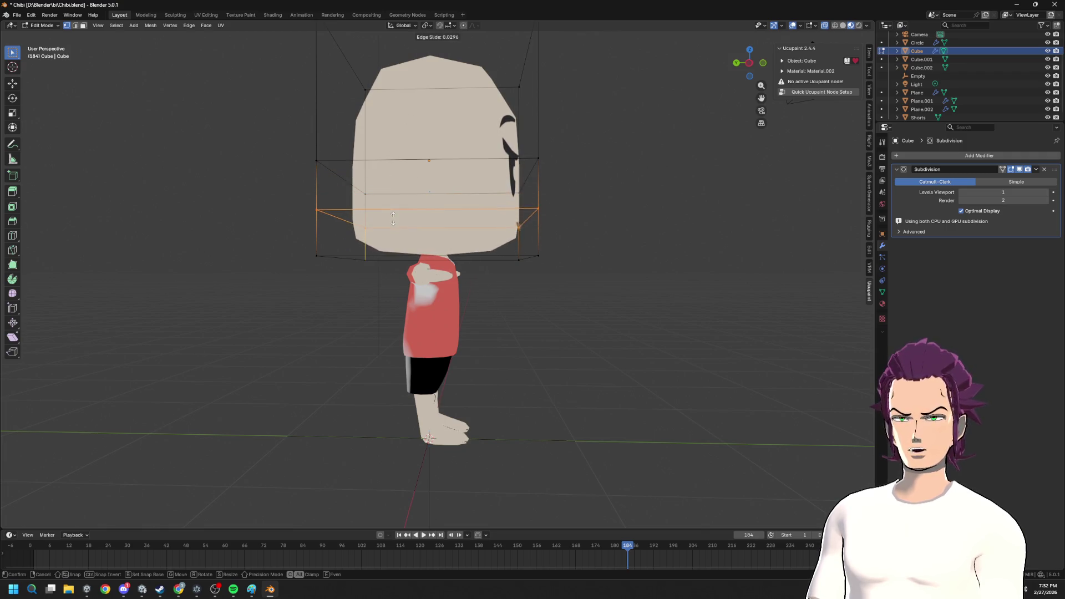
- Set the new loop's position and slide another edge loop on the head cube into place
{"action": "left_click", "coordinate": [393, 215]}
{"action": "mouse_move", "coordinate": [552, 255]}
{"action": "middle_mouse_down"}
{"action": "mouse_move", "coordinate": [528, 261]}
{"action": "mouse_move", "coordinate": [542, 149]}
{"action": "middle_mouse_up"}
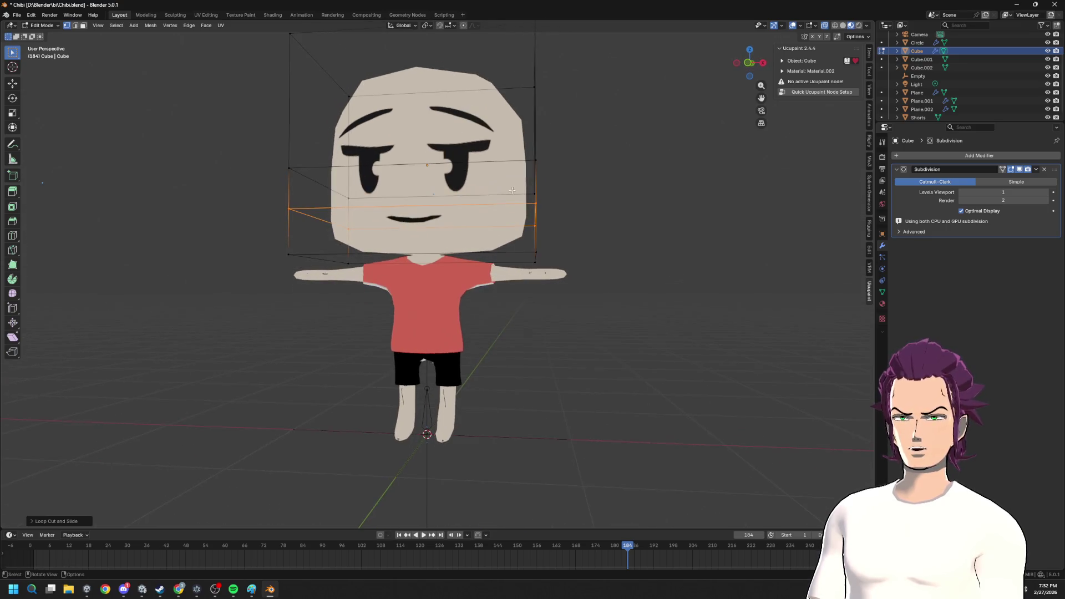
{"action": "left_click", "coordinate": [310, 162], "text": "alt"}
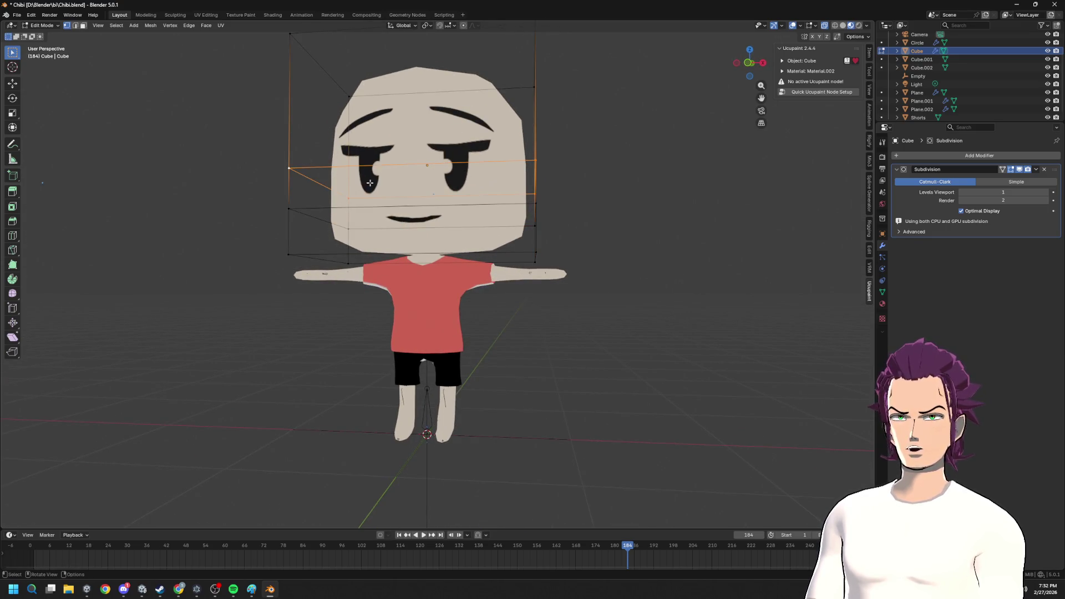
{"action": "key", "text": "g"}
{"action": "key", "text": "g"}
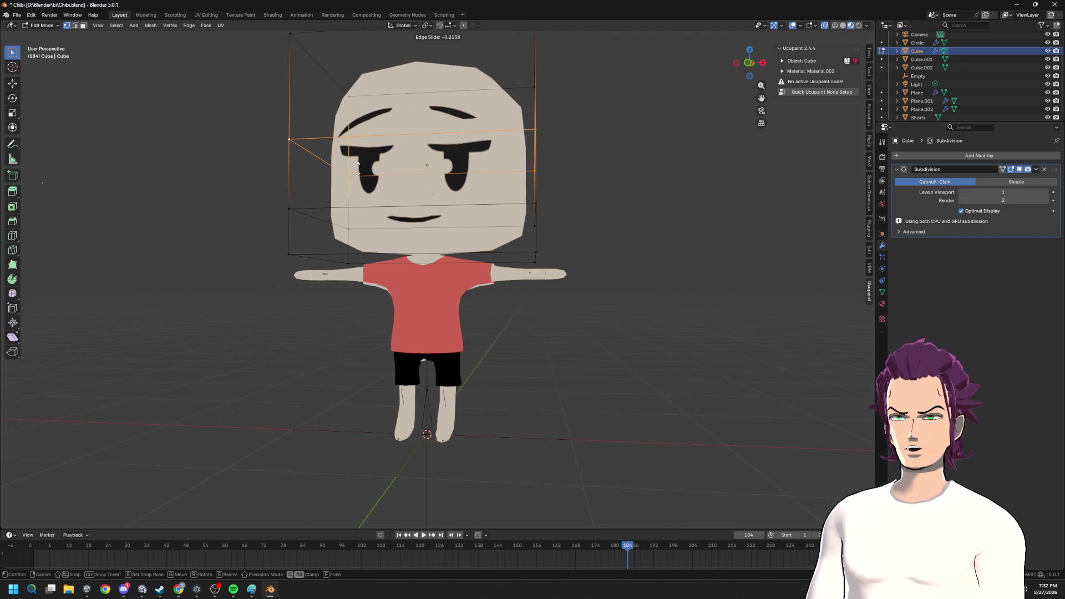
{"action": "left_click", "coordinate": [350, 158]}
{"action": "middle_click_drag", "start_coordinate": [349, 158], "coordinate": [443, 186]}
{"action": "left_click_drag", "start_coordinate": [351, 112], "coordinate": [407, 166]}
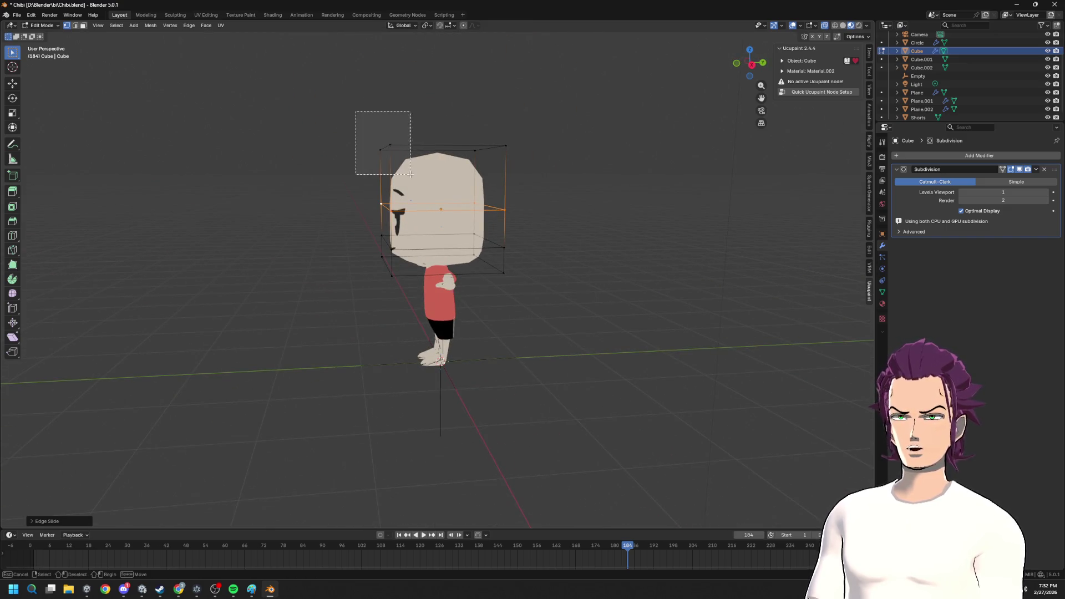
- Box-select the top of the head cage and scale it along X to reshape the crown
{"action": "middle_click_drag", "start_coordinate": [407, 167], "coordinate": [397, 148]}
{"action": "key", "text": "g"}
{"action": "key", "text": "y"}
{"action": "key", "text": "Escape"}
{"action": "left_click_drag", "start_coordinate": [347, 113], "coordinate": [397, 149]}
{"action": "middle_click_drag", "start_coordinate": [397, 148], "coordinate": [564, 209]}
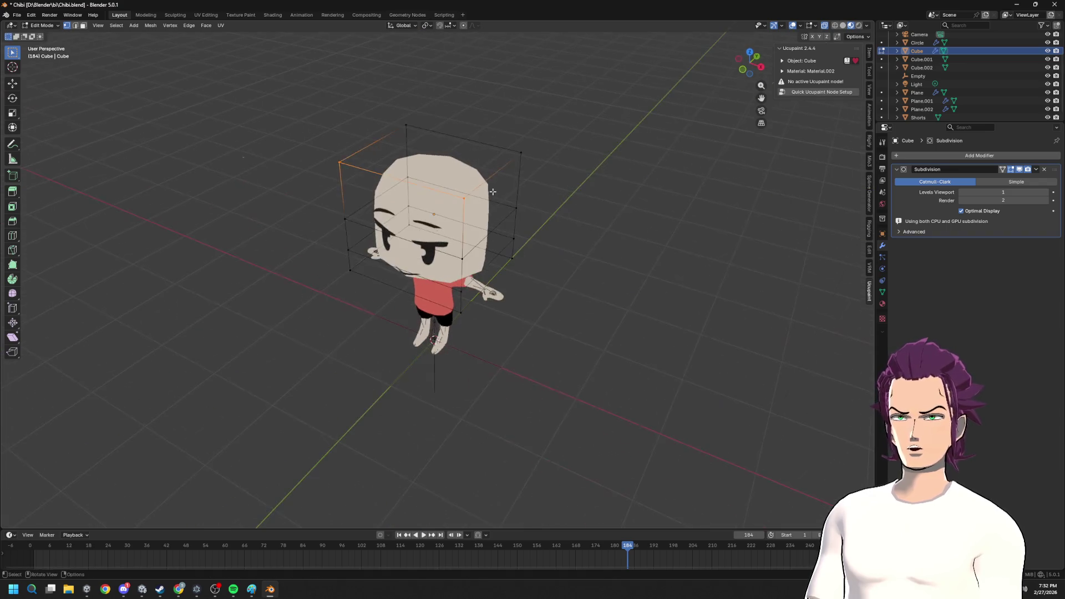
{"action": "key", "text": "s"}
{"action": "key", "text": "z"}
{"action": "key", "text": "x"}
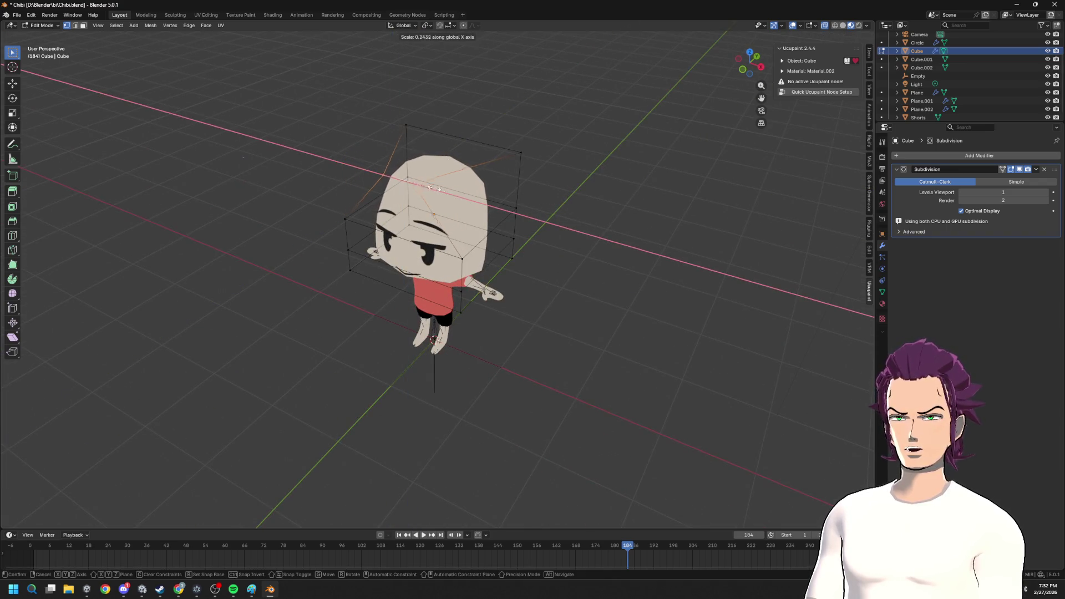
{"action": "left_click", "coordinate": [517, 161]}
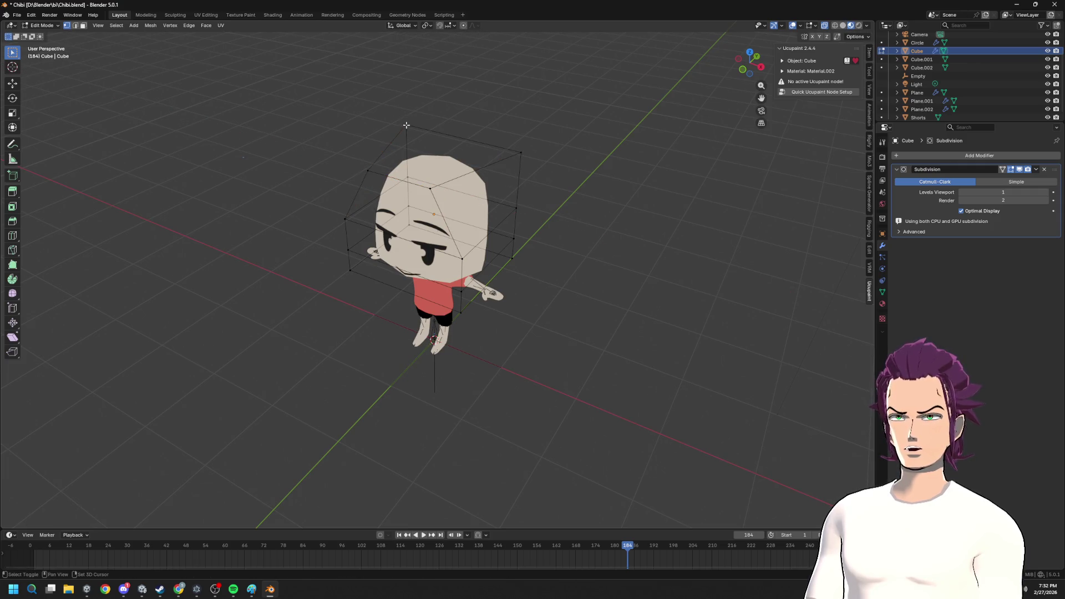
- Scale the top face along X once more, then cancel a further X scale from front view
{"action": "key", "text": "s"}
{"action": "key", "text": "x"}
{"action": "key", "text": "x"}
{"action": "key", "text": "x"}
{"action": "key", "text": "x"}
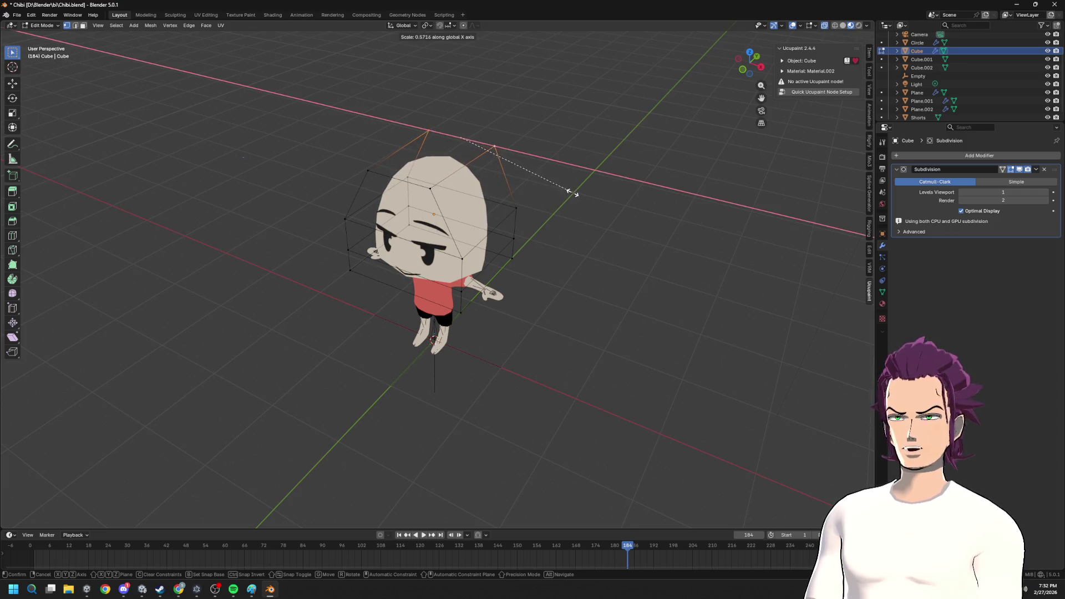
{"action": "left_click", "coordinate": [572, 193]}
{"action": "key", "text": "KP_1"}
{"action": "key", "text": "s"}
{"action": "key", "text": "x"}
{"action": "key", "text": "Escape"}
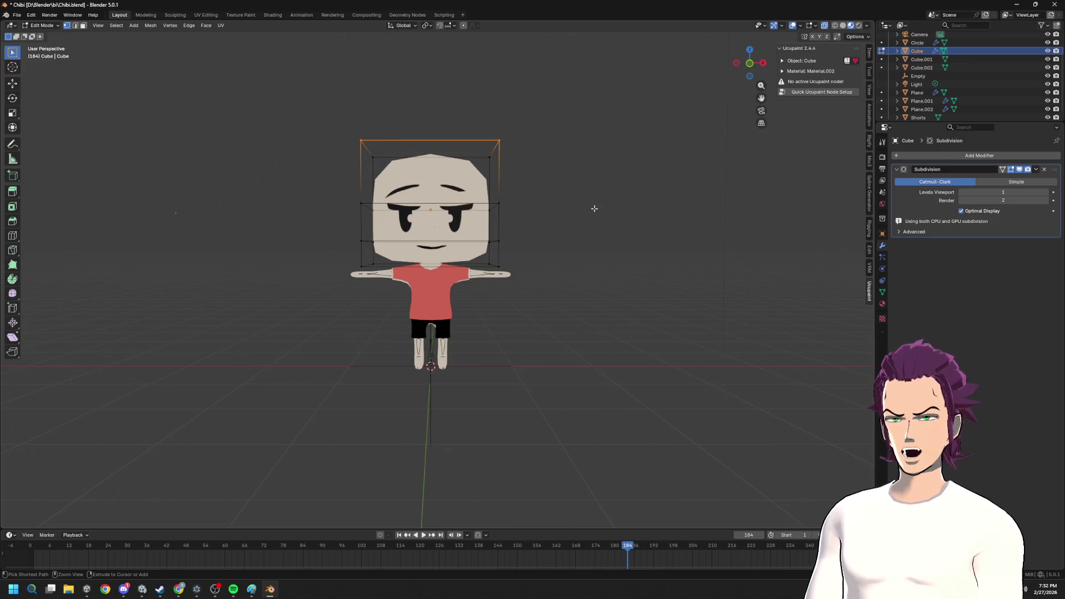
- Add another edge loop around the hair-cap cube and clear its selection
{"action": "middle_click_drag", "start_coordinate": [542, 215], "coordinate": [647, 213]}
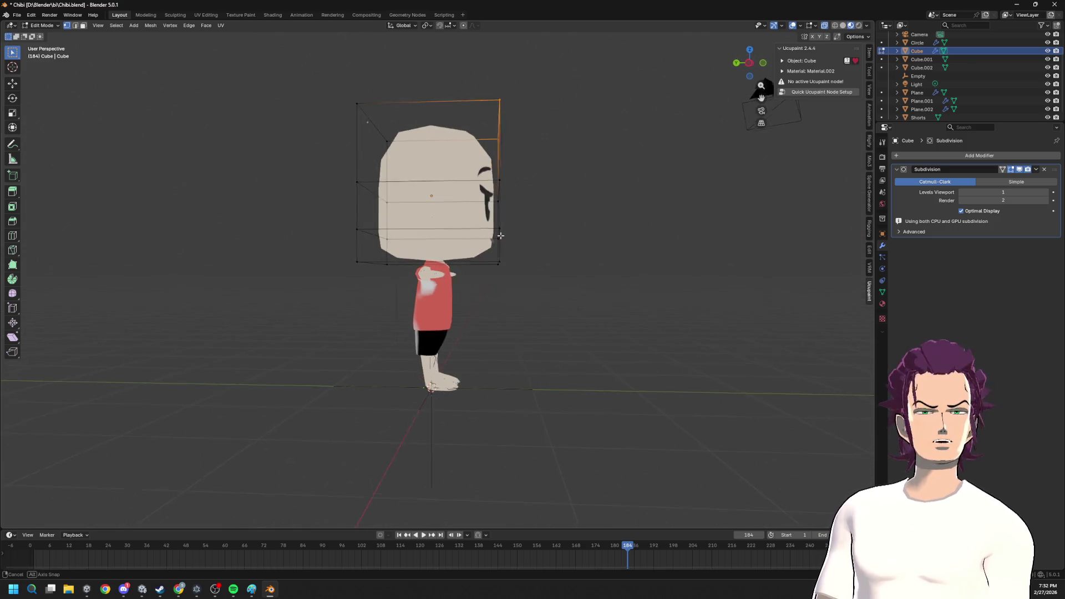
{"action": "scroll", "coordinate": [527, 252], "scroll_direction": "up", "scroll_amount": 5}
{"action": "middle_click_drag", "start_coordinate": [528, 251], "coordinate": [404, 168]}
{"action": "key", "text": "ctrl+r"}
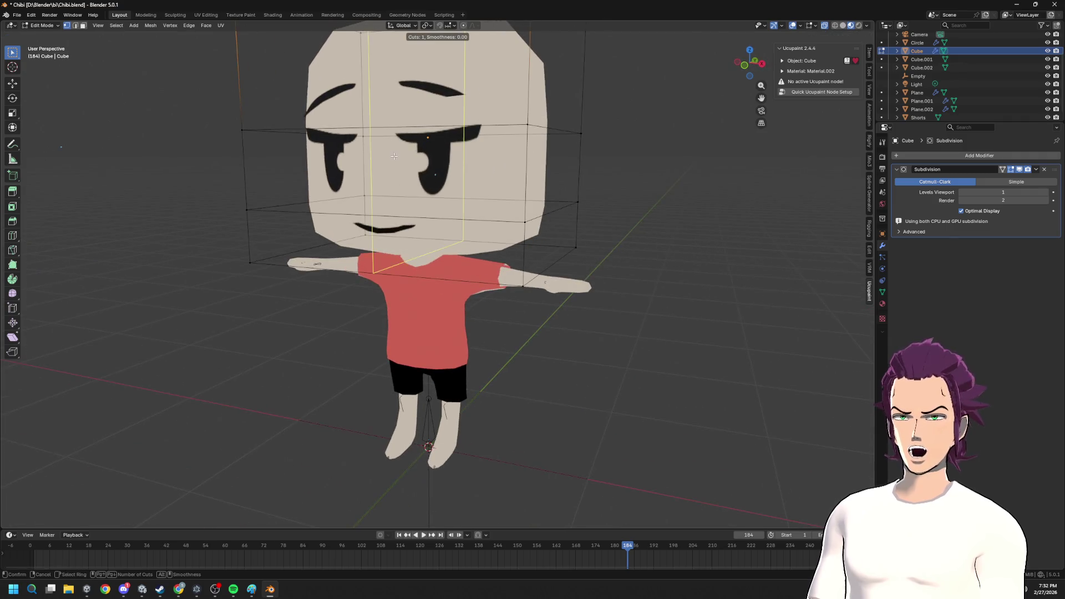
{"action": "left_click", "coordinate": [404, 168]}
{"action": "middle_click_drag", "start_coordinate": [403, 169], "coordinate": [418, 215]}
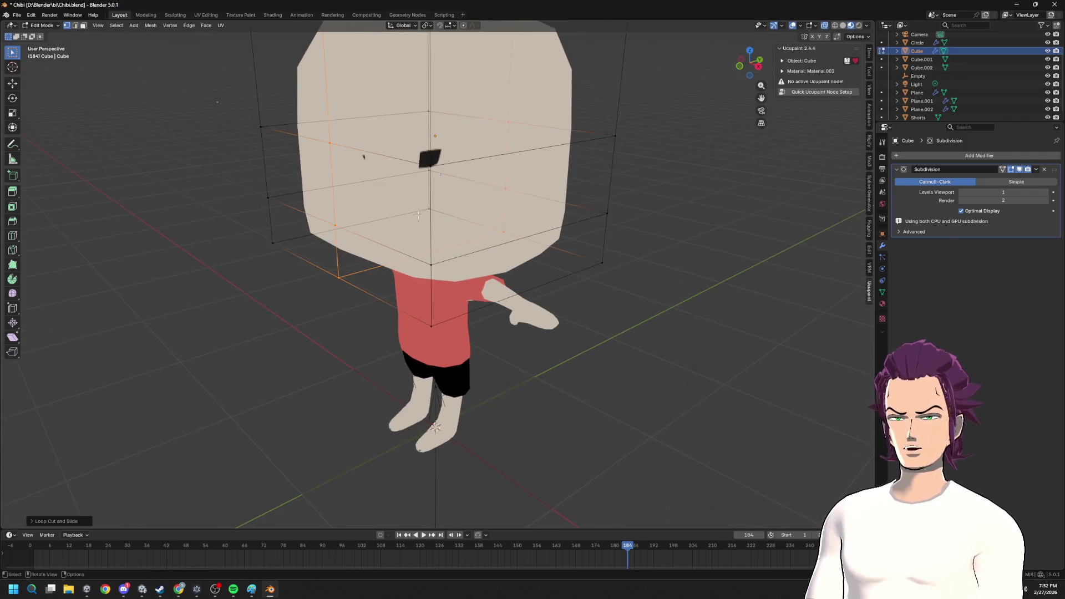
{"action": "key", "text": "alt+a"}
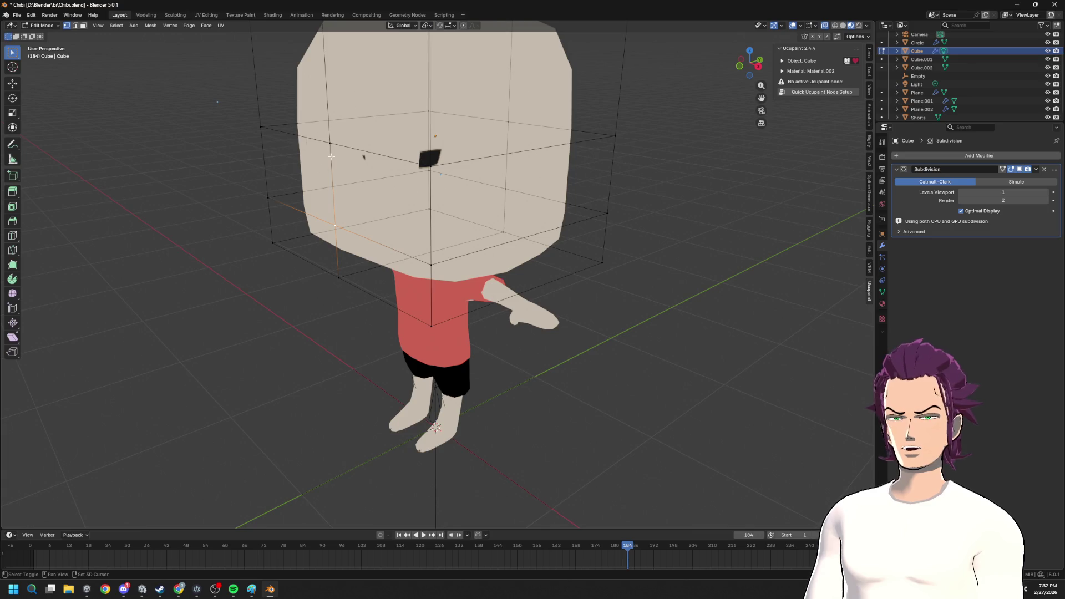
- Stretch the cap's side vertices along Y (with one Z nudge) to fit the head better
{"action": "key", "text": "g"}
{"action": "key", "text": "y"}
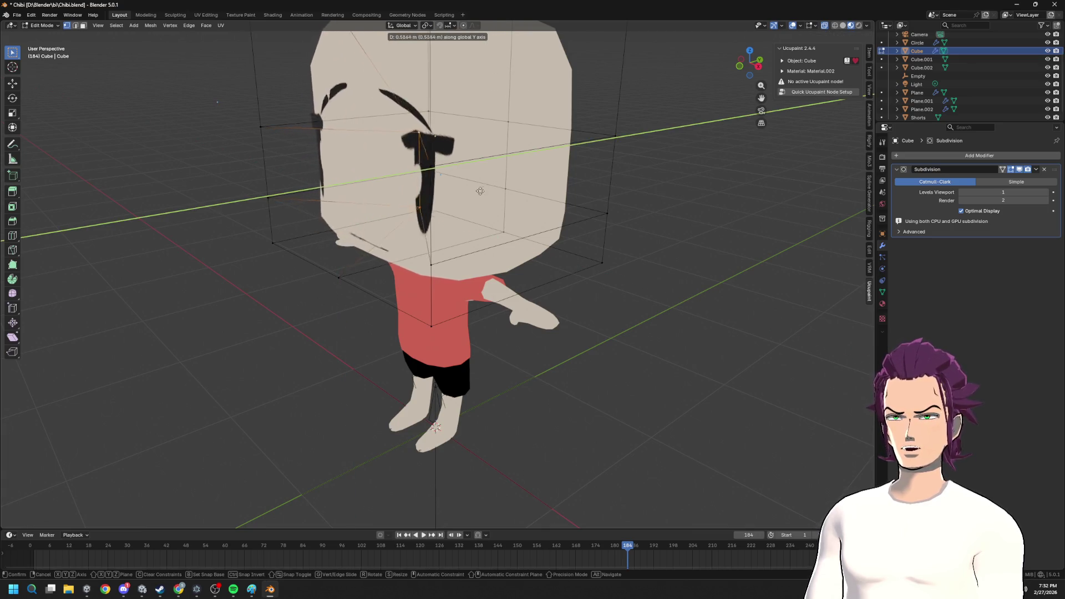
{"action": "left_click", "coordinate": [319, 228]}
{"action": "mouse_move", "coordinate": [318, 228]}
{"action": "middle_mouse_down"}
{"action": "mouse_move", "coordinate": [343, 141]}
{"action": "mouse_move", "coordinate": [381, 150]}
{"action": "mouse_move", "coordinate": [360, 195]}
{"action": "middle_mouse_up"}
{"action": "key", "text": "g"}
{"action": "key", "text": "z"}
{"action": "left_click", "coordinate": [376, 143]}
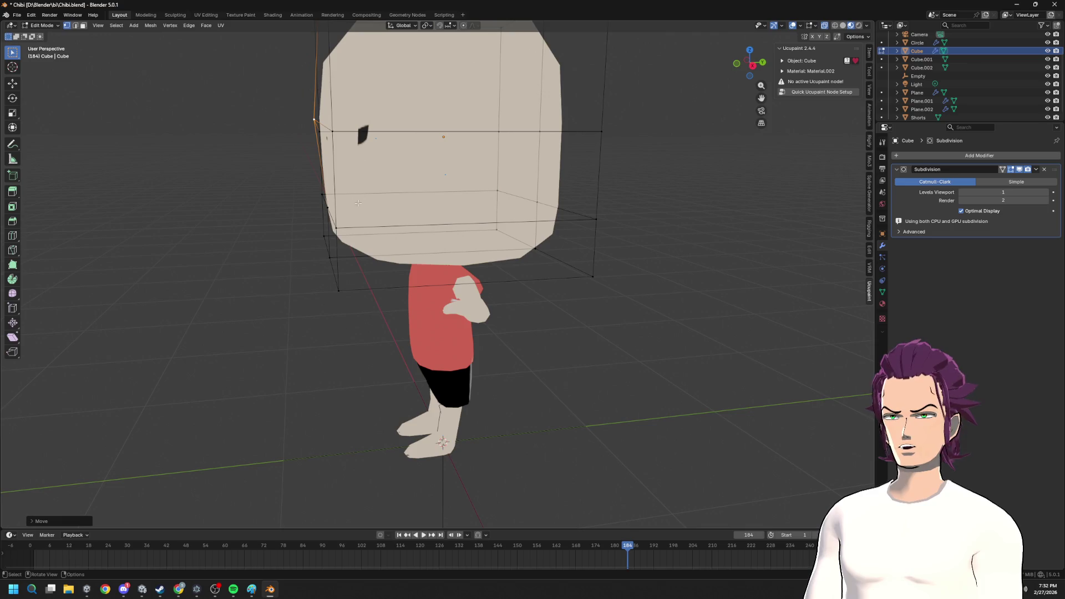
{"action": "key", "text": "g"}
{"action": "key", "text": "y"}
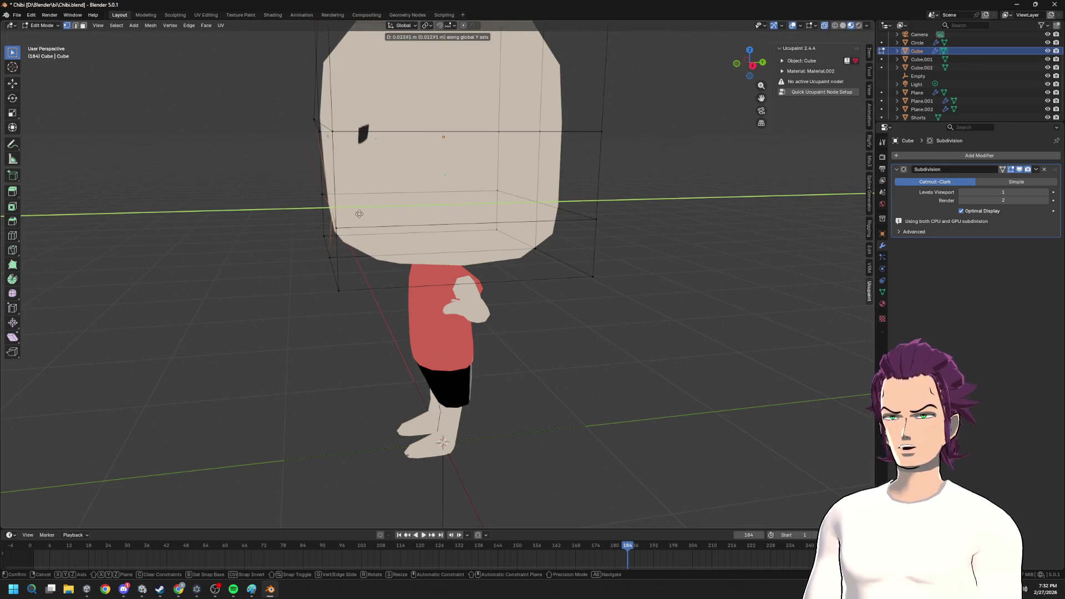
{"action": "left_click", "coordinate": [360, 214]}
{"action": "mouse_move", "coordinate": [298, 231]}
{"action": "middle_mouse_down"}
{"action": "mouse_move", "coordinate": [388, 297]}
{"action": "mouse_move", "coordinate": [786, 130]}
{"action": "middle_mouse_up"}
{"action": "key", "text": "g"}
{"action": "key", "text": "y"}
{"action": "left_click", "coordinate": [415, 293]}
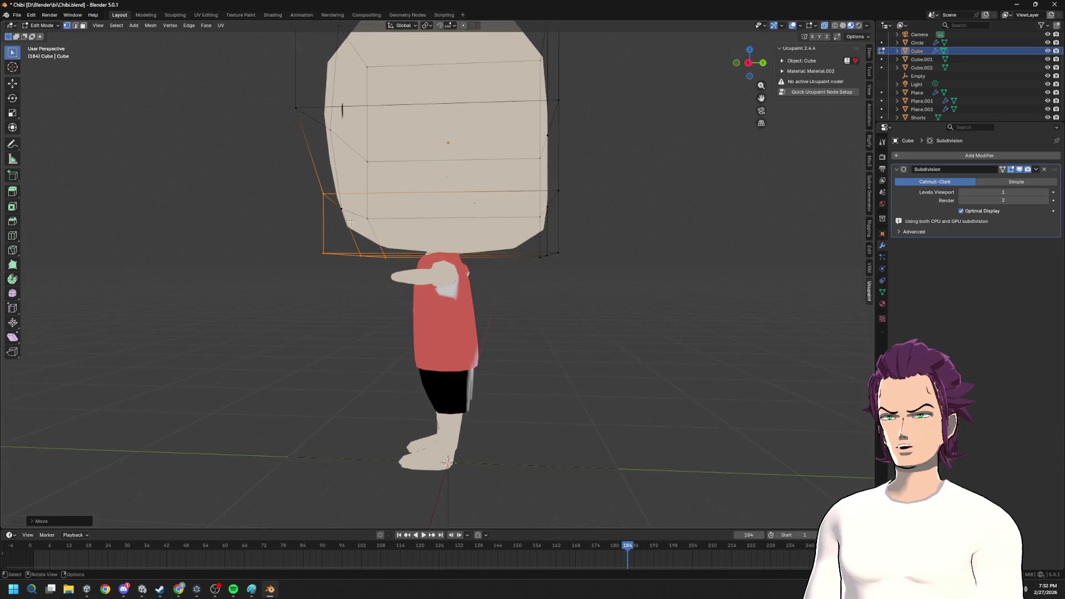
{"action": "left_click", "coordinate": [755, 65]}
{"action": "key", "text": "g"}
{"action": "key", "text": "y"}
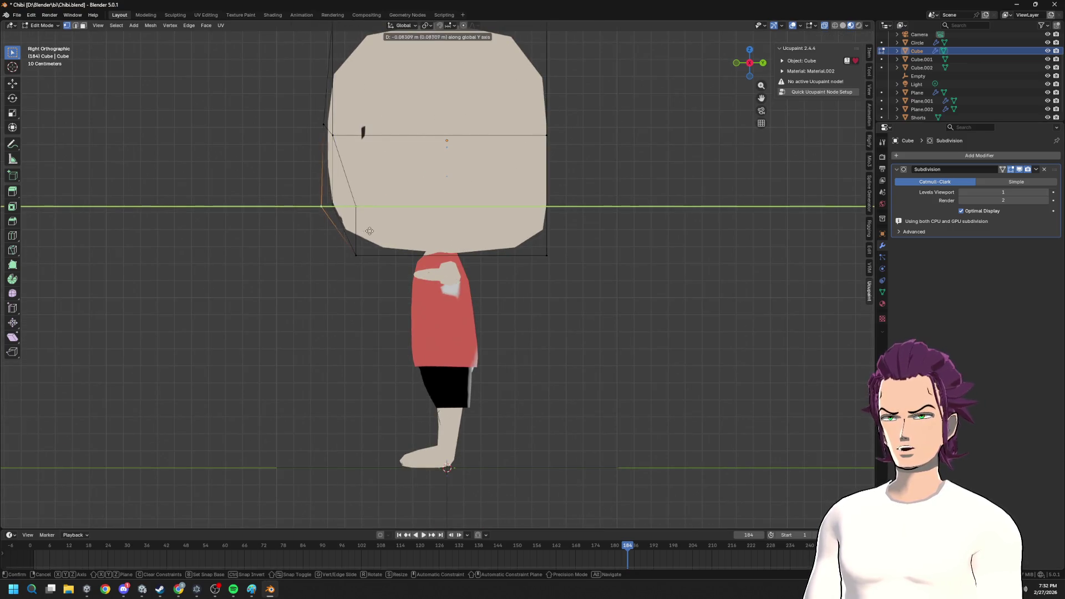
{"action": "left_click", "coordinate": [372, 230]}
- Refine the side vertices with further Y moves from front and side views, undoing one misstep
{"action": "middle_click_drag", "start_coordinate": [372, 231], "coordinate": [383, 207]}
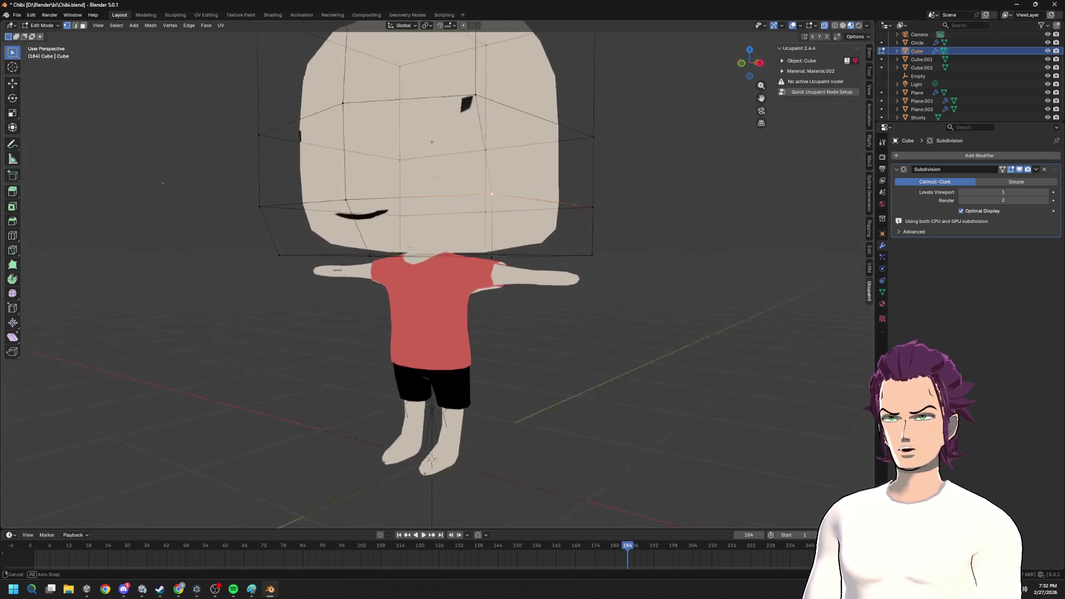
{"action": "scroll", "coordinate": [385, 206], "scroll_direction": "down", "scroll_amount": 2}
{"action": "mouse_move", "coordinate": [413, 147]}
{"action": "middle_mouse_down"}
{"action": "mouse_move", "coordinate": [433, 171]}
{"action": "mouse_move", "coordinate": [553, 214]}
{"action": "middle_mouse_up"}
{"action": "key", "text": "g"}
{"action": "key", "text": "y"}
{"action": "left_click", "coordinate": [450, 190]}
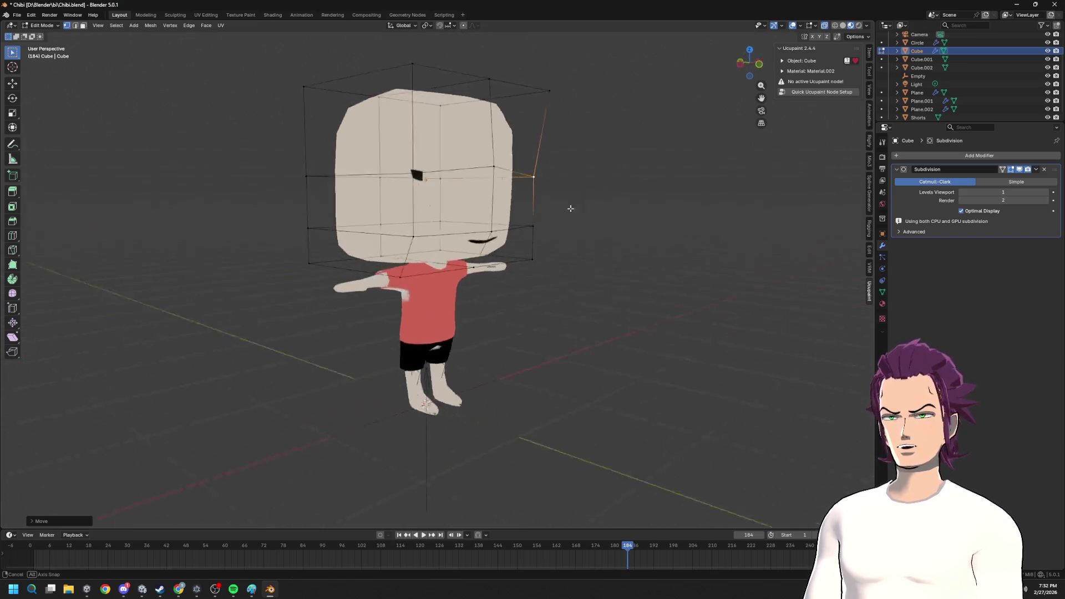
{"action": "middle_click_drag", "start_coordinate": [611, 244], "coordinate": [592, 235]}
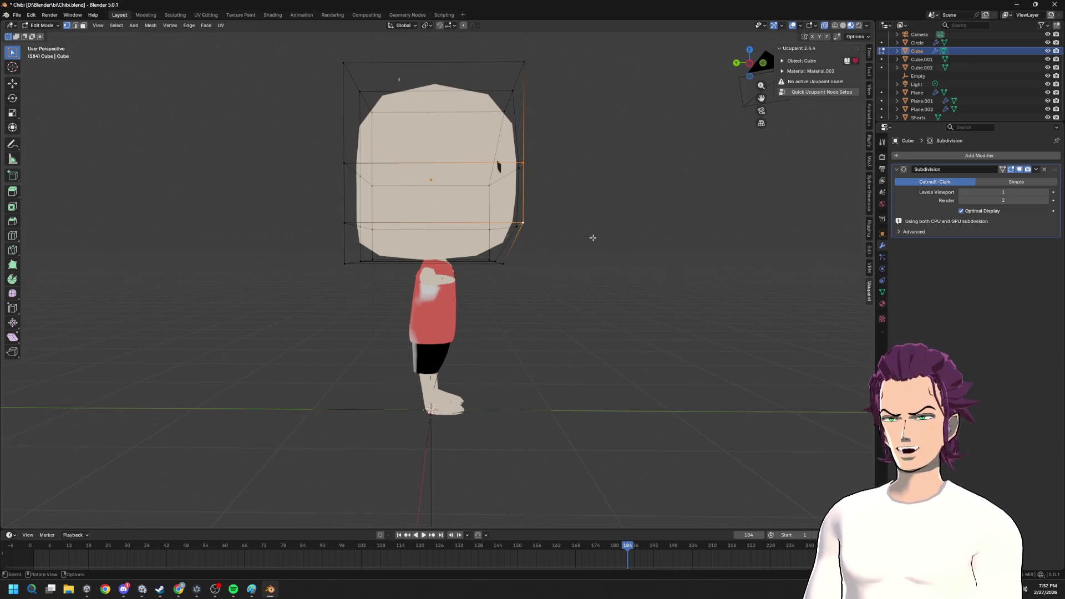
{"action": "key", "text": "g"}
{"action": "key", "text": "y"}
{"action": "left_click", "coordinate": [568, 234]}
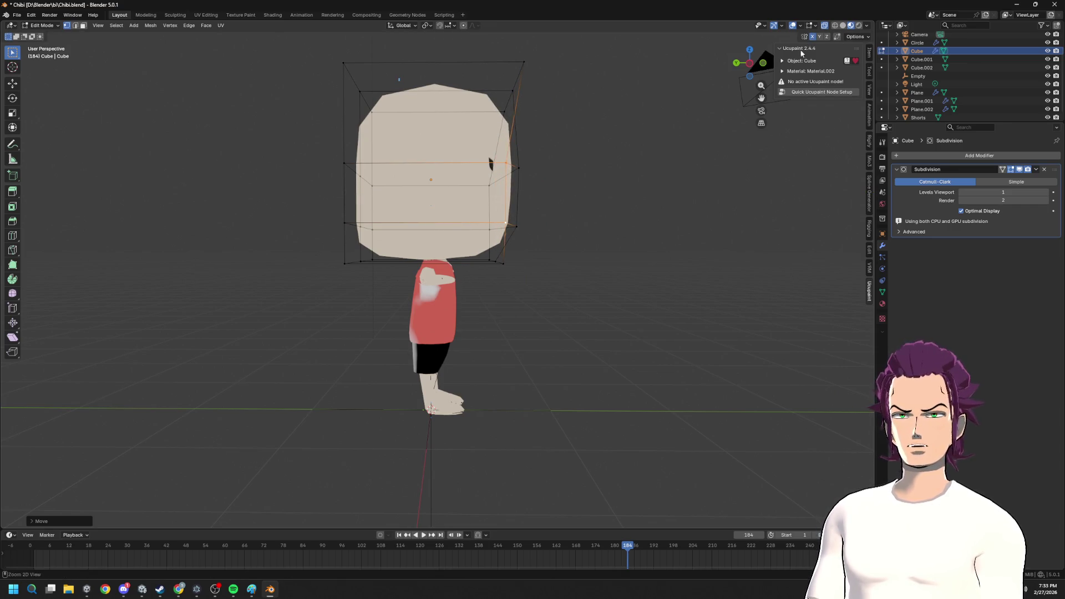
{"action": "key", "text": "ctrl+z"}
{"action": "middle_click_drag", "start_coordinate": [596, 251], "coordinate": [583, 270]}
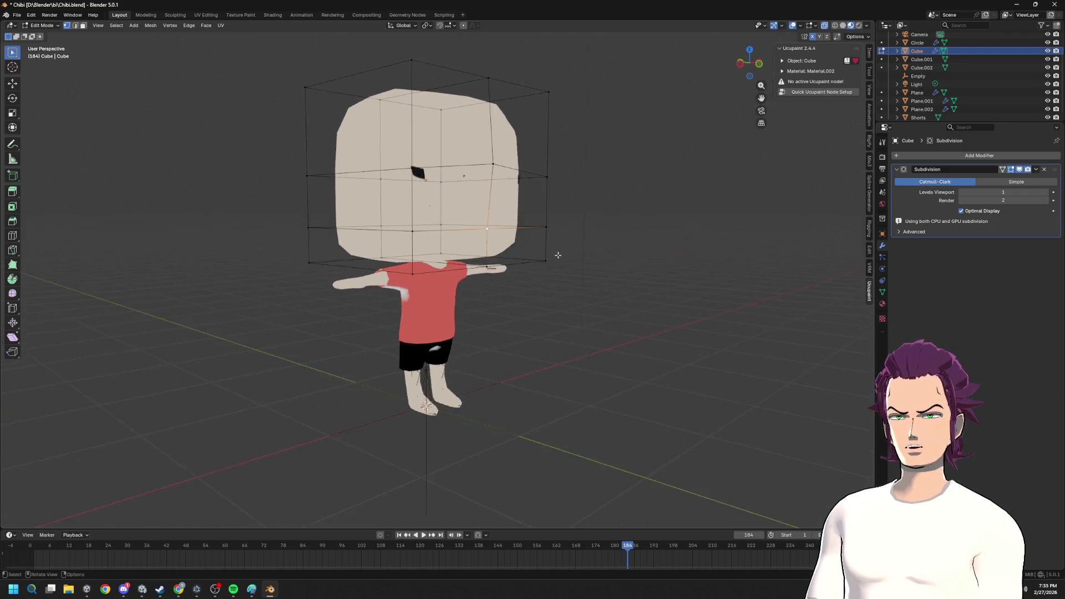
{"action": "middle_click_drag", "start_coordinate": [468, 285], "coordinate": [480, 367]}
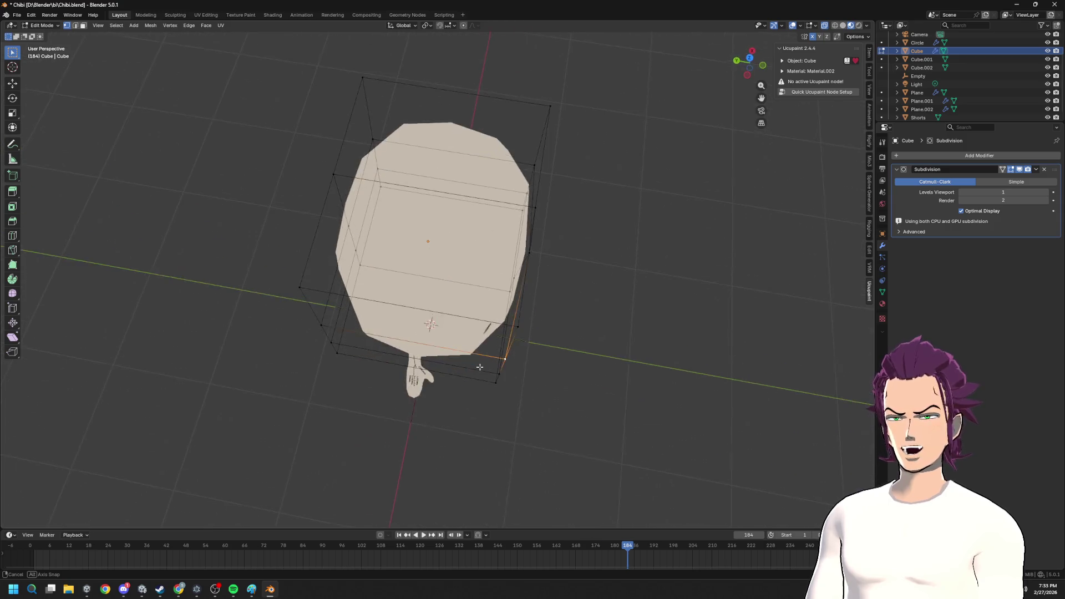
{"action": "middle_click_drag", "start_coordinate": [479, 367], "coordinate": [520, 177]}
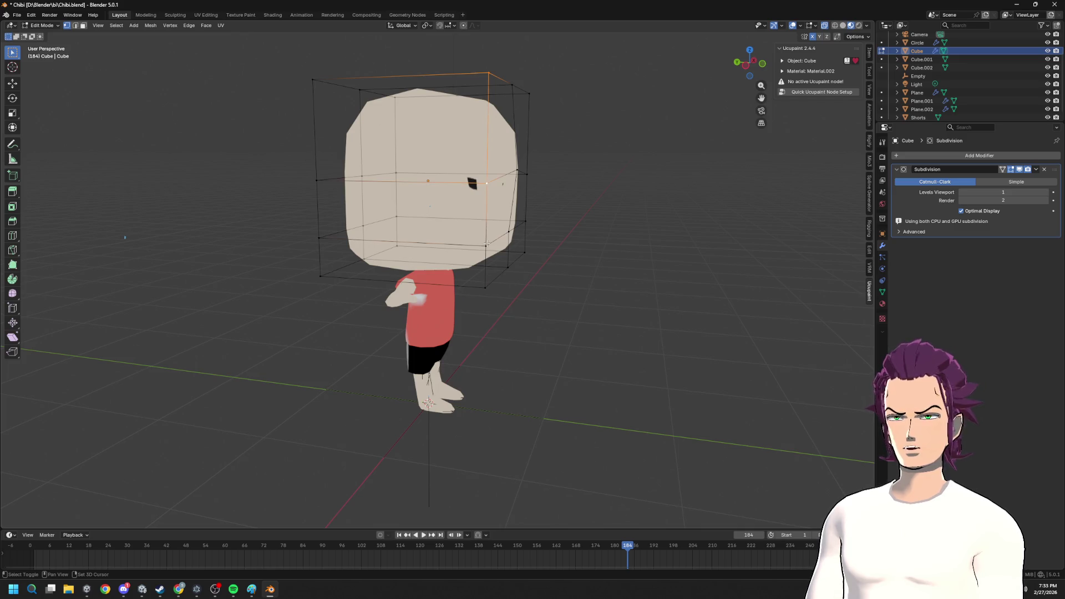
{"action": "key", "text": "g"}
{"action": "key", "text": "y"}
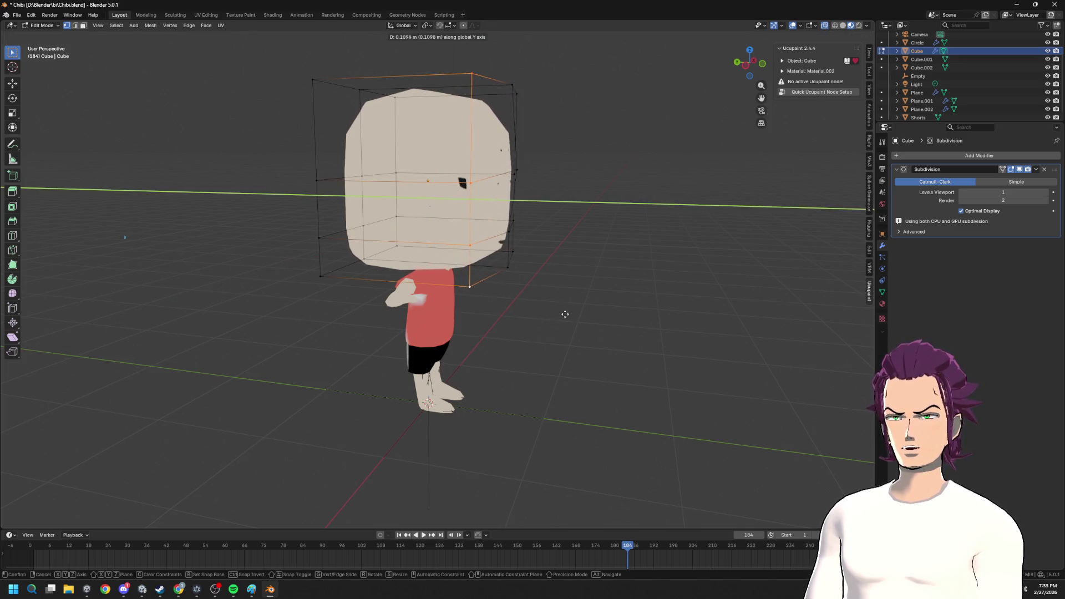
{"action": "left_click", "coordinate": [558, 310]}
- Cut a vertical edge loop through the cube, kept centred without sliding
{"action": "mouse_move", "coordinate": [555, 308]}
{"action": "middle_mouse_down"}
{"action": "mouse_move", "coordinate": [573, 331]}
{"action": "mouse_move", "coordinate": [469, 281]}
{"action": "middle_mouse_up"}
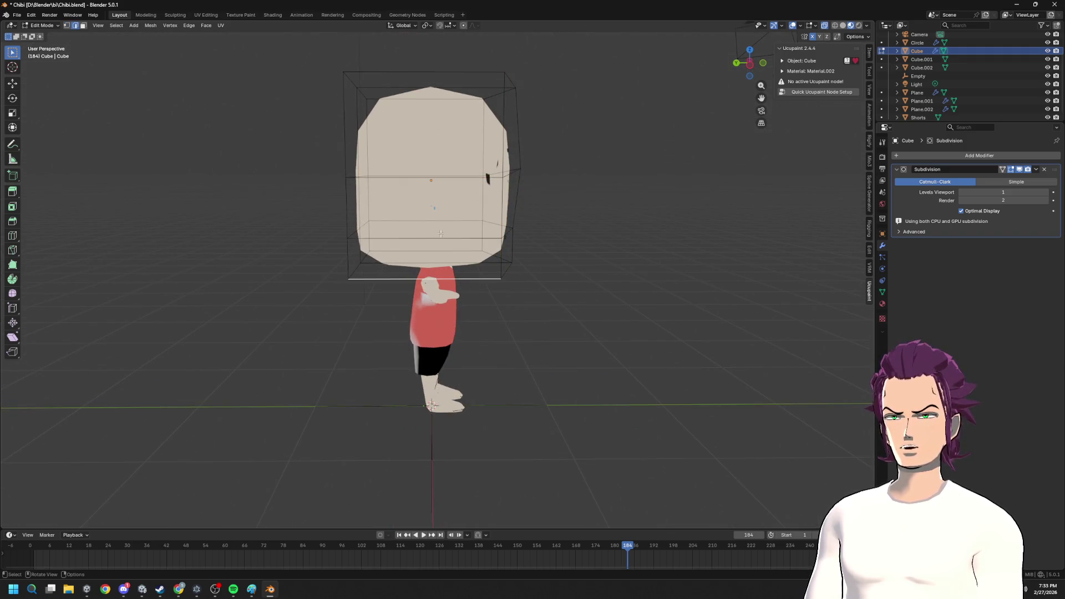
{"action": "key", "text": "ctrl+r"}
{"action": "left_click", "coordinate": [432, 180]}
{"action": "right_click", "coordinate": [476, 284]}
{"action": "key", "text": "Escape"}
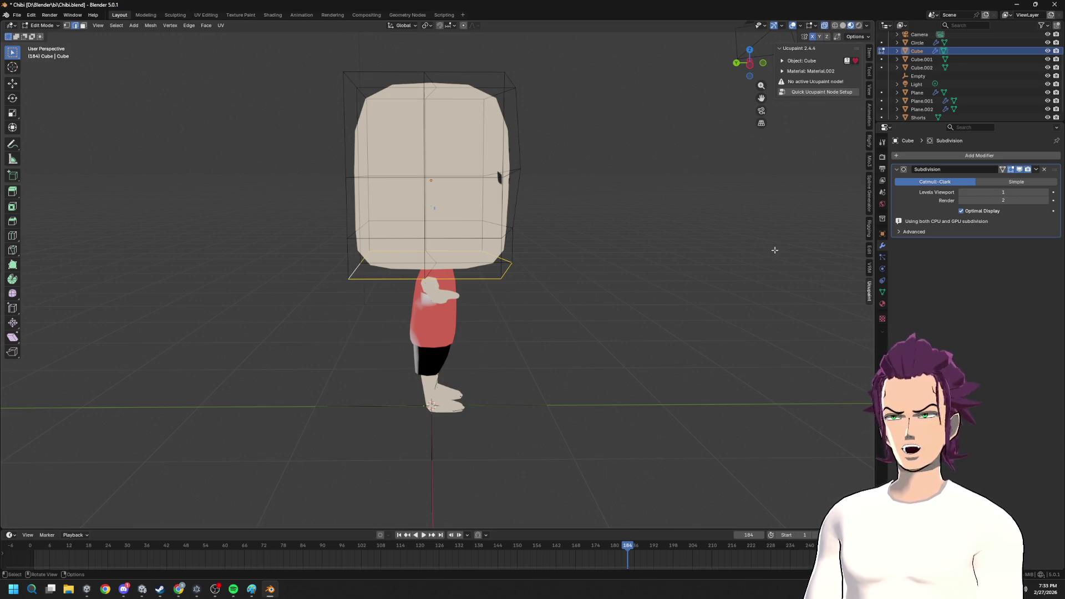
{"action": "left_click", "coordinate": [869, 87]}
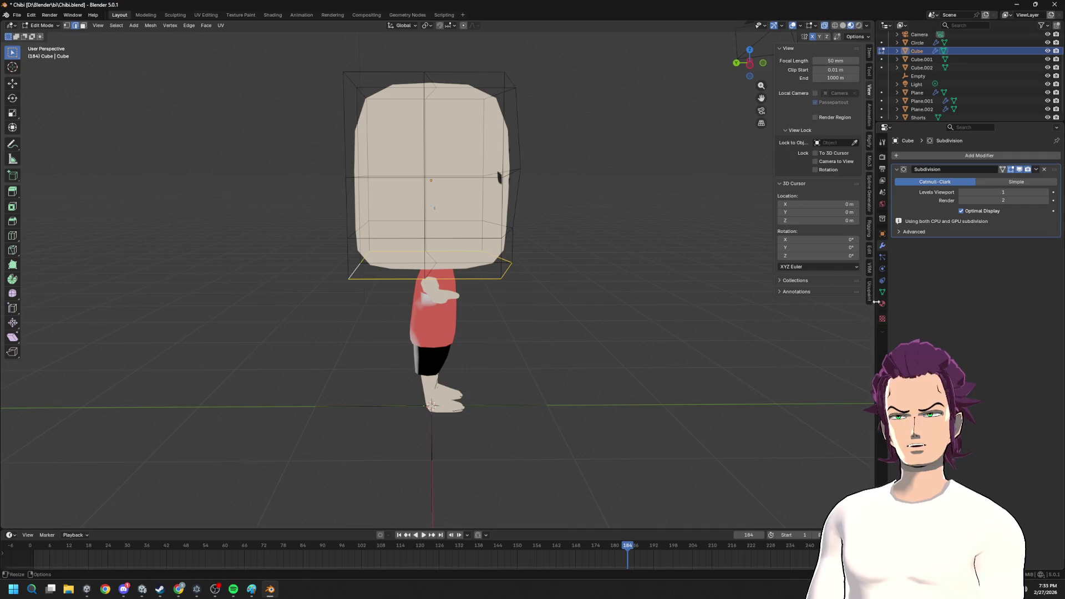
- Use LoopTools Circle to make the cap's bottom edge loop a perfect circle
{"action": "left_click", "coordinate": [871, 269]}
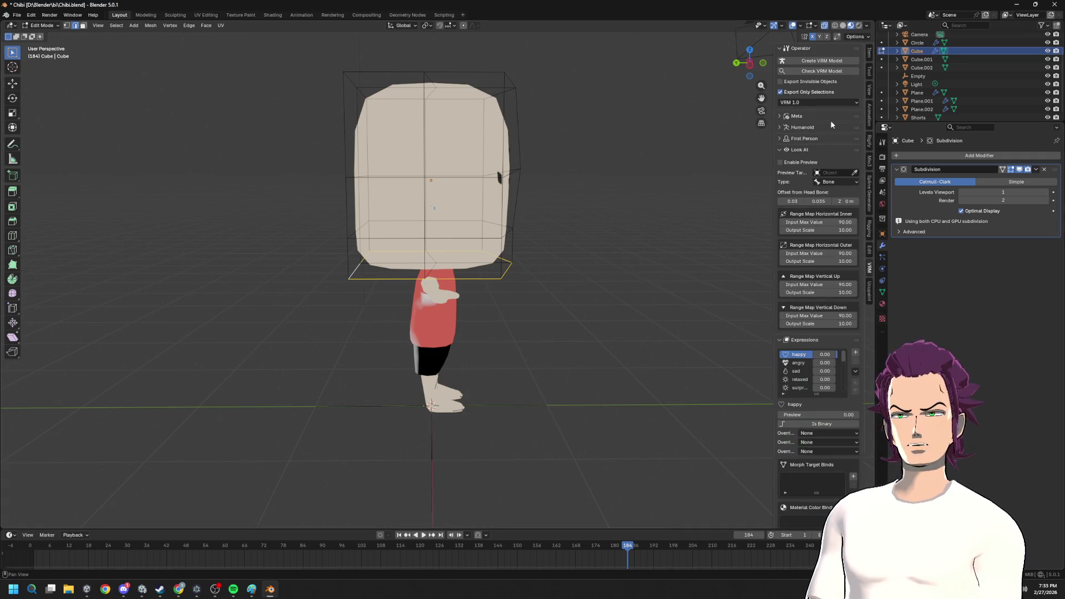
{"action": "left_click", "coordinate": [871, 250]}
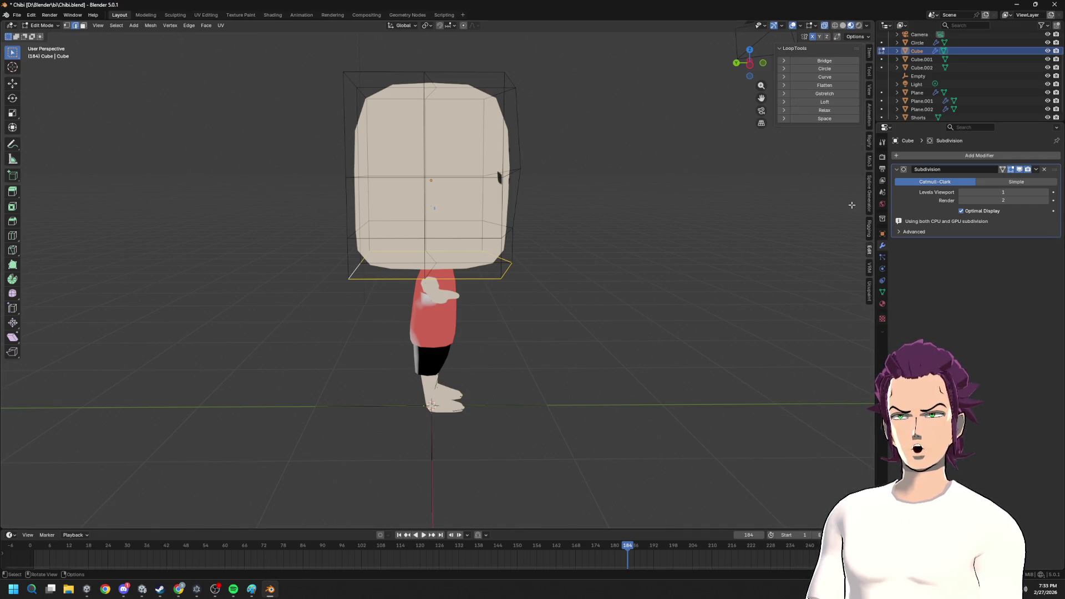
{"action": "left_click", "coordinate": [836, 69]}
{"action": "mouse_move", "coordinate": [619, 213]}
{"action": "middle_mouse_down"}
{"action": "mouse_move", "coordinate": [546, 139]}
{"action": "mouse_move", "coordinate": [552, 214]}
{"action": "mouse_move", "coordinate": [613, 191]}
{"action": "mouse_move", "coordinate": [603, 160]}
{"action": "middle_mouse_up"}
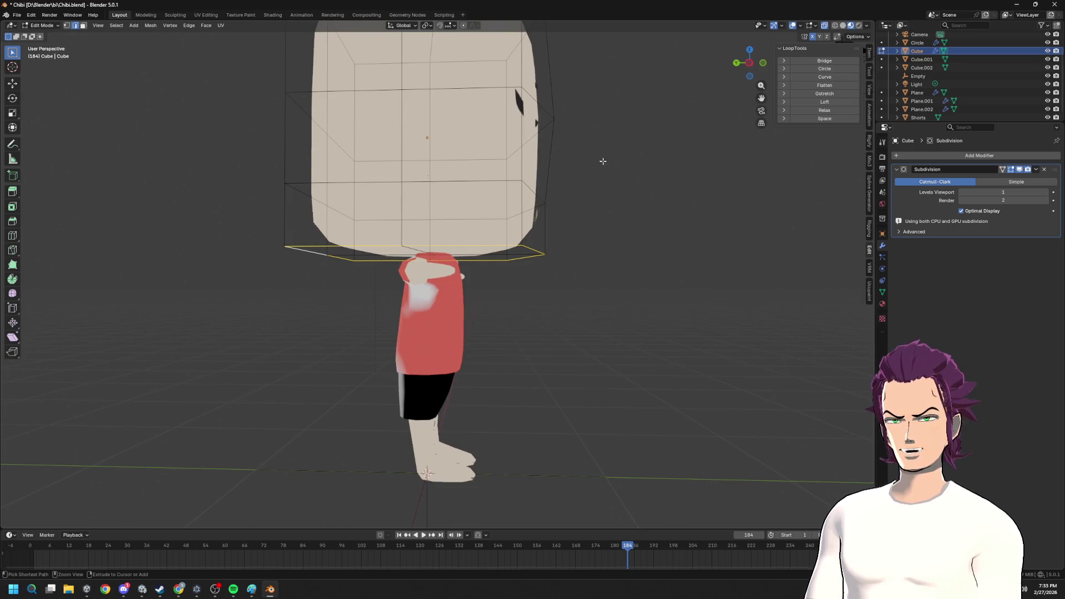
{"action": "left_click", "coordinate": [836, 68]}
- Scale the circular bottom loop inward to tighten it around the neck
{"action": "key", "text": "s"}
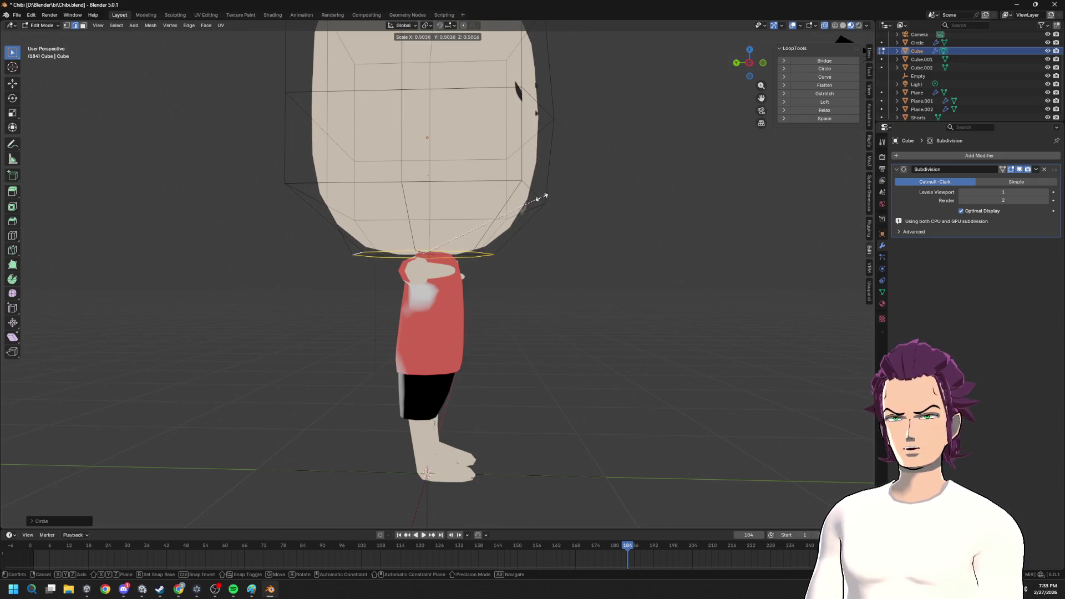
{"action": "left_click", "coordinate": [549, 211]}
{"action": "mouse_move", "coordinate": [549, 210]}
{"action": "middle_mouse_down"}
{"action": "mouse_move", "coordinate": [552, 220]}
{"action": "mouse_move", "coordinate": [417, 214]}
{"action": "middle_mouse_up"}
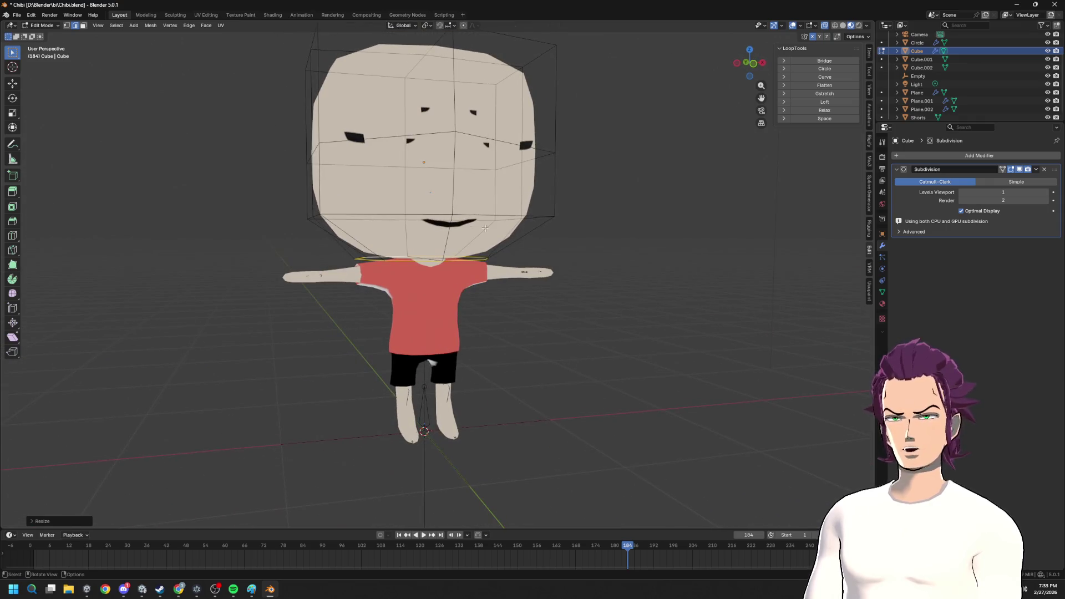
{"action": "left_click", "coordinate": [418, 213], "text": "alt"}
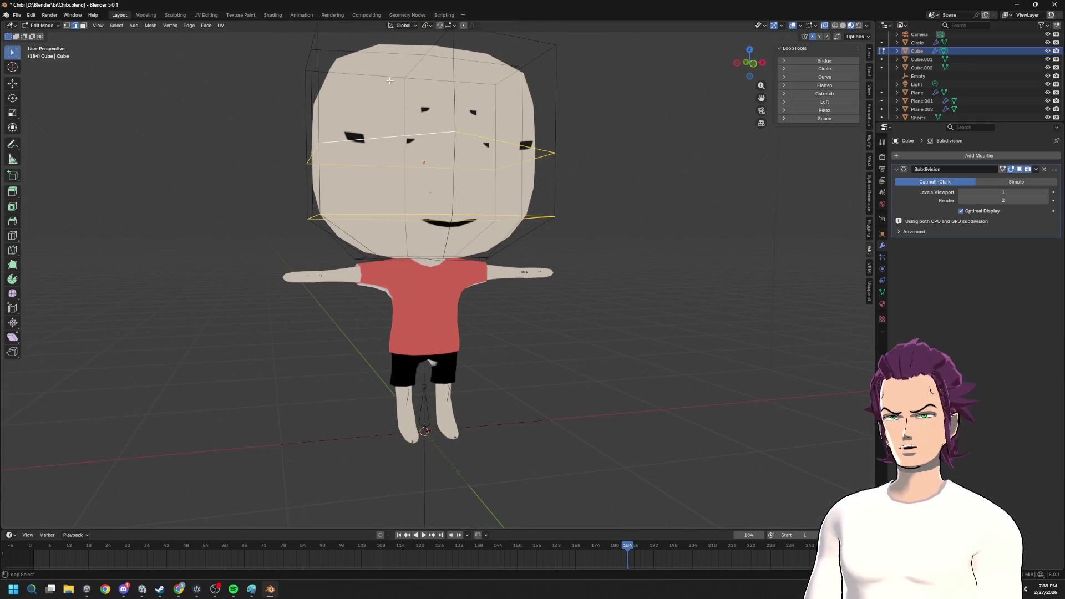
{"action": "scroll", "coordinate": [414, 135], "scroll_direction": "down", "scroll_amount": 3}
{"action": "middle_click_drag", "start_coordinate": [416, 138], "coordinate": [481, 212]}
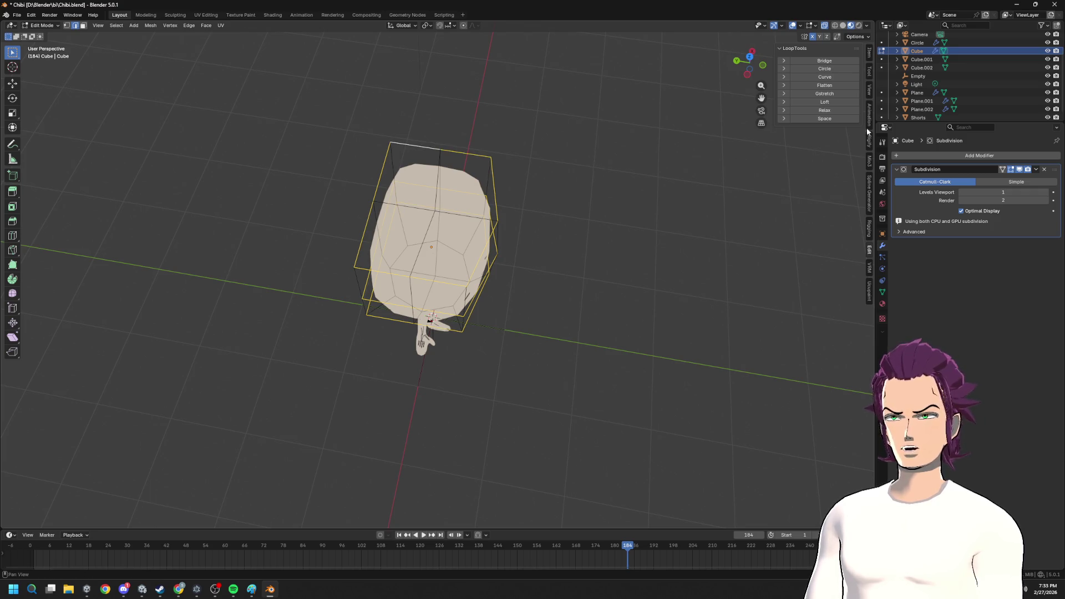
- Leave mesh editing and select the eyebrow object Plane.002 in the Outliner
{"action": "mouse_move", "coordinate": [838, 69]}
{"action": "middle_mouse_down"}
{"action": "mouse_move", "coordinate": [630, 205]}
{"action": "mouse_move", "coordinate": [641, 142]}
{"action": "middle_mouse_up"}
{"action": "key", "text": "s"}
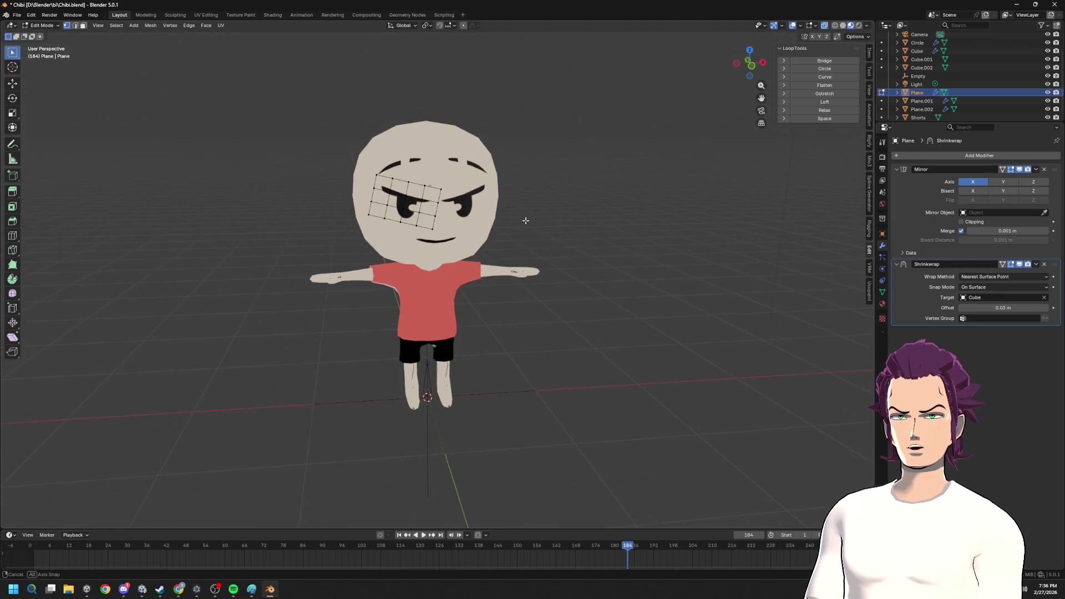
{"action": "scroll", "coordinate": [553, 189], "scroll_direction": "up", "scroll_amount": 2}
{"action": "middle_click_drag", "start_coordinate": [549, 195], "coordinate": [529, 196]}
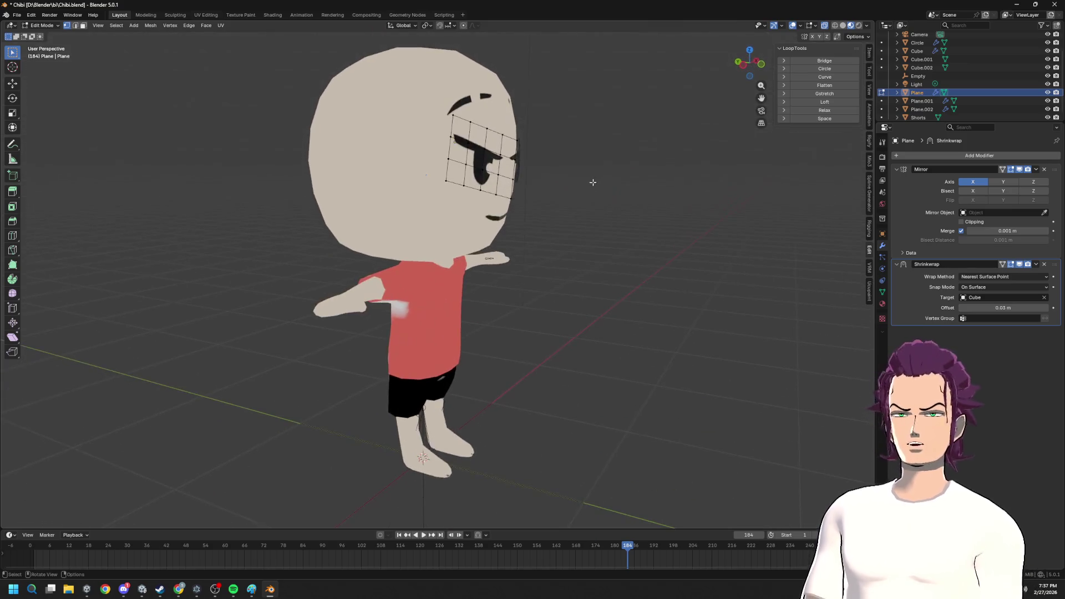
{"action": "key", "text": "Tab"}
{"action": "key", "text": "space"}
{"action": "left_click", "coordinate": [921, 109]}
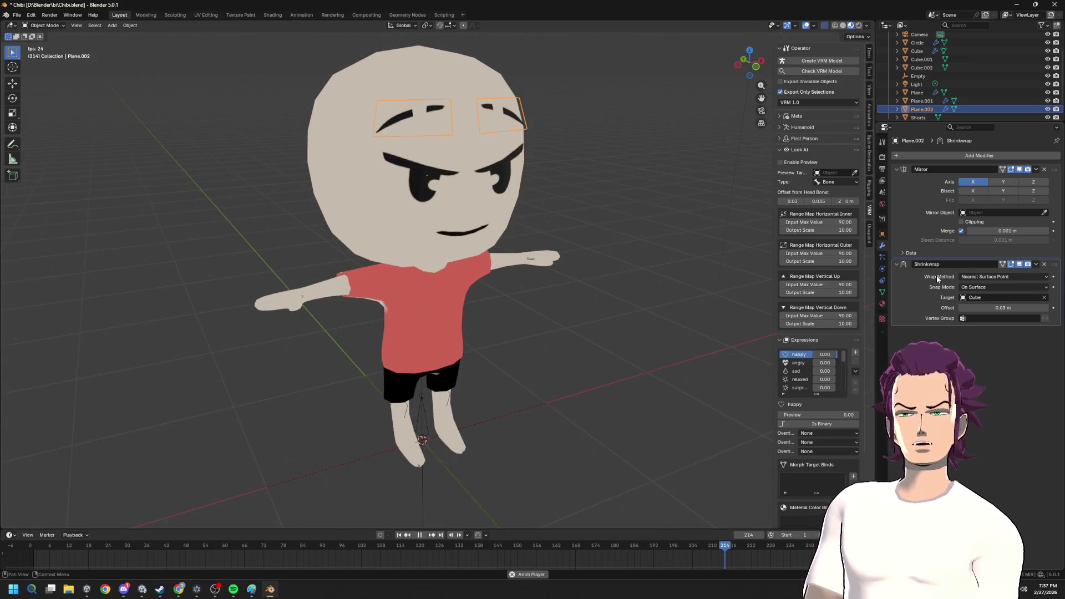
- Raise the eyebrows' Shrinkwrap offset to 0.12 m and move them further off the head
{"action": "left_click_drag", "start_coordinate": [1007, 307], "coordinate": [1044, 307]}
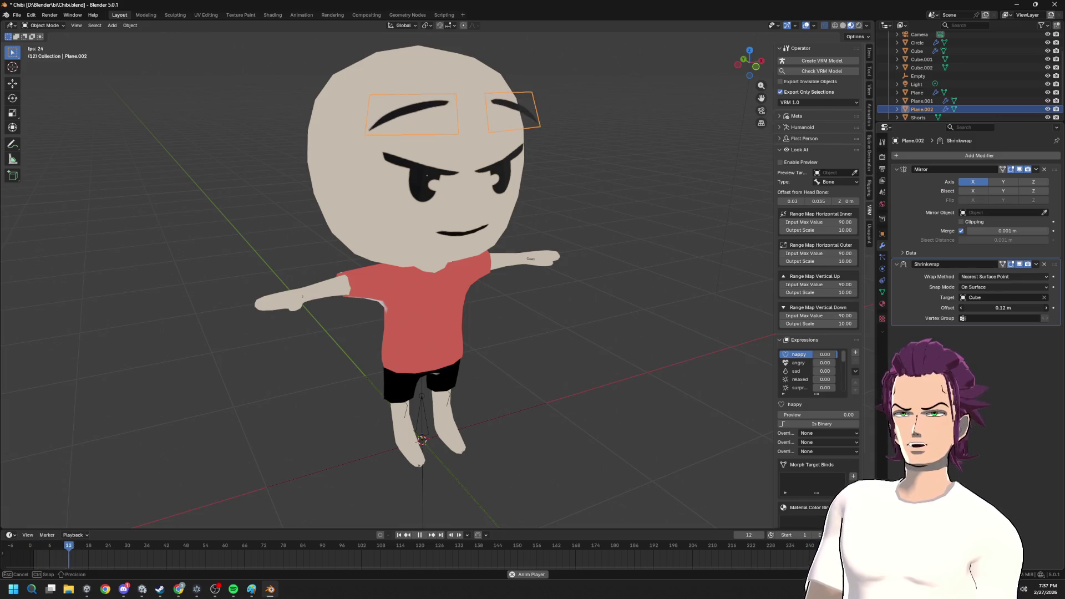
{"action": "key", "text": "ctrl+a"}
{"action": "scroll", "coordinate": [668, 242], "scroll_direction": "down", "scroll_amount": 4}
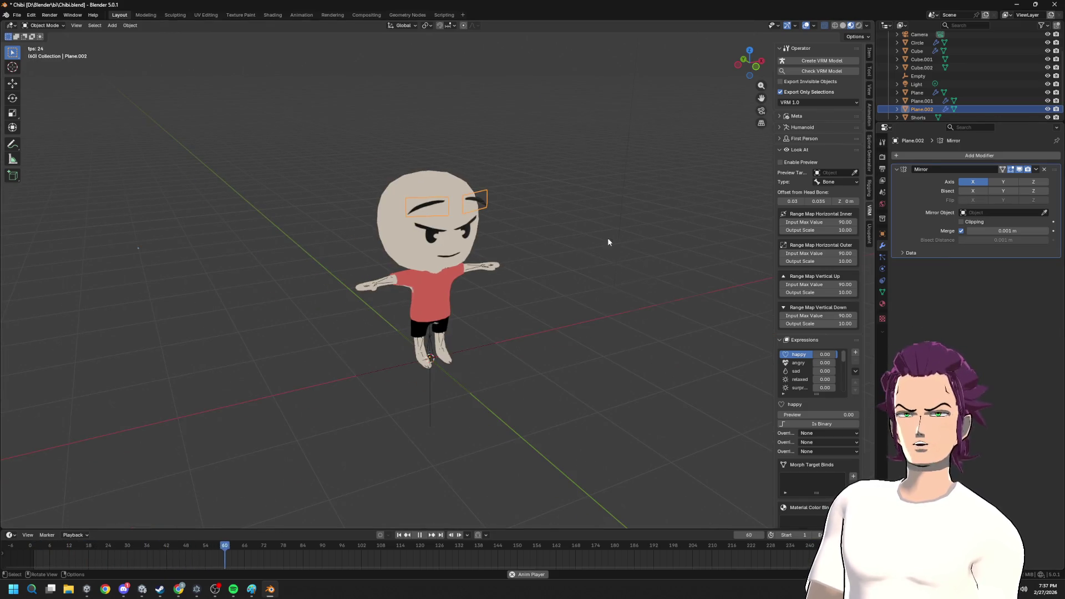
{"action": "scroll", "coordinate": [617, 243], "scroll_direction": "up", "scroll_amount": 3}
{"action": "key", "text": "g"}
{"action": "left_click", "coordinate": [520, 158]}
{"action": "mouse_move", "coordinate": [520, 158]}
{"action": "middle_mouse_down"}
{"action": "mouse_move", "coordinate": [610, 245]}
{"action": "mouse_move", "coordinate": [604, 252]}
{"action": "mouse_move", "coordinate": [579, 228]}
{"action": "middle_mouse_up"}
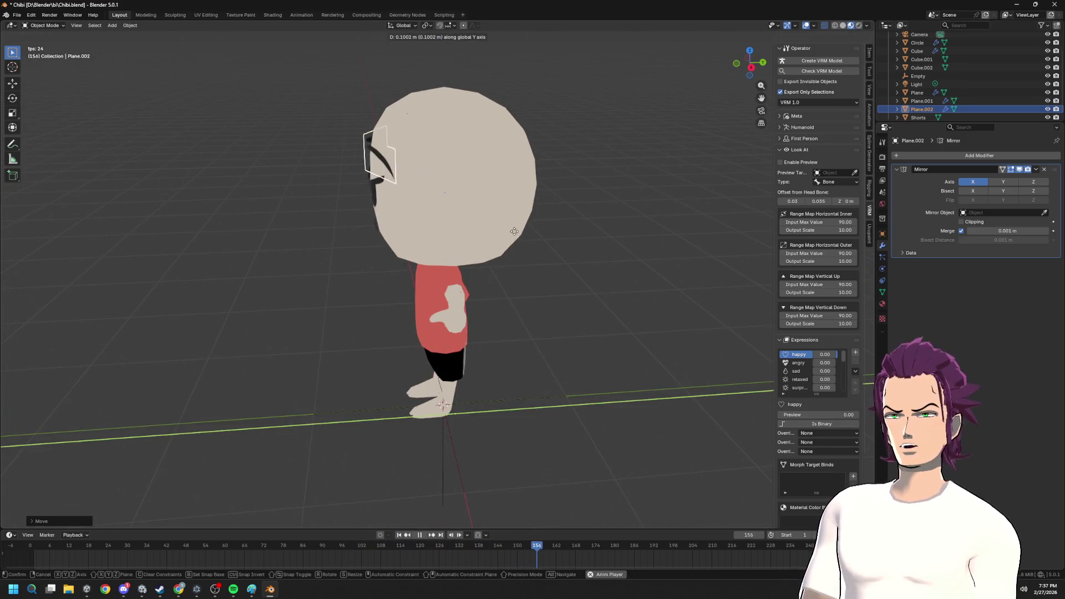
- Enter Edit Mode on the eyebrows and rotate them from a side view
{"action": "key", "text": "Tab"}
{"action": "key", "text": "KP_1"}
{"action": "key", "text": "r"}
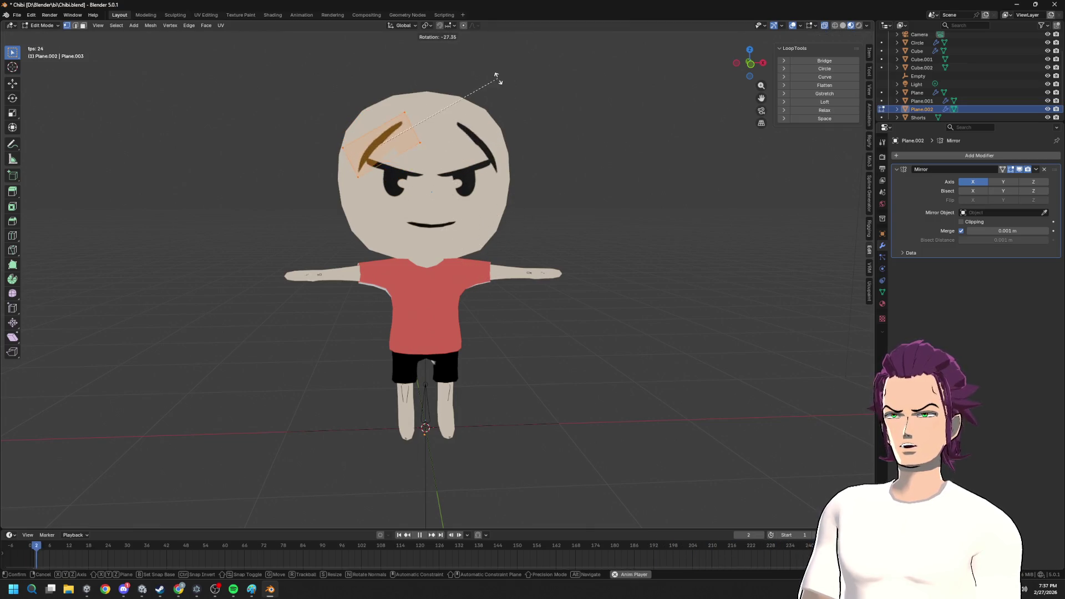
{"action": "key", "text": "Escape"}
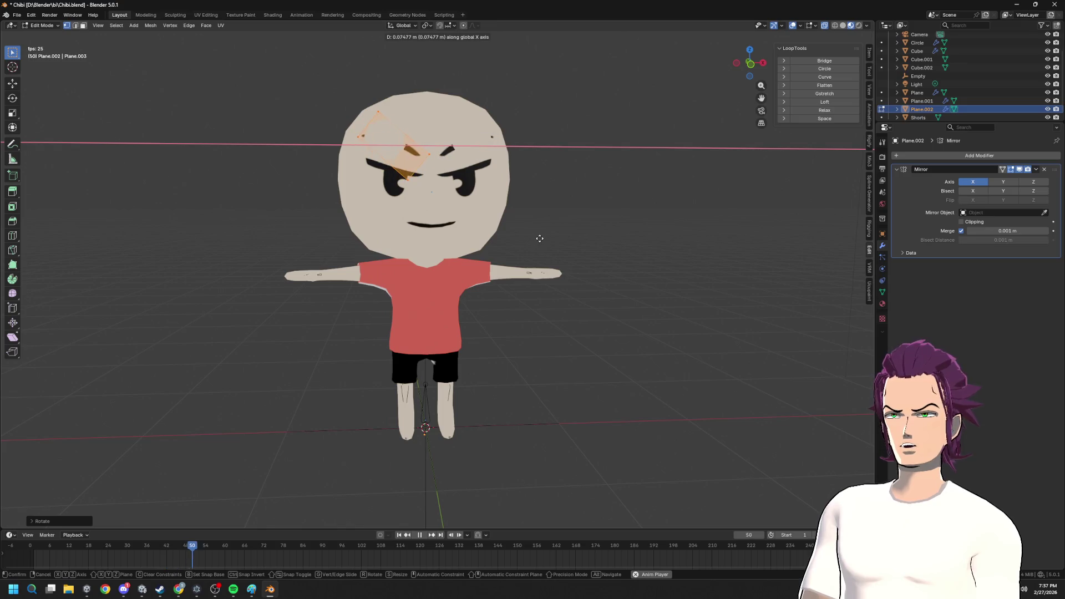
{"action": "mouse_move", "coordinate": [542, 239]}
{"action": "middle_mouse_down"}
{"action": "mouse_move", "coordinate": [616, 256]}
{"action": "mouse_move", "coordinate": [512, 238]}
{"action": "middle_mouse_up"}
{"action": "key", "text": "r"}
{"action": "left_click", "coordinate": [541, 192]}
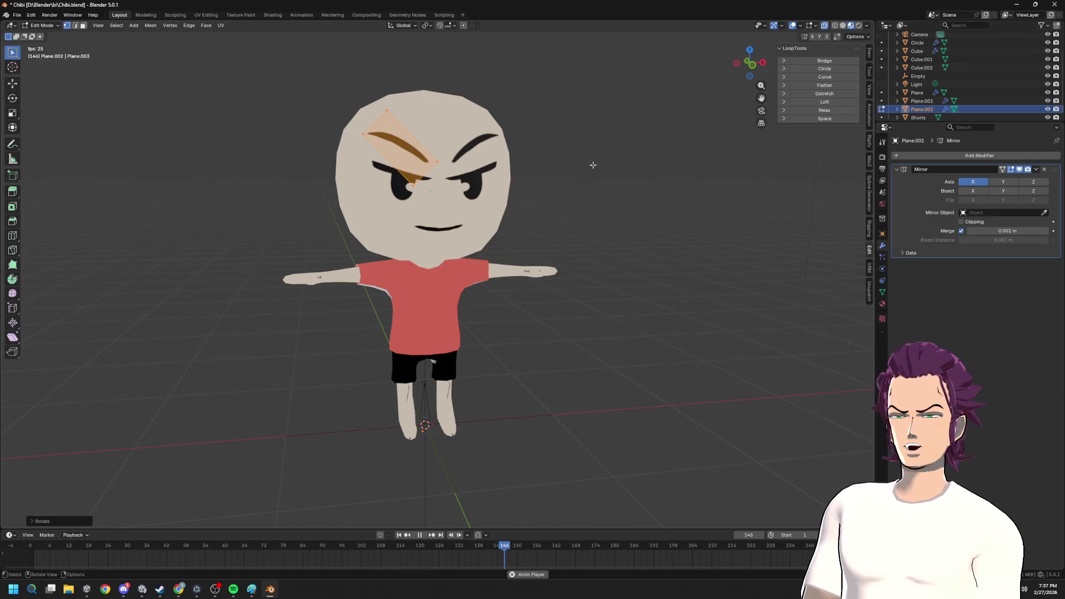
- In front view, reposition and rotate the eyebrow, then lift it along Z over the brow
{"action": "left_click", "coordinate": [751, 61]}
{"action": "key", "text": "g"}
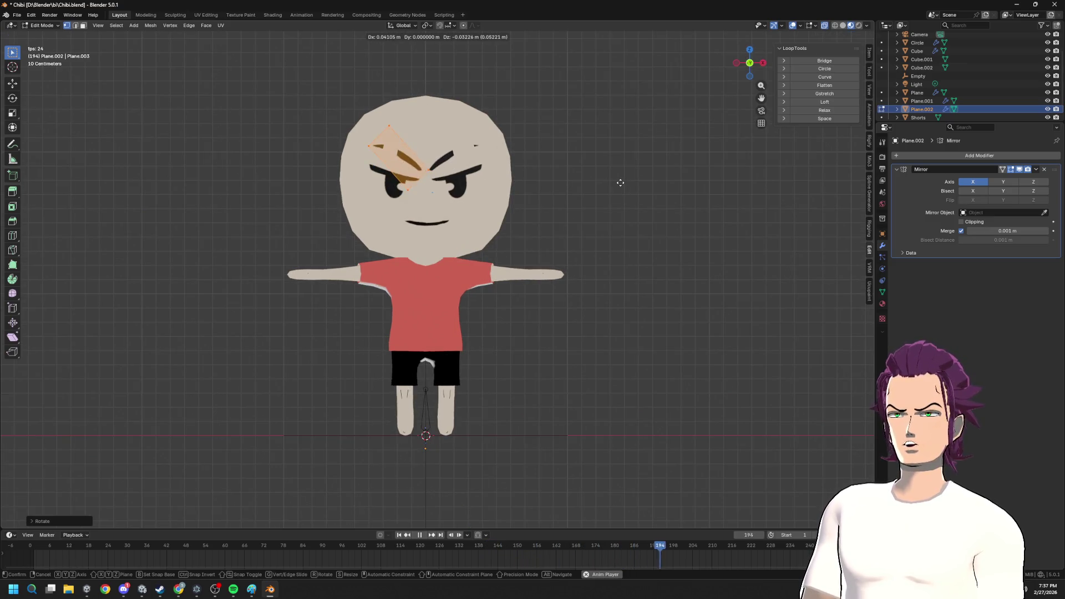
{"action": "left_click", "coordinate": [620, 183]}
{"action": "key", "text": "r"}
{"action": "left_click", "coordinate": [639, 139]}
{"action": "key", "text": "r"}
{"action": "key", "text": "g"}
{"action": "key", "text": "x"}
{"action": "key", "text": "z"}
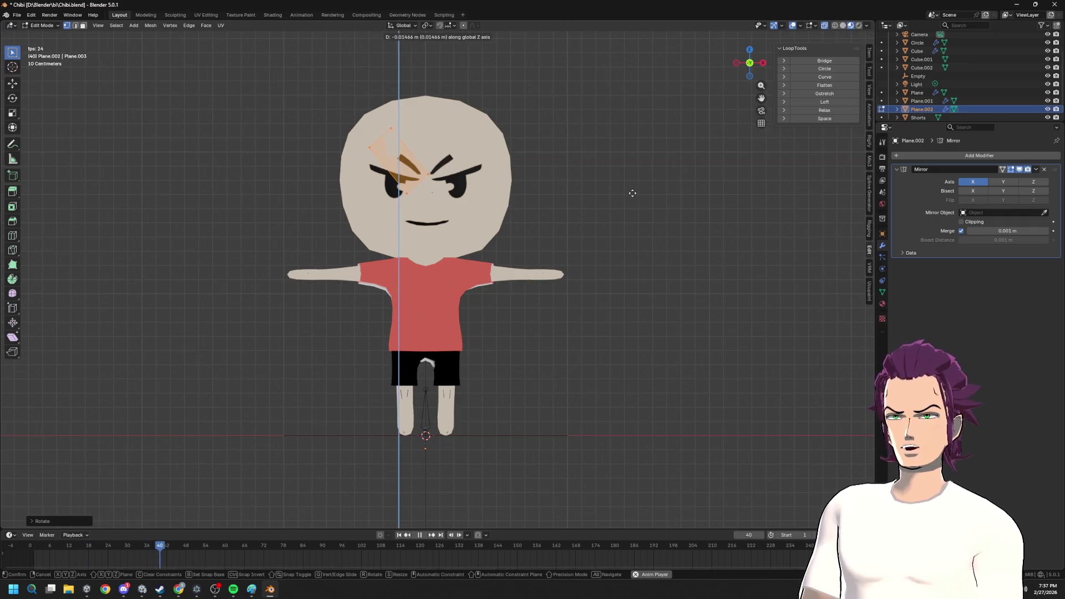
{"action": "left_click", "coordinate": [633, 195]}
- Adjust the eyebrow's angle with rotations from behind and from the side view
{"action": "mouse_move", "coordinate": [633, 195]}
{"action": "middle_mouse_down"}
{"action": "mouse_move", "coordinate": [546, 207]}
{"action": "mouse_move", "coordinate": [643, 216]}
{"action": "mouse_move", "coordinate": [674, 202]}
{"action": "middle_mouse_up"}
{"action": "mouse_move", "coordinate": [567, 205]}
{"action": "middle_mouse_down"}
{"action": "mouse_move", "coordinate": [528, 214]}
{"action": "mouse_move", "coordinate": [600, 207]}
{"action": "middle_mouse_up"}
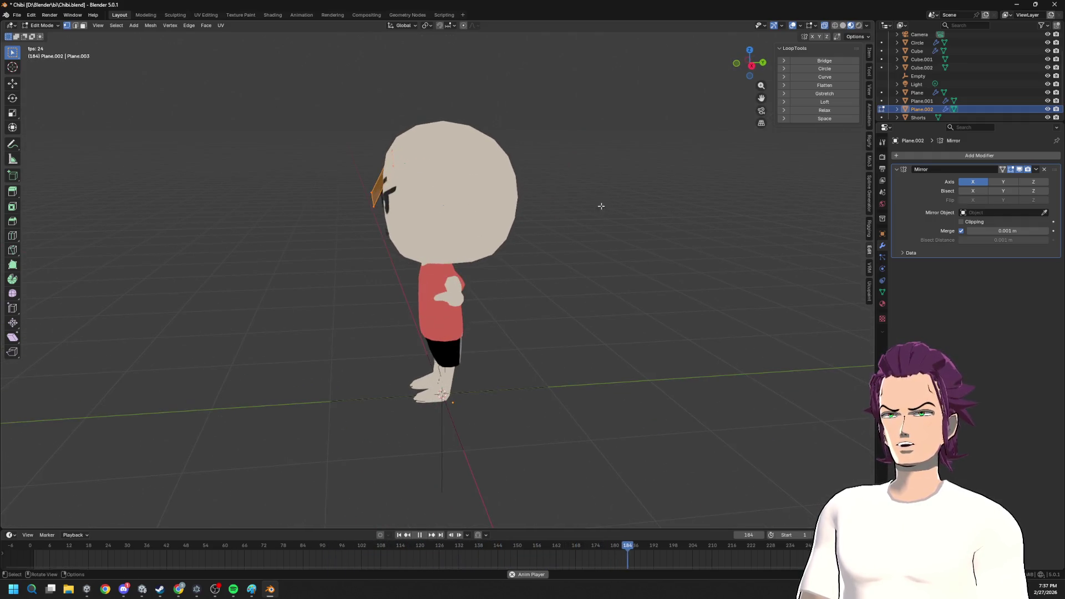
{"action": "key", "text": "r"}
{"action": "left_click", "coordinate": [640, 146]}
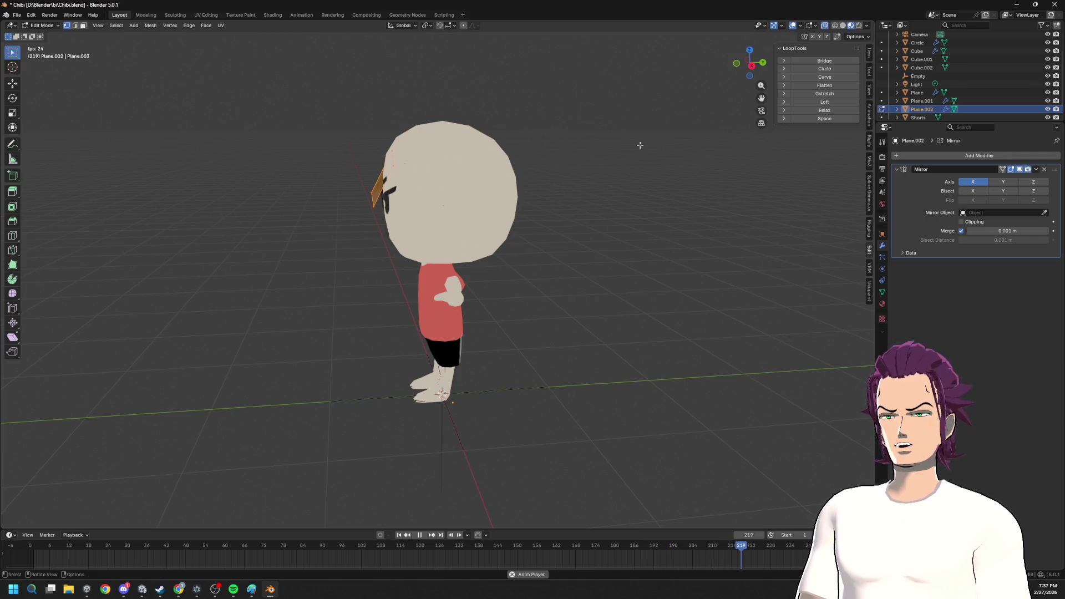
{"action": "left_click", "coordinate": [753, 67]}
{"action": "key", "text": "r"}
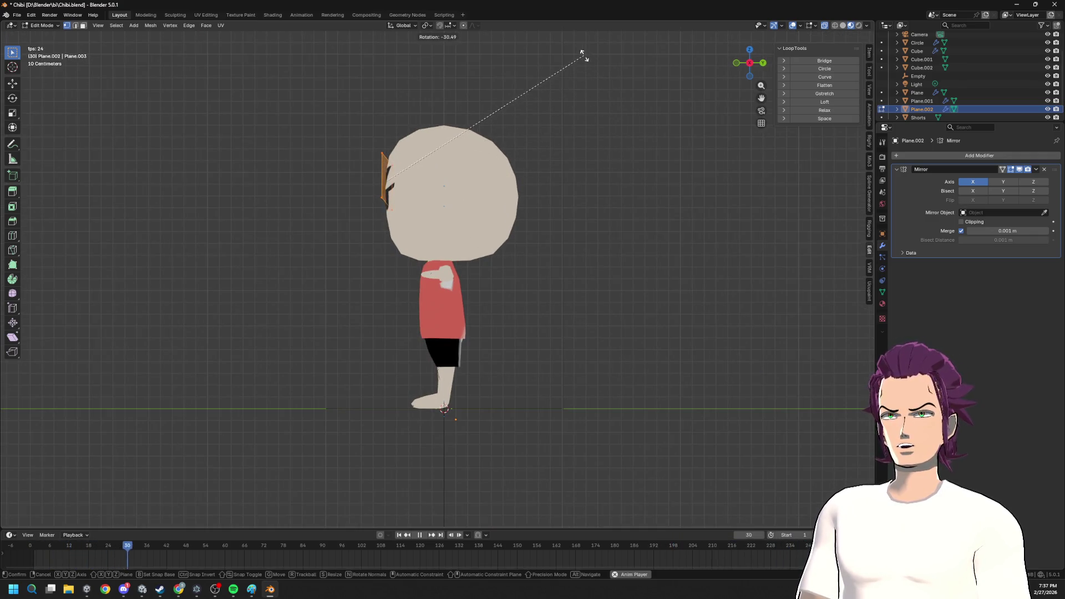
{"action": "left_click", "coordinate": [582, 53]}
- Shift the eyebrow along X in front view and start a loop cut across the plane
{"action": "middle_click_drag", "start_coordinate": [546, 126], "coordinate": [637, 148]}
{"action": "key", "text": "KP_1"}
{"action": "key", "text": "r"}
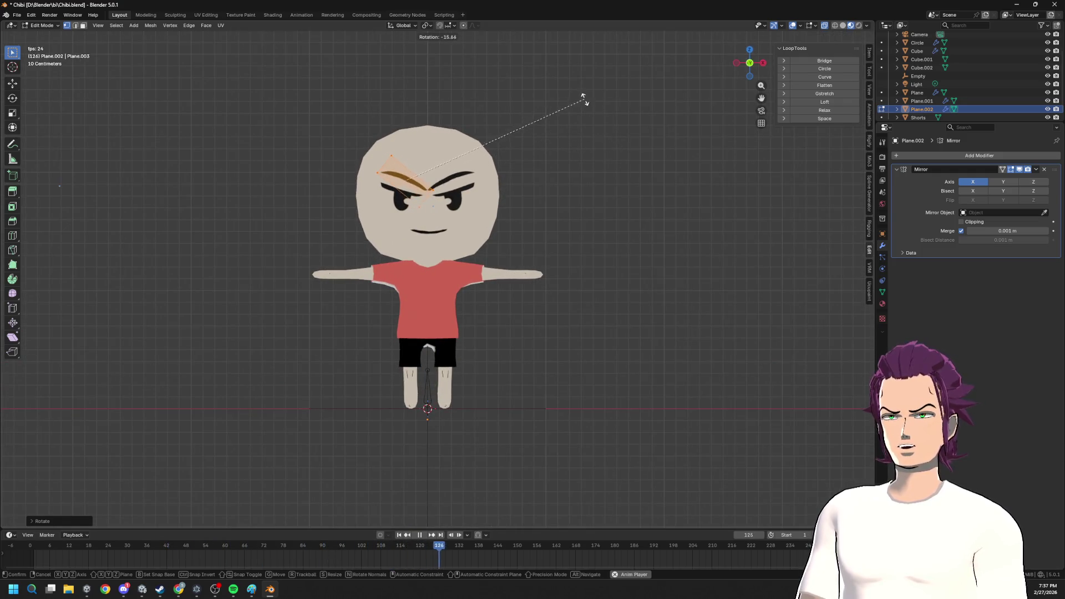
{"action": "key", "text": "g"}
{"action": "key", "text": "x"}
{"action": "left_click", "coordinate": [588, 105]}
{"action": "mouse_move", "coordinate": [588, 106]}
{"action": "middle_mouse_down"}
{"action": "mouse_move", "coordinate": [633, 159]}
{"action": "mouse_move", "coordinate": [571, 186]}
{"action": "middle_mouse_up"}
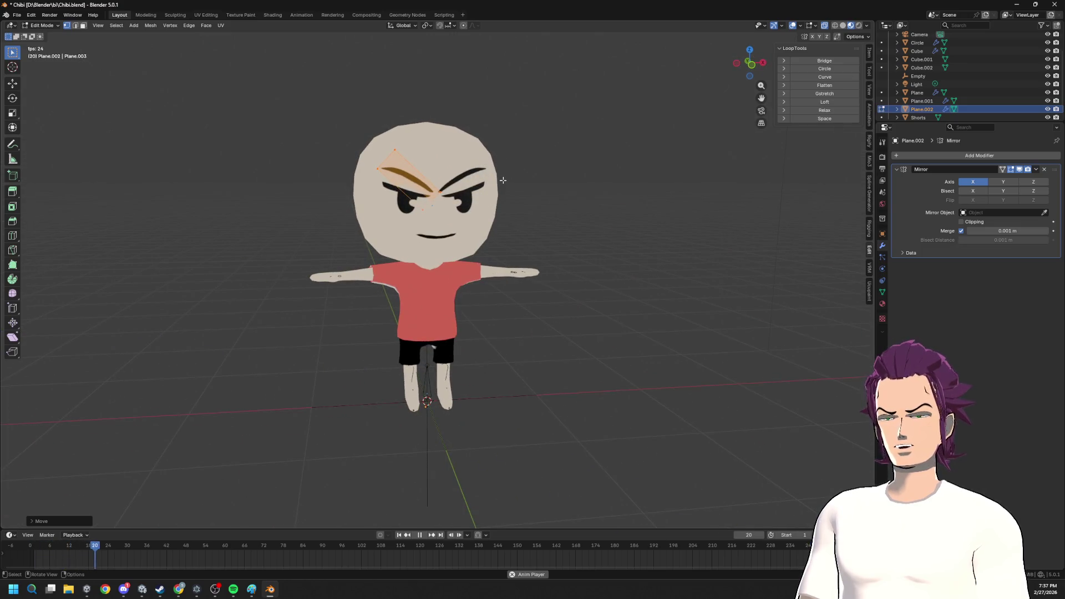
{"action": "middle_click_drag", "start_coordinate": [502, 180], "coordinate": [433, 166]}
{"action": "key", "text": "ctrl+r"}
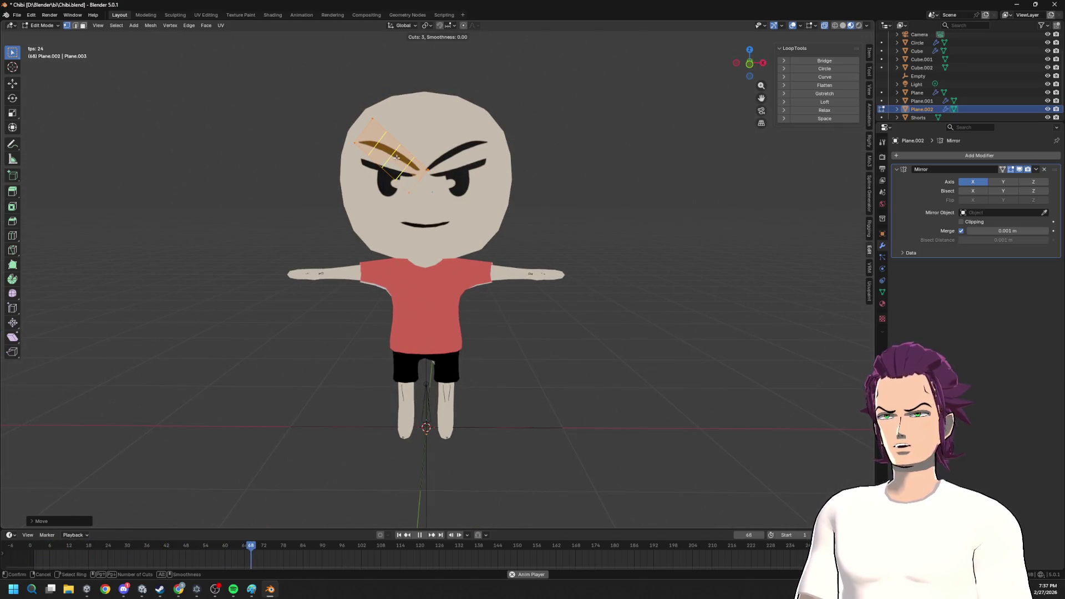
- Subdivide the eyebrow plane with two sets of loop cuts into a grid
{"action": "left_click", "coordinate": [399, 158]}
{"action": "left_click", "coordinate": [397, 163]}
{"action": "key", "text": "ctrl+r"}
{"action": "left_click", "coordinate": [392, 160]}
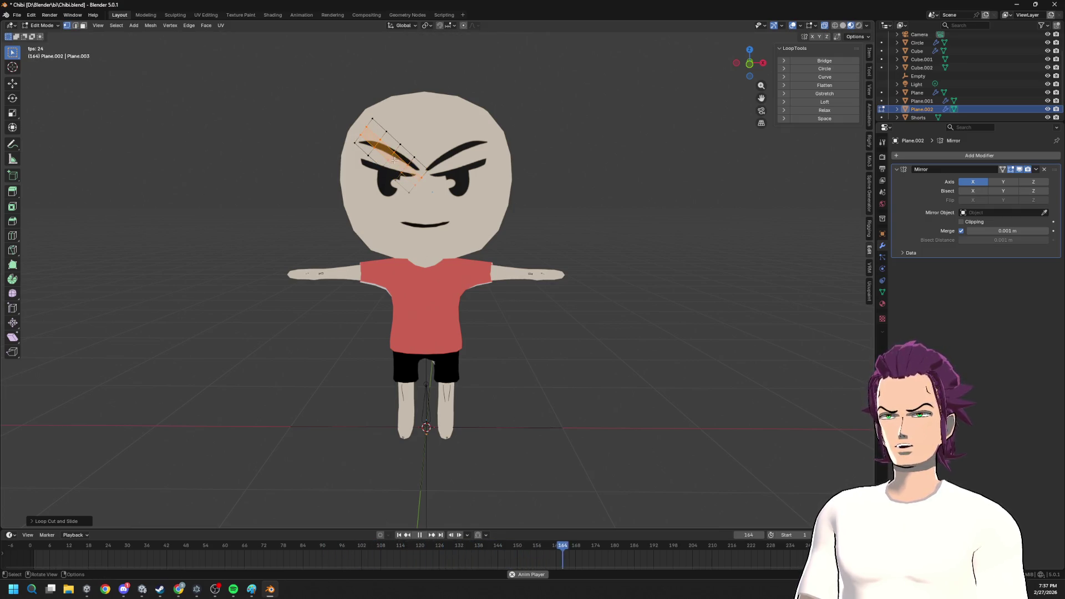
{"action": "middle_click_drag", "start_coordinate": [547, 172], "coordinate": [528, 177]}
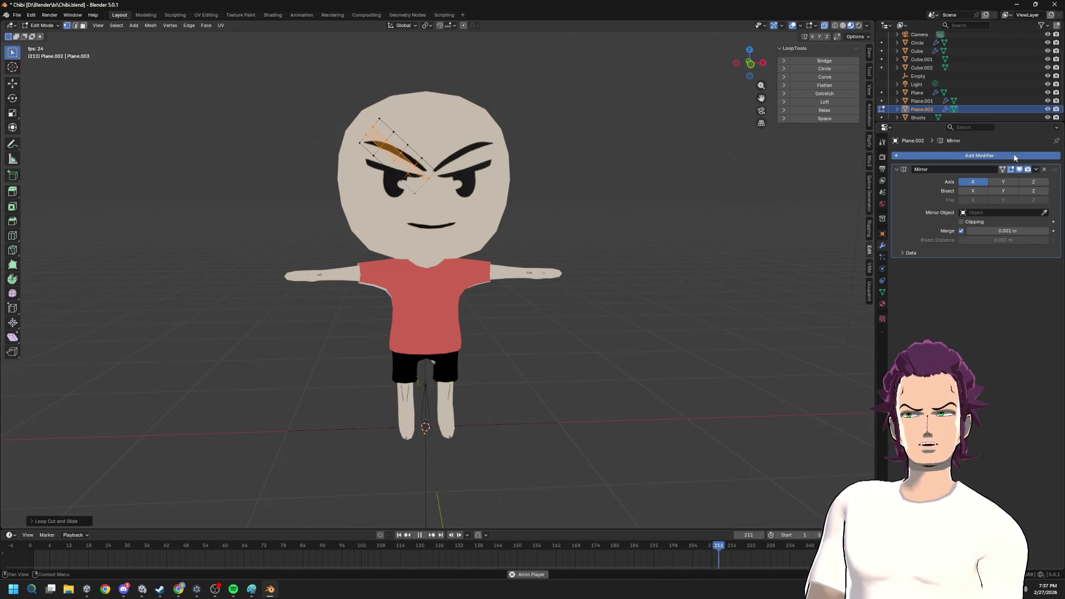
- Add a Shrinkwrap modifier targeting the head Cube with a 0.09 m offset
{"action": "left_click", "coordinate": [979, 155]}
{"action": "type", "text": "shrink"}
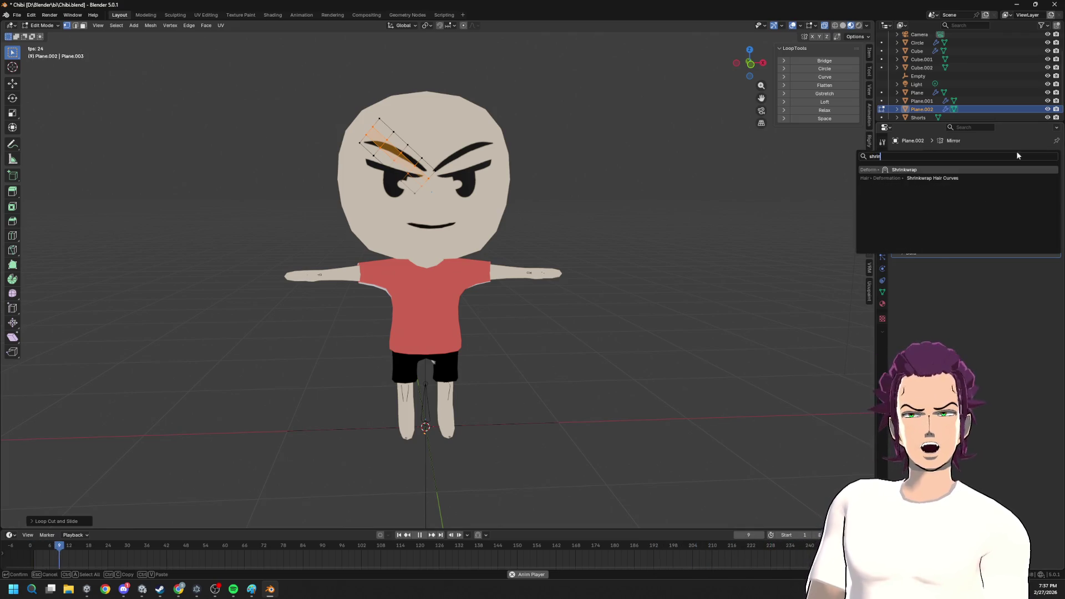
{"action": "key", "text": "Return"}
{"action": "left_click", "coordinate": [1043, 296]}
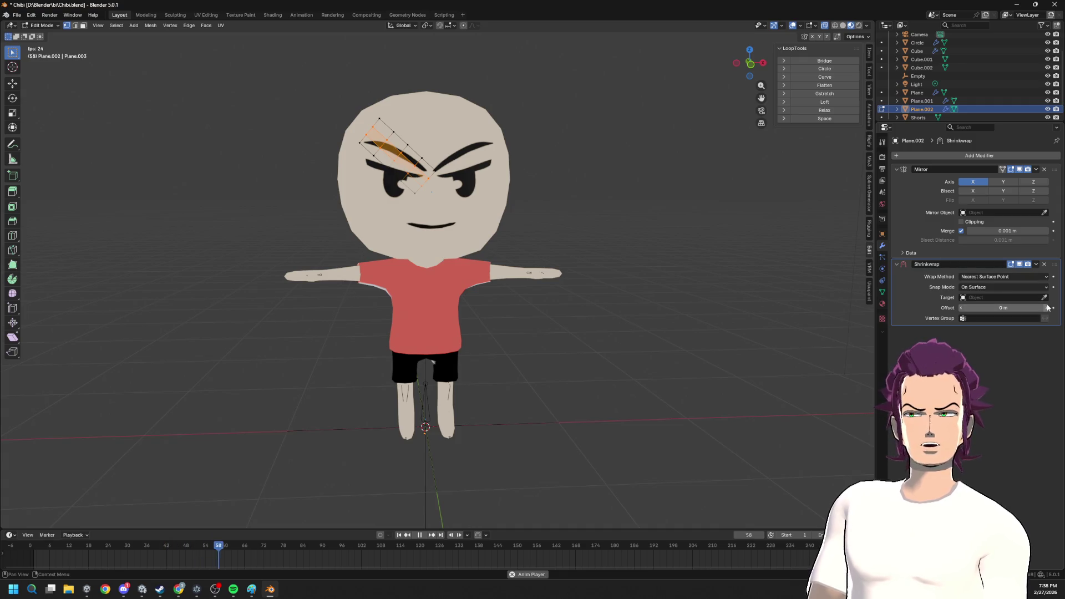
{"action": "left_click", "coordinate": [478, 212]}
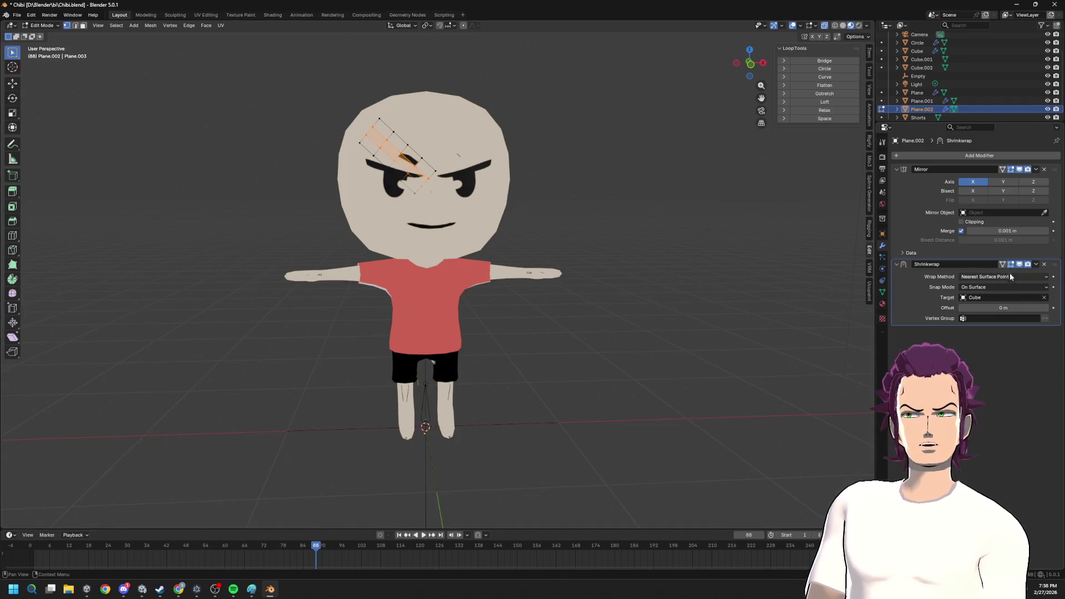
{"action": "left_click_drag", "start_coordinate": [998, 307], "coordinate": [1023, 307]}
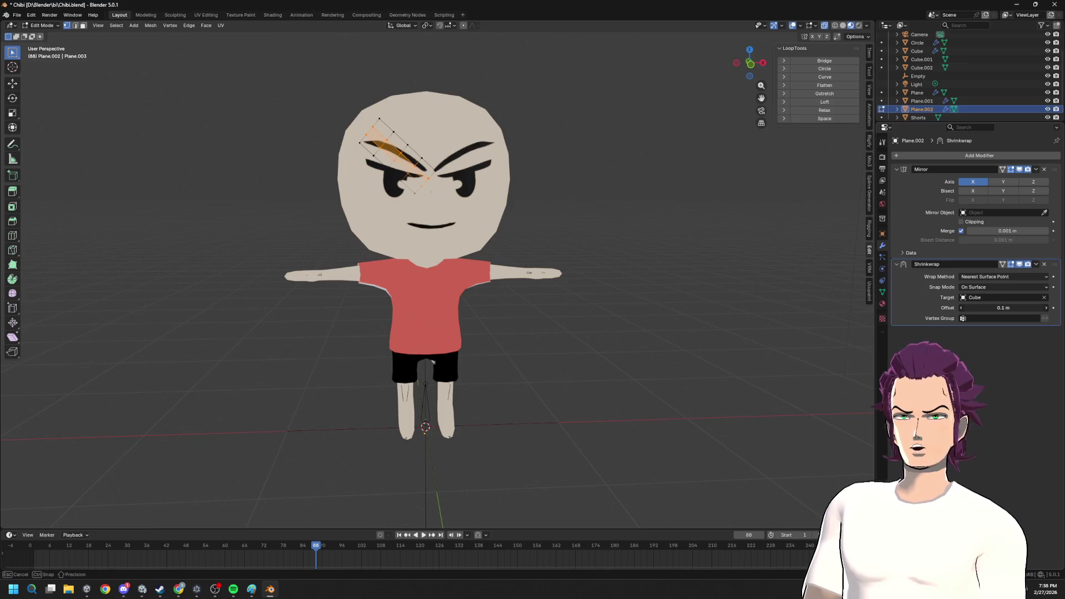
{"action": "left_click_drag", "start_coordinate": [1002, 307], "coordinate": [1023, 308]}
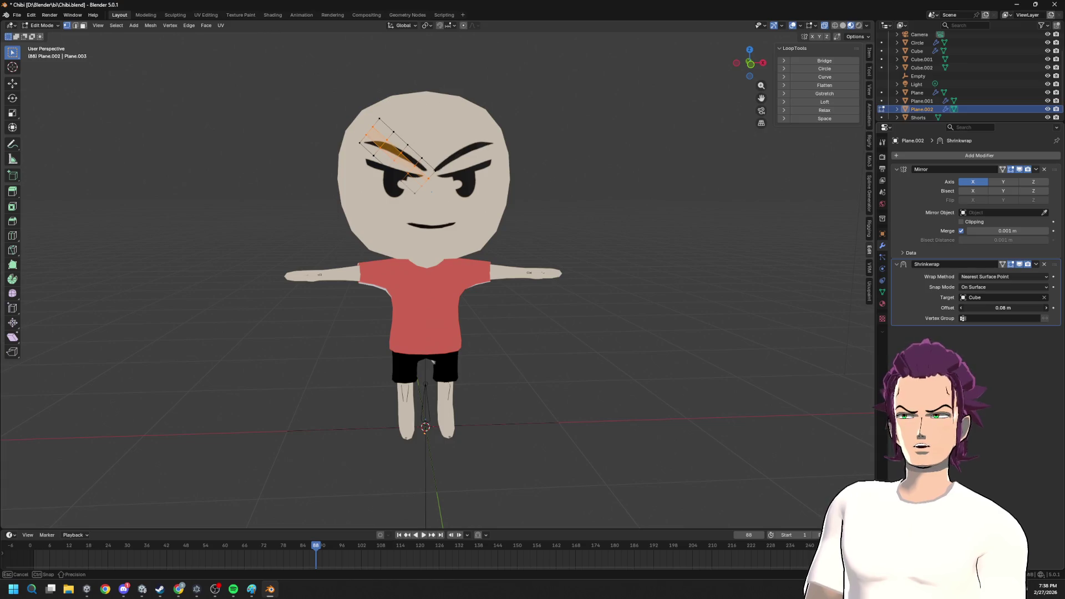
- Re-pick the Cube as wrap target and set the Snap Mode to Outside
{"action": "mouse_move", "coordinate": [554, 226]}
{"action": "middle_mouse_down"}
{"action": "mouse_move", "coordinate": [539, 276]}
{"action": "mouse_move", "coordinate": [522, 244]}
{"action": "middle_mouse_up"}
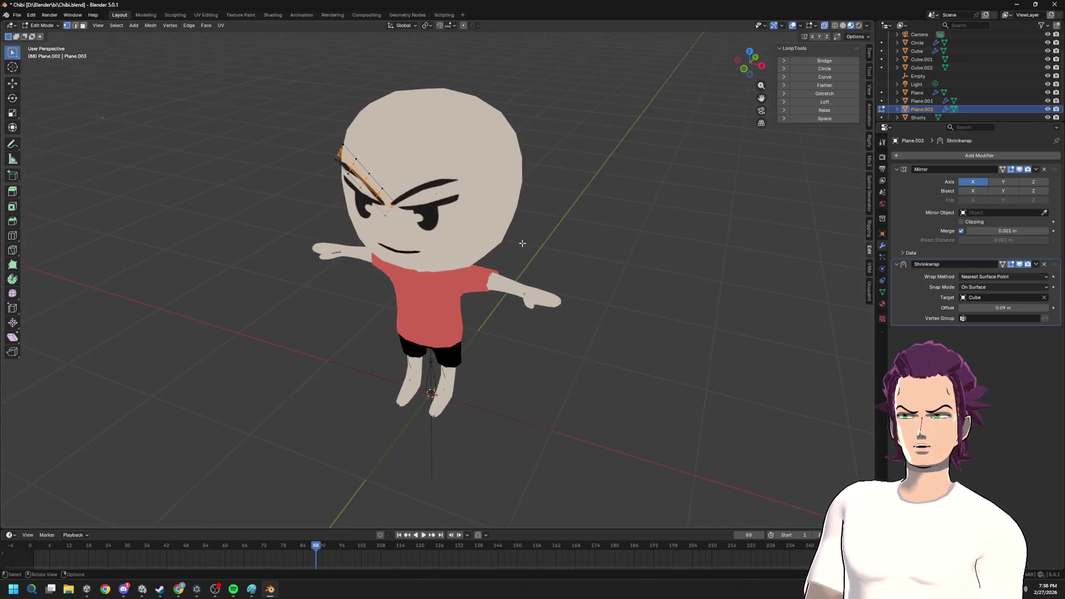
{"action": "left_click", "coordinate": [1044, 297]}
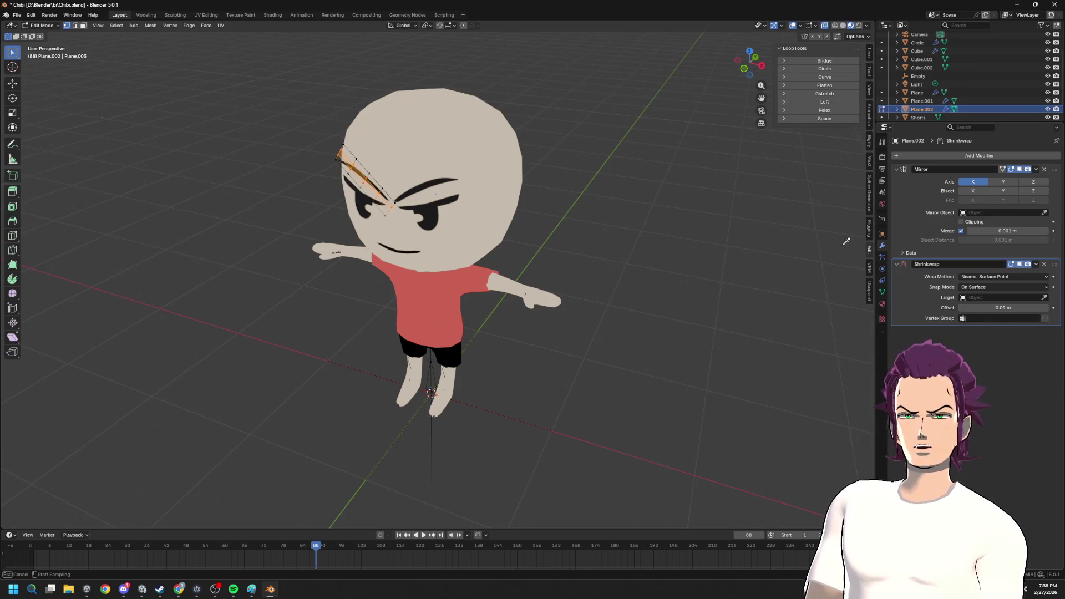
{"action": "left_click", "coordinate": [476, 119]}
{"action": "middle_click_drag", "start_coordinate": [477, 119], "coordinate": [557, 174]}
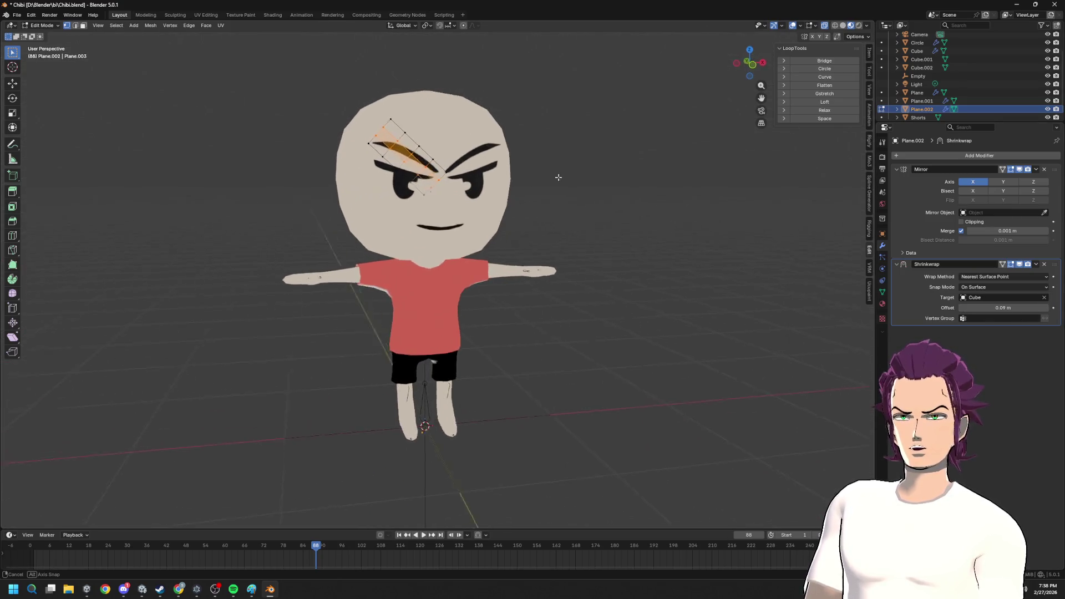
{"action": "left_click", "coordinate": [1002, 286]}
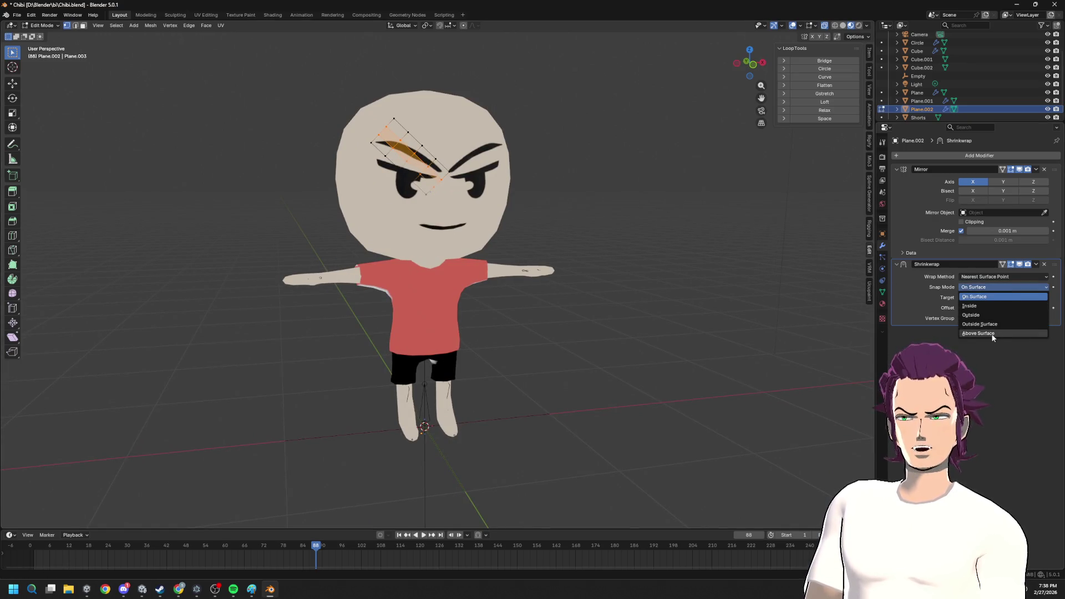
{"action": "left_click", "coordinate": [988, 314]}
- Scale and rotate the eyebrow to angle it, then remove the Shrinkwrap modifier
{"action": "middle_click_drag", "start_coordinate": [760, 285], "coordinate": [706, 275]}
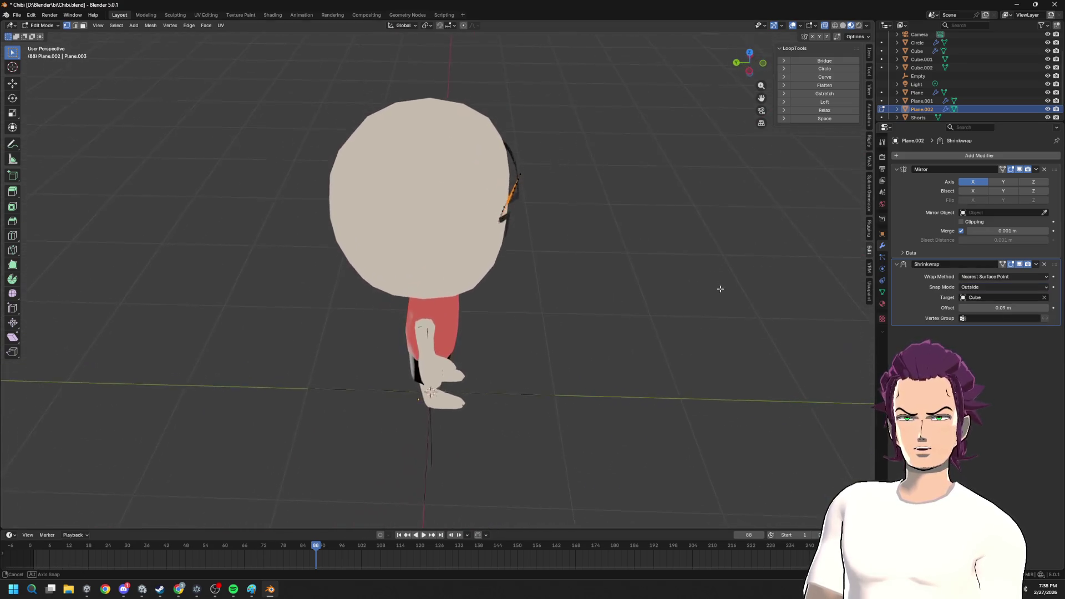
{"action": "middle_click_drag", "start_coordinate": [706, 276], "coordinate": [669, 187]}
{"action": "key", "text": "s"}
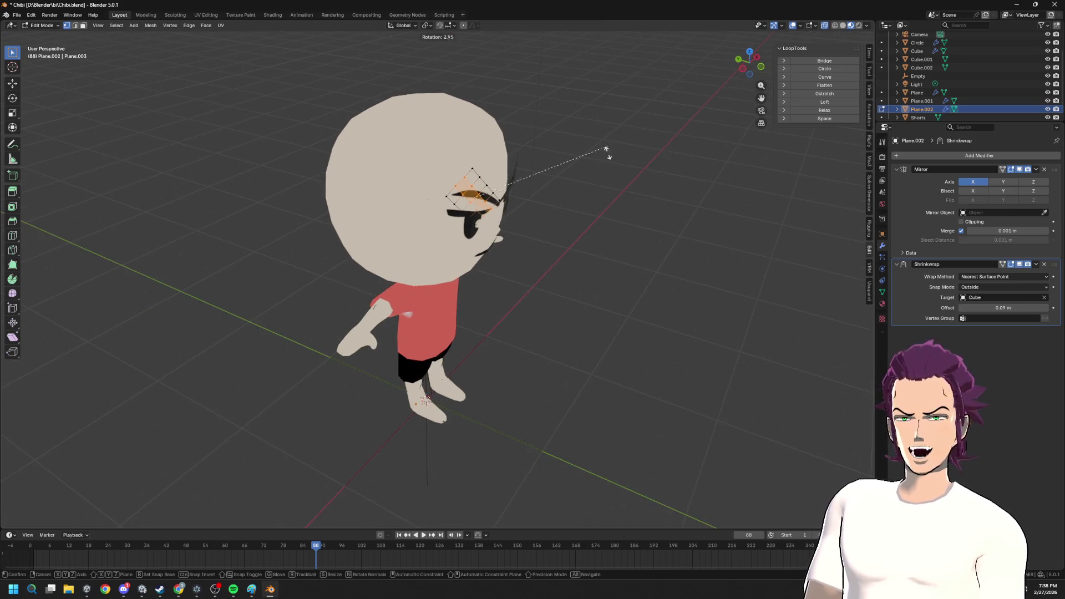
{"action": "left_click", "coordinate": [574, 101]}
{"action": "key", "text": "r"}
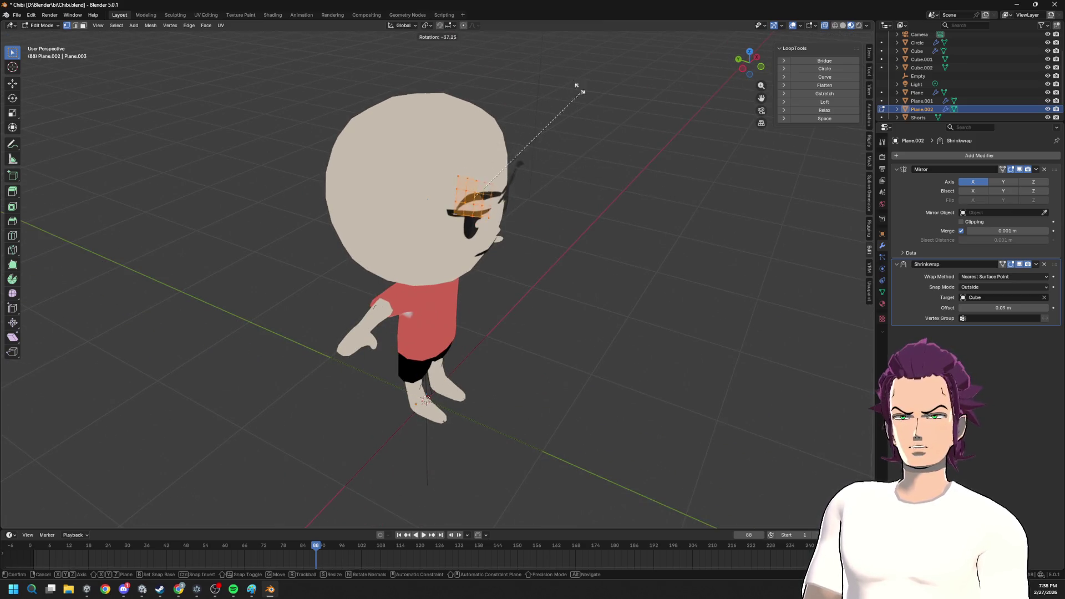
{"action": "left_click", "coordinate": [640, 167]}
{"action": "mouse_move", "coordinate": [640, 167]}
{"action": "middle_mouse_down"}
{"action": "mouse_move", "coordinate": [593, 144]}
{"action": "mouse_move", "coordinate": [660, 208]}
{"action": "middle_mouse_up"}
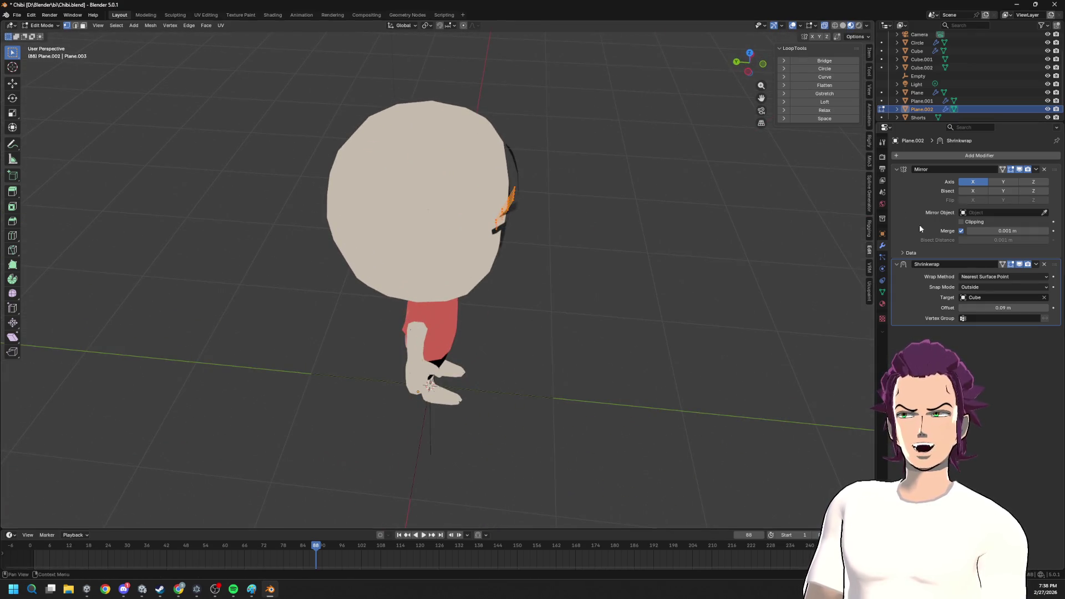
{"action": "left_click", "coordinate": [1044, 264]}
- Push the eyebrow forward along the global Y axis and line up a straight side view
{"action": "mouse_move", "coordinate": [632, 192]}
{"action": "middle_mouse_down"}
{"action": "mouse_move", "coordinate": [595, 207]}
{"action": "mouse_move", "coordinate": [641, 213]}
{"action": "middle_mouse_up"}
{"action": "key", "text": "g"}
{"action": "key", "text": "y"}
{"action": "left_click", "coordinate": [595, 206]}
{"action": "key", "text": "r"}
{"action": "right_click", "coordinate": [658, 147]}
{"action": "left_click", "coordinate": [749, 62]}
- Rotate the eyebrow upright in side and front ortho views, then return to object mode
{"action": "key", "text": "r"}
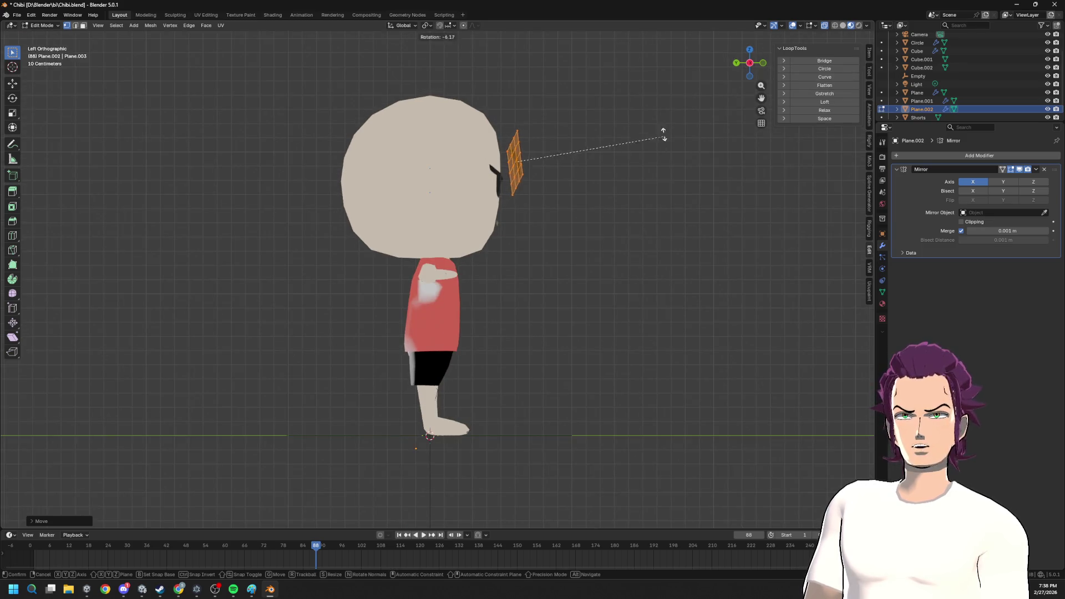
{"action": "key", "text": "y"}
{"action": "key", "text": "y"}
{"action": "key", "text": "y"}
{"action": "key", "text": "y"}
{"action": "key", "text": "y"}
{"action": "key", "text": "y"}
{"action": "key", "text": "z"}
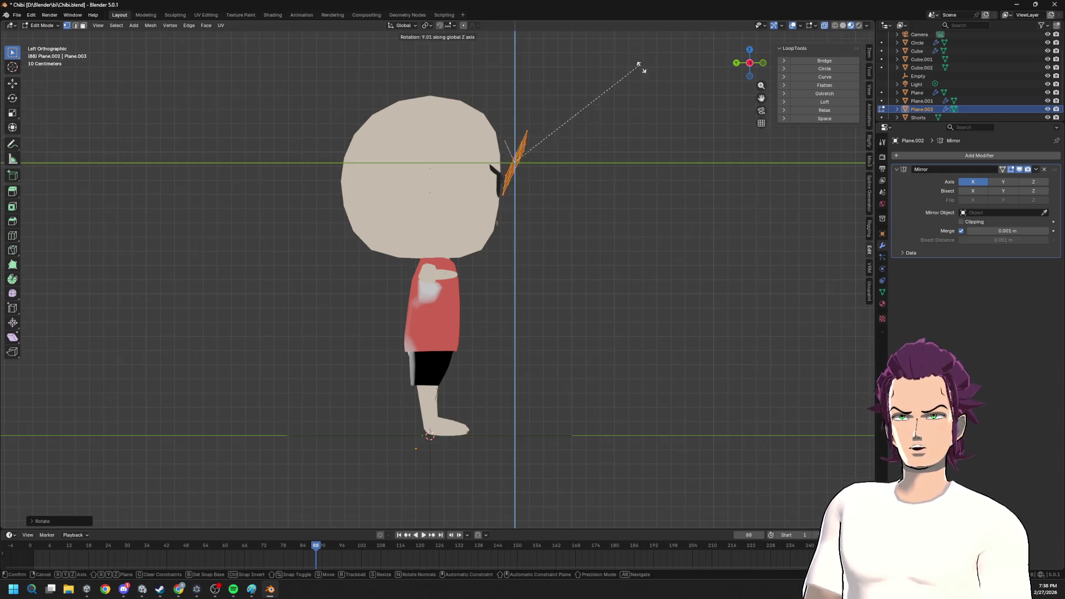
{"action": "key", "text": "z"}
{"action": "key", "text": "z"}
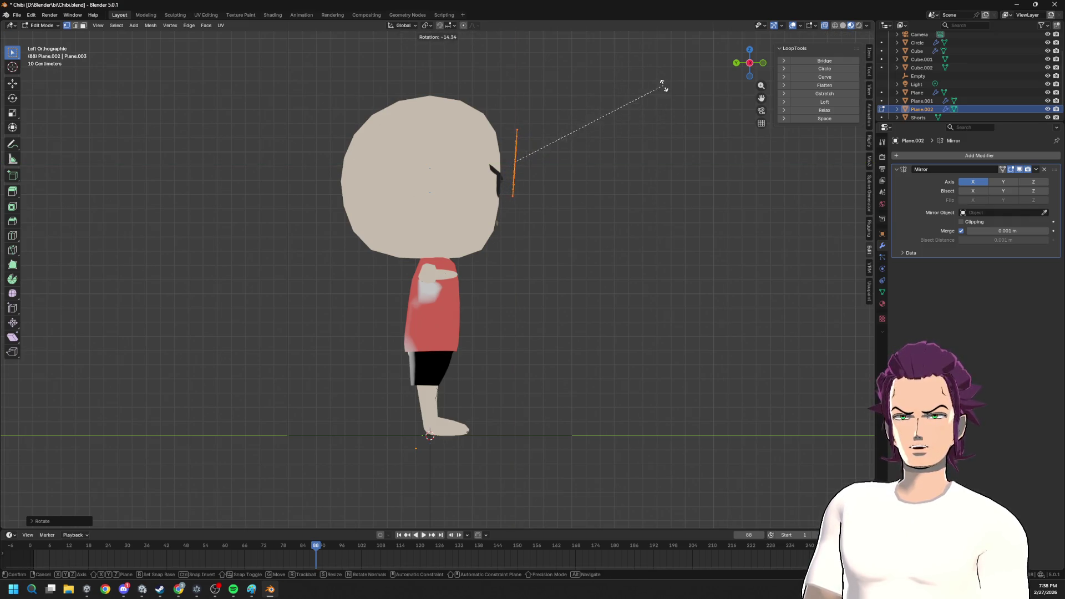
{"action": "left_click", "coordinate": [653, 75]}
{"action": "middle_click_drag", "start_coordinate": [653, 76], "coordinate": [696, 126]}
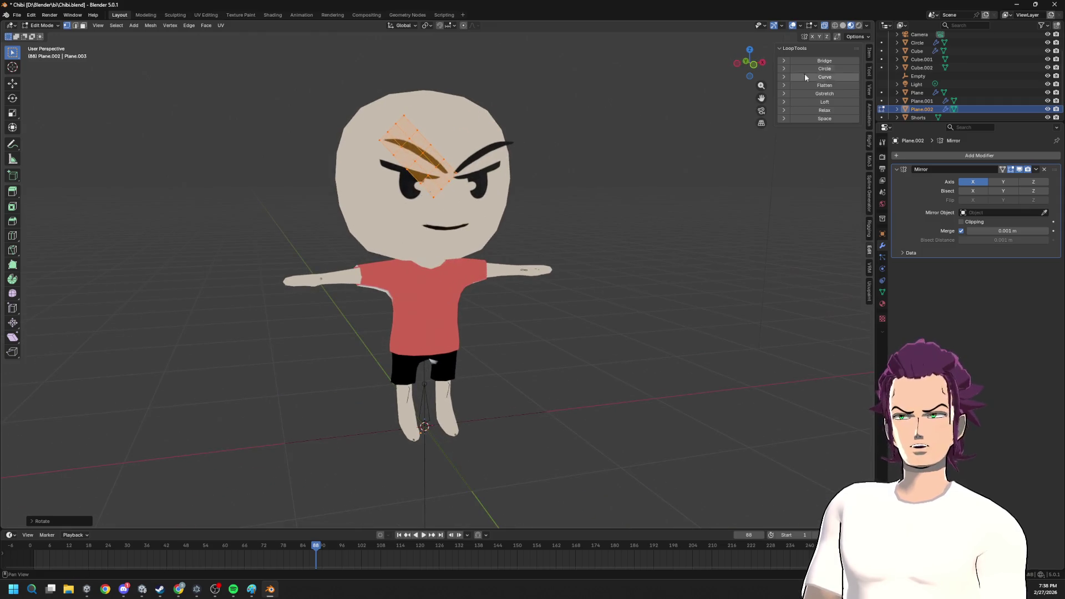
{"action": "key", "text": "1"}
{"action": "key", "text": "r"}
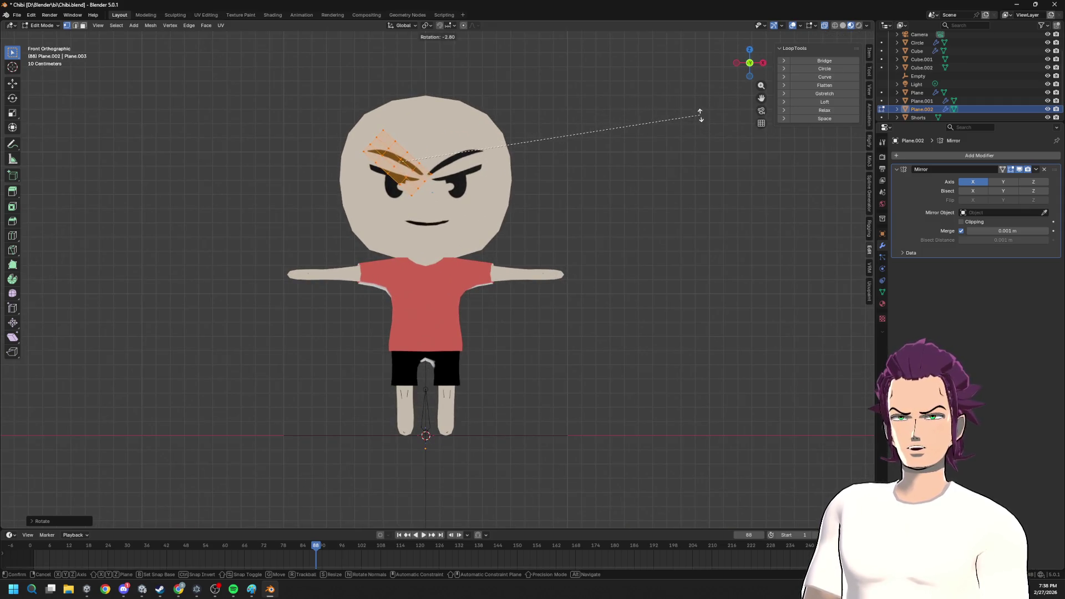
{"action": "left_click", "coordinate": [700, 115]}
{"action": "key", "text": "Tab"}
{"action": "mouse_move", "coordinate": [726, 184]}
{"action": "middle_mouse_down"}
{"action": "mouse_move", "coordinate": [656, 185]}
{"action": "mouse_move", "coordinate": [713, 226]}
{"action": "mouse_move", "coordinate": [841, 235]}
{"action": "middle_mouse_up"}
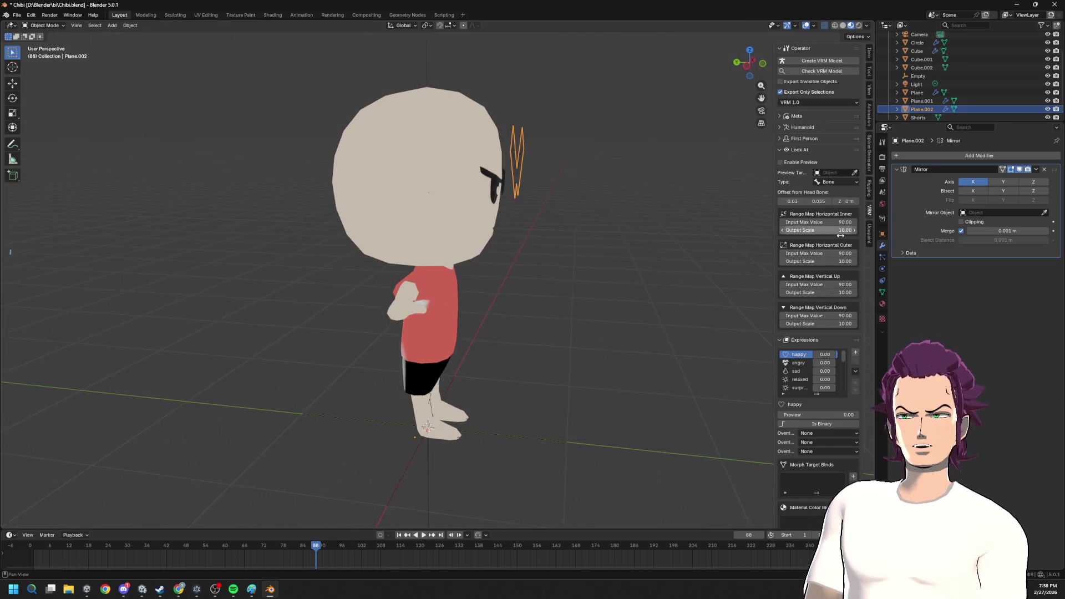
- Add a Shrinkwrap modifier to the eyebrow targeting the Cube, then clear the target again
{"action": "left_click", "coordinate": [1022, 156]}
{"action": "type", "text": "shrink"}
{"action": "key", "text": "Return"}
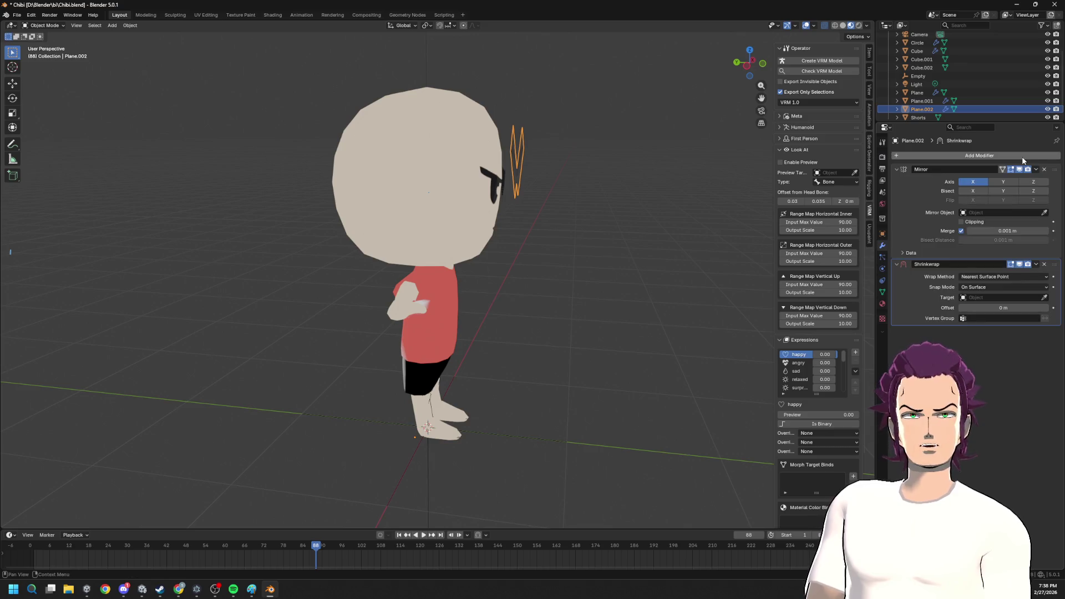
{"action": "mouse_move", "coordinate": [546, 215]}
{"action": "middle_mouse_down"}
{"action": "mouse_move", "coordinate": [466, 216]}
{"action": "mouse_move", "coordinate": [468, 158]}
{"action": "middle_mouse_up"}
{"action": "left_click", "coordinate": [468, 158]}
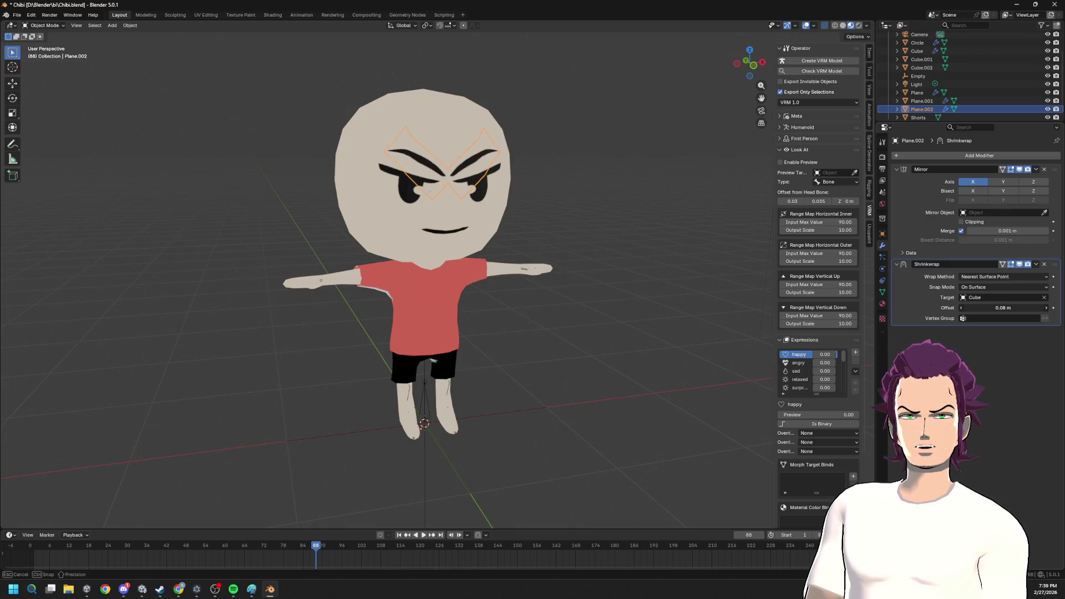
{"action": "mouse_move", "coordinate": [469, 158]}
{"action": "middle_mouse_down"}
{"action": "mouse_move", "coordinate": [500, 238]}
{"action": "mouse_move", "coordinate": [486, 214]}
{"action": "mouse_move", "coordinate": [522, 216]}
{"action": "middle_mouse_up"}
{"action": "scroll", "coordinate": [499, 238], "scroll_direction": "up", "scroll_amount": 3}
{"action": "scroll", "coordinate": [487, 214], "scroll_direction": "down", "scroll_amount": 3}
{"action": "key", "text": "Tab"}
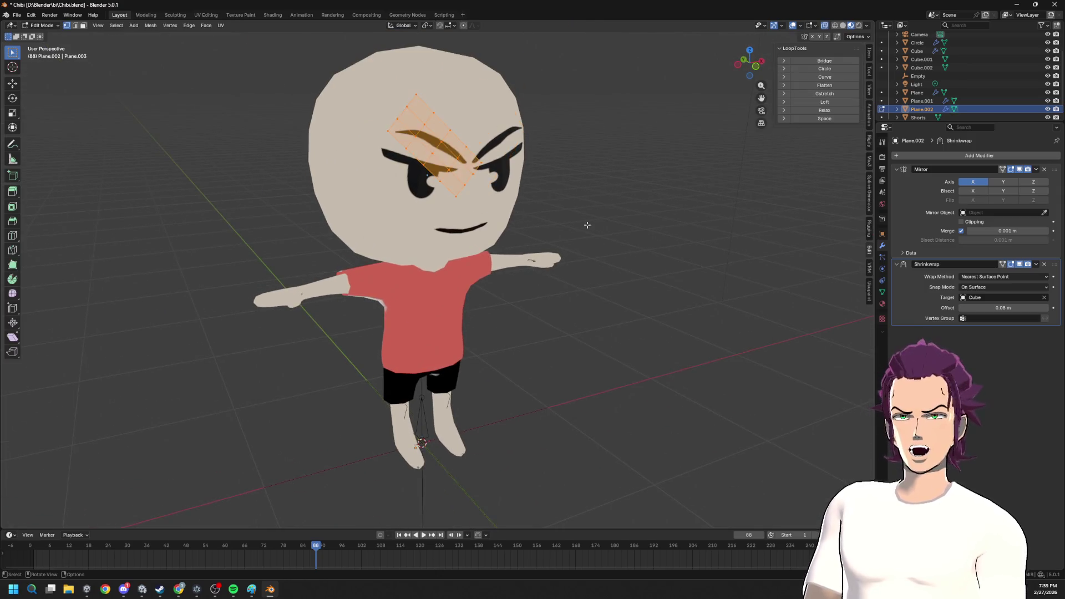
{"action": "key", "text": "Tab"}
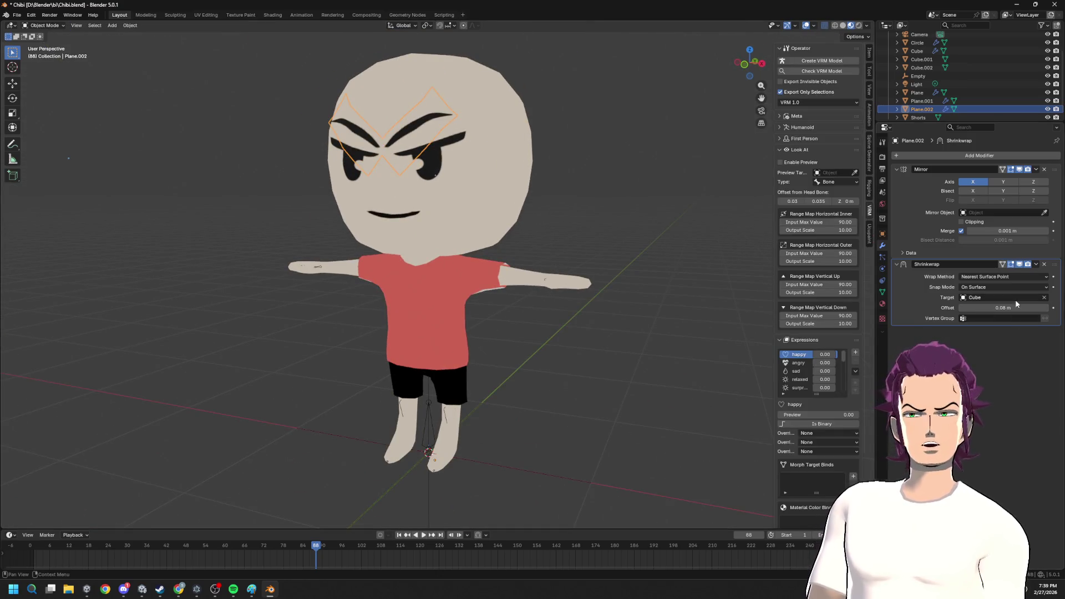
{"action": "left_click", "coordinate": [1045, 299]}
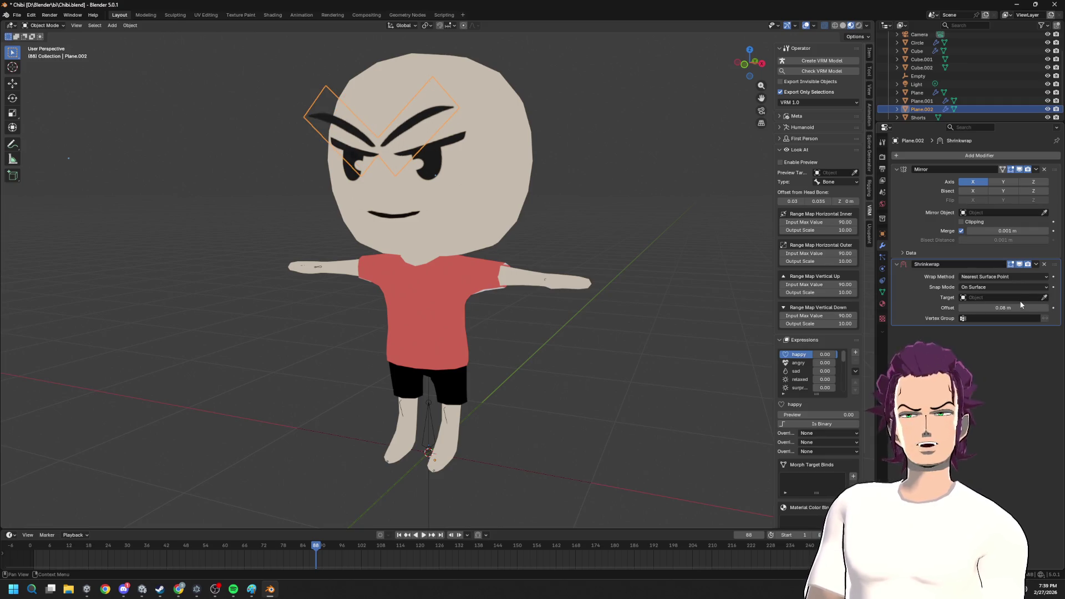
- Adjust the eyebrow's depth along Y and re-pick the Cube as the shrinkwrap target
{"action": "mouse_move", "coordinate": [748, 258]}
{"action": "middle_mouse_down"}
{"action": "mouse_move", "coordinate": [606, 225]}
{"action": "mouse_move", "coordinate": [512, 142]}
{"action": "middle_mouse_up"}
{"action": "key", "text": "g"}
{"action": "key", "text": "y"}
{"action": "left_click", "coordinate": [609, 214]}
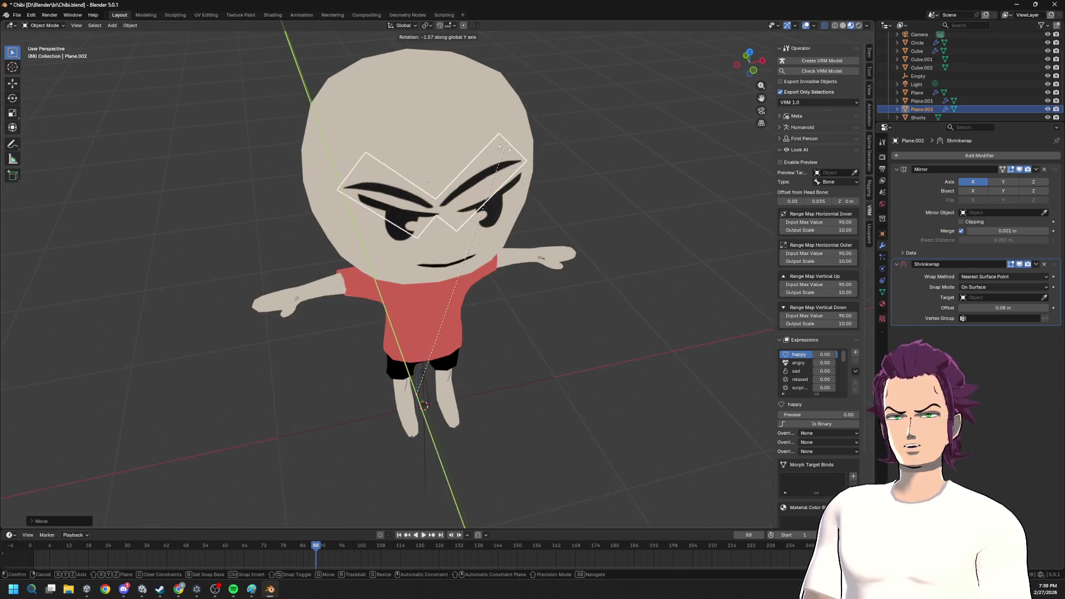
{"action": "middle_click_drag", "start_coordinate": [643, 227], "coordinate": [649, 166]}
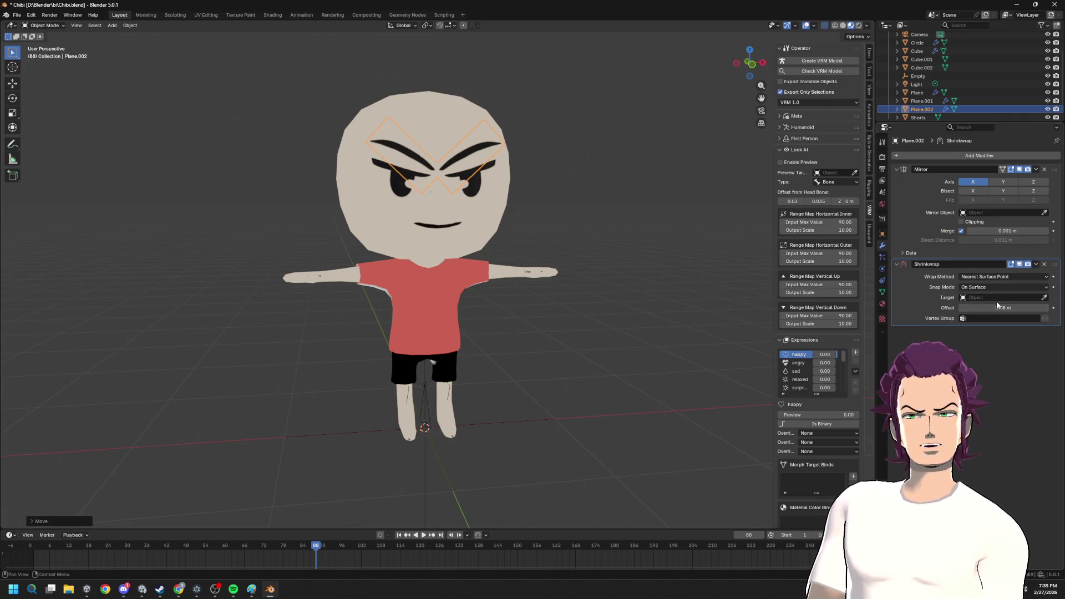
{"action": "left_click", "coordinate": [1045, 299]}
{"action": "left_click", "coordinate": [459, 213]}
{"action": "mouse_move", "coordinate": [535, 255]}
{"action": "middle_mouse_down"}
{"action": "mouse_move", "coordinate": [633, 250]}
{"action": "mouse_move", "coordinate": [598, 196]}
{"action": "middle_mouse_up"}
{"action": "left_click", "coordinate": [598, 195]}
- Set the shrinkwrap offset to 0.02 m so the eyebrow sits just off the head
{"action": "middle_click_drag", "start_coordinate": [563, 155], "coordinate": [703, 171]}
{"action": "left_click", "coordinate": [1003, 307]}
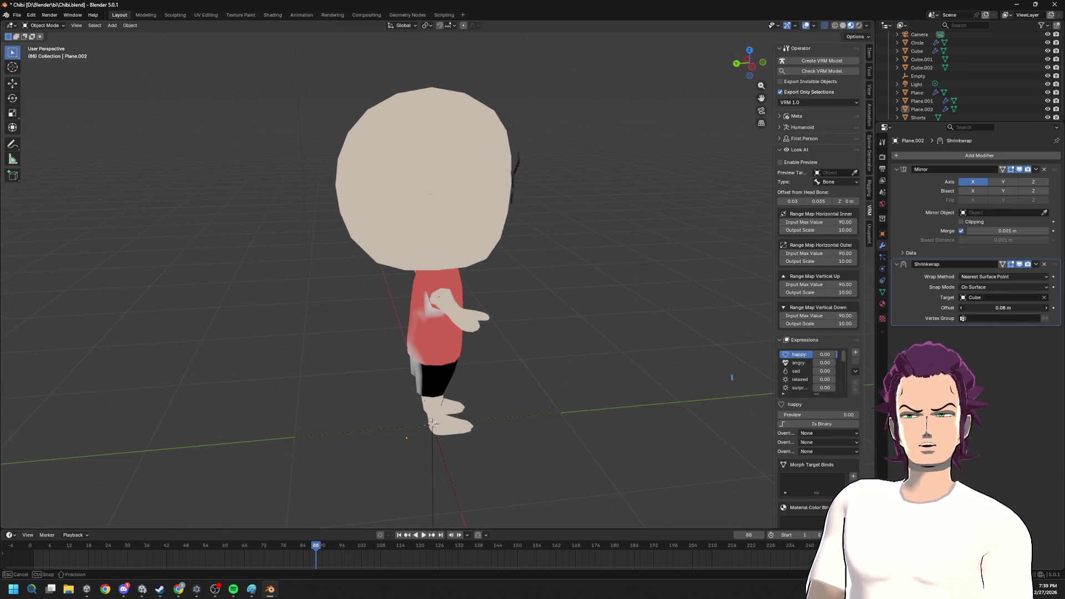
{"action": "type", "text": "09"}
{"action": "key", "text": "BackSpace"}
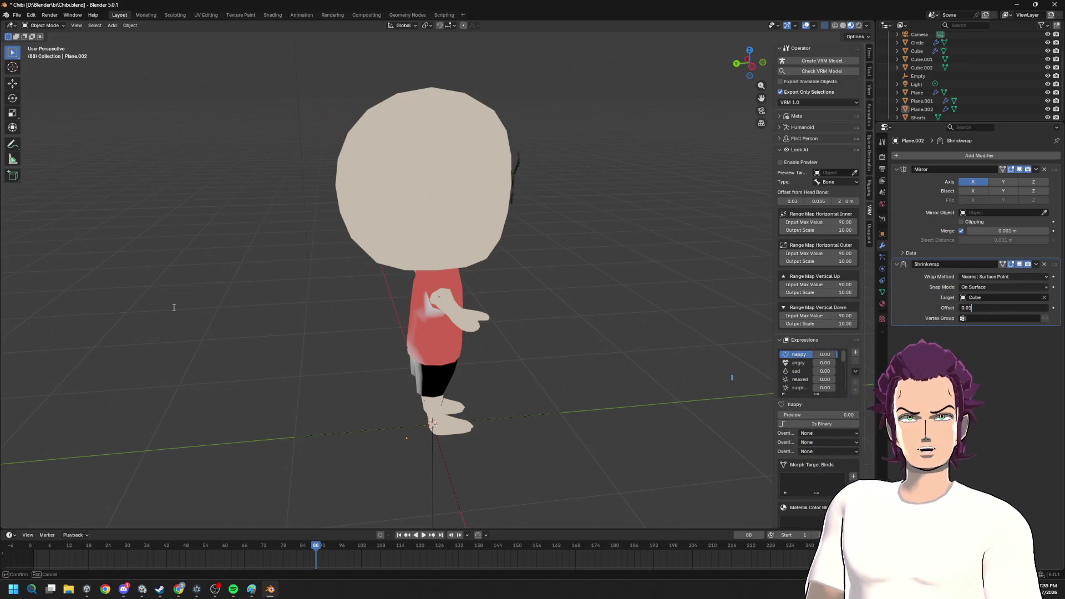
{"action": "key", "text": "Return"}
{"action": "left_click", "coordinate": [1003, 307]}
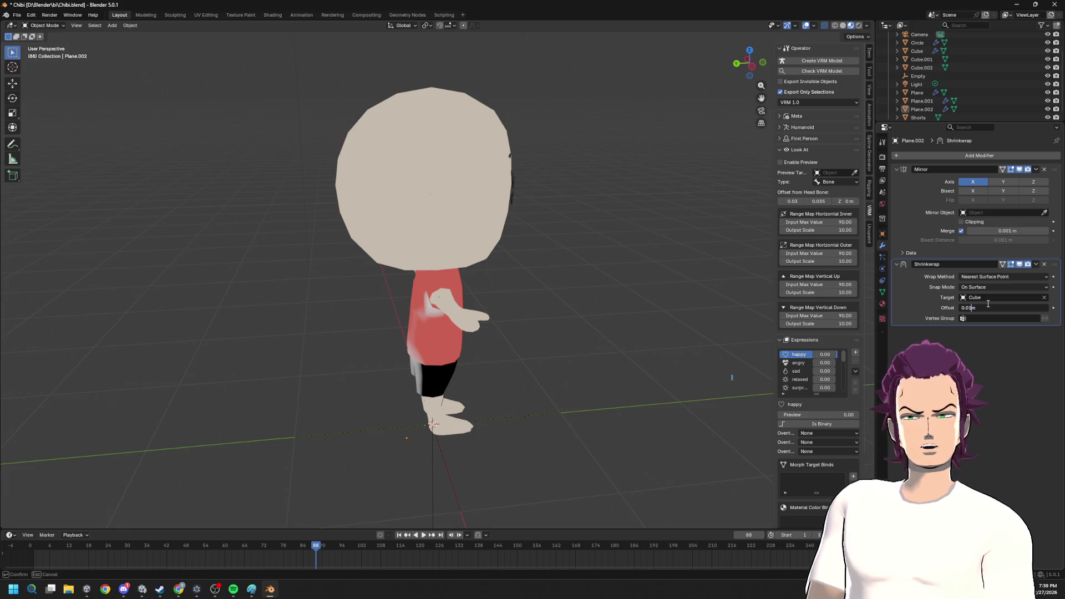
{"action": "type", "text": "2"}
{"action": "key", "text": "Return"}
{"action": "middle_click_drag", "start_coordinate": [400, 300], "coordinate": [459, 301]}
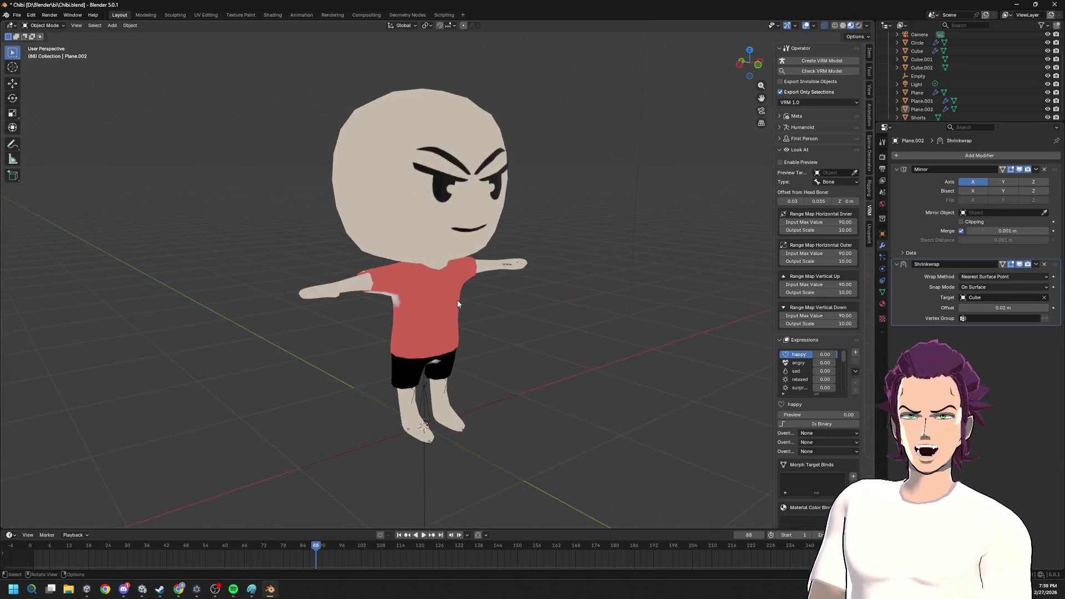
{"action": "scroll", "coordinate": [462, 291], "scroll_direction": "down", "scroll_amount": 3}
{"action": "scroll", "coordinate": [438, 301], "scroll_direction": "up", "scroll_amount": 1}
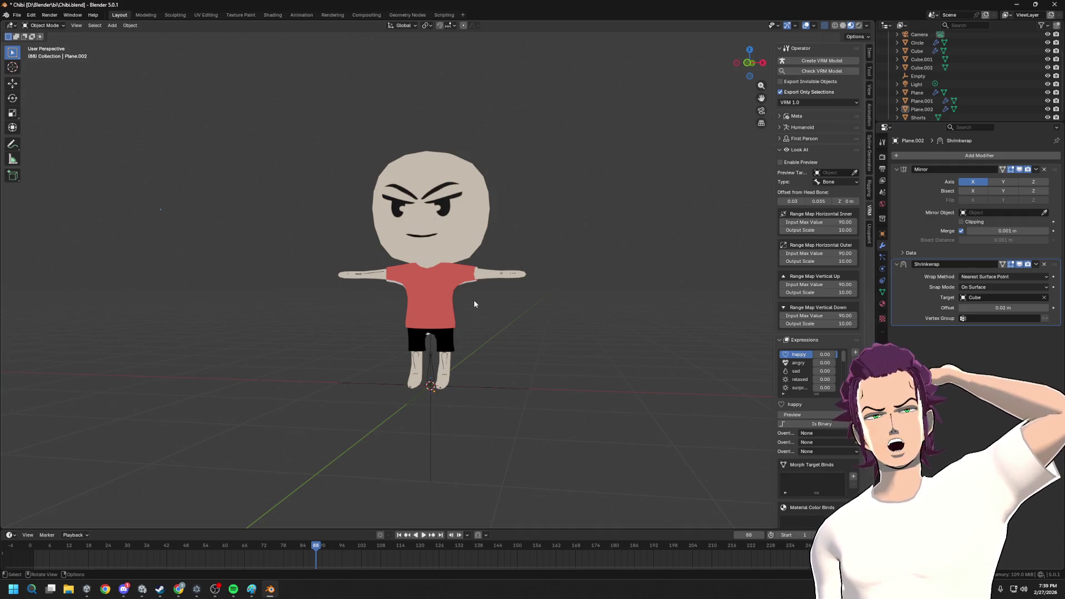
{"action": "scroll", "coordinate": [475, 303], "scroll_direction": "down", "scroll_amount": 2}
- Orbit to a straight-on front view of the character, then bring the Peak image search over the scene
{"action": "middle_click_drag", "start_coordinate": [497, 153], "coordinate": [469, 263]}
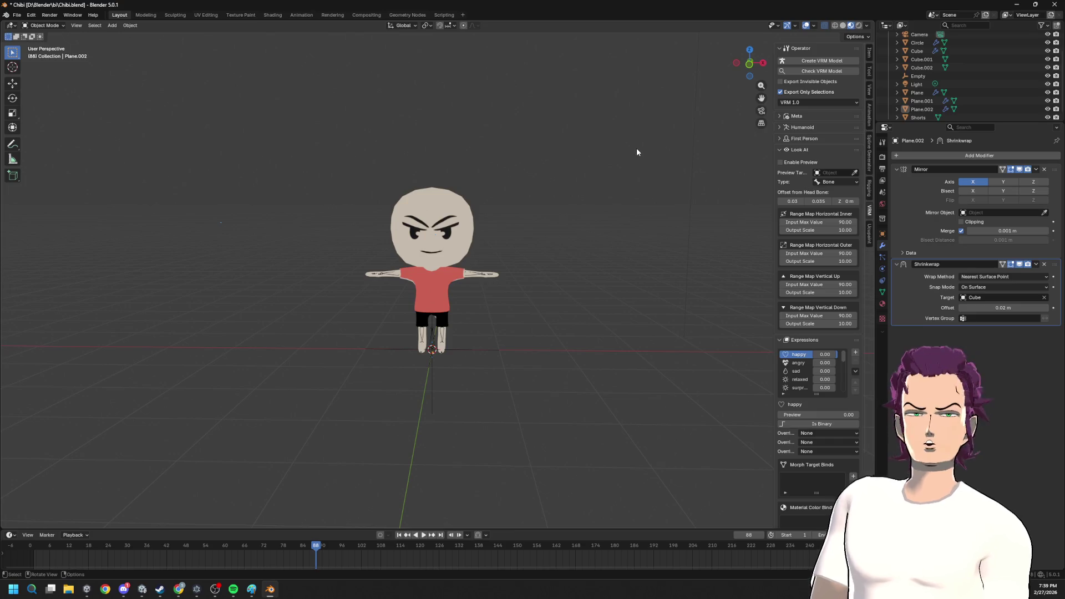
{"action": "middle_click_drag", "start_coordinate": [637, 153], "coordinate": [253, 235]}
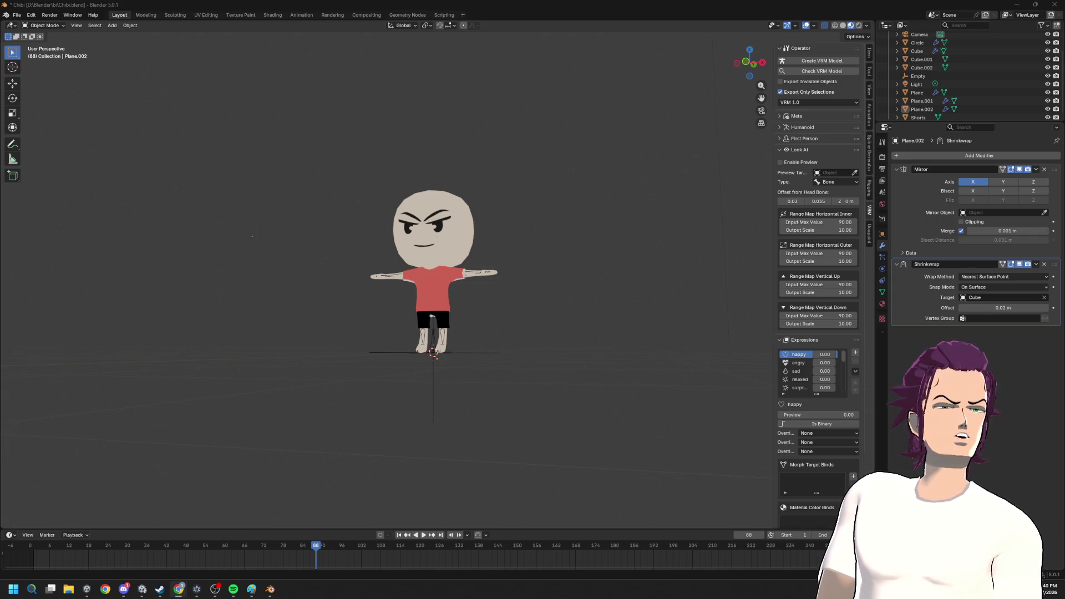
{"action": "mouse_move", "coordinate": [1064, 100]}
{"action": "left_mouse_down"}
{"action": "mouse_move", "coordinate": [408, 98]}
{"action": "mouse_move", "coordinate": [406, 50]}
{"action": "left_mouse_up"}
{"action": "scroll", "coordinate": [786, 339], "scroll_direction": "down", "scroll_amount": 2}
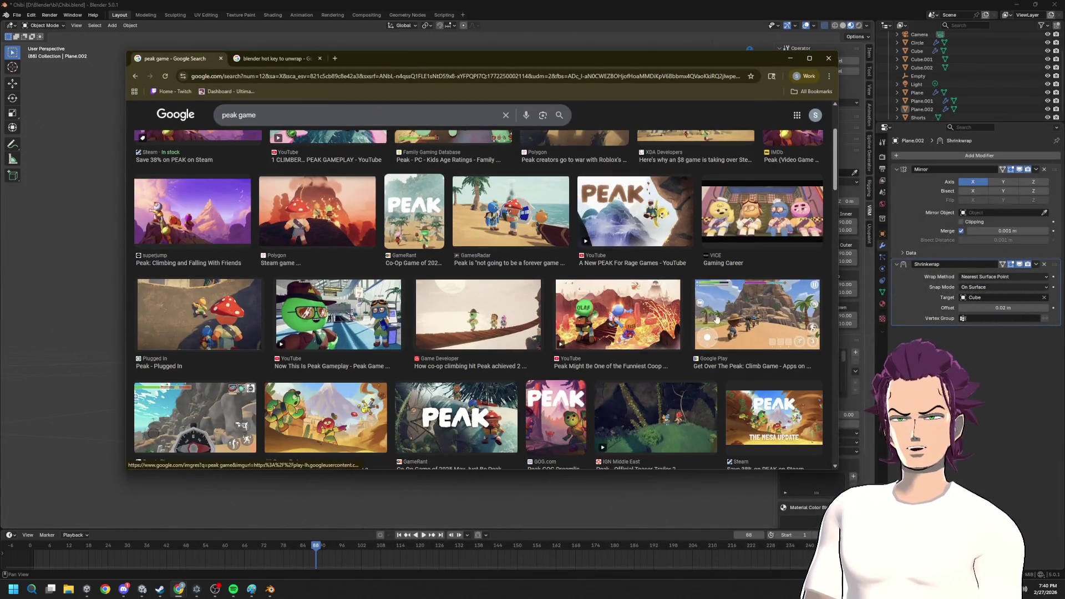
- Preview the Get Over The Peak image, then hide the browser to return to Blender
{"action": "left_click", "coordinate": [765, 338]}
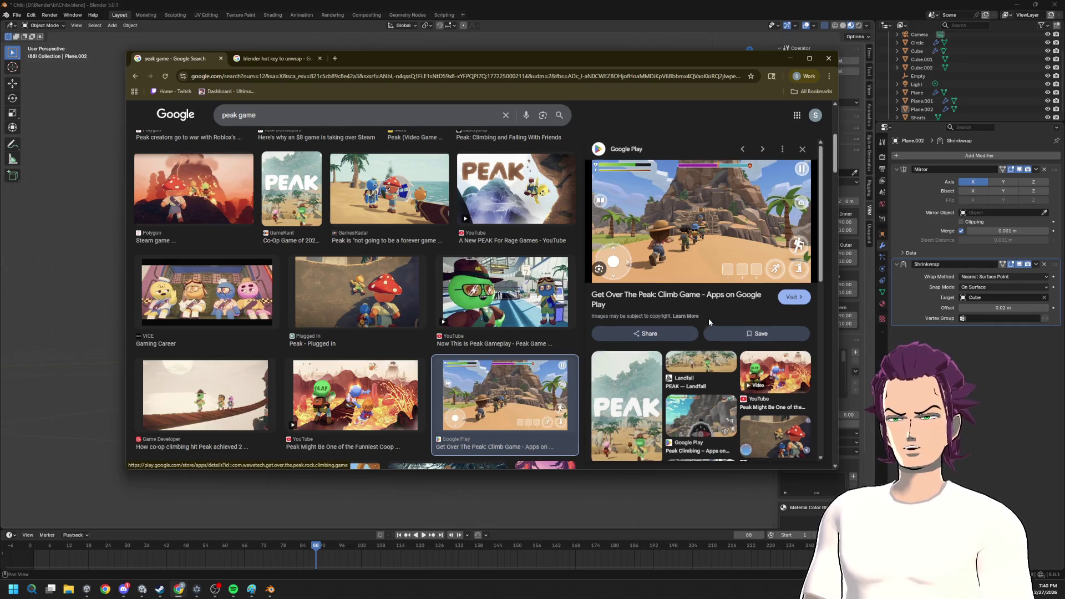
{"action": "scroll", "coordinate": [708, 319], "scroll_direction": "down", "scroll_amount": 3}
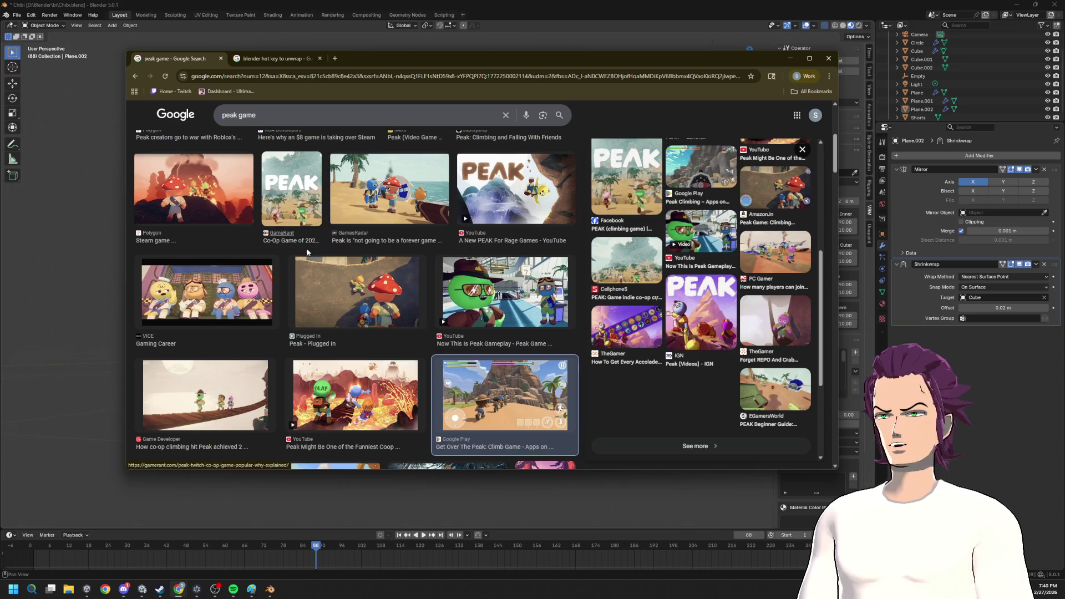
{"action": "scroll", "coordinate": [308, 309], "scroll_direction": "down", "scroll_amount": 5}
{"action": "scroll", "coordinate": [350, 330], "scroll_direction": "down", "scroll_amount": 3}
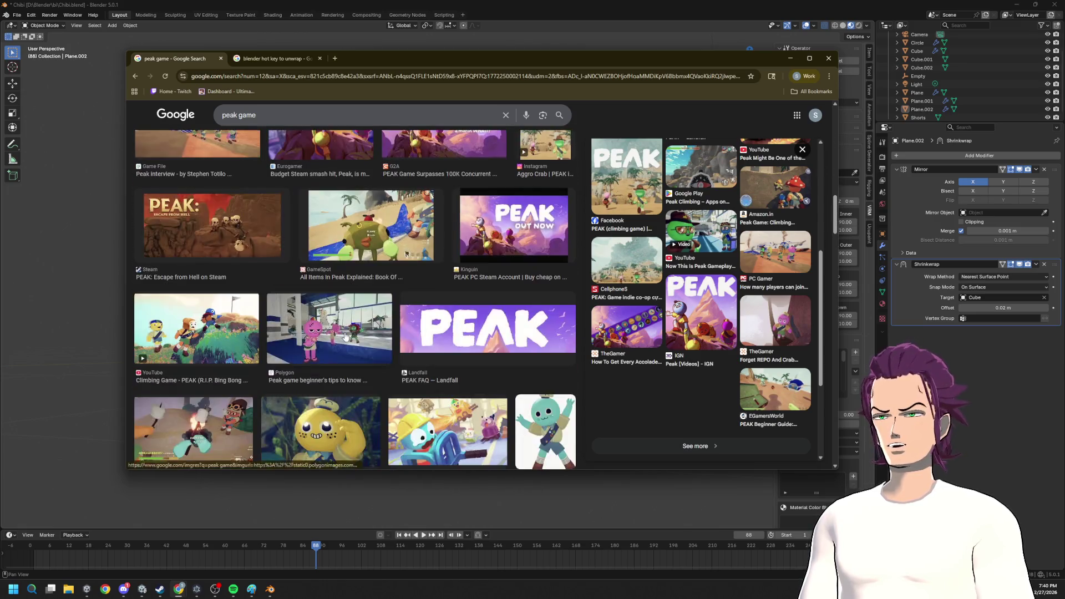
{"action": "scroll", "coordinate": [350, 339], "scroll_direction": "down", "scroll_amount": 3}
{"action": "scroll", "coordinate": [354, 339], "scroll_direction": "down", "scroll_amount": 3}
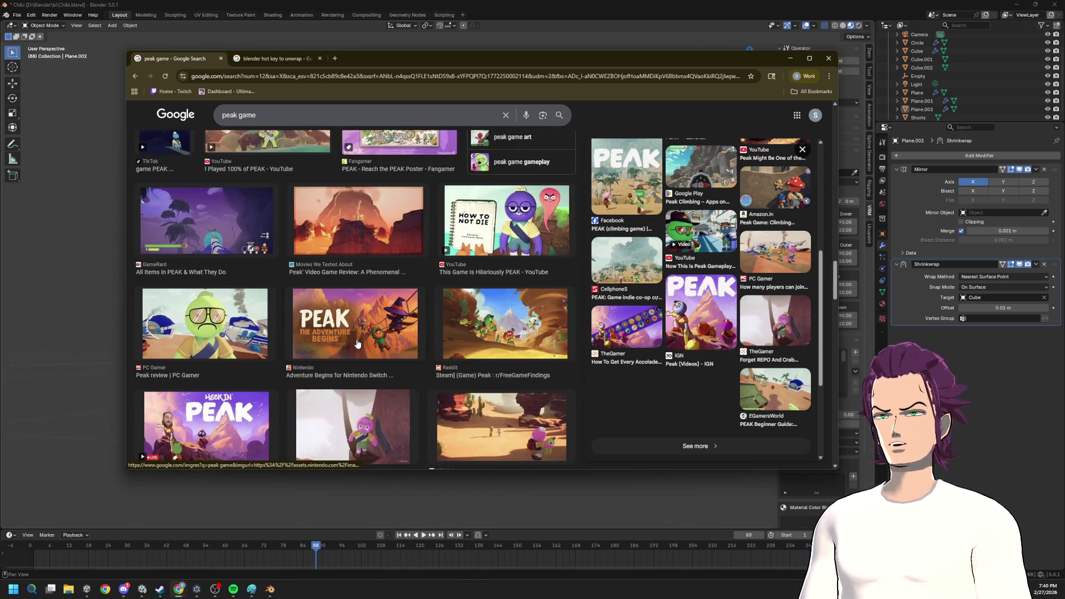
{"action": "scroll", "coordinate": [357, 344], "scroll_direction": "down", "scroll_amount": 3}
{"action": "scroll", "coordinate": [355, 343], "scroll_direction": "down", "scroll_amount": 3}
{"action": "scroll", "coordinate": [353, 342], "scroll_direction": "down", "scroll_amount": 3}
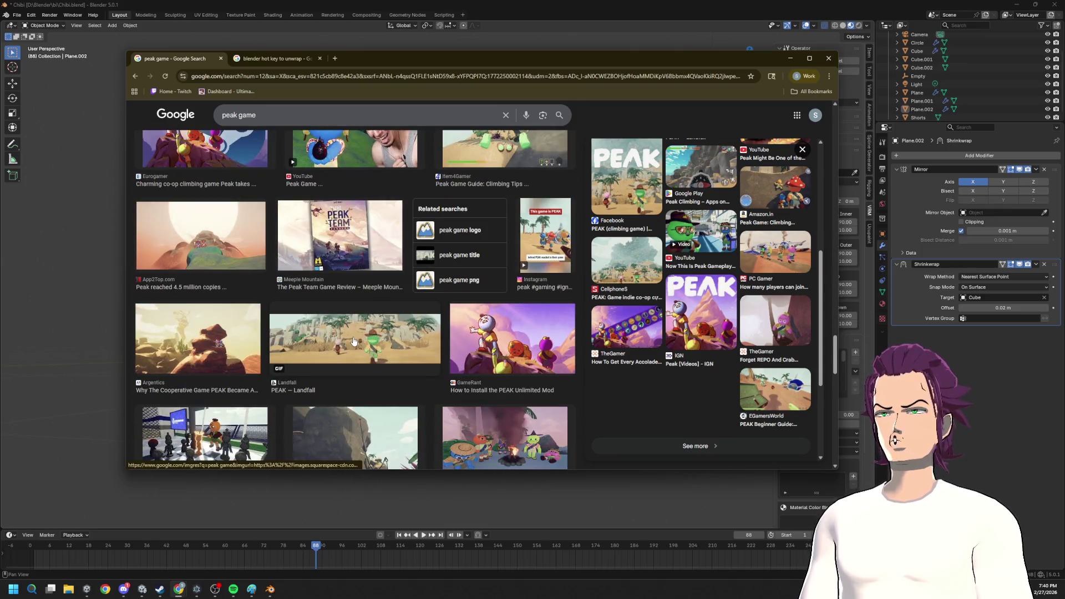
{"action": "scroll", "coordinate": [354, 341], "scroll_direction": "down", "scroll_amount": 3}
{"action": "scroll", "coordinate": [339, 331], "scroll_direction": "down", "scroll_amount": 3}
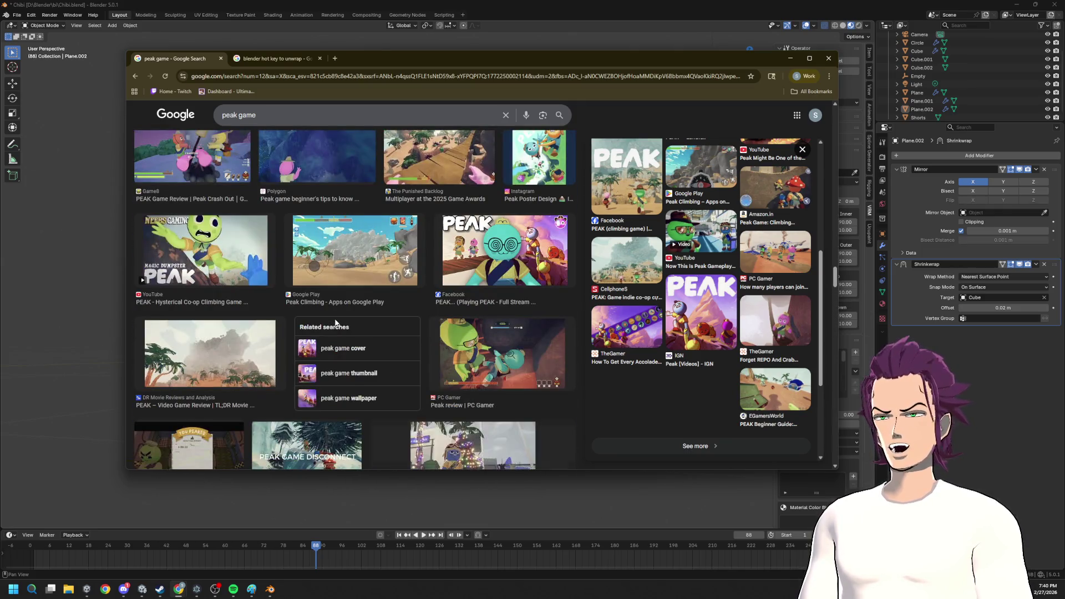
{"action": "scroll", "coordinate": [336, 326], "scroll_direction": "down", "scroll_amount": 3}
{"action": "scroll", "coordinate": [332, 321], "scroll_direction": "down", "scroll_amount": 3}
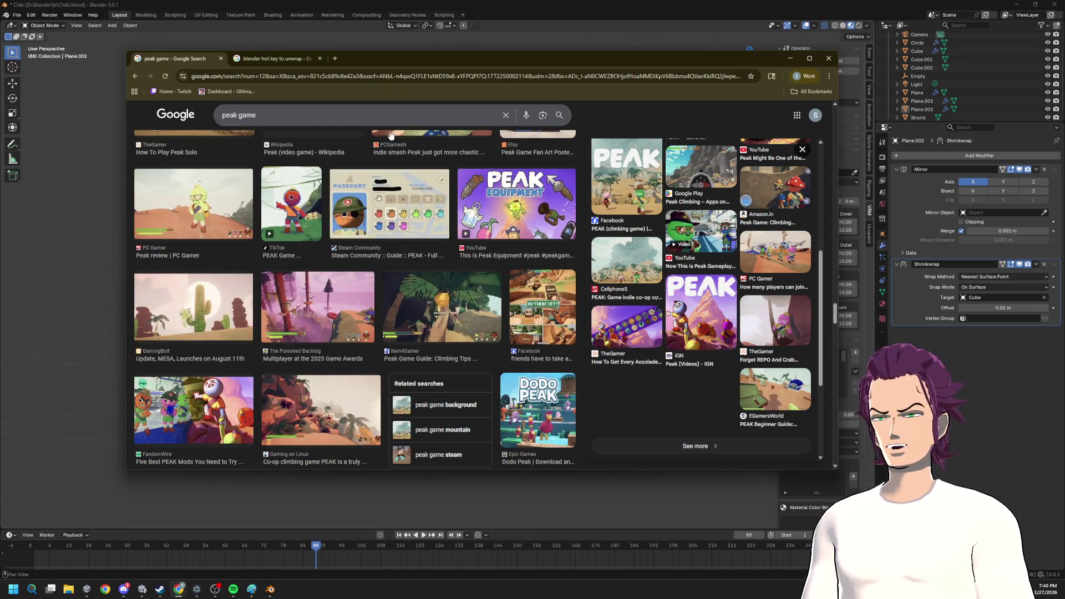
{"action": "key", "text": "super+Down"}
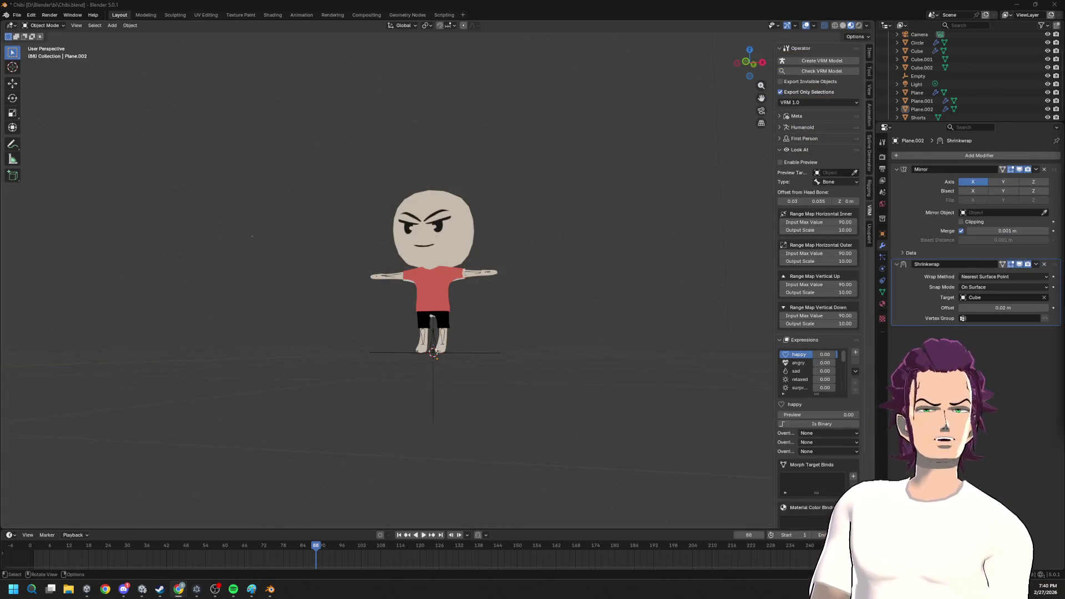
{"action": "scroll", "coordinate": [521, 233], "scroll_direction": "up", "scroll_amount": 4}
- Rename Plane.002 to EyebrowMesh and Plane to EyeMesh in the Outliner
{"action": "key", "text": "Tab"}
{"action": "scroll", "coordinate": [526, 227], "scroll_direction": "down", "scroll_amount": 4}
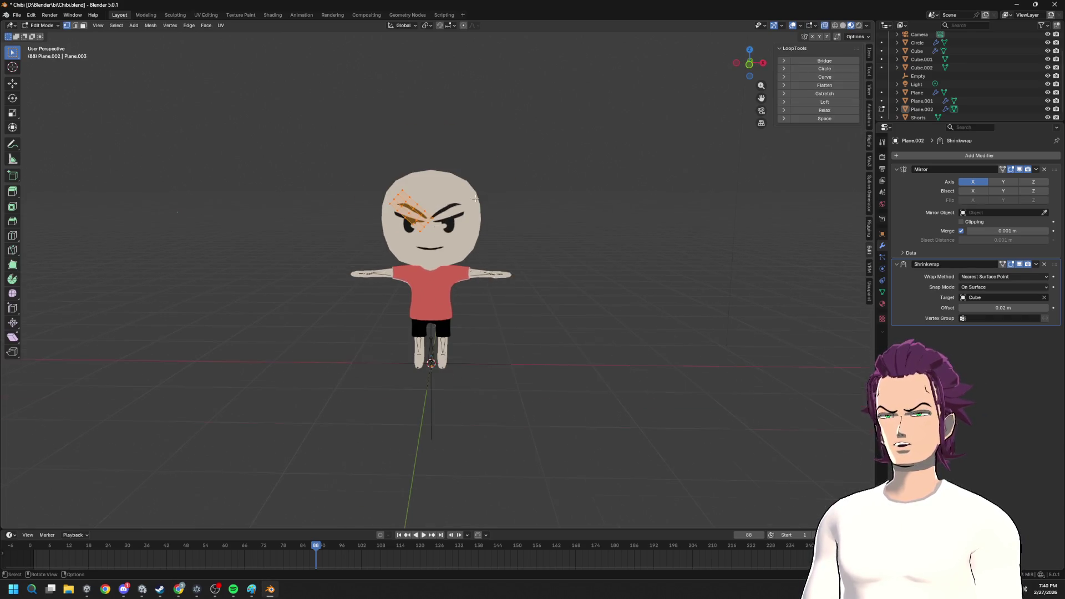
{"action": "key", "text": "Tab"}
{"action": "key", "text": "Tab"}
{"action": "key", "text": "Tab"}
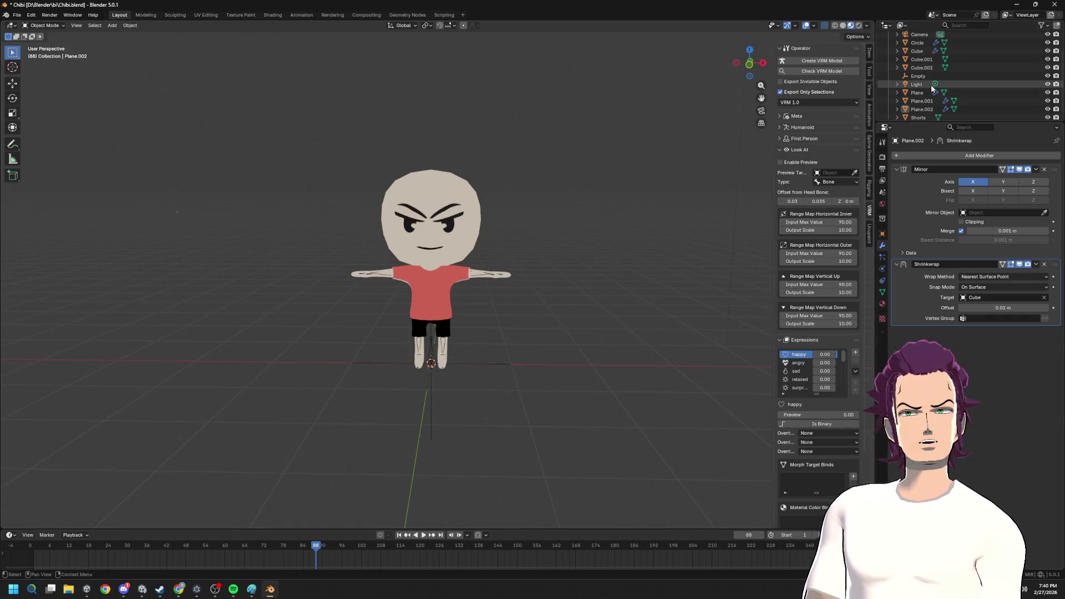
{"action": "left_click", "coordinate": [923, 109]}
{"action": "double_click", "coordinate": [939, 108]}
{"action": "type", "text": "EyeB"}
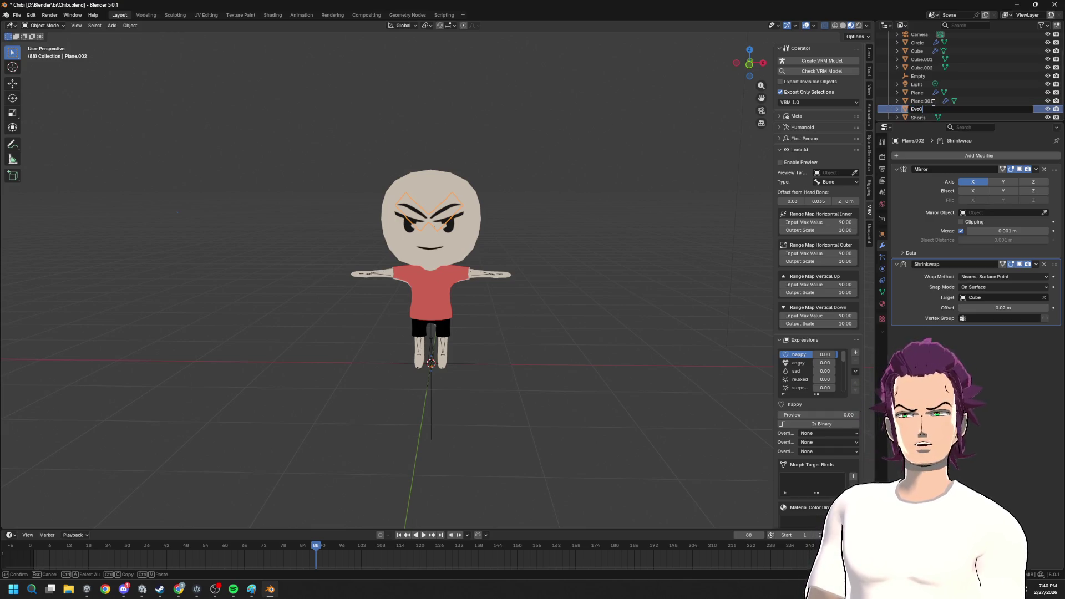
{"action": "type", "text": "row"}
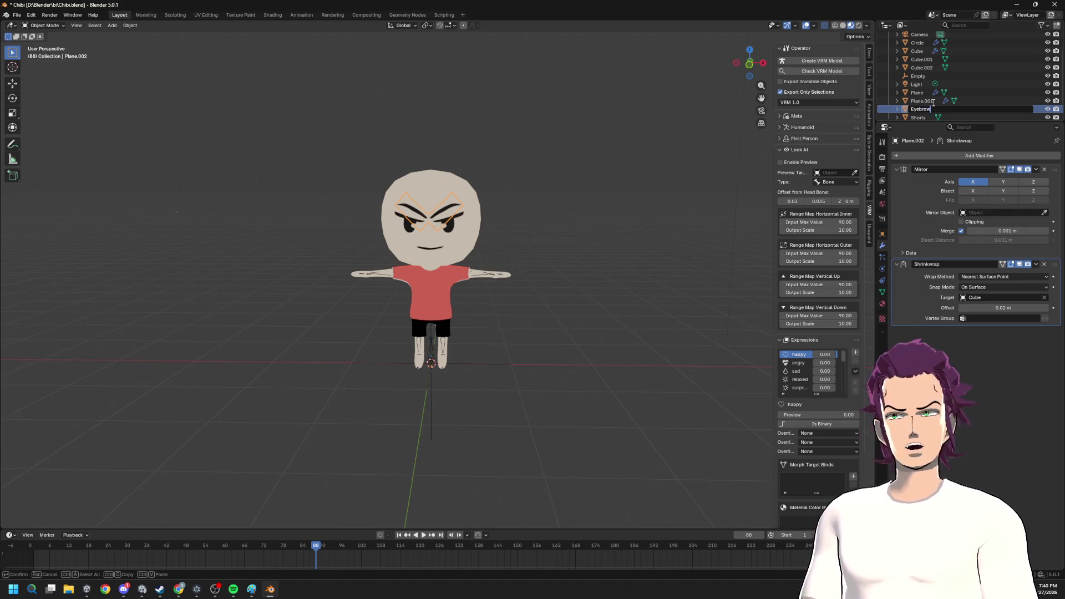
{"action": "type", "text": "ssh"}
{"action": "key", "text": "Return"}
{"action": "left_click", "coordinate": [926, 102]}
{"action": "double_click", "coordinate": [926, 102]}
{"action": "type", "text": "EyeMesh"}
{"action": "key", "text": "Return"}
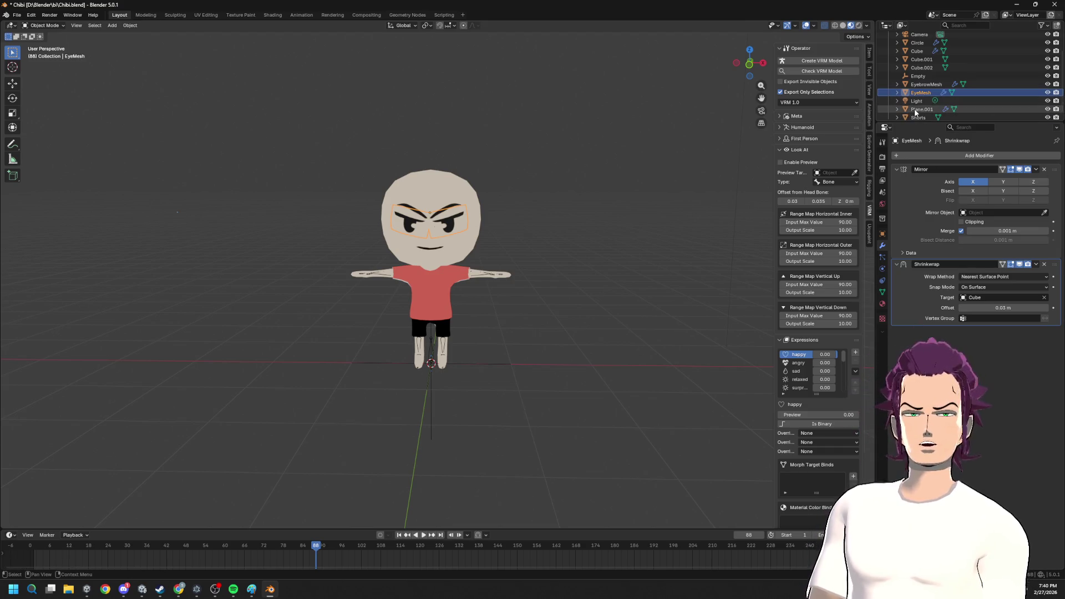
- Rename Plane.001 to MouthMesh and the head Cube to HeadMesh
{"action": "left_click", "coordinate": [915, 111]}
{"action": "double_click", "coordinate": [918, 110]}
{"action": "type", "text": "Mout"}
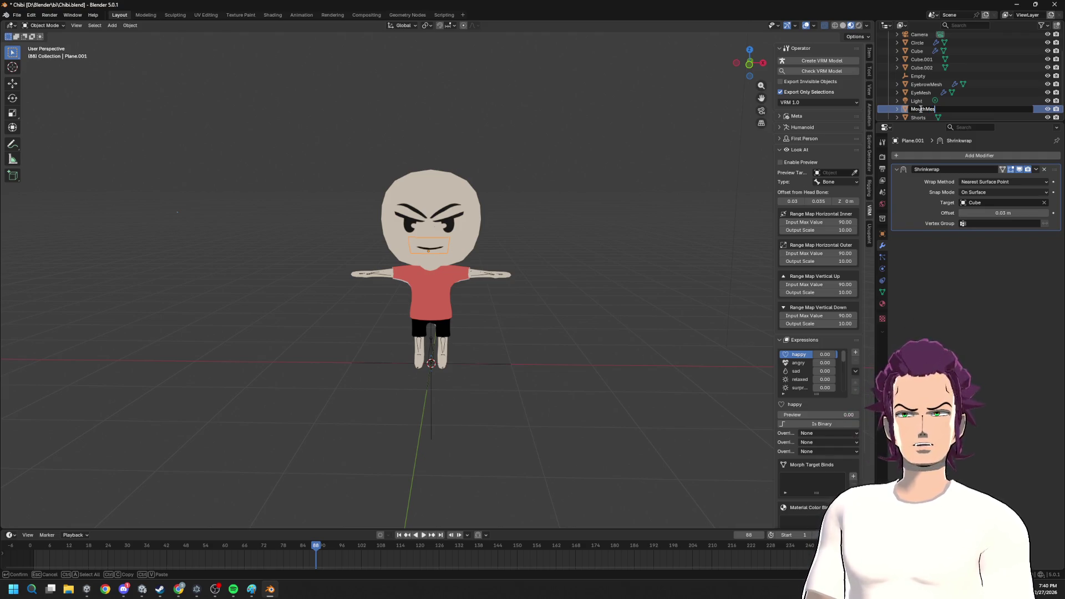
{"action": "type", "text": "hMes"}
{"action": "key", "text": "Return"}
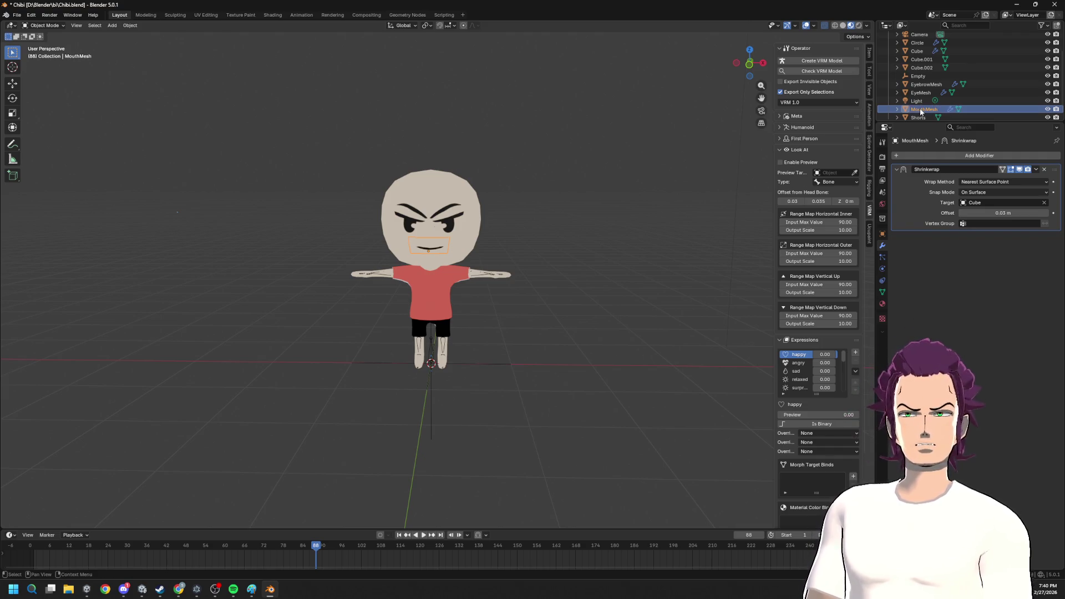
{"action": "scroll", "coordinate": [928, 110], "scroll_direction": "up", "scroll_amount": 3}
{"action": "left_click", "coordinate": [918, 77]}
{"action": "double_click", "coordinate": [918, 77]}
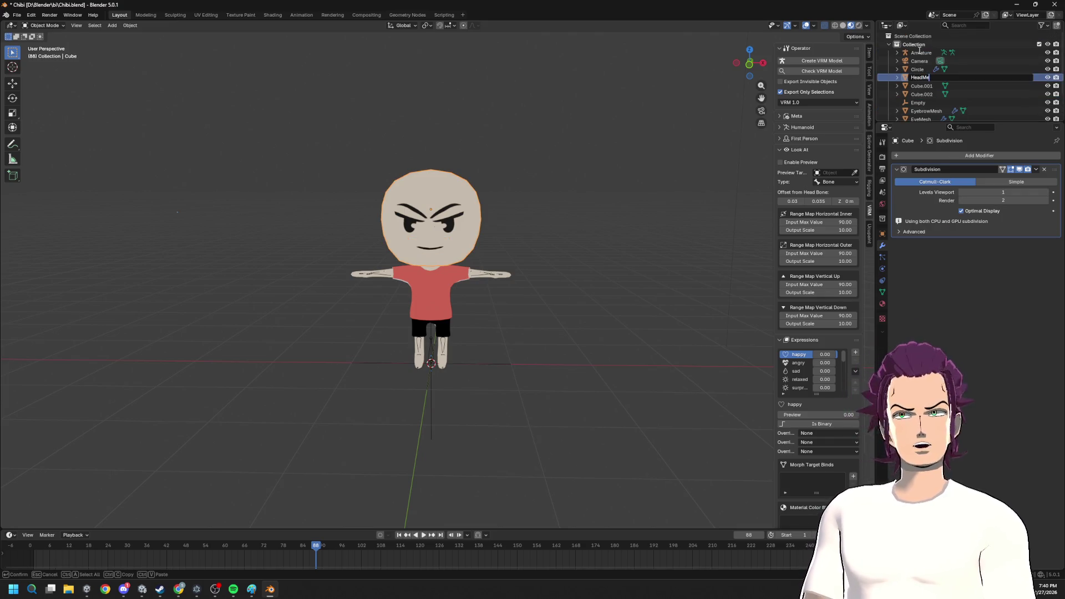
{"action": "type", "text": "HeadMesh"}
{"action": "key", "text": "Return"}
{"action": "scroll", "coordinate": [922, 83], "scroll_direction": "down", "scroll_amount": 2}
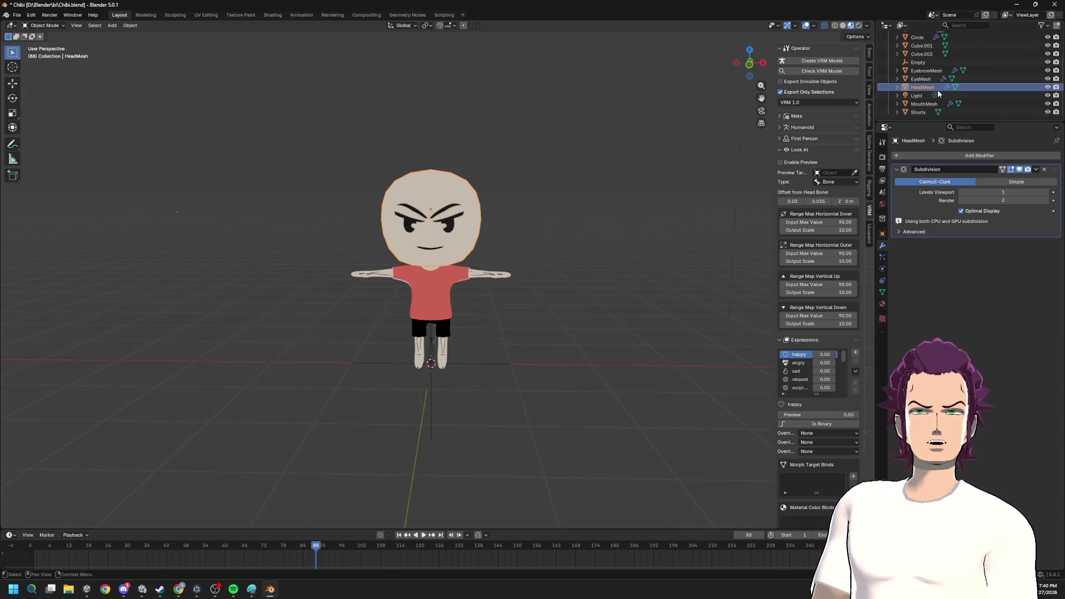
- Parent MouthMesh to HeadMesh and enter edit mode on it
{"action": "left_click", "coordinate": [924, 103]}
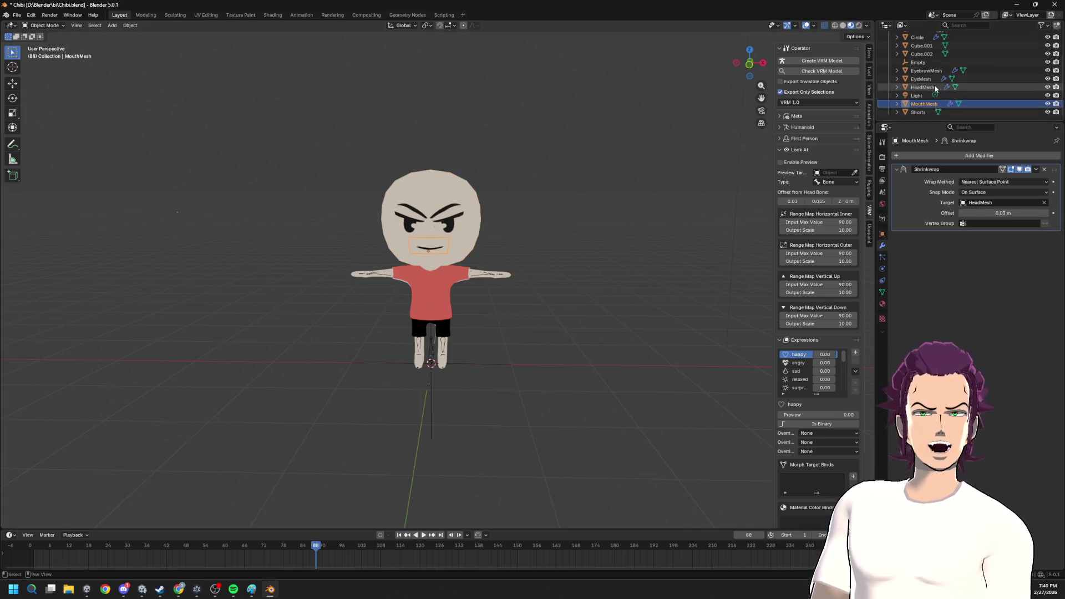
{"action": "mouse_move", "coordinate": [921, 89]}
{"action": "left_mouse_down"}
{"action": "mouse_move", "coordinate": [930, 87]}
{"action": "mouse_move", "coordinate": [931, 101]}
{"action": "left_mouse_up"}
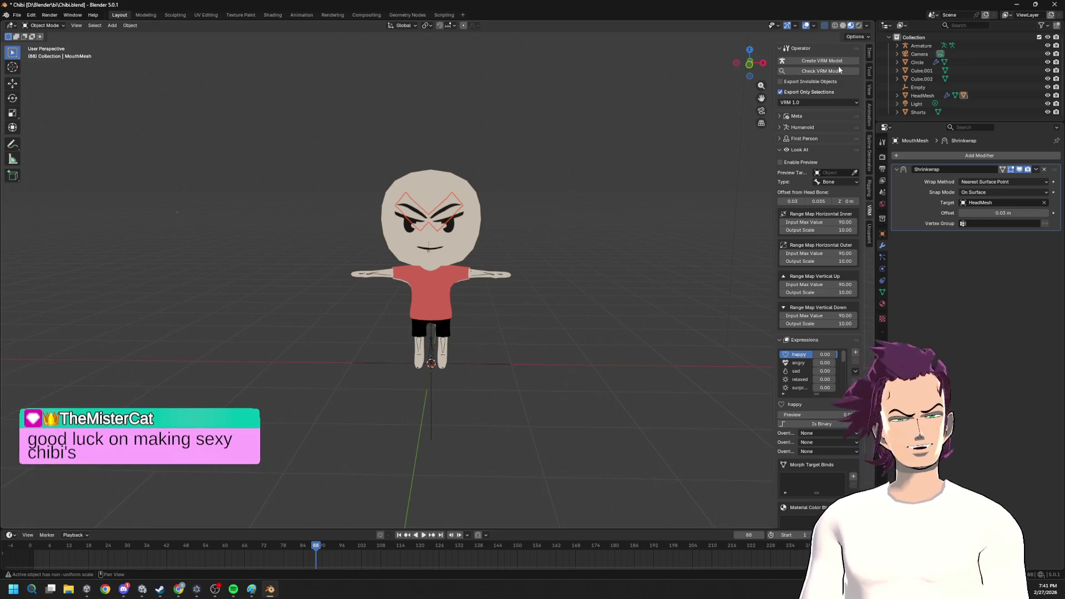
{"action": "scroll", "coordinate": [504, 178], "scroll_direction": "up", "scroll_amount": 3}
{"action": "key", "text": "Tab"}
{"action": "key", "text": "Tab"}
{"action": "key", "text": "Tab"}
- Expand HeadMesh to show its children, return to object mode and bring up the Add menu
{"action": "left_click", "coordinate": [915, 95], "text": "ctrl"}
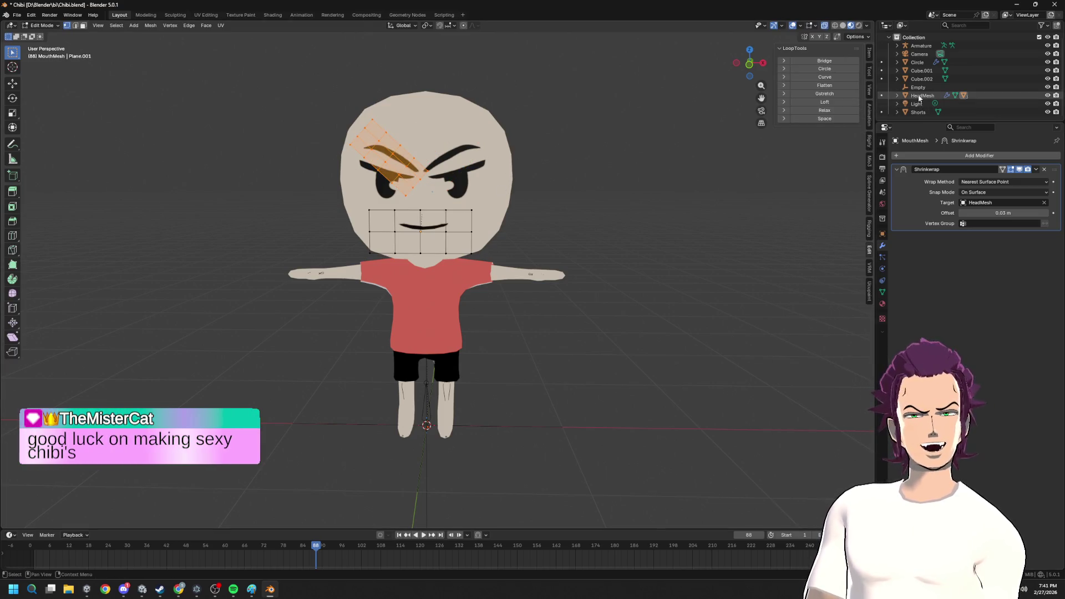
{"action": "left_click", "coordinate": [897, 95]}
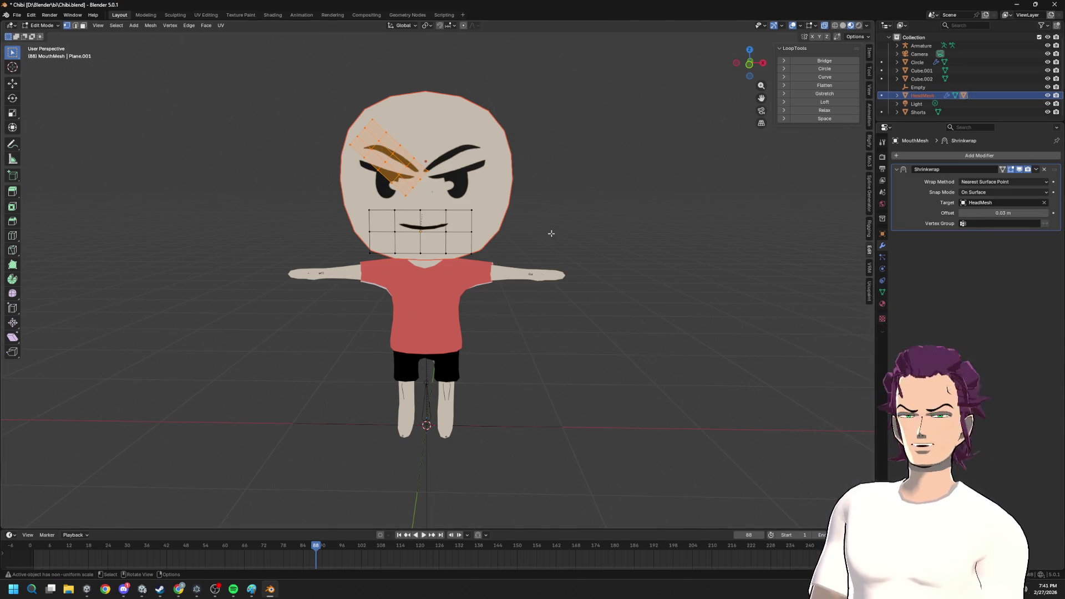
{"action": "key", "text": "Tab"}
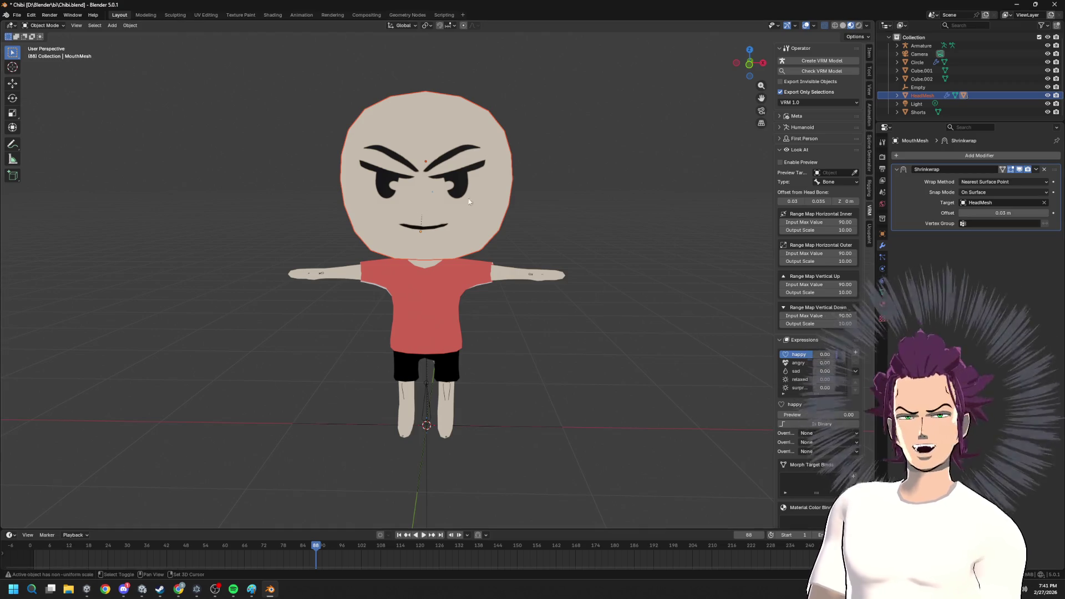
{"action": "key", "text": "shift+a"}
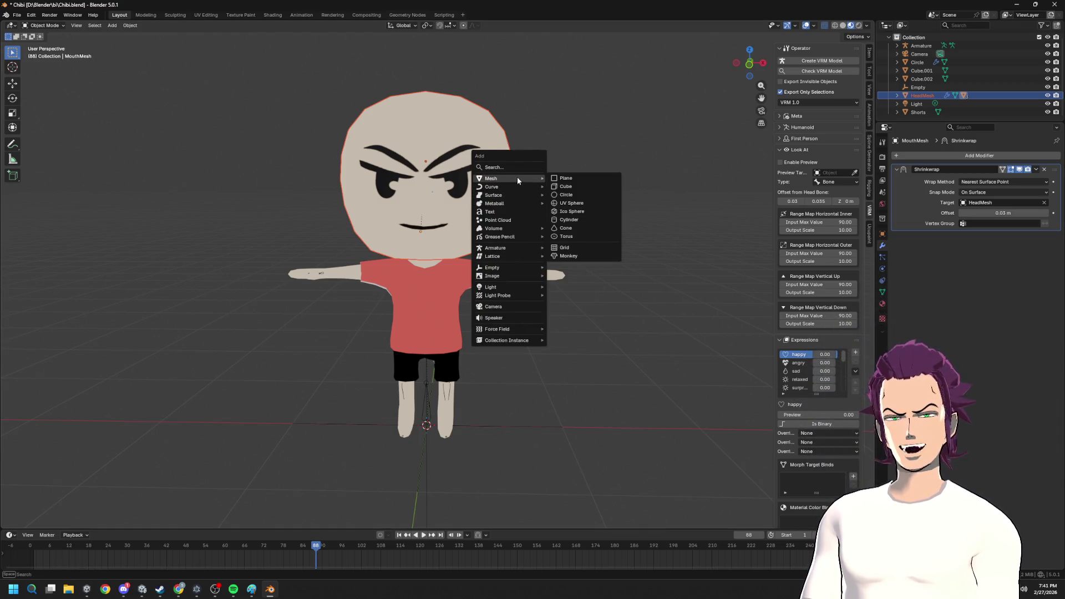
- Add a new cube, move it up around the head and give it a Subdivision Surface modifier
{"action": "left_click", "coordinate": [566, 186]}
{"action": "key", "text": "g"}
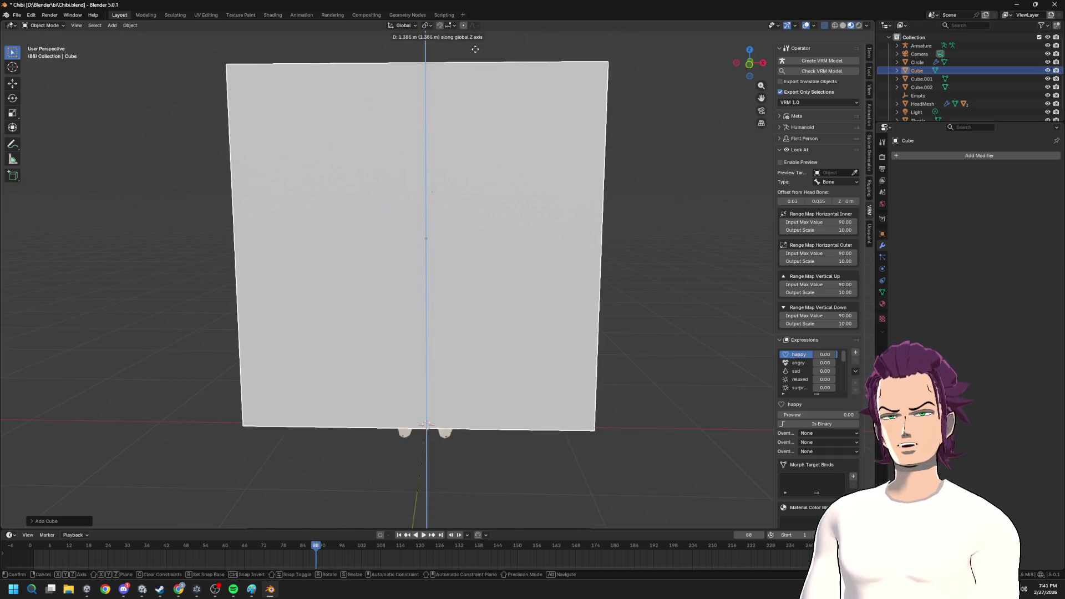
{"action": "left_click", "coordinate": [460, 420]}
{"action": "scroll", "coordinate": [462, 420], "scroll_direction": "down", "scroll_amount": 4}
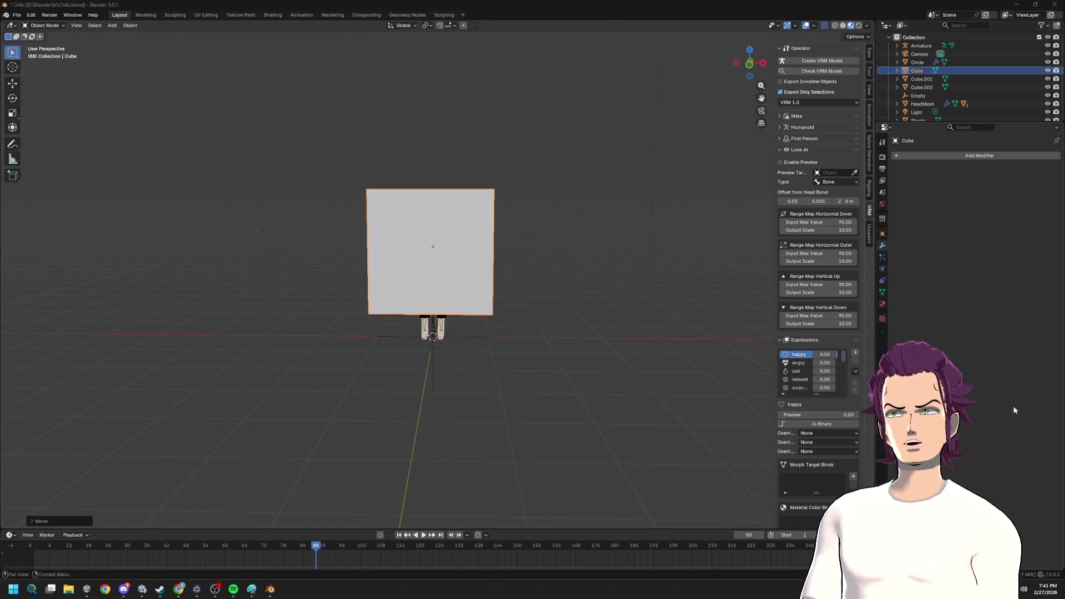
{"action": "left_click", "coordinate": [980, 155]}
{"action": "key", "text": "Escape"}
{"action": "key", "text": "ctrl+1"}
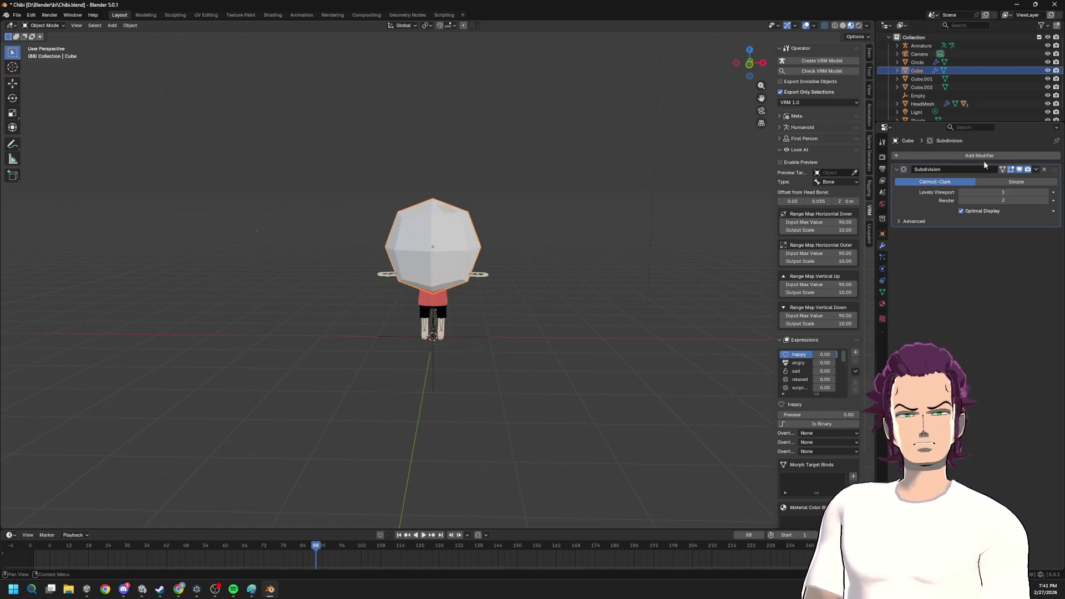
{"action": "mouse_move", "coordinate": [771, 228]}
{"action": "middle_mouse_down"}
{"action": "mouse_move", "coordinate": [607, 336]}
{"action": "mouse_move", "coordinate": [577, 278]}
{"action": "mouse_move", "coordinate": [582, 311]}
{"action": "middle_mouse_up"}
- In edit mode, shift the cube mesh vertically and add a horizontal edge loop
{"action": "key", "text": "Tab"}
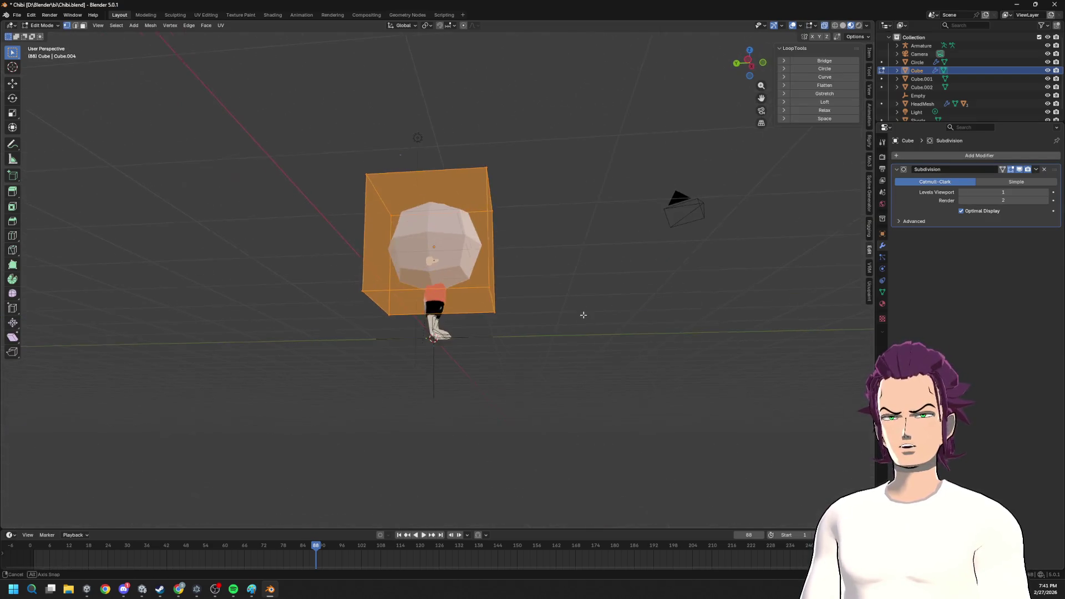
{"action": "key", "text": "g"}
{"action": "key", "text": "z"}
{"action": "left_click", "coordinate": [549, 283]}
{"action": "scroll", "coordinate": [532, 262], "scroll_direction": "up", "scroll_amount": 3}
{"action": "key", "text": "ctrl+r"}
{"action": "left_click", "coordinate": [355, 154]}
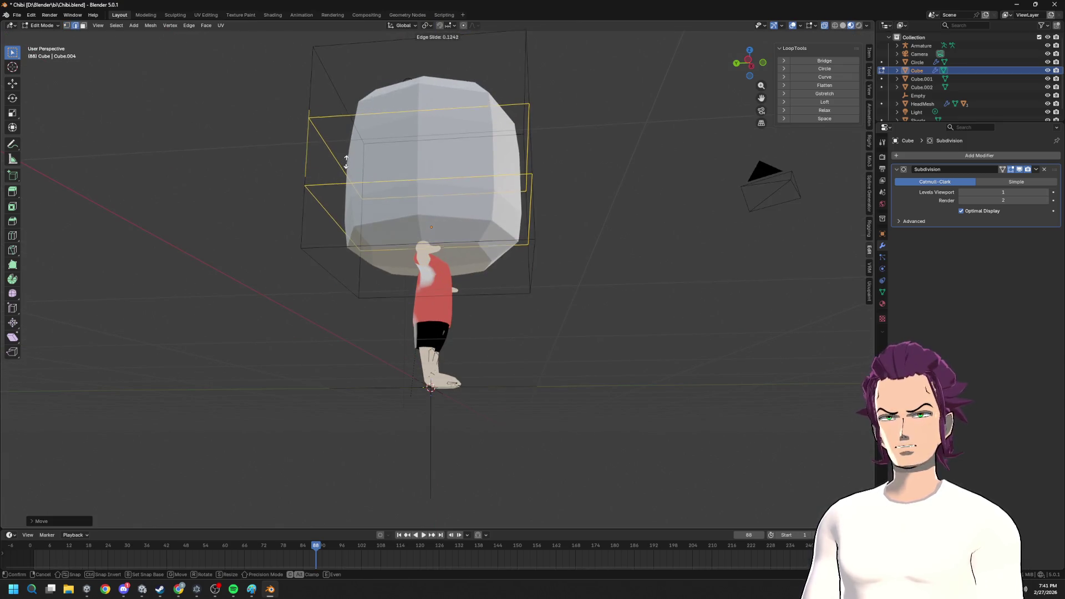
{"action": "left_click", "coordinate": [354, 154]}
- Cancel a stray rotation, add a second horizontal edge loop and select the cube's bottom face
{"action": "key", "text": "a"}
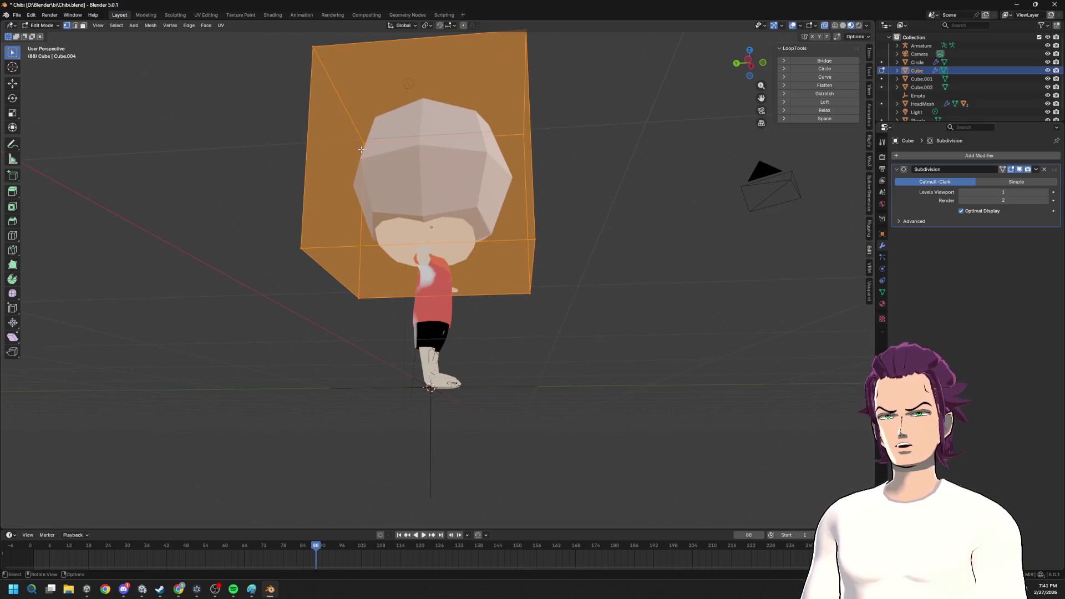
{"action": "key", "text": "r"}
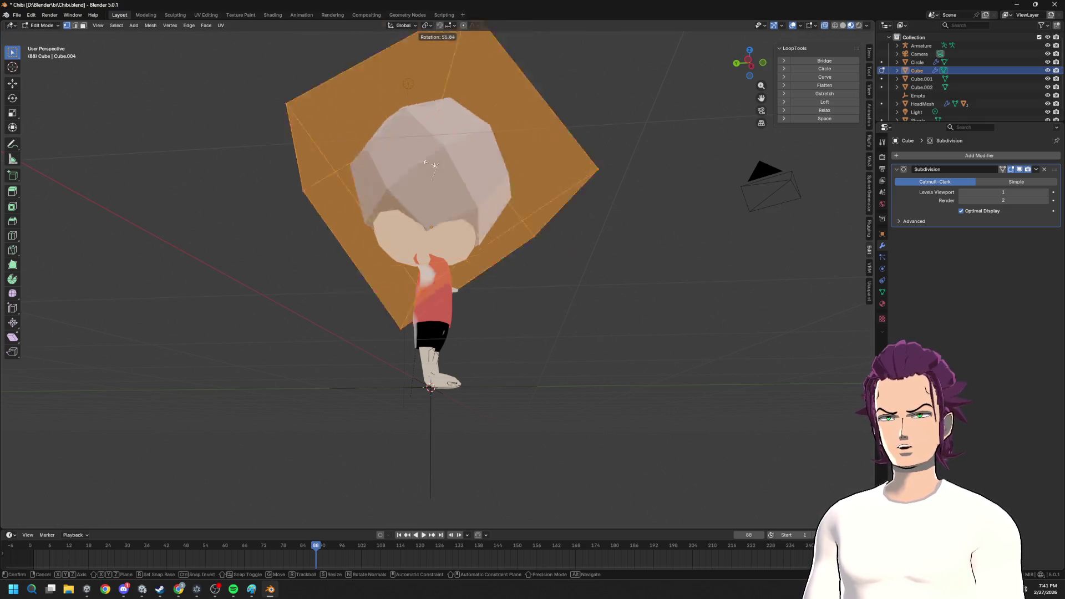
{"action": "key", "text": "Escape"}
{"action": "key", "text": "ctrl+r"}
{"action": "left_click", "coordinate": [325, 166]}
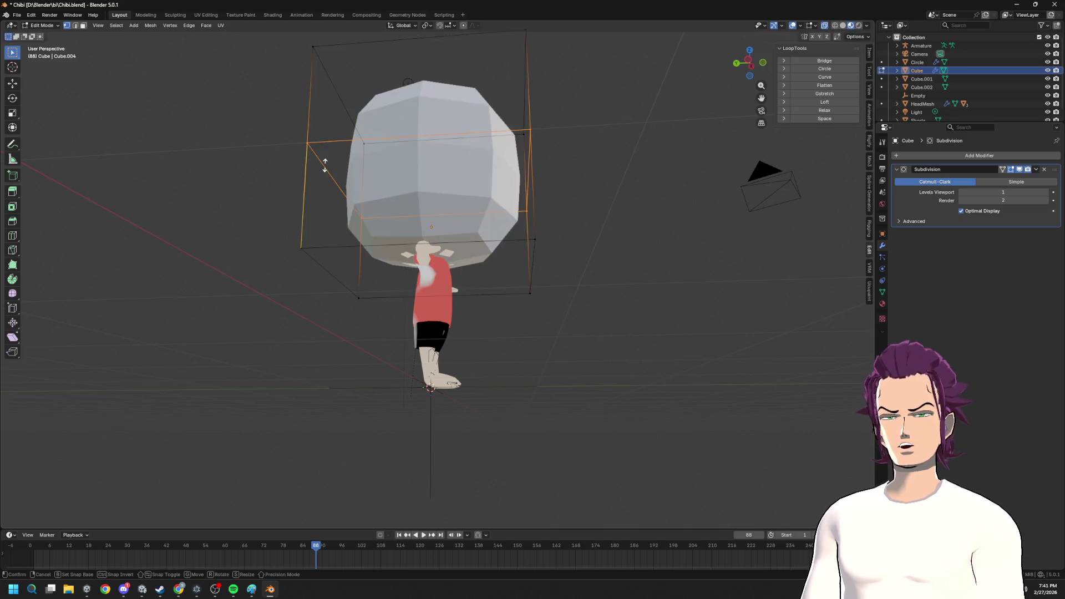
{"action": "left_click", "coordinate": [324, 162]}
{"action": "middle_click_drag", "start_coordinate": [457, 209], "coordinate": [391, 249]}
{"action": "key", "text": "3"}
{"action": "left_click", "coordinate": [370, 261], "text": "shift"}
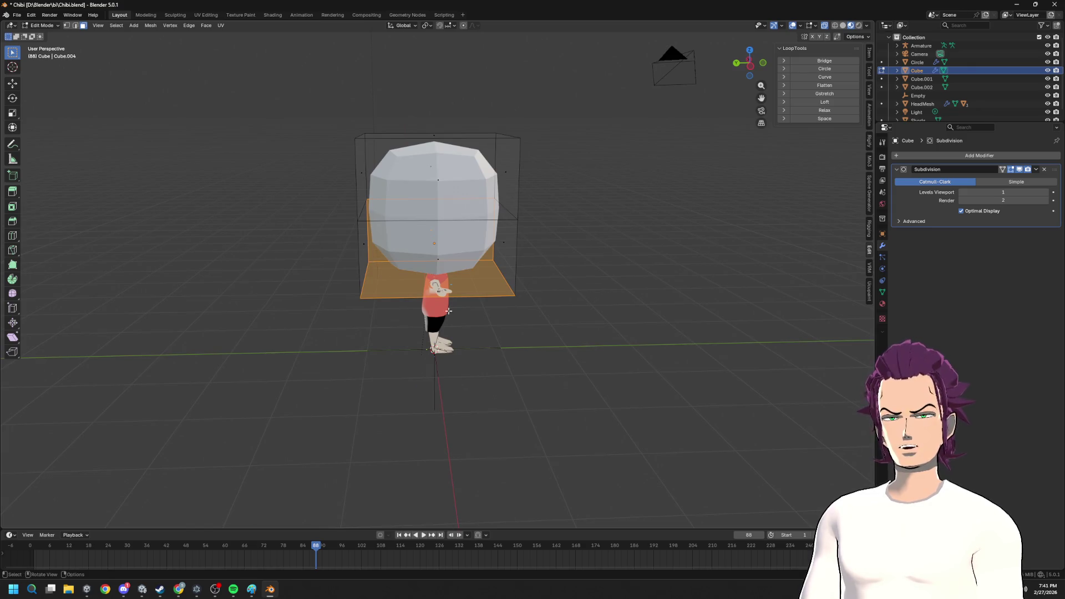
- Box-select the cube's middle and lower faces and delete them, leaving the top part
{"action": "middle_click_drag", "start_coordinate": [430, 306], "coordinate": [330, 239]}
{"action": "left_click_drag", "start_coordinate": [330, 238], "coordinate": [638, 316]}
{"action": "key", "text": "x"}
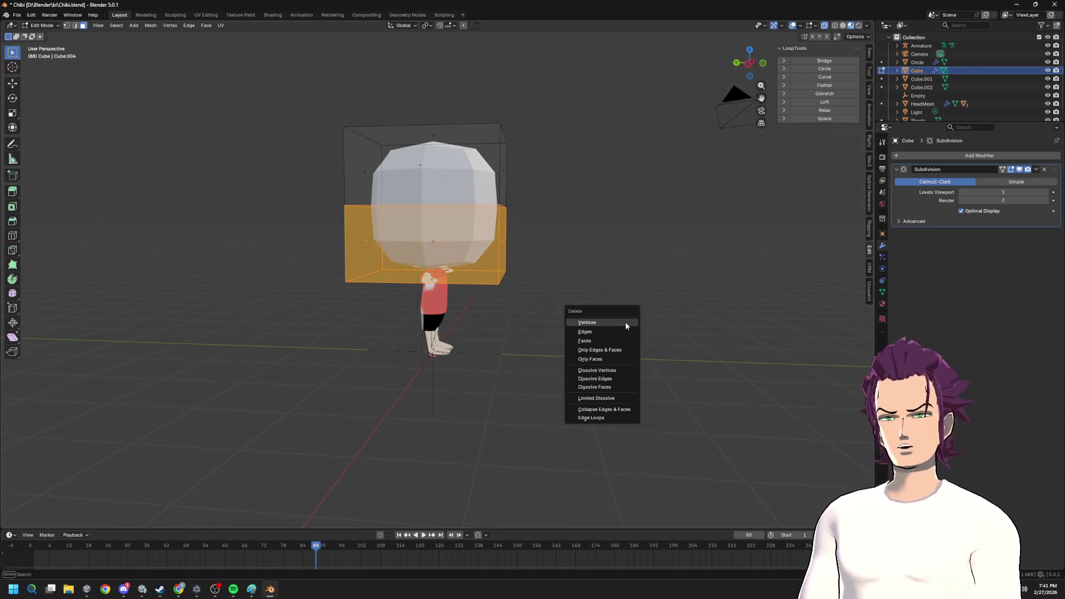
{"action": "key", "text": "Down"}
{"action": "key", "text": "Down"}
{"action": "key", "text": "Return"}
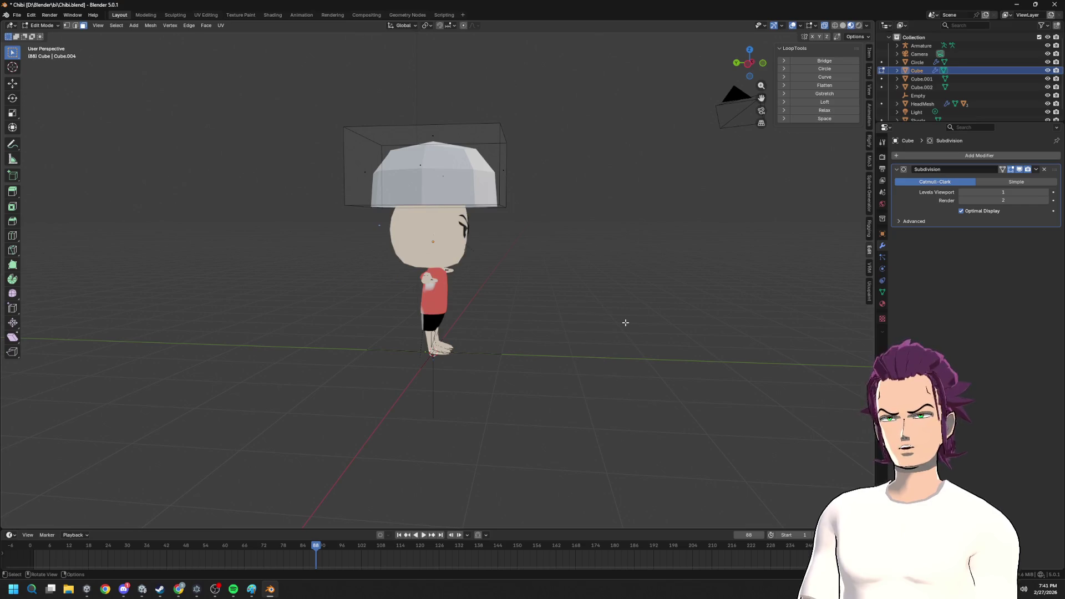
- Shrink the remaining cap along Y and lower it along Z onto the head
{"action": "mouse_move", "coordinate": [625, 321]}
{"action": "middle_mouse_down"}
{"action": "mouse_move", "coordinate": [505, 198]}
{"action": "mouse_move", "coordinate": [507, 169]}
{"action": "mouse_move", "coordinate": [533, 190]}
{"action": "middle_mouse_up"}
{"action": "key", "text": "a"}
{"action": "key", "text": "s"}
{"action": "key", "text": "y"}
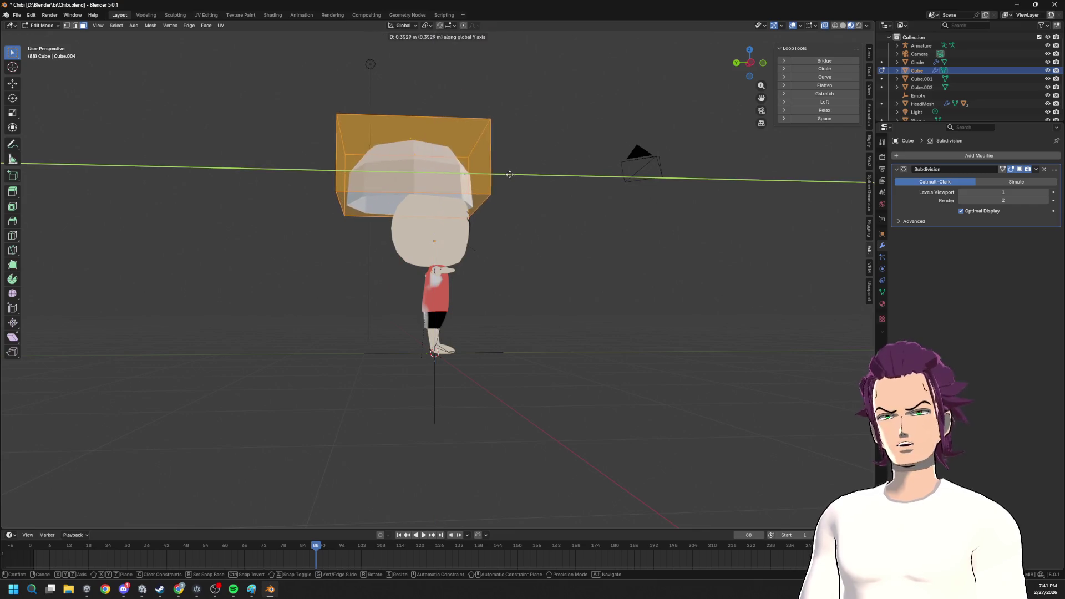
{"action": "key", "text": "y"}
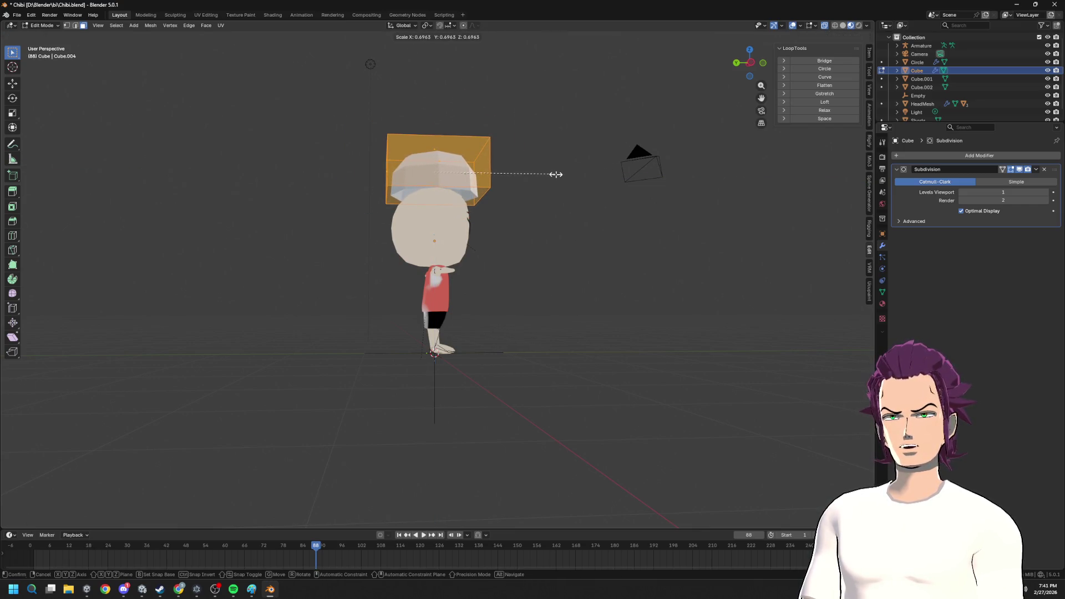
{"action": "left_click", "coordinate": [553, 174]}
{"action": "key", "text": "g"}
{"action": "key", "text": "x"}
{"action": "key", "text": "x"}
{"action": "key", "text": "z"}
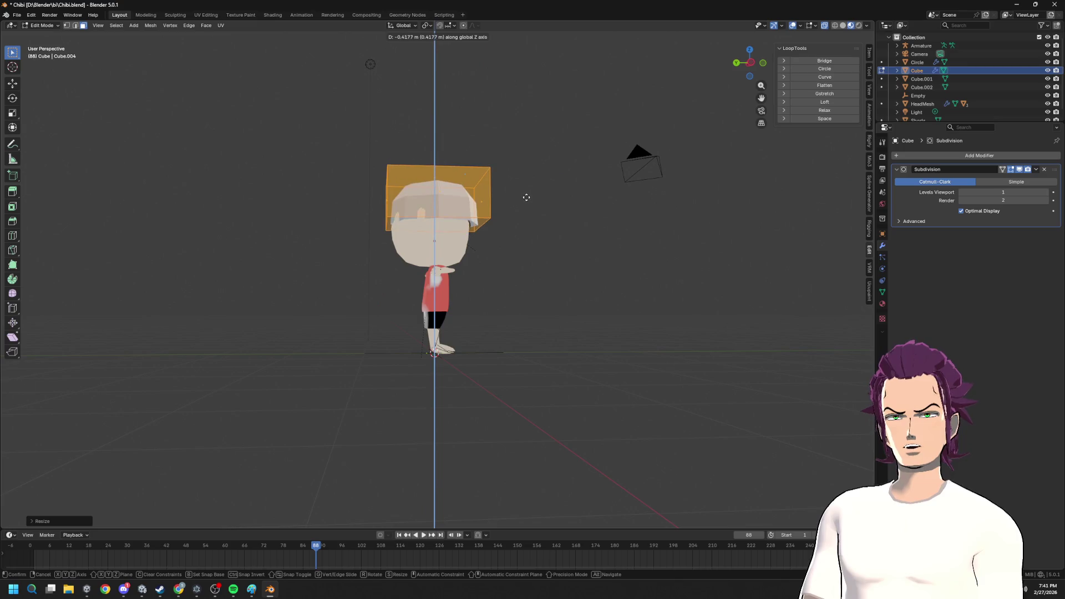
{"action": "left_click", "coordinate": [534, 185]}
- Check the cap from the front, then bring the image search window over Blender
{"action": "middle_click_drag", "start_coordinate": [533, 185], "coordinate": [520, 202]}
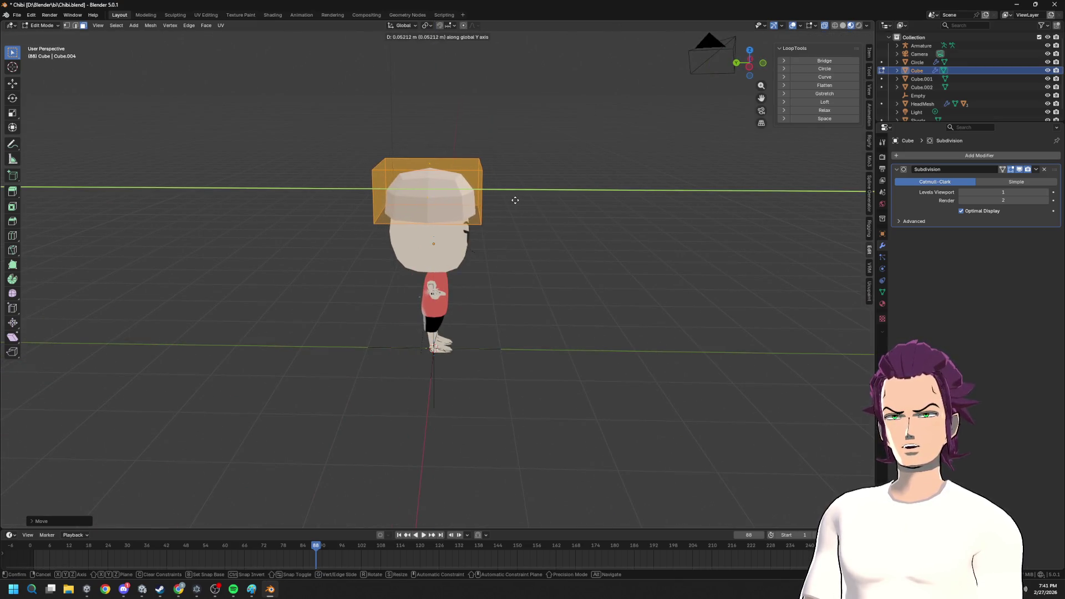
{"action": "mouse_move", "coordinate": [520, 203]}
{"action": "middle_mouse_down"}
{"action": "mouse_move", "coordinate": [406, 187]}
{"action": "mouse_move", "coordinate": [416, 179]}
{"action": "middle_mouse_up"}
{"action": "scroll", "coordinate": [406, 187], "scroll_direction": "up", "scroll_amount": 2}
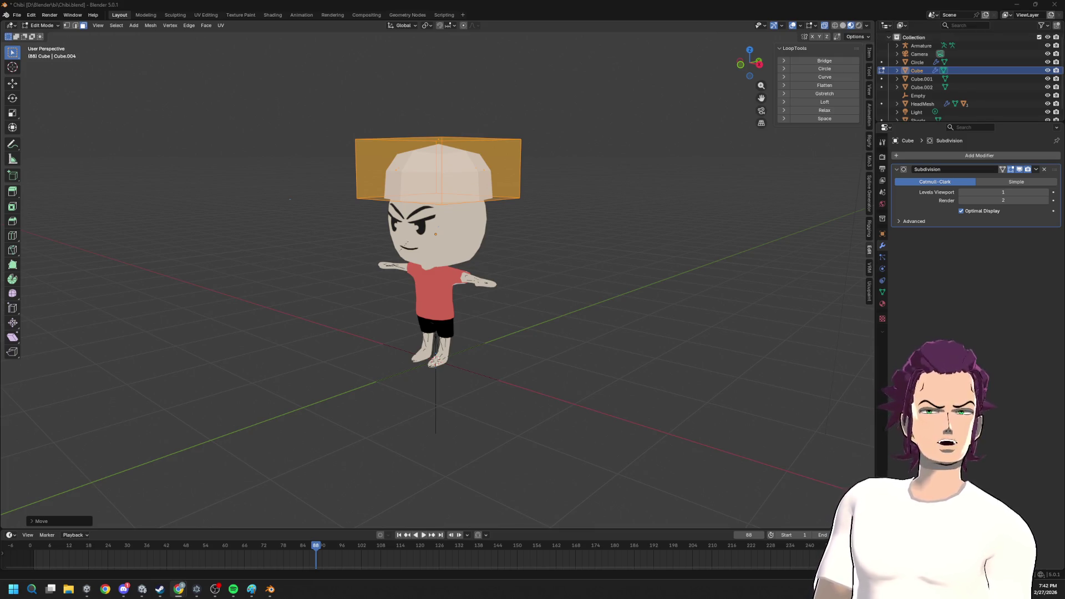
{"action": "mouse_move", "coordinate": [1064, 180]}
{"action": "left_mouse_down"}
{"action": "mouse_move", "coordinate": [713, 181]}
{"action": "mouse_move", "coordinate": [390, 55]}
{"action": "left_mouse_up"}
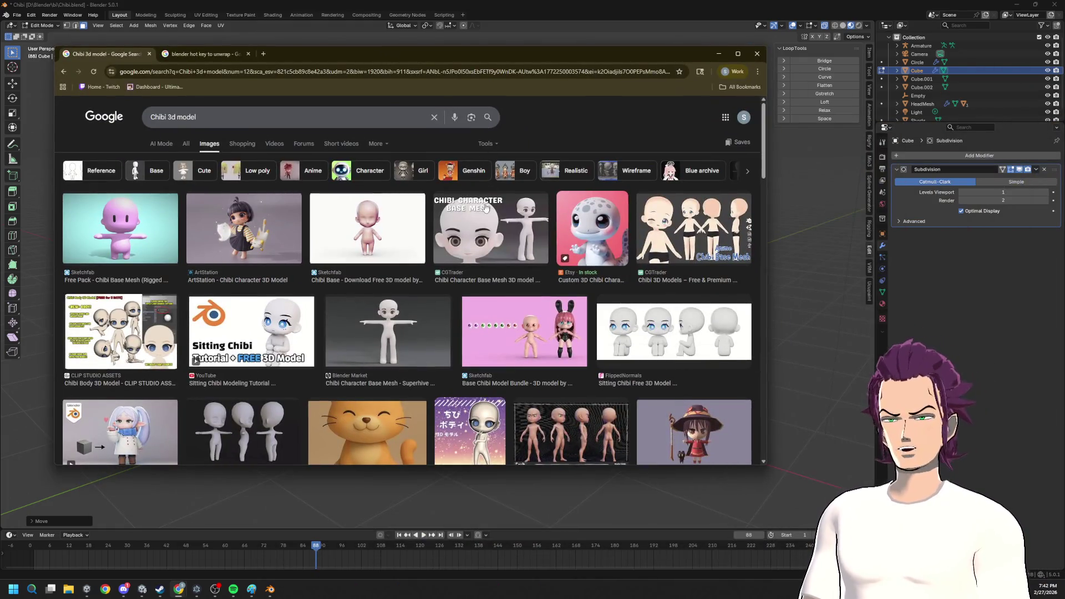
{"action": "scroll", "coordinate": [507, 243], "scroll_direction": "down", "scroll_amount": 3}
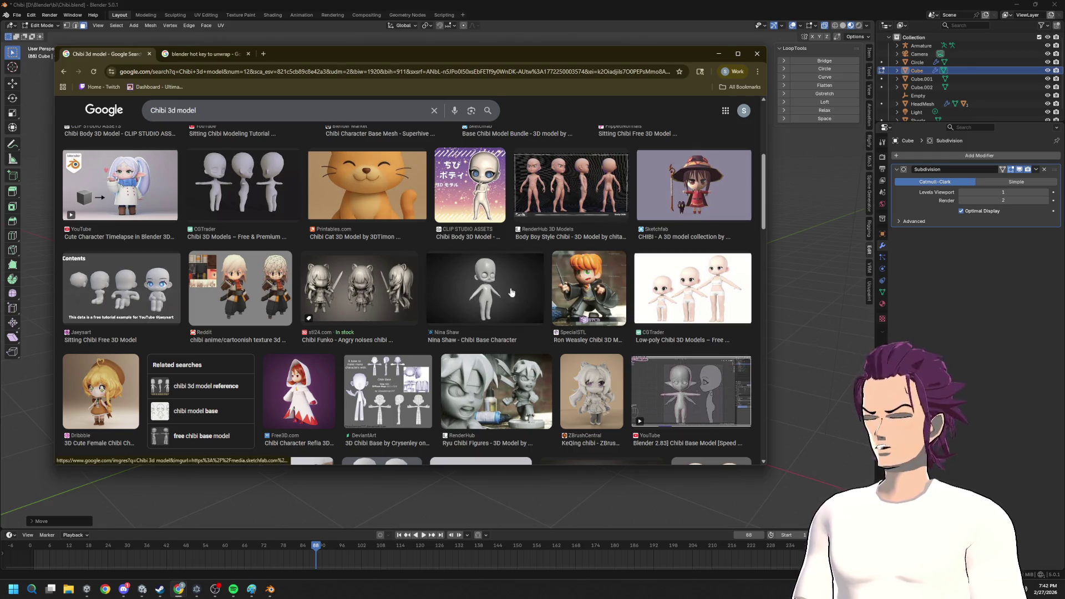
{"action": "scroll", "coordinate": [524, 292], "scroll_direction": "down", "scroll_amount": 3}
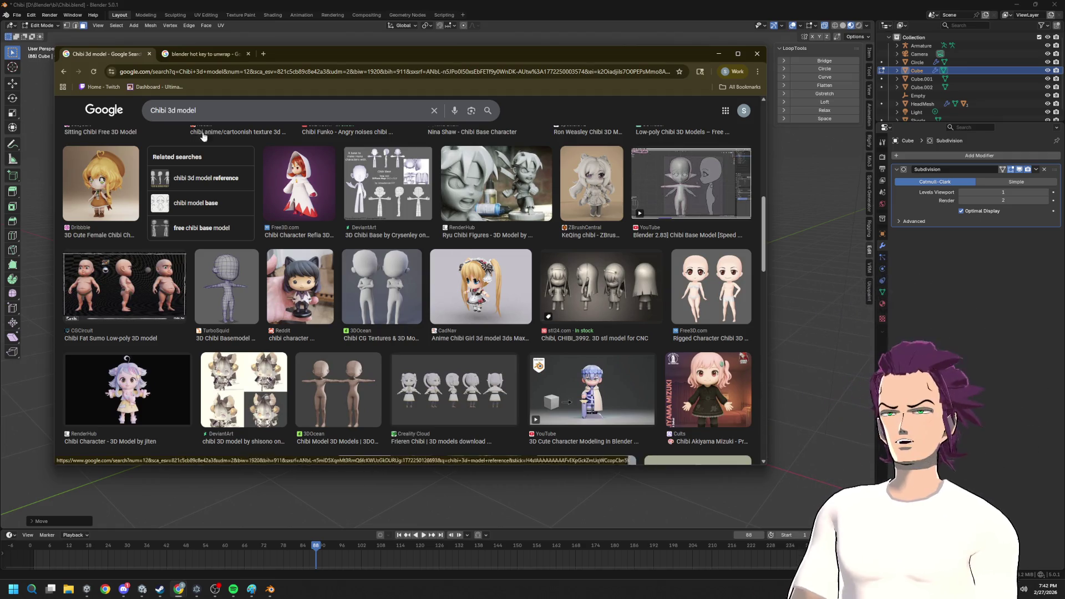
- Start editing the chibi 3d model search query to append 'low'
{"action": "left_click", "coordinate": [235, 109]}
{"action": "type", "text": "low"}
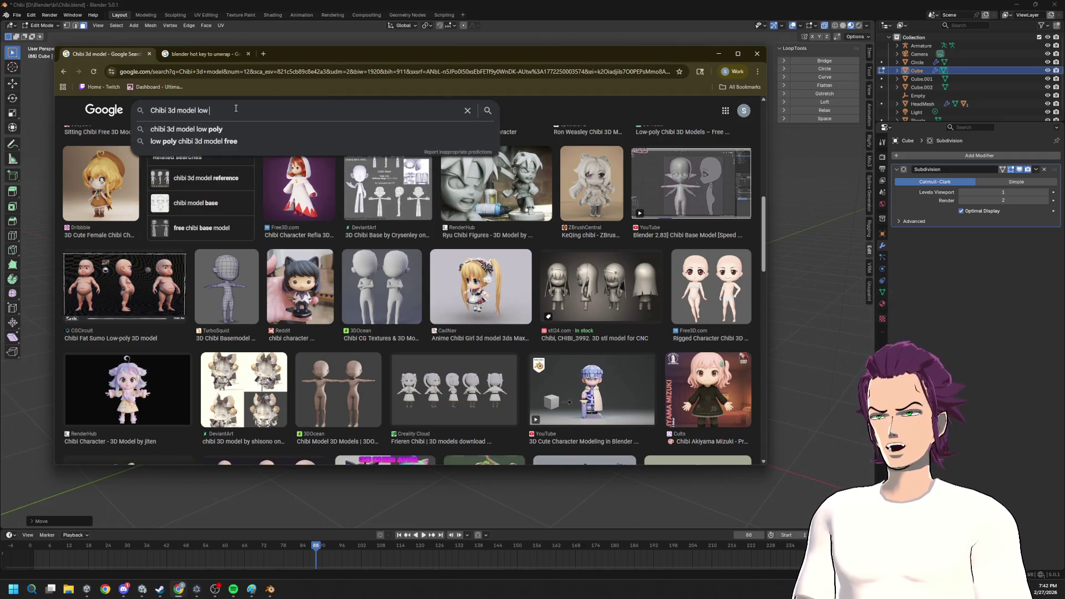
- Complete the query as 'Chibi 3d model low poly', fix the typo and run the search
{"action": "key", "text": "Return"}
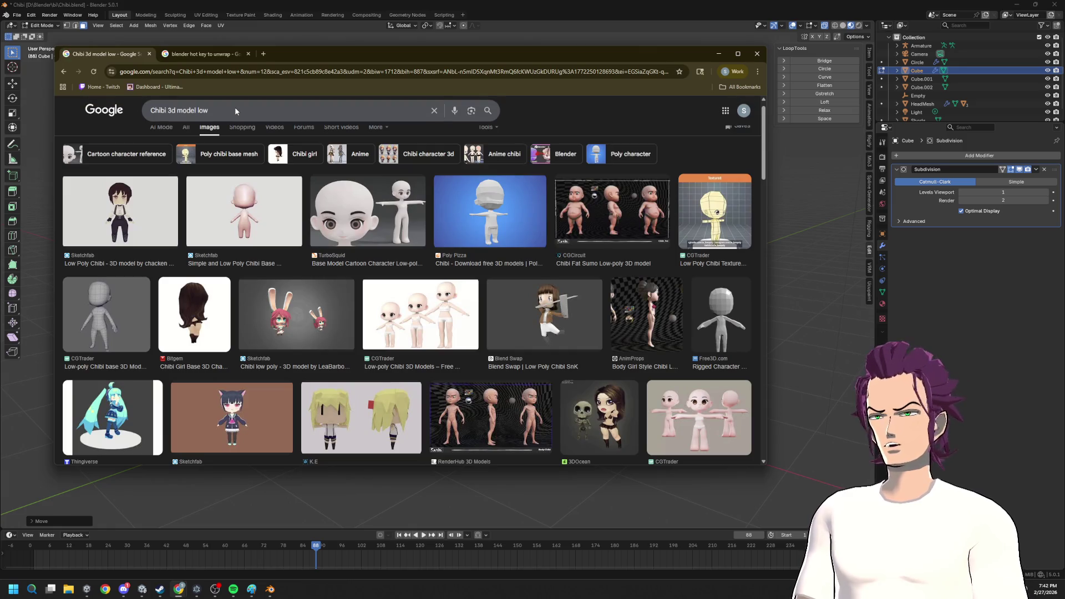
{"action": "left_click", "coordinate": [235, 109]}
{"action": "type", "text": "luy"}
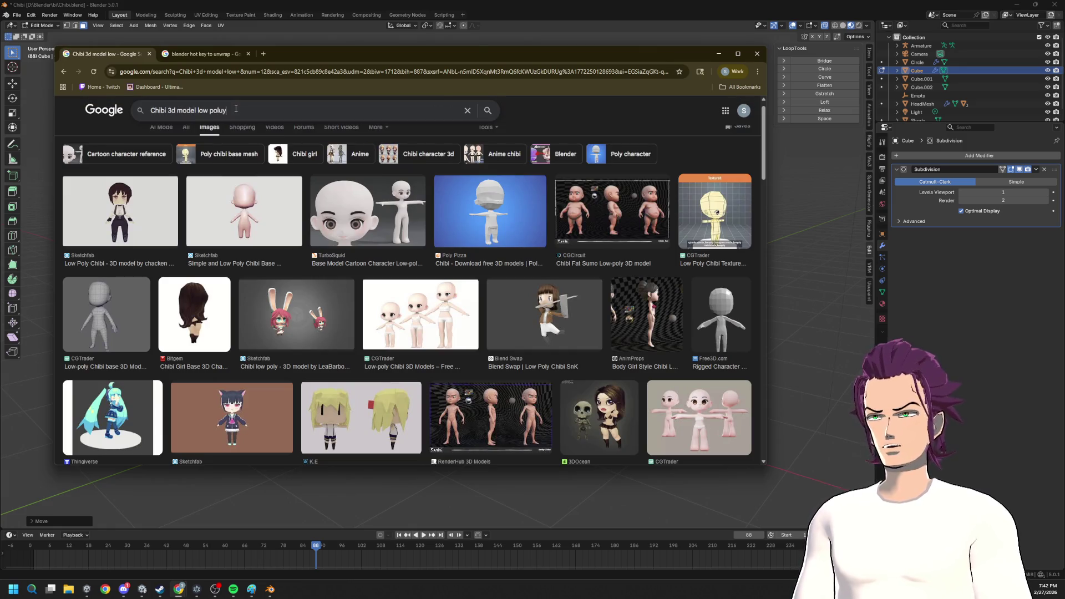
{"action": "key", "text": "Return"}
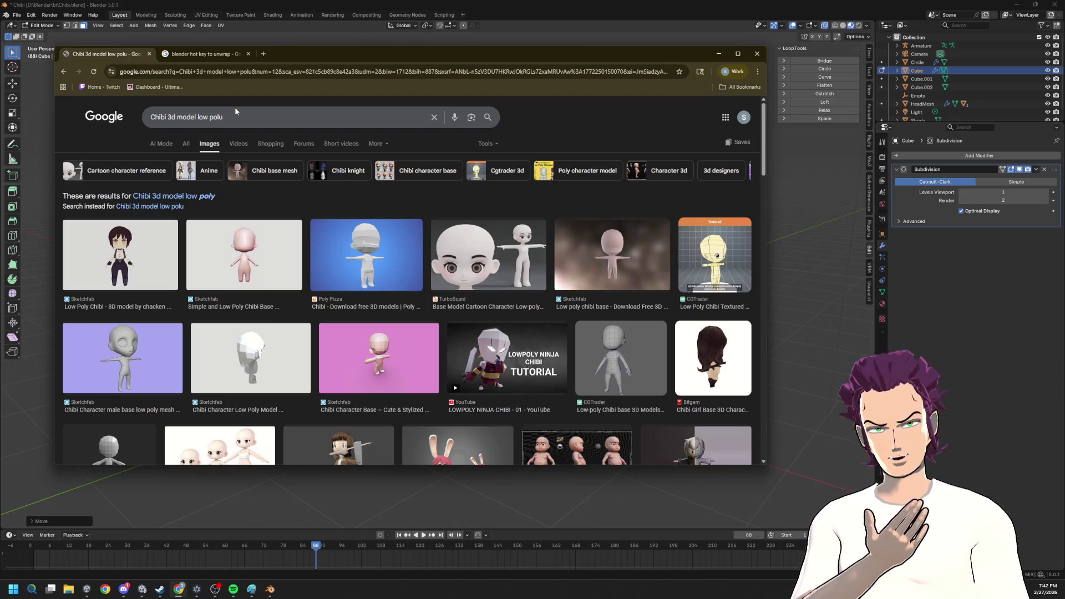
{"action": "left_click", "coordinate": [231, 116]}
{"action": "key", "text": "BackSpace"}
{"action": "type", "text": "y"}
{"action": "key", "text": "Return"}
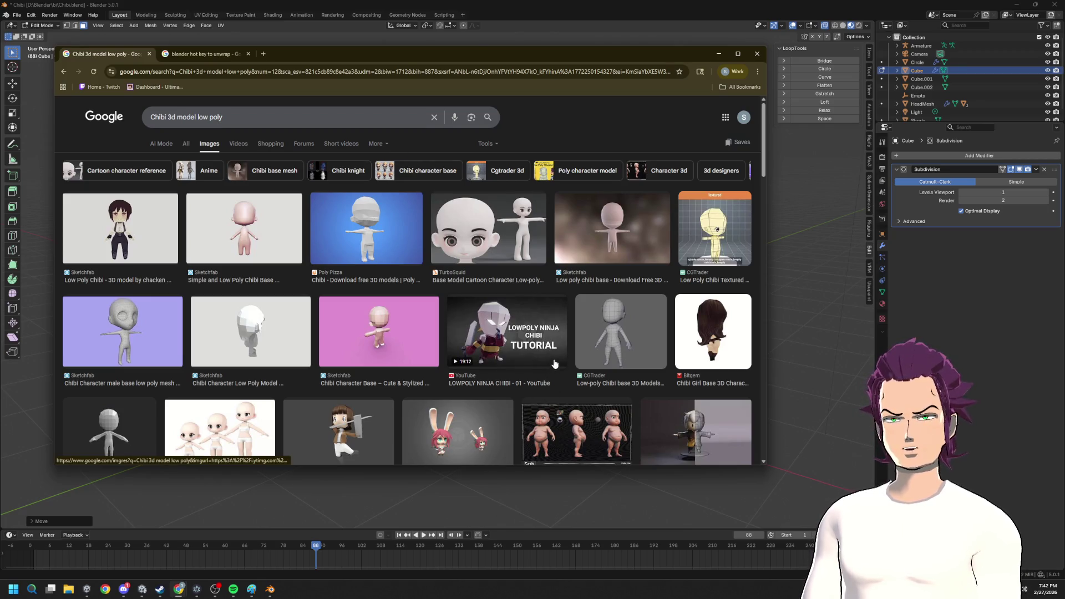
{"action": "scroll", "coordinate": [553, 364], "scroll_direction": "down", "scroll_amount": 4}
{"action": "scroll", "coordinate": [630, 358], "scroll_direction": "up", "scroll_amount": 2}
{"action": "scroll", "coordinate": [628, 360], "scroll_direction": "up", "scroll_amount": 2}
{"action": "scroll", "coordinate": [624, 362], "scroll_direction": "down", "scroll_amount": 3}
{"action": "scroll", "coordinate": [614, 366], "scroll_direction": "down", "scroll_amount": 1}
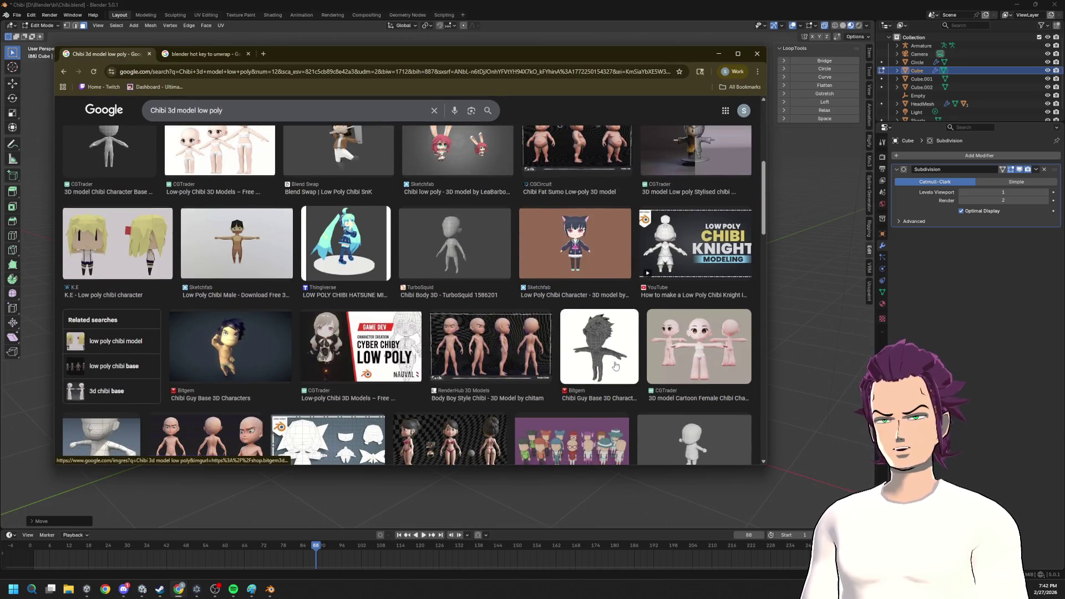
{"action": "scroll", "coordinate": [614, 366], "scroll_direction": "down", "scroll_amount": 3}
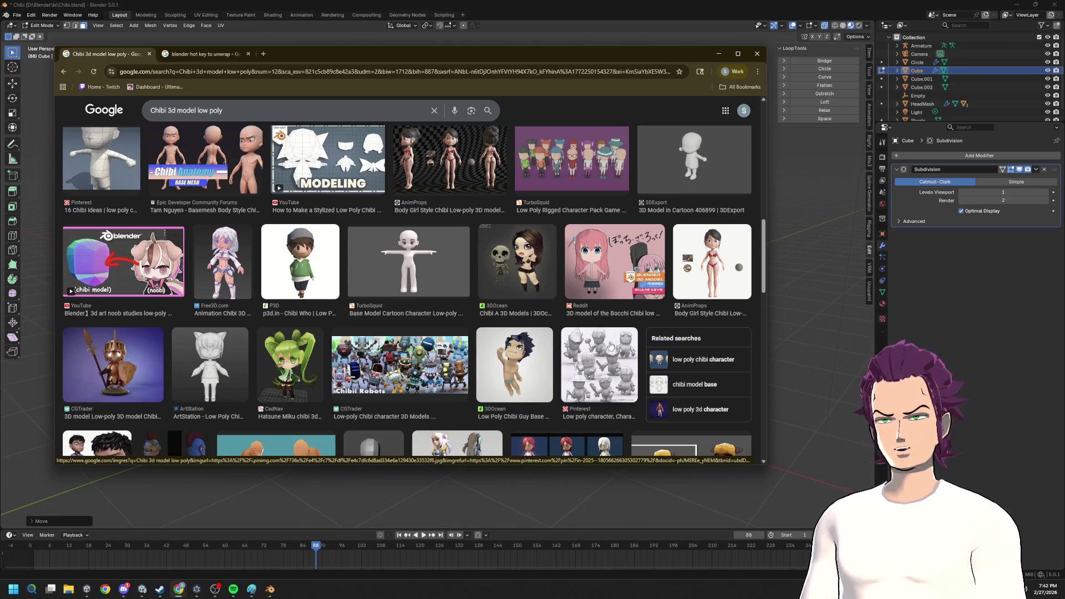
- Preview the Pinterest low poly character image from the results
{"action": "left_click", "coordinate": [614, 348]}
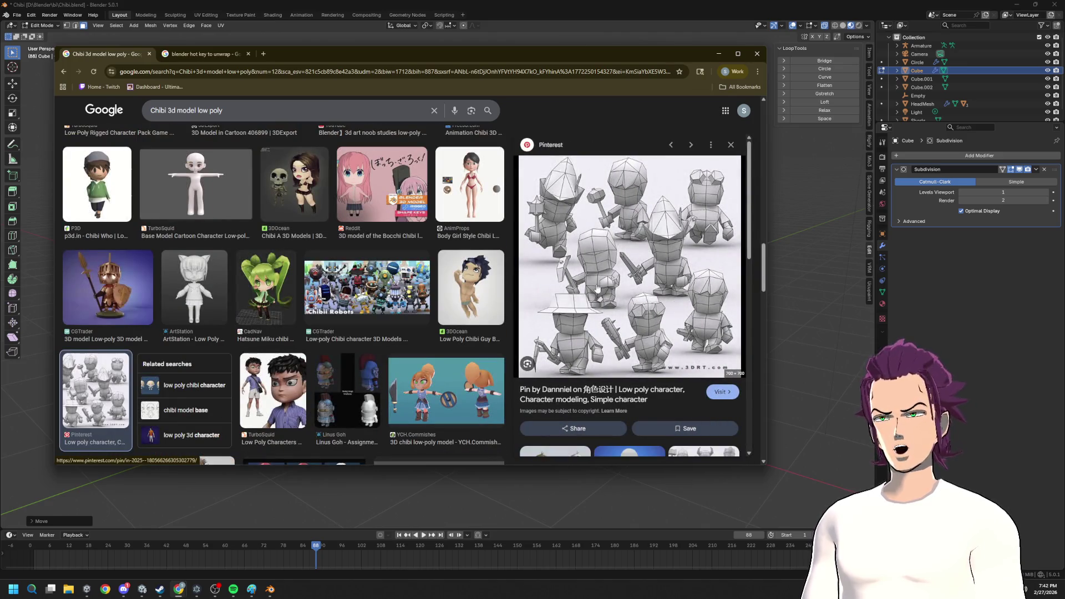
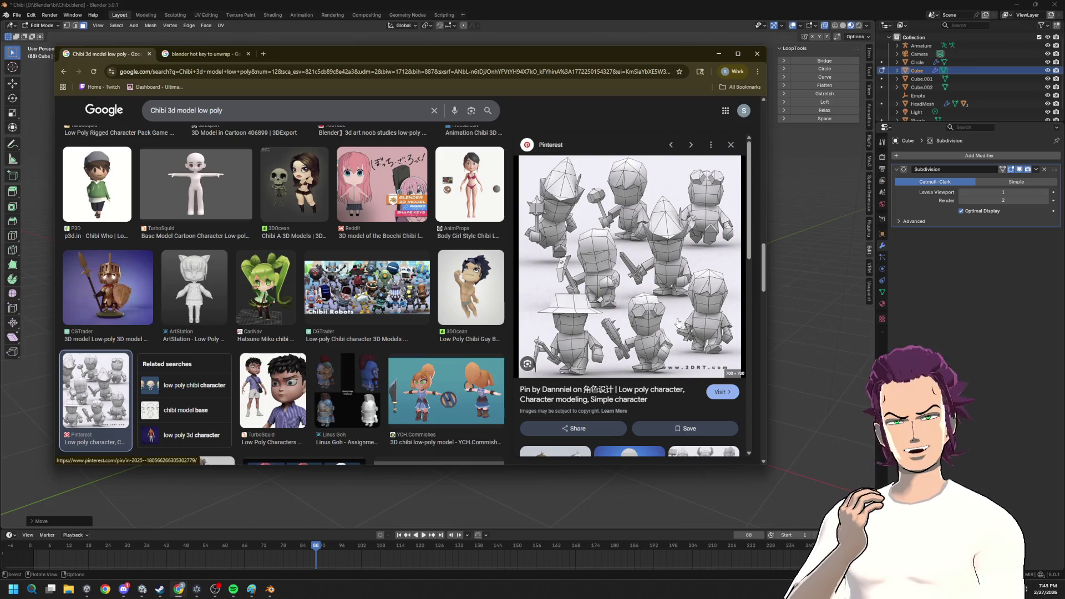
{"action": "scroll", "coordinate": [432, 324], "scroll_direction": "down", "scroll_amount": 3}
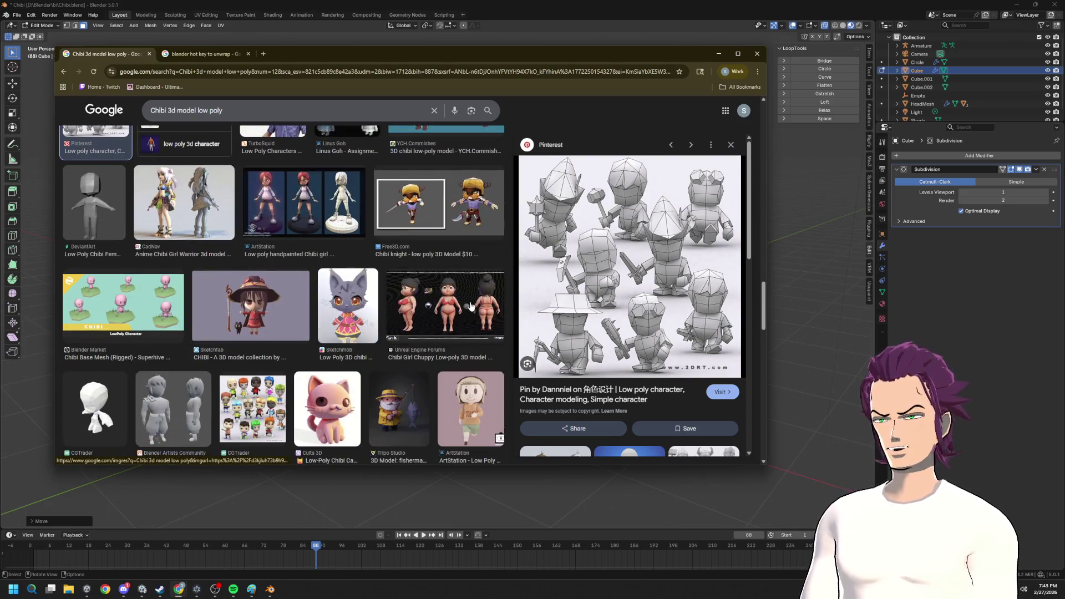
{"action": "scroll", "coordinate": [471, 307], "scroll_direction": "down", "scroll_amount": 3}
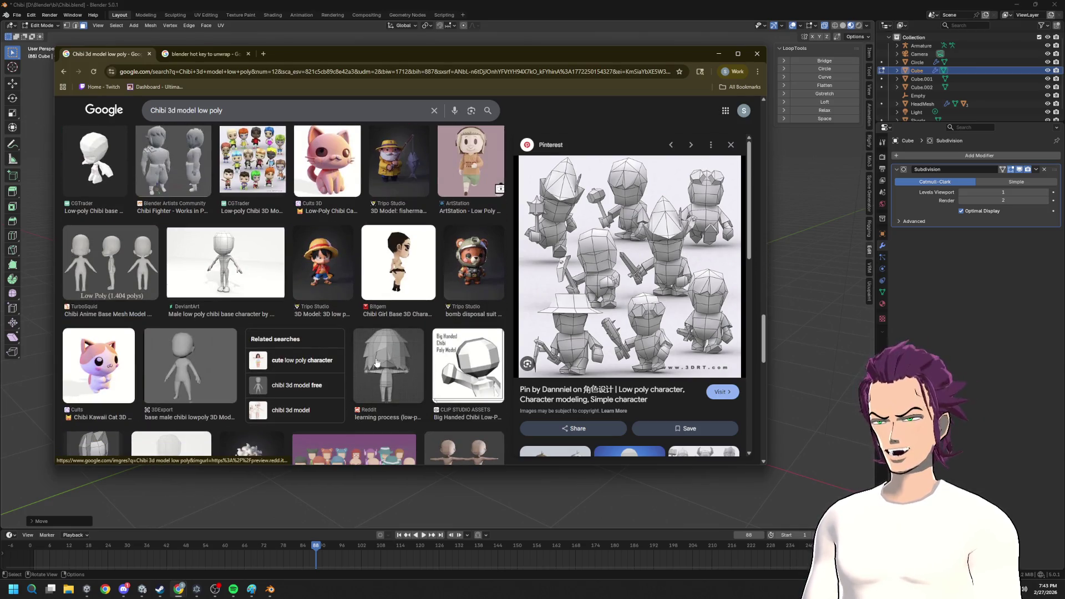
- Preview the Reddit chibi and Low poly girl references, then minimize Chrome to return to Blender
{"action": "left_click", "coordinate": [396, 359]}
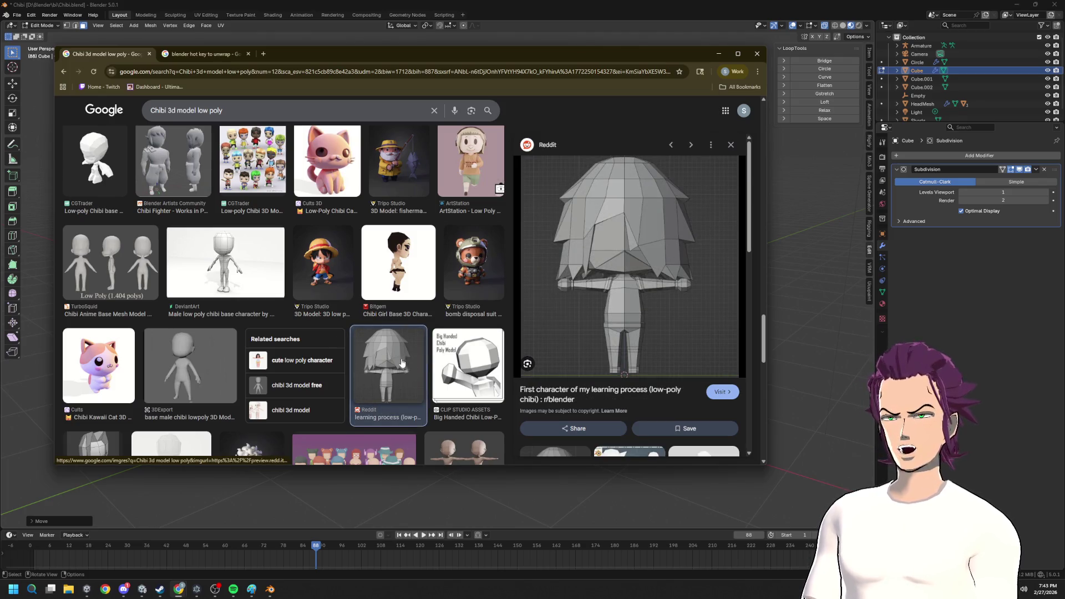
{"action": "scroll", "coordinate": [417, 338], "scroll_direction": "down", "scroll_amount": 3}
{"action": "scroll", "coordinate": [417, 338], "scroll_direction": "down", "scroll_amount": 3}
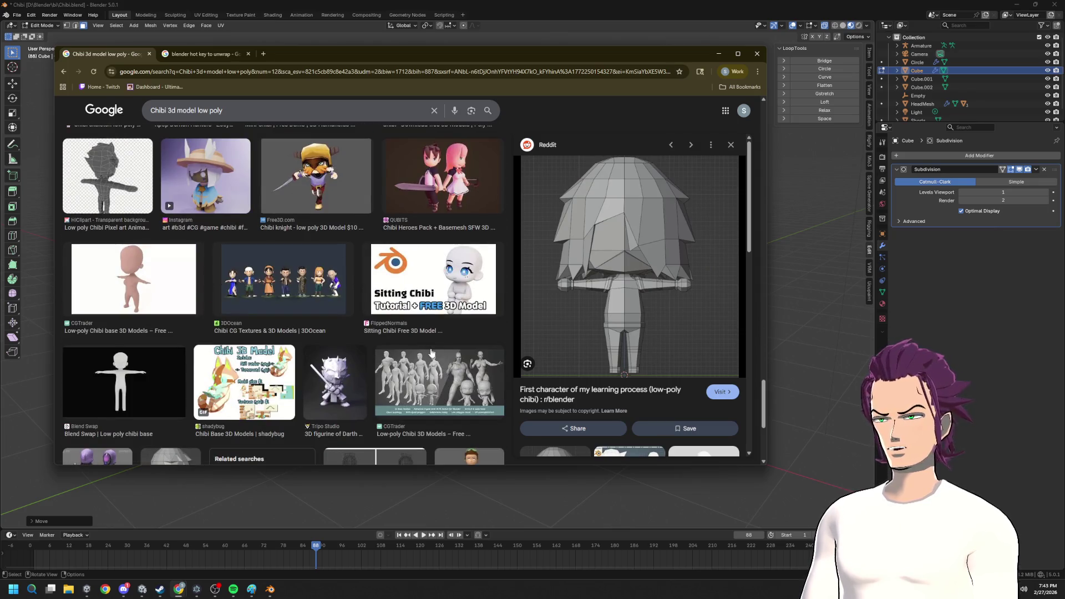
{"action": "scroll", "coordinate": [420, 344], "scroll_direction": "down", "scroll_amount": 3}
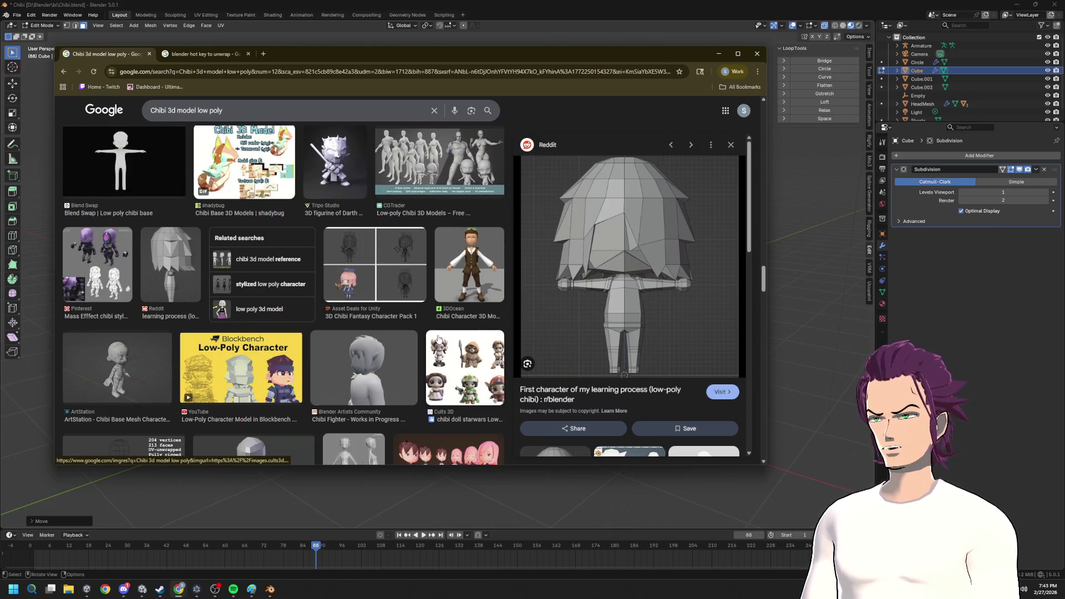
{"action": "scroll", "coordinate": [189, 245], "scroll_direction": "down", "scroll_amount": 3}
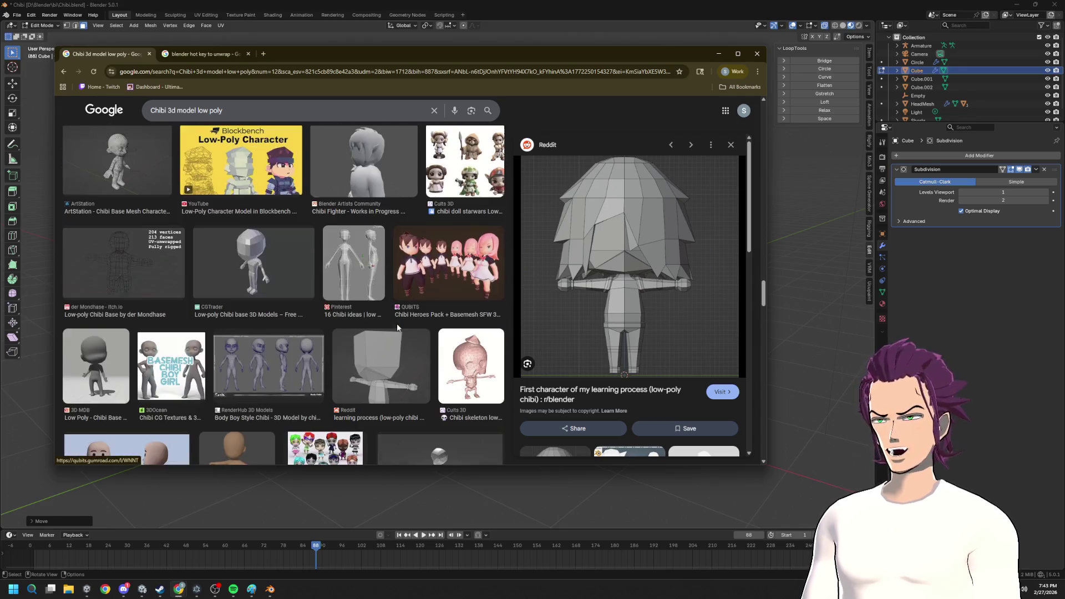
{"action": "scroll", "coordinate": [380, 308], "scroll_direction": "down", "scroll_amount": 2}
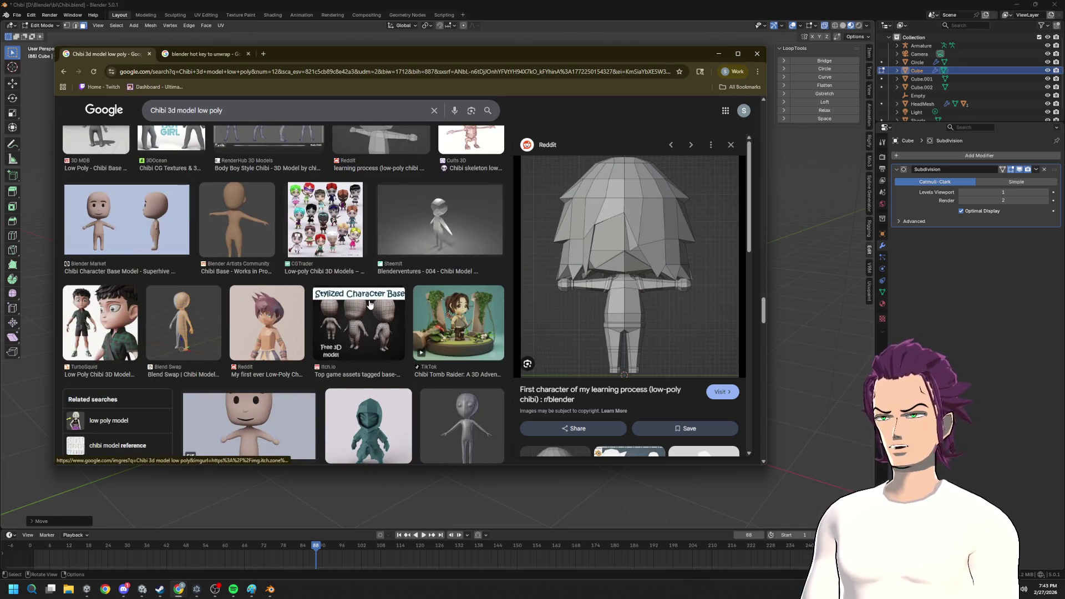
{"action": "scroll", "coordinate": [369, 304], "scroll_direction": "down", "scroll_amount": 3}
{"action": "scroll", "coordinate": [367, 287], "scroll_direction": "down", "scroll_amount": 3}
{"action": "scroll", "coordinate": [364, 284], "scroll_direction": "down", "scroll_amount": 3}
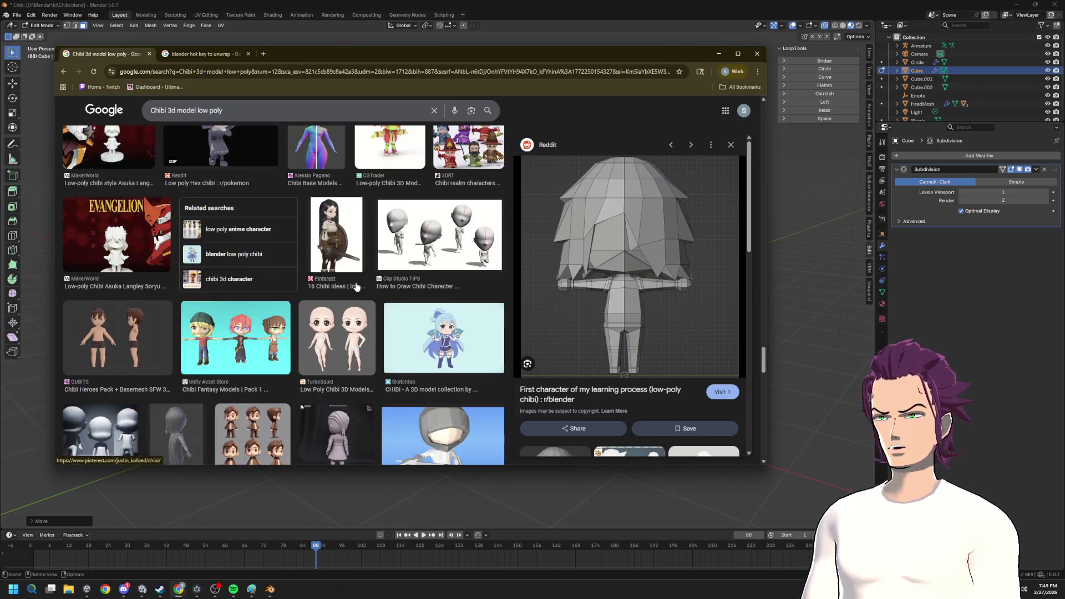
{"action": "scroll", "coordinate": [356, 287], "scroll_direction": "down", "scroll_amount": 3}
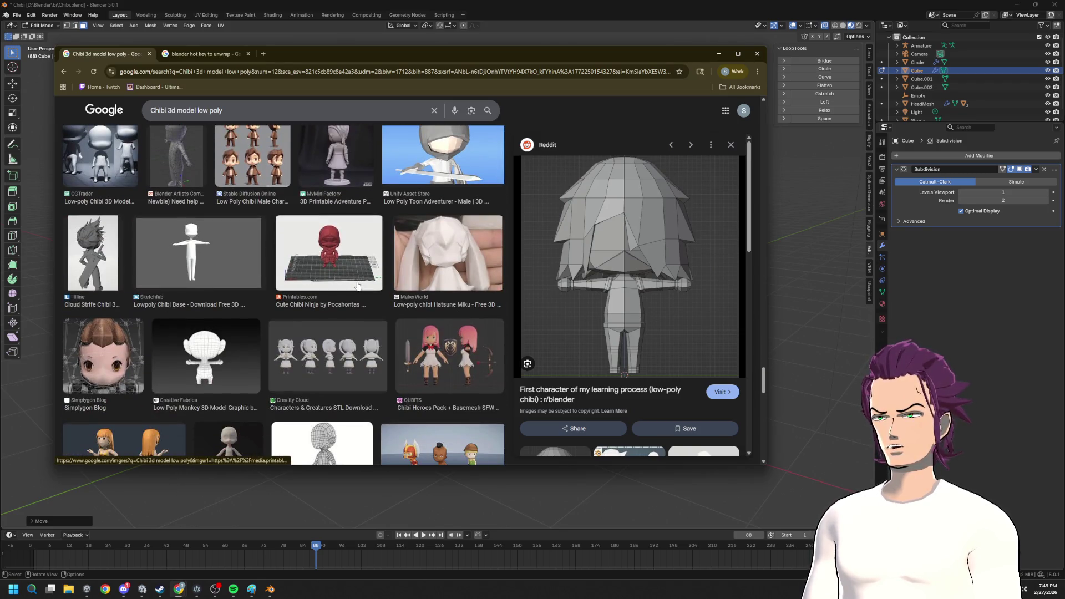
{"action": "scroll", "coordinate": [358, 286], "scroll_direction": "down", "scroll_amount": 3}
{"action": "scroll", "coordinate": [416, 333], "scroll_direction": "down", "scroll_amount": 3}
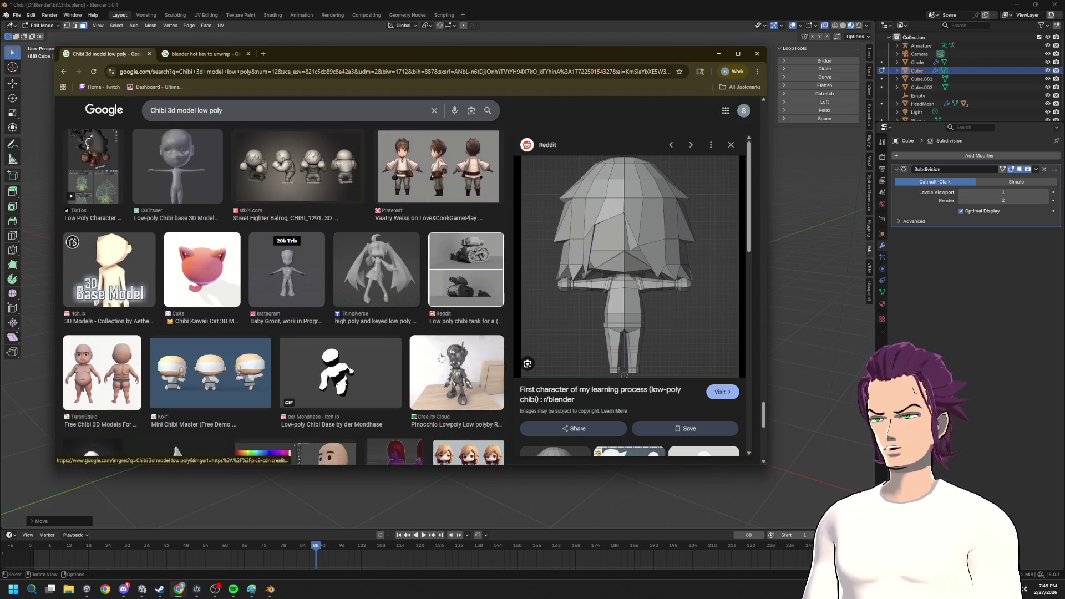
{"action": "scroll", "coordinate": [499, 292], "scroll_direction": "up", "scroll_amount": 3}
{"action": "scroll", "coordinate": [466, 291], "scroll_direction": "up", "scroll_amount": 3}
{"action": "scroll", "coordinate": [450, 291], "scroll_direction": "up", "scroll_amount": 3}
{"action": "scroll", "coordinate": [437, 290], "scroll_direction": "up", "scroll_amount": 3}
{"action": "scroll", "coordinate": [432, 289], "scroll_direction": "up", "scroll_amount": 3}
{"action": "scroll", "coordinate": [420, 284], "scroll_direction": "up", "scroll_amount": 3}
{"action": "scroll", "coordinate": [408, 280], "scroll_direction": "up", "scroll_amount": 3}
{"action": "scroll", "coordinate": [391, 273], "scroll_direction": "up", "scroll_amount": 3}
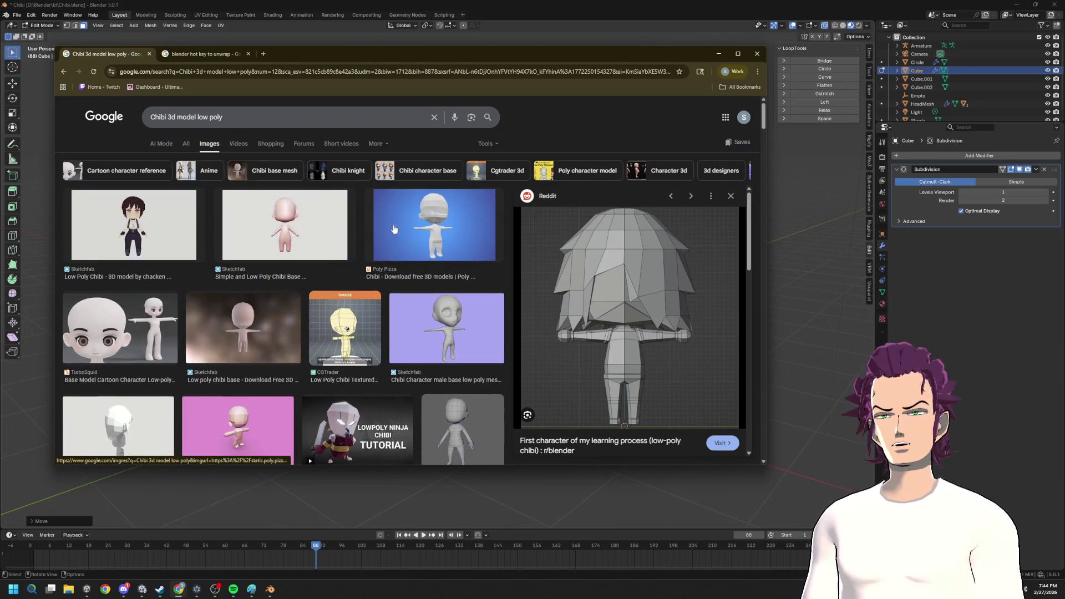
{"action": "key", "text": "Escape"}
{"action": "scroll", "coordinate": [500, 316], "scroll_direction": "down", "scroll_amount": 3}
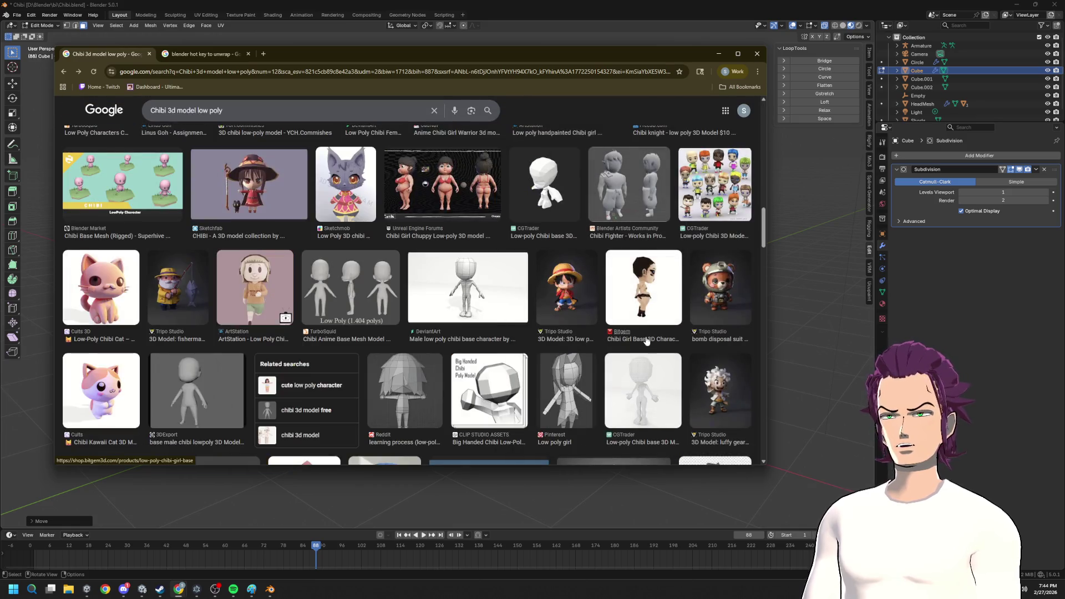
{"action": "left_click", "coordinate": [574, 381]}
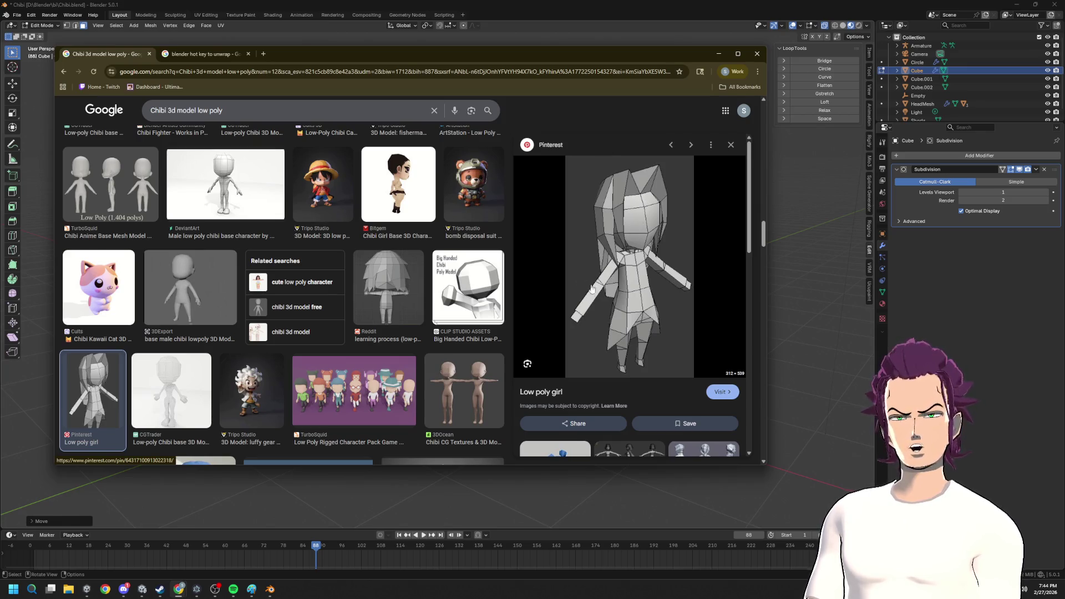
{"action": "left_click", "coordinate": [717, 55]}
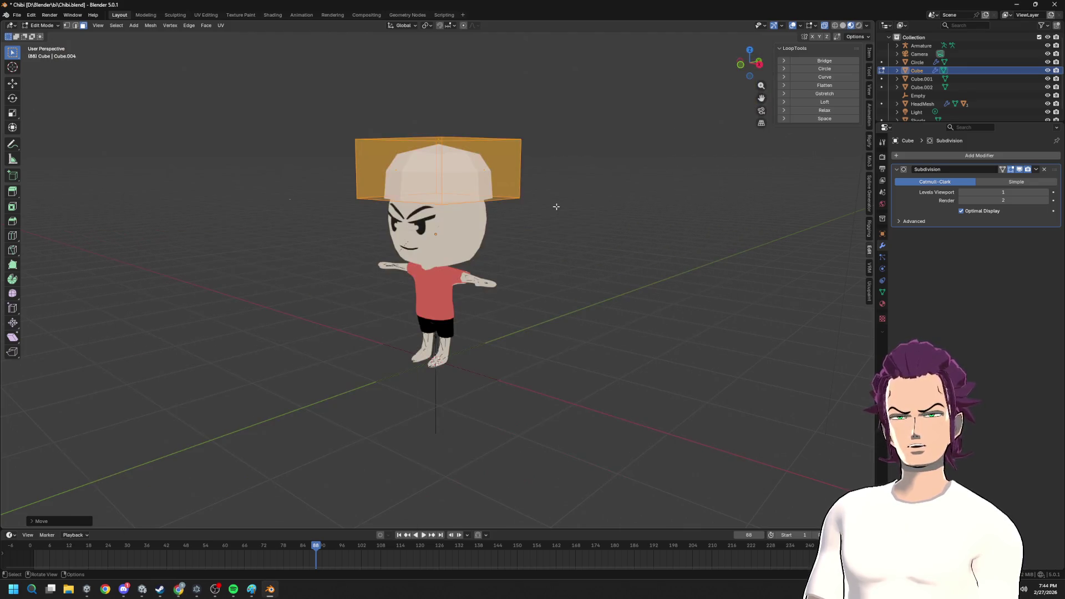
- Cut one vertical edge loop through the middle of the hair cube from front and side views
{"action": "mouse_move", "coordinate": [493, 227]}
{"action": "middle_mouse_down"}
{"action": "mouse_move", "coordinate": [585, 159]}
{"action": "mouse_move", "coordinate": [459, 143]}
{"action": "middle_mouse_up"}
{"action": "key", "text": "alt+a"}
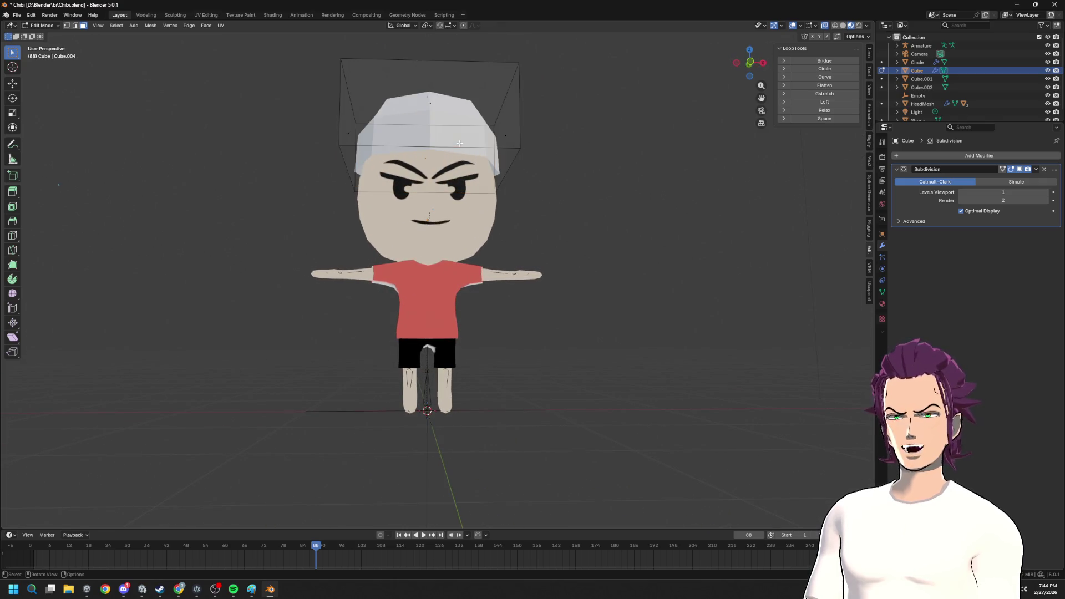
{"action": "key", "text": "ctrl+r"}
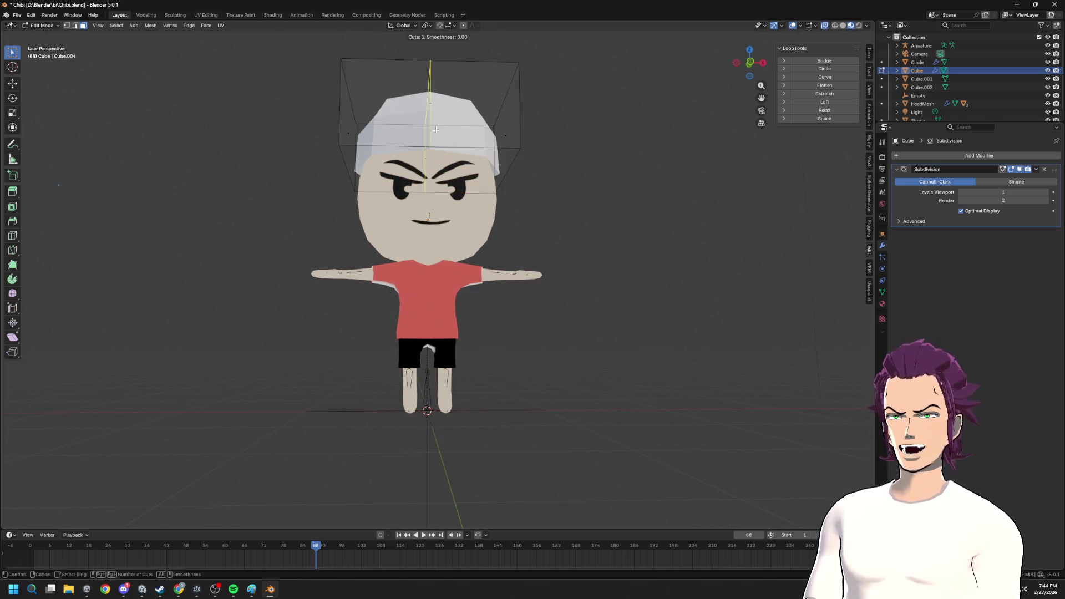
{"action": "left_click", "coordinate": [441, 154]}
{"action": "middle_click_drag", "start_coordinate": [433, 160], "coordinate": [422, 163]}
{"action": "key", "text": "ctrl+r"}
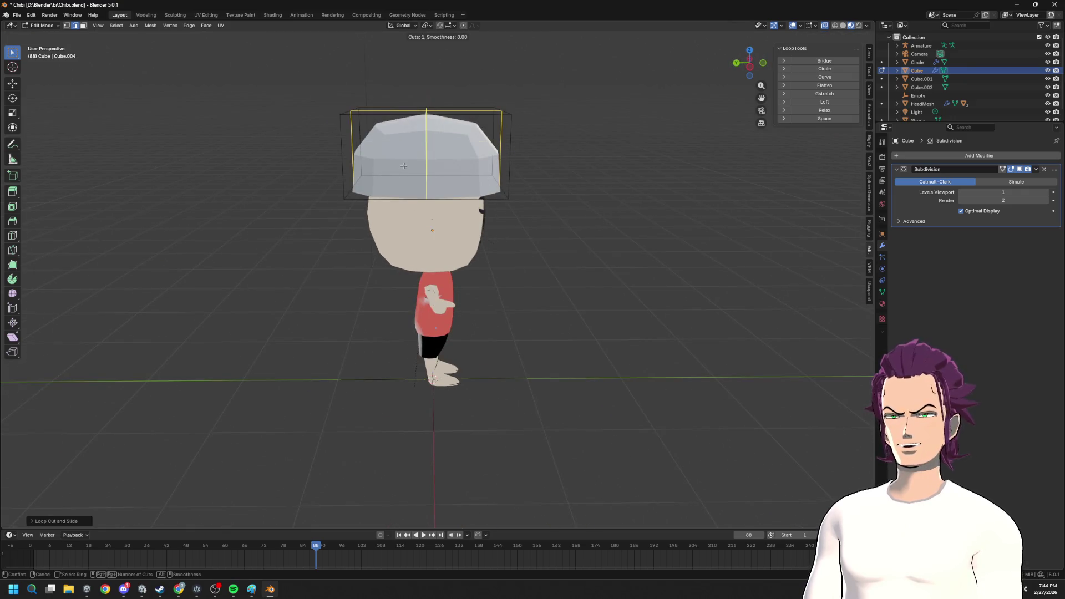
{"action": "left_click", "coordinate": [422, 163]}
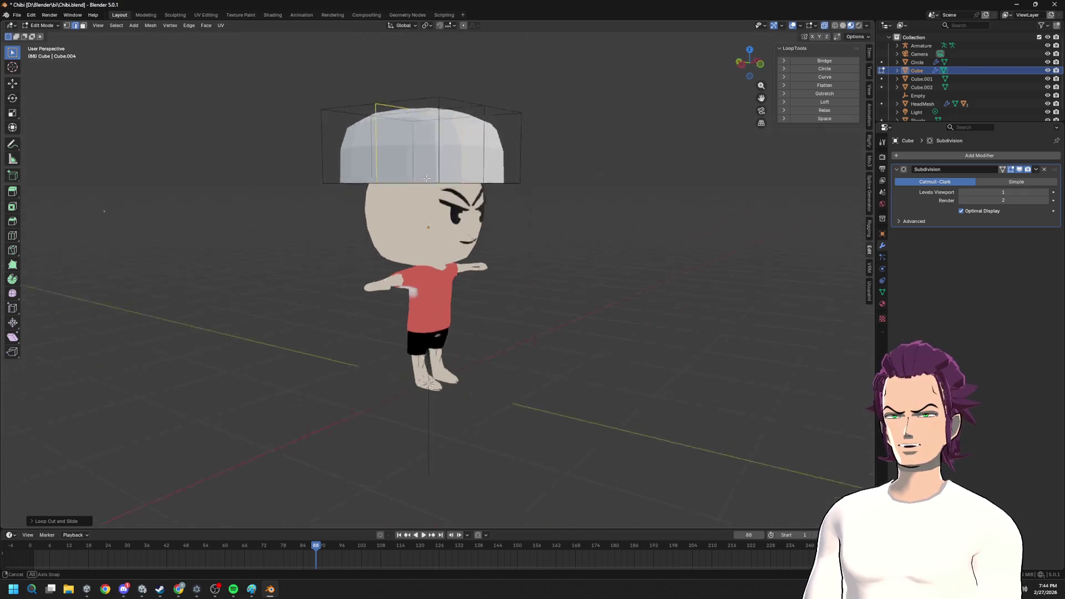
- Select an edge on the hair cube from a high three-quarter view and show the sidebar tool settings
{"action": "middle_click_drag", "start_coordinate": [422, 164], "coordinate": [418, 119]}
{"action": "scroll", "coordinate": [419, 119], "scroll_direction": "up", "scroll_amount": 3}
{"action": "left_click", "coordinate": [418, 119]}
{"action": "mouse_move", "coordinate": [465, 210]}
{"action": "middle_mouse_down"}
{"action": "mouse_move", "coordinate": [450, 207]}
{"action": "mouse_move", "coordinate": [465, 211]}
{"action": "mouse_move", "coordinate": [463, 267]}
{"action": "mouse_move", "coordinate": [474, 224]}
{"action": "middle_mouse_up"}
{"action": "scroll", "coordinate": [465, 210], "scroll_direction": "down", "scroll_amount": 3}
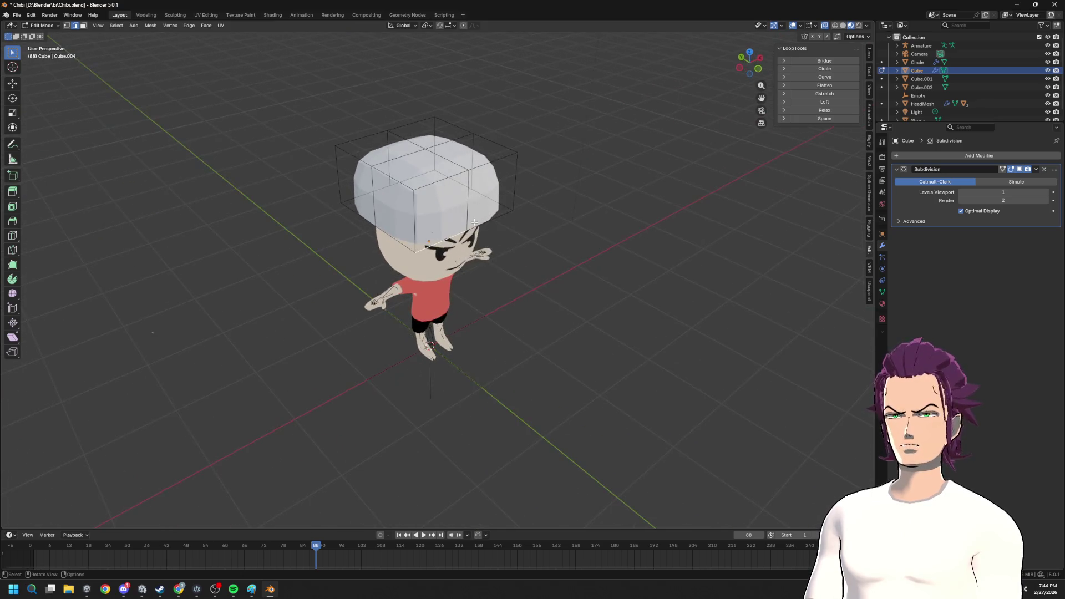
{"action": "key", "text": "alt"}
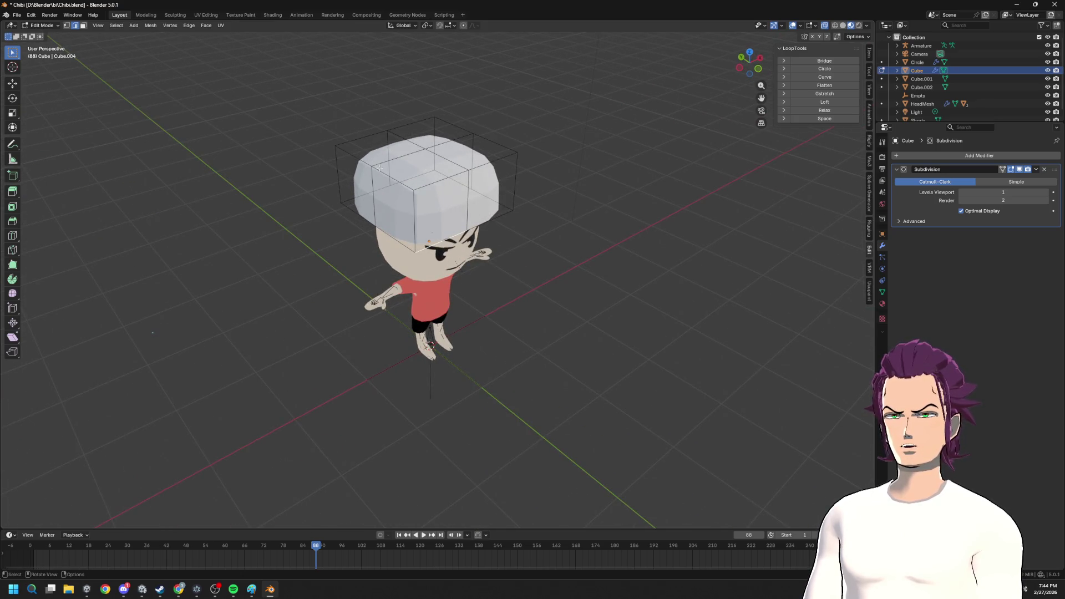
{"action": "key", "text": "shift"}
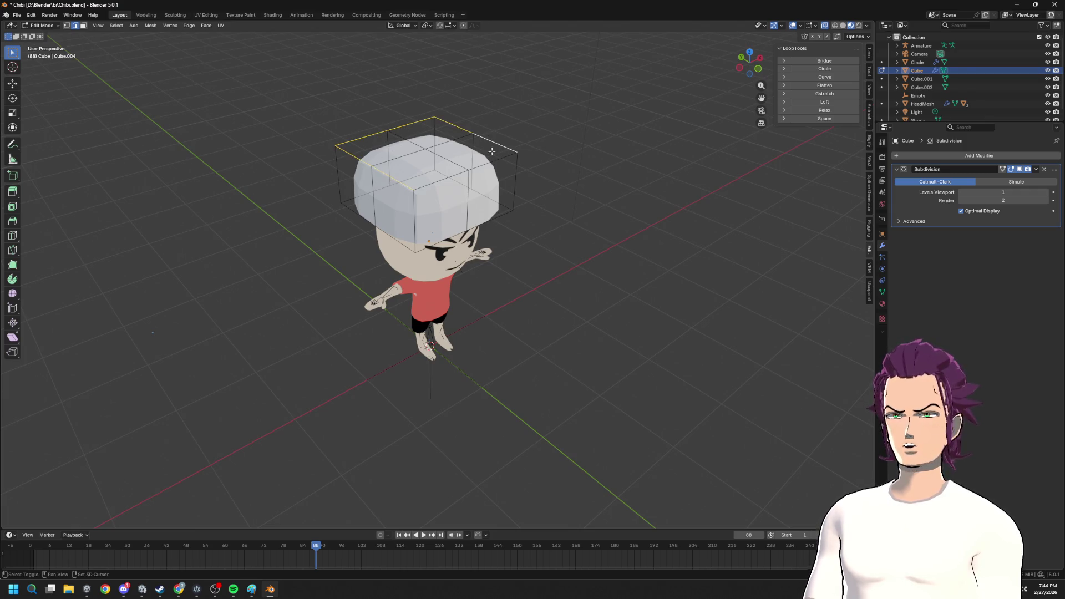
{"action": "left_click", "coordinate": [869, 72]}
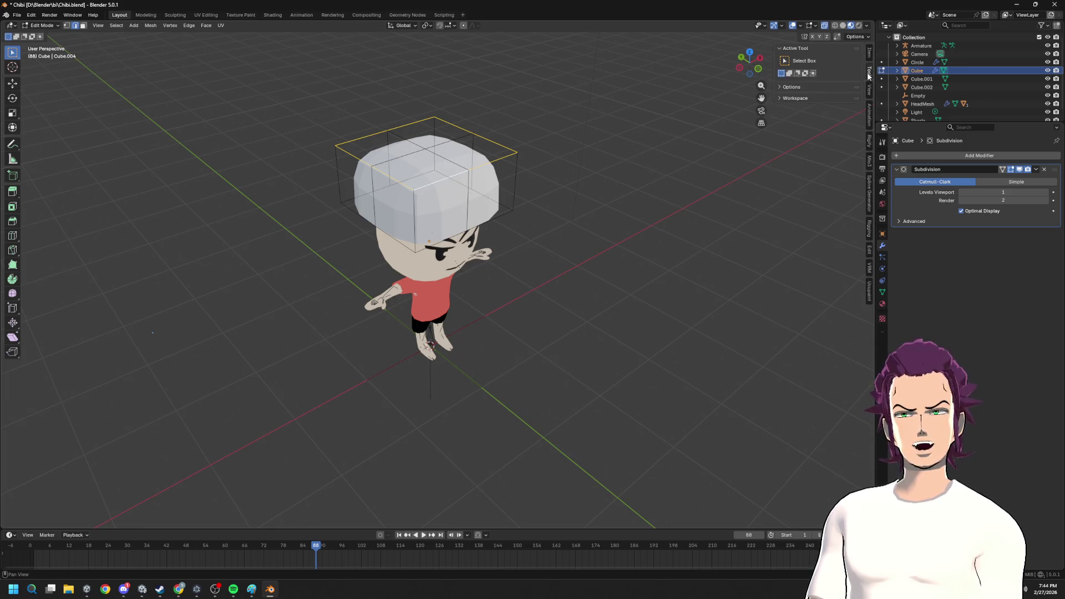
- Browse the sidebar tabs back to LoopTools and make the selected loop a perfect circle
{"action": "left_click", "coordinate": [869, 54]}
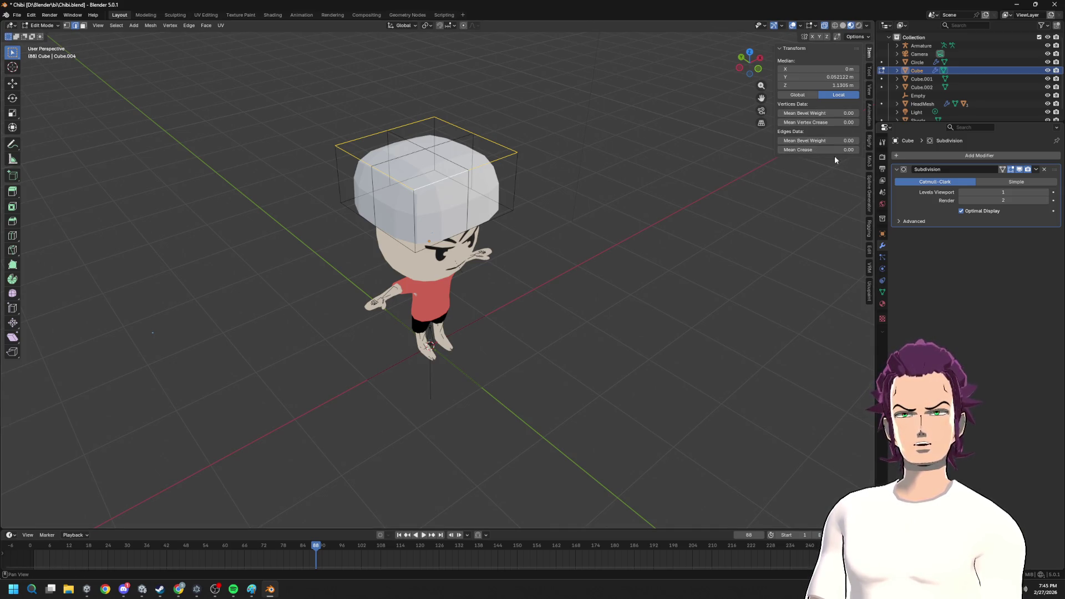
{"action": "left_click", "coordinate": [869, 88]}
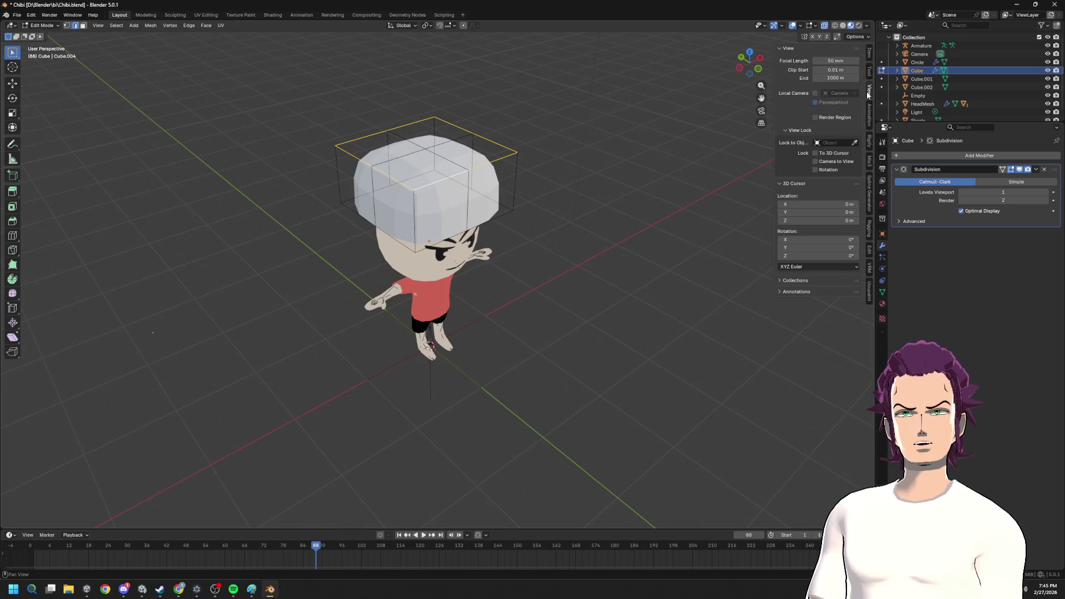
{"action": "left_click", "coordinate": [868, 161]}
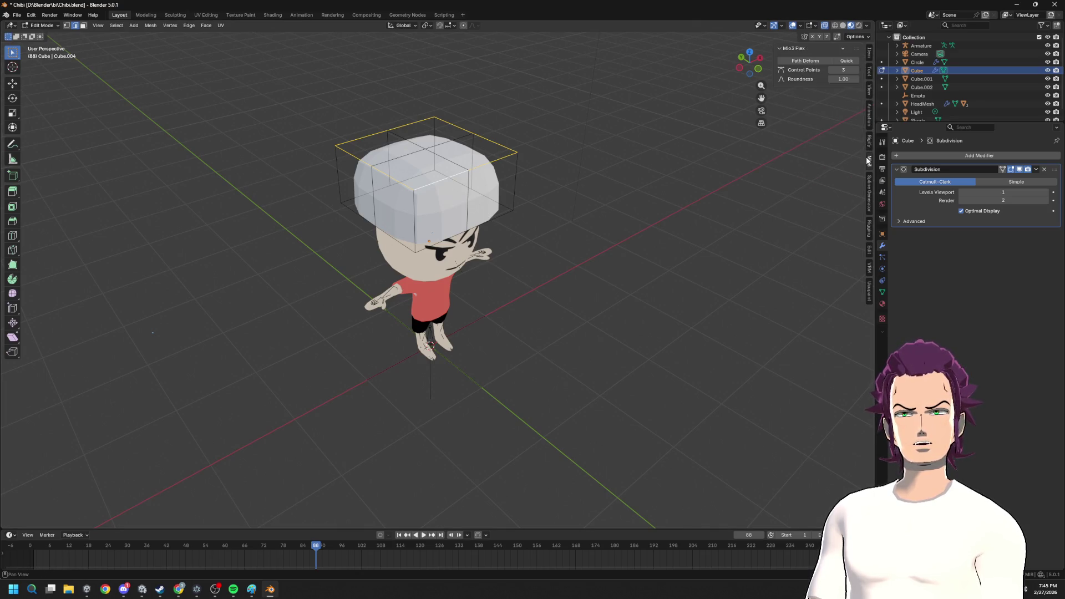
{"action": "left_click", "coordinate": [868, 250]}
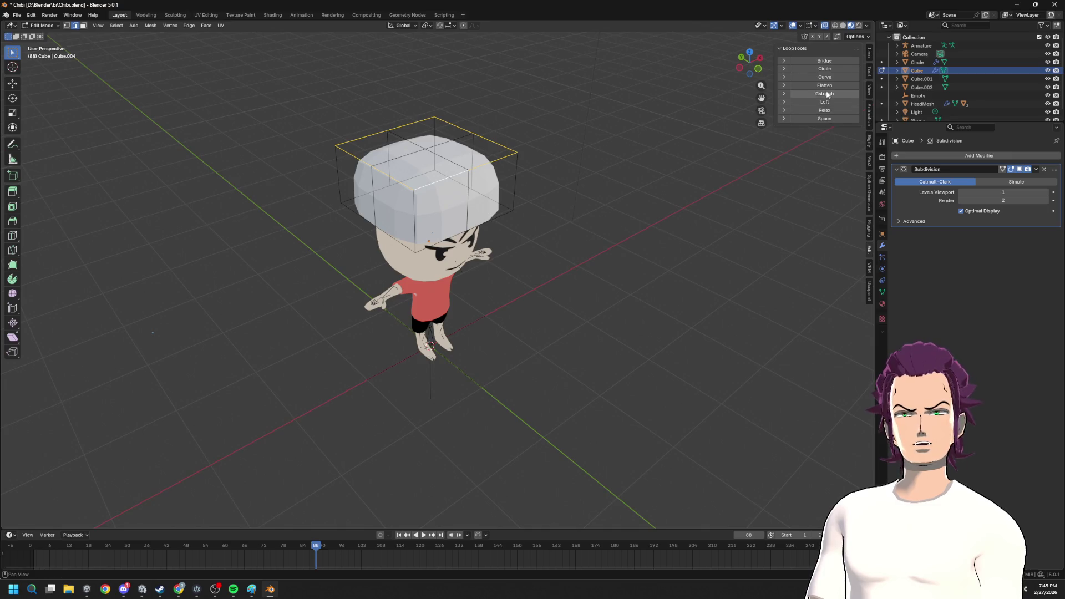
{"action": "left_click", "coordinate": [837, 72]}
{"action": "middle_click_drag", "start_coordinate": [801, 82], "coordinate": [546, 174]}
- Resize the hat ring and slide it straight up along the Z axis
{"action": "key", "text": "s"}
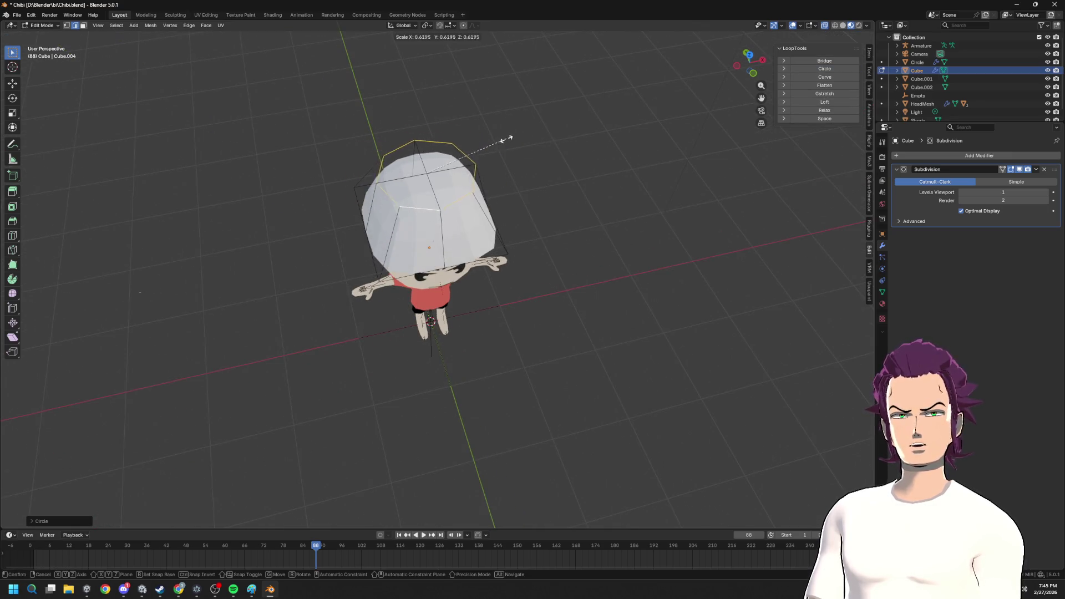
{"action": "middle_click_drag", "start_coordinate": [528, 136], "coordinate": [568, 103]}
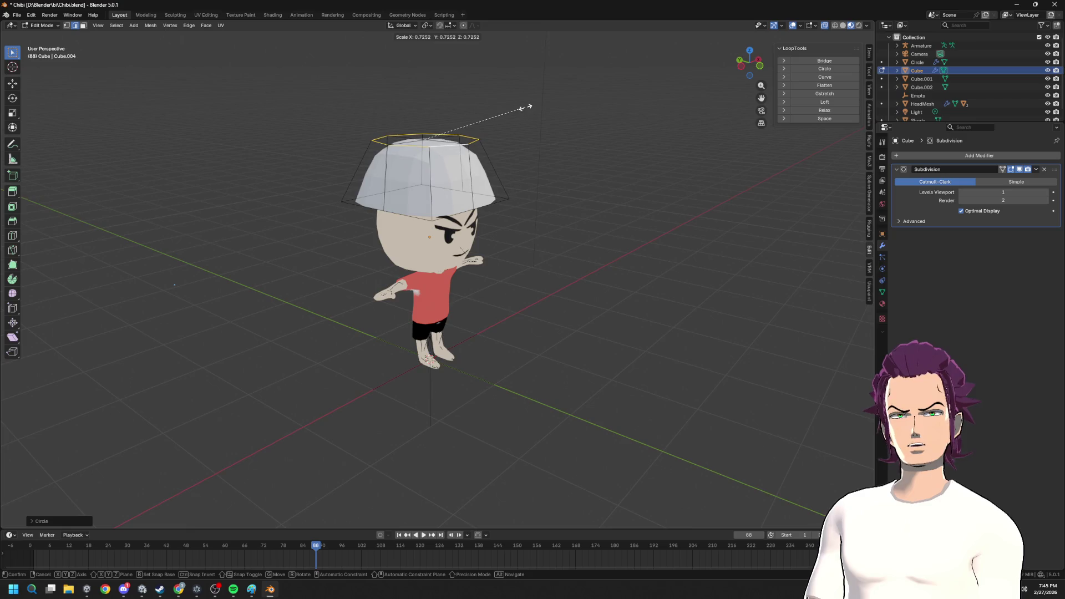
{"action": "key", "text": "z"}
{"action": "key", "text": "g"}
{"action": "key", "text": "g"}
{"action": "key", "text": "Escape"}
{"action": "key", "text": "g"}
{"action": "key", "text": "z"}
{"action": "left_click", "coordinate": [532, 135]}
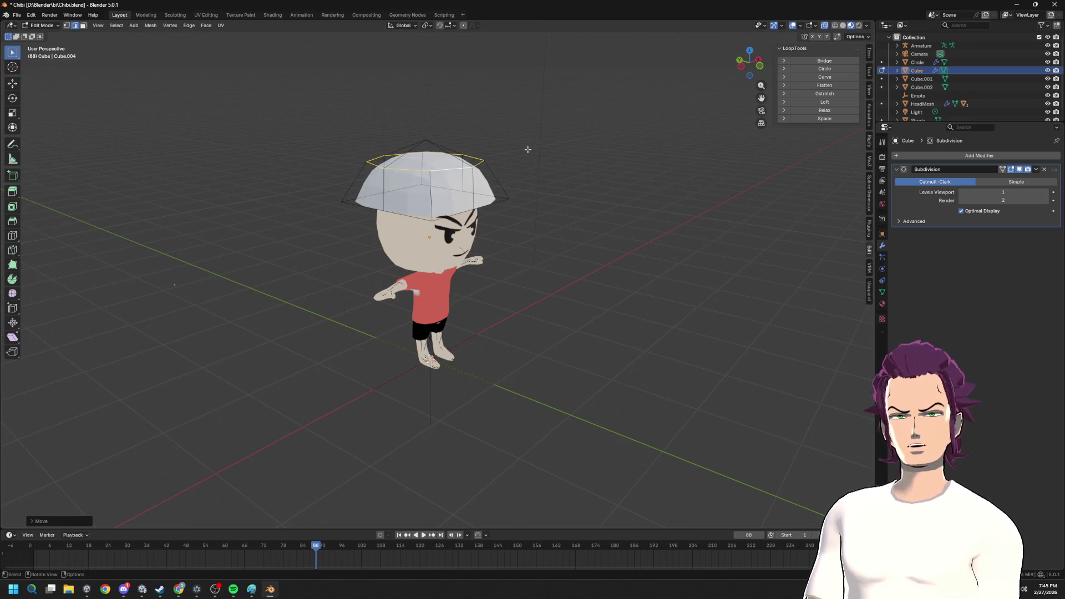
{"action": "scroll", "coordinate": [452, 187], "scroll_direction": "up", "scroll_amount": 2}
- Circle the brim loop with LoopTools, rescale it to fit the head, and remove the Subdivision modifier
{"action": "left_click", "coordinate": [450, 187], "text": "alt"}
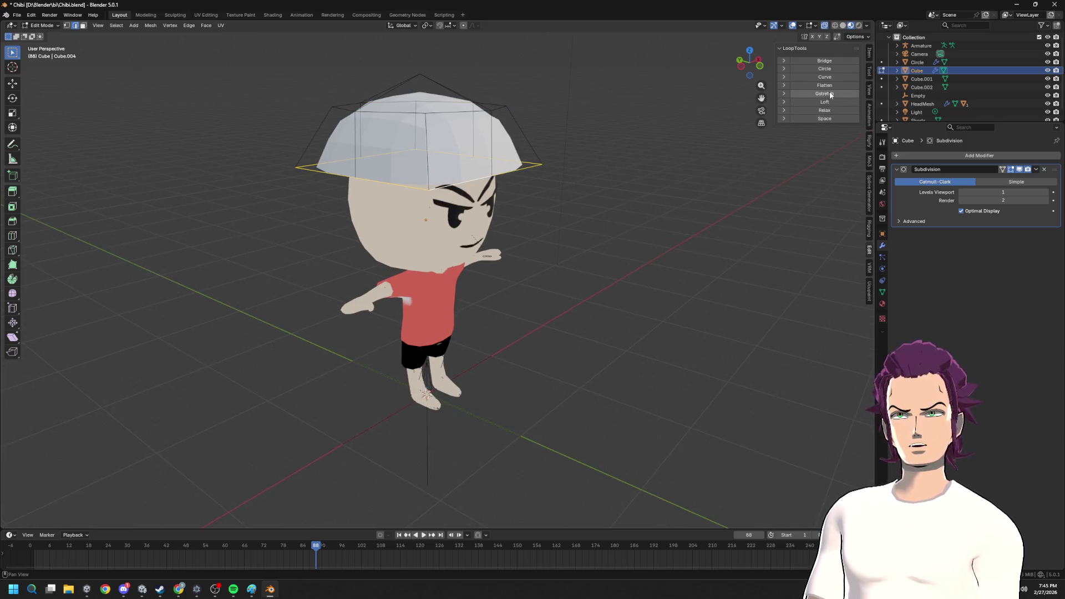
{"action": "left_click", "coordinate": [826, 68]}
{"action": "mouse_move", "coordinate": [566, 115]}
{"action": "middle_mouse_down"}
{"action": "mouse_move", "coordinate": [514, 146]}
{"action": "mouse_move", "coordinate": [488, 129]}
{"action": "mouse_move", "coordinate": [552, 133]}
{"action": "mouse_move", "coordinate": [420, 123]}
{"action": "mouse_move", "coordinate": [854, 162]}
{"action": "mouse_move", "coordinate": [461, 183]}
{"action": "middle_mouse_up"}
{"action": "key", "text": "s"}
{"action": "left_click", "coordinate": [490, 130]}
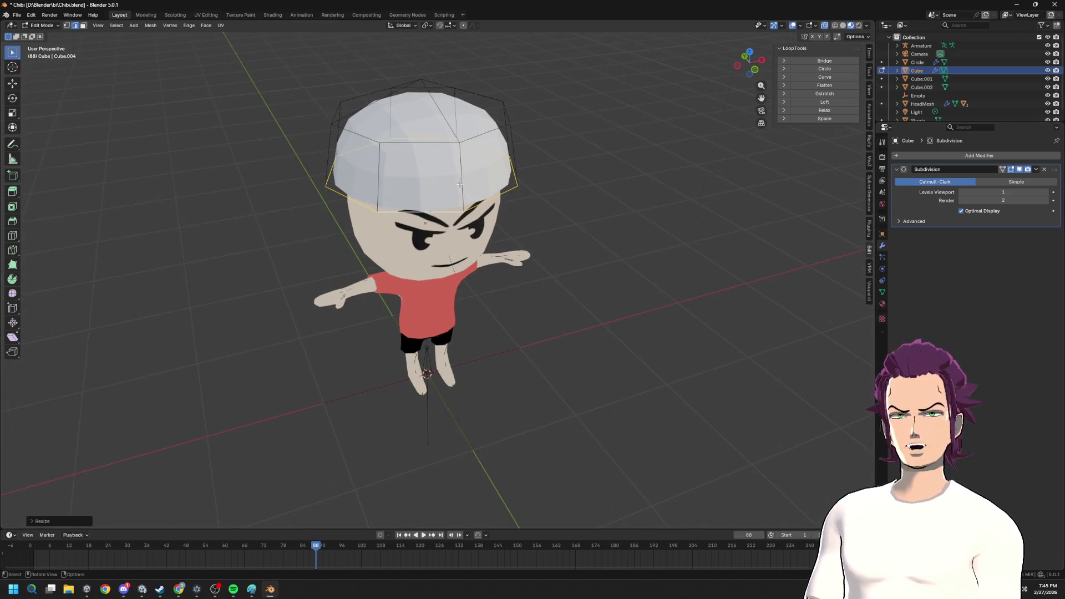
{"action": "left_click", "coordinate": [1046, 170]}
- Re-add a Subdivision Surface modifier to the hat, check it in object mode, then delete it again
{"action": "middle_click_drag", "start_coordinate": [866, 174], "coordinate": [649, 142]}
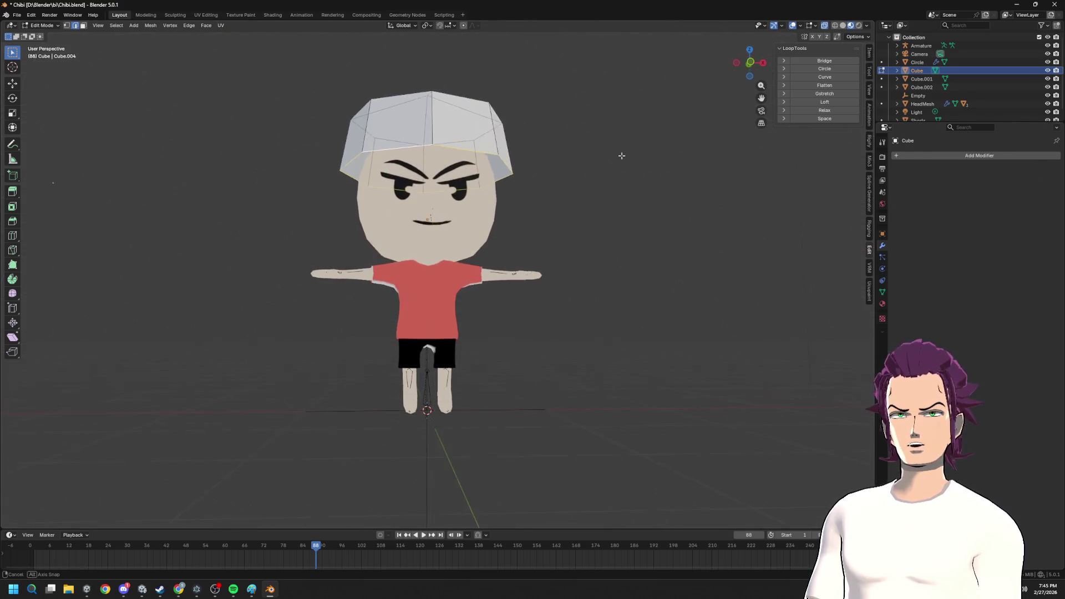
{"action": "left_click", "coordinate": [966, 155]}
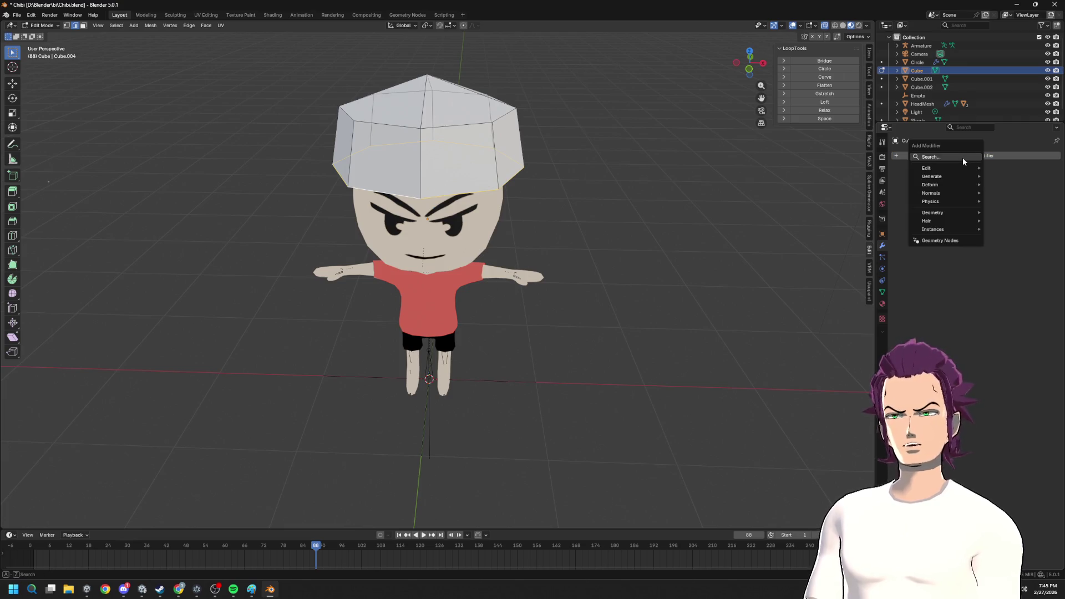
{"action": "type", "text": "subd"}
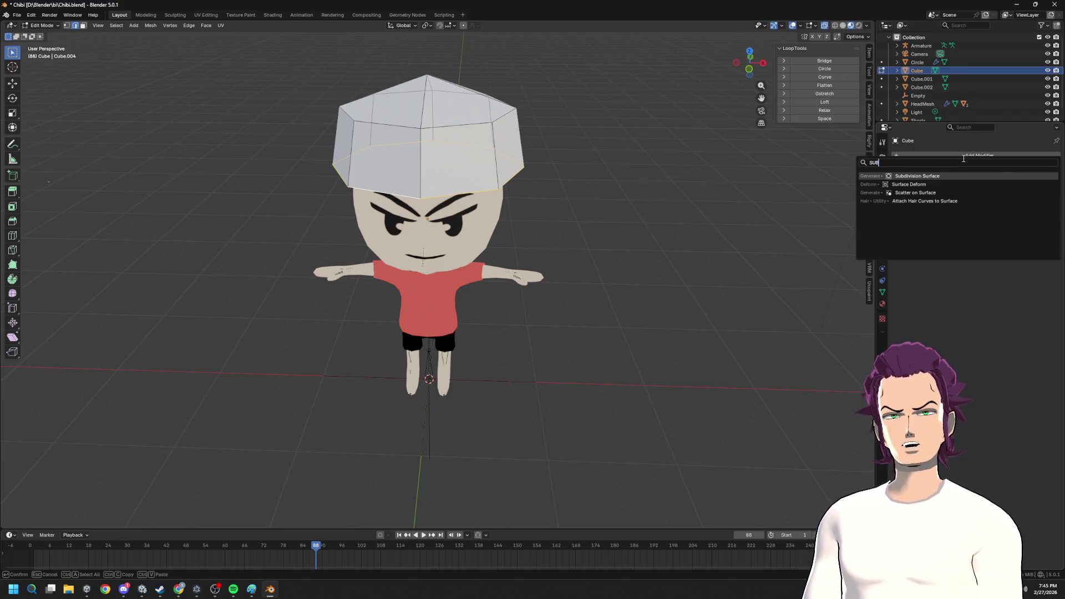
{"action": "key", "text": "Return"}
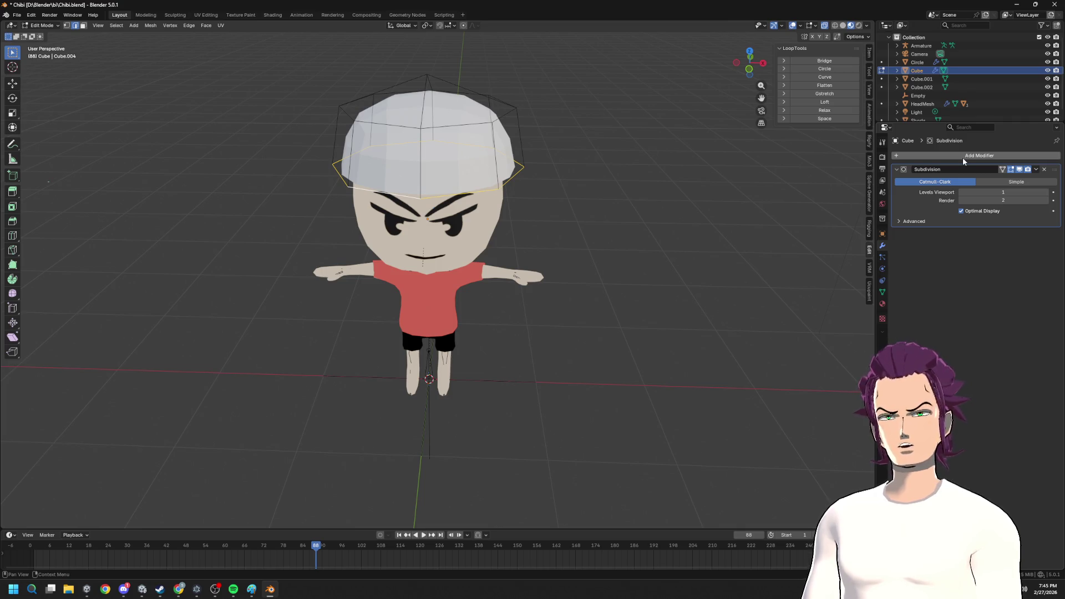
{"action": "middle_click_drag", "start_coordinate": [698, 166], "coordinate": [611, 171]}
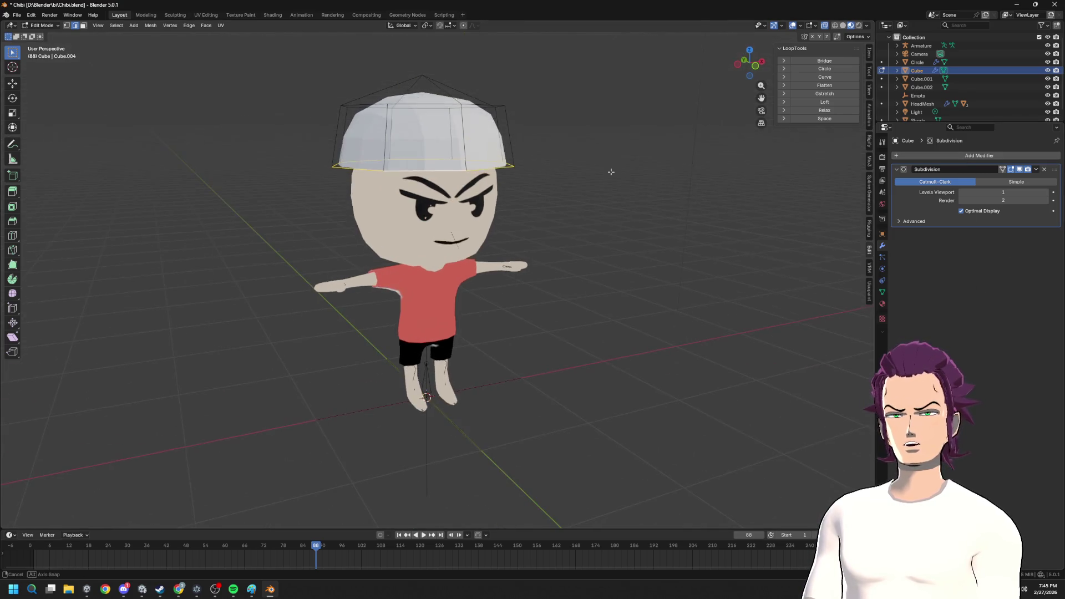
{"action": "key", "text": "Tab"}
{"action": "scroll", "coordinate": [457, 166], "scroll_direction": "up", "scroll_amount": 1}
{"action": "key", "text": "Tab"}
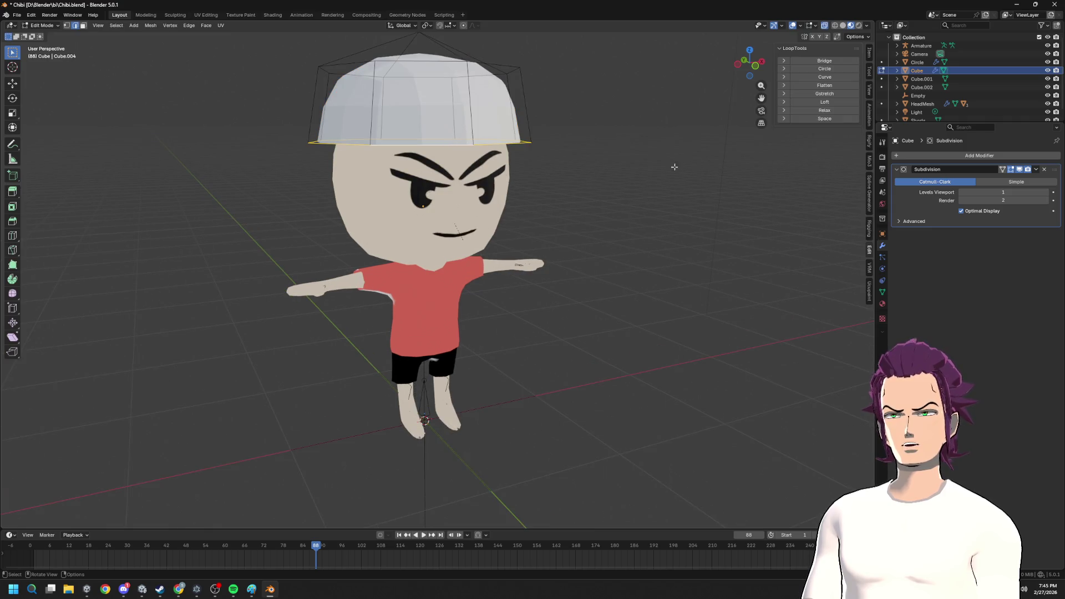
{"action": "left_click", "coordinate": [1044, 169]}
- Extrude the hat's top face and scale it inward, cancelling a stray X-axis move
{"action": "mouse_move", "coordinate": [583, 209]}
{"action": "middle_mouse_down"}
{"action": "mouse_move", "coordinate": [474, 141]}
{"action": "mouse_move", "coordinate": [406, 164]}
{"action": "middle_mouse_up"}
{"action": "key", "text": "g"}
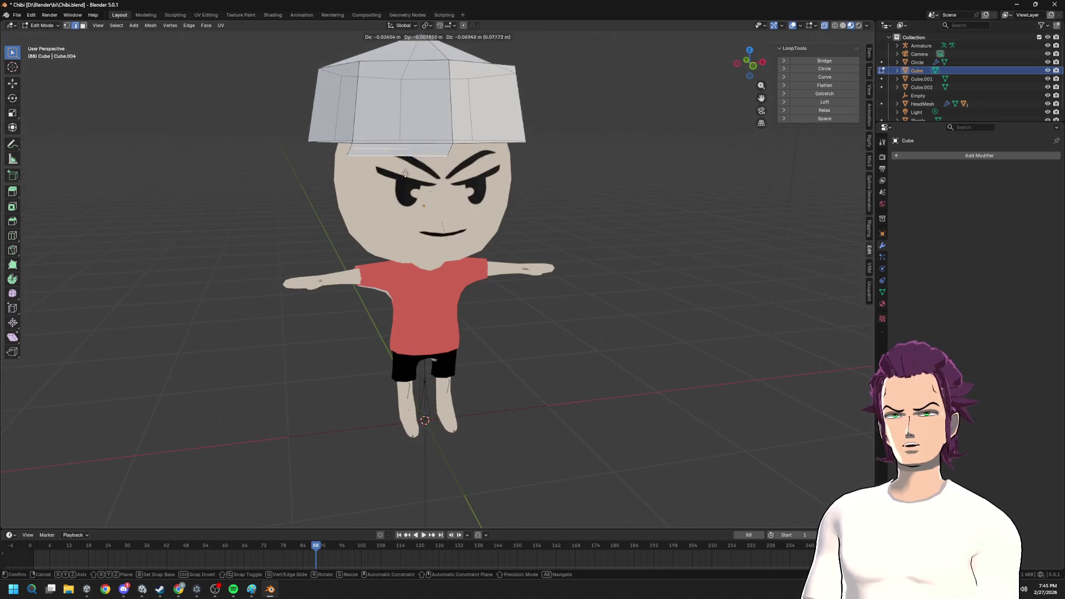
{"action": "left_click", "coordinate": [407, 165]}
{"action": "key", "text": "s"}
{"action": "left_click", "coordinate": [423, 215]}
{"action": "middle_click_drag", "start_coordinate": [423, 214], "coordinate": [441, 218]}
{"action": "key", "text": "g"}
{"action": "key", "text": "x"}
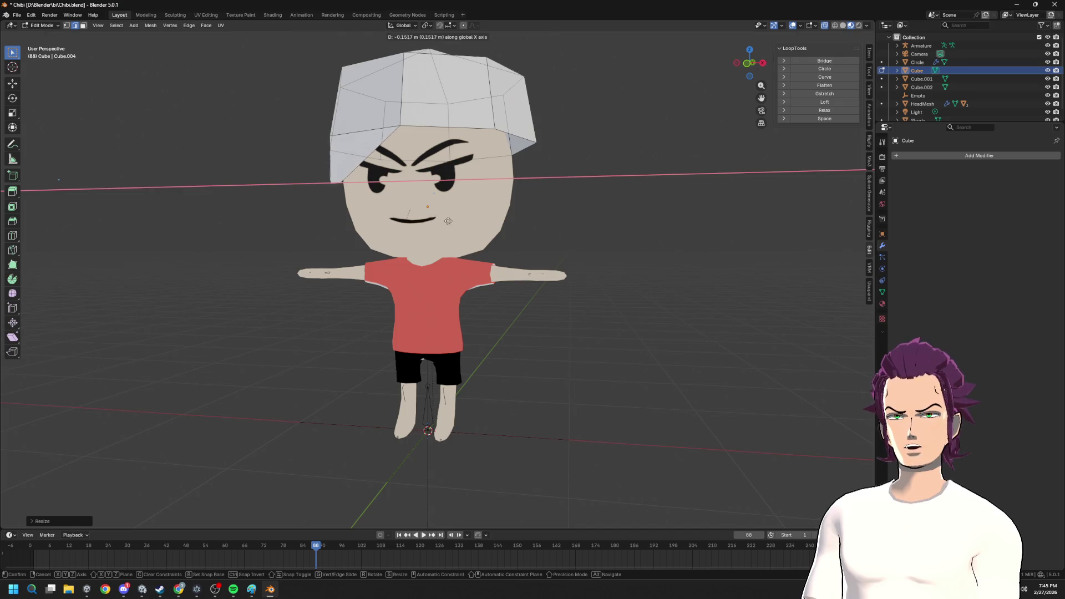
{"action": "right_click", "coordinate": [445, 221]}
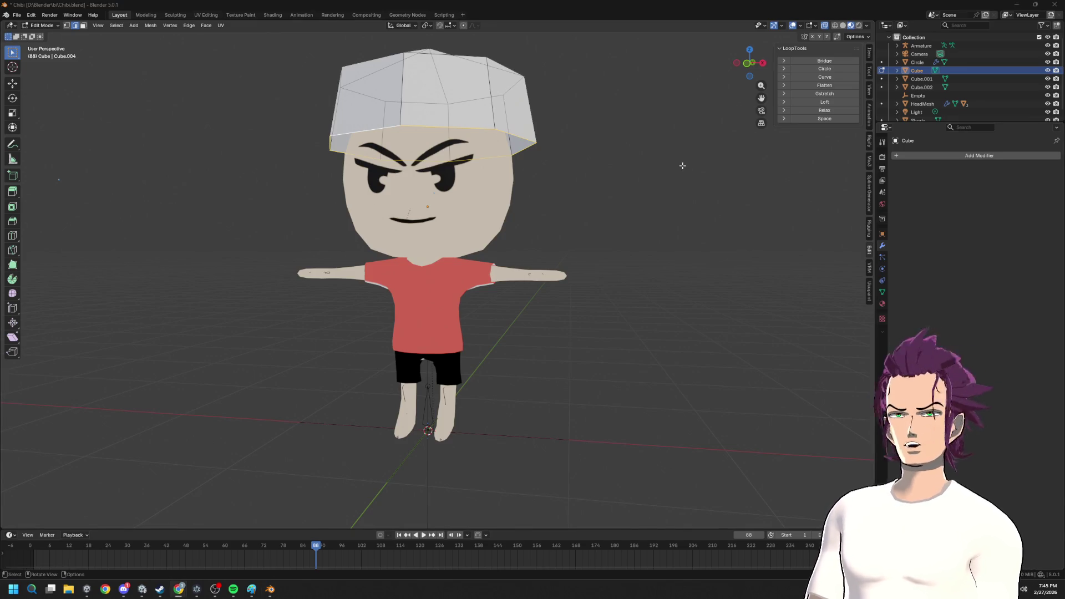
{"action": "scroll", "coordinate": [495, 135], "scroll_direction": "down", "scroll_amount": 3}
- Box-select the whole hat and scale it down onto the head, then switch to the chibi image search
{"action": "mouse_move", "coordinate": [494, 136]}
{"action": "middle_mouse_down"}
{"action": "mouse_move", "coordinate": [405, 202]}
{"action": "mouse_move", "coordinate": [431, 174]}
{"action": "mouse_move", "coordinate": [499, 197]}
{"action": "middle_mouse_up"}
{"action": "left_click_drag", "start_coordinate": [507, 203], "coordinate": [325, 105]}
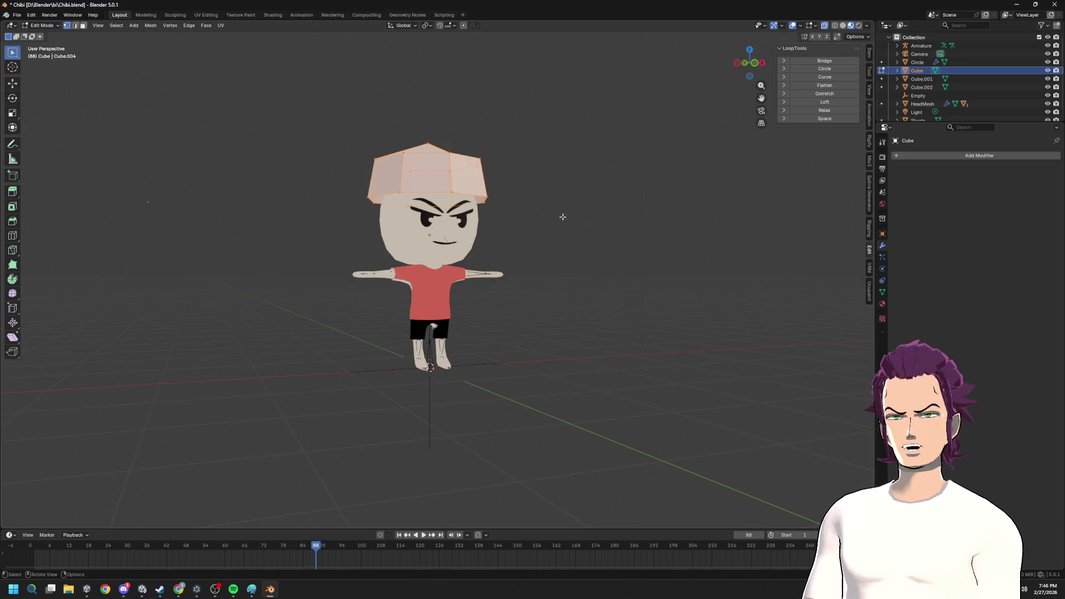
{"action": "key", "text": "s"}
{"action": "left_click", "coordinate": [539, 142]}
{"action": "mouse_move", "coordinate": [533, 146]}
{"action": "middle_mouse_down"}
{"action": "mouse_move", "coordinate": [483, 160]}
{"action": "mouse_move", "coordinate": [536, 159]}
{"action": "middle_mouse_up"}
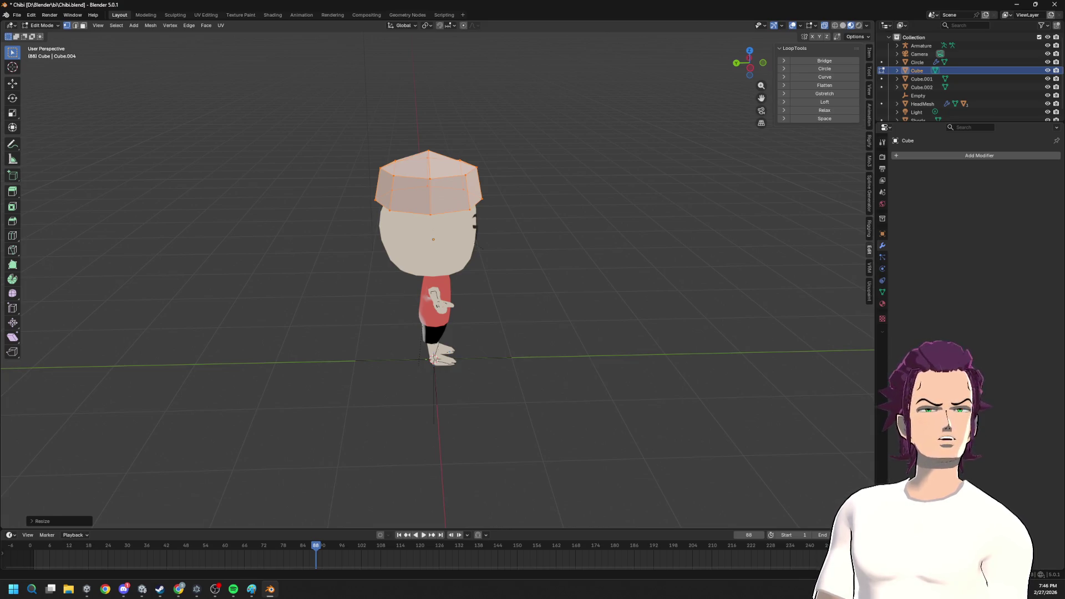
{"action": "key", "text": "alt+Tab"}
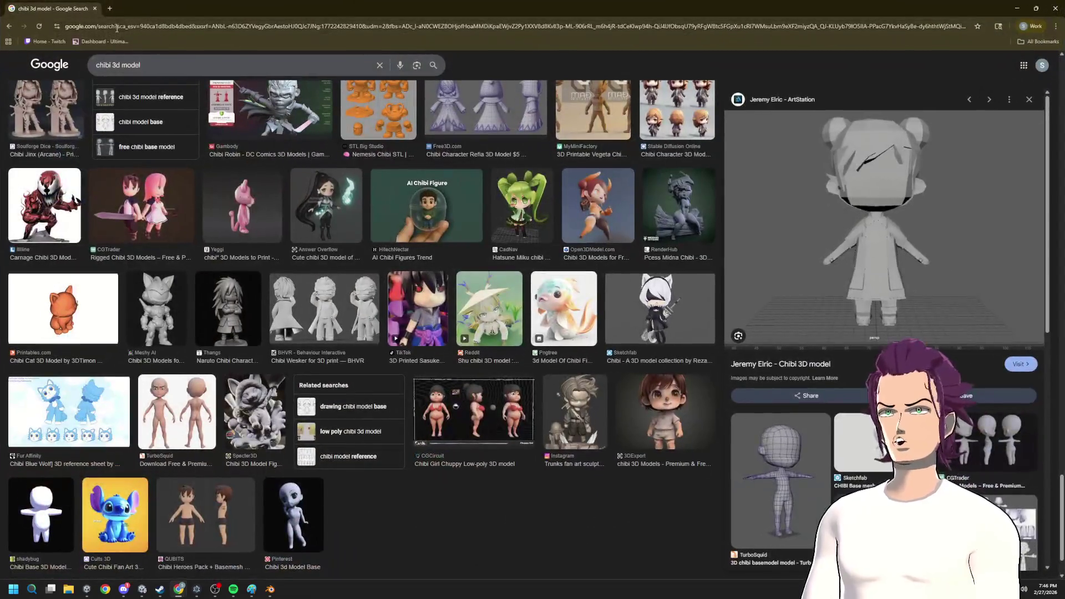
- Search Google for UNITY, refine to UNITY STORE, and open the Unity Asset Store site
{"action": "left_click", "coordinate": [193, 25]}
{"action": "type", "text": "UYNIU"}
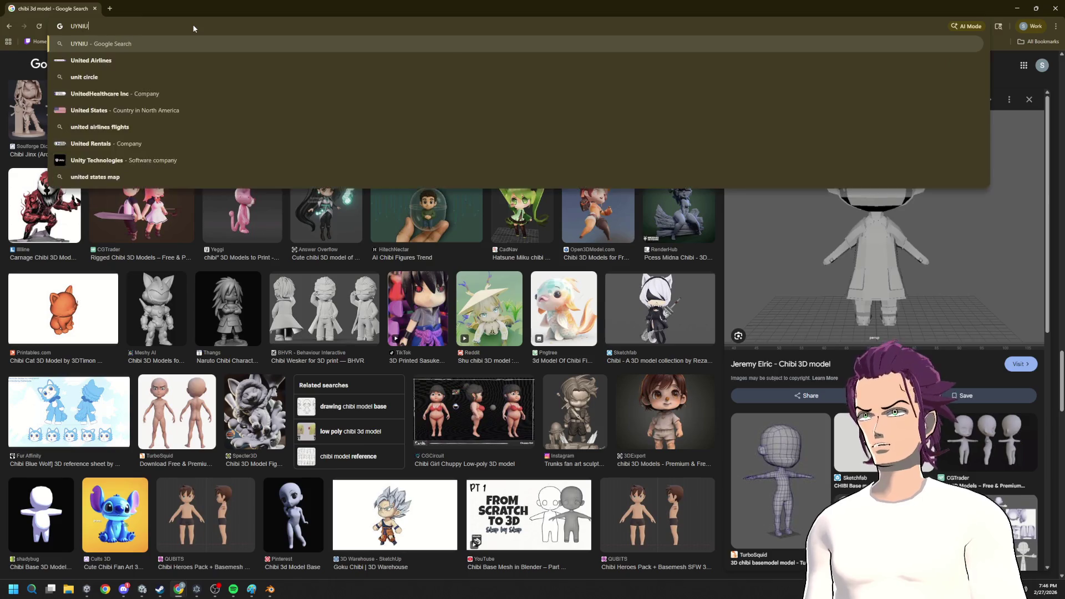
{"action": "key", "text": "BackSpace"}
{"action": "key", "text": "BackSpace"}
{"action": "key", "text": "BackSpace"}
{"action": "type", "text": "N"}
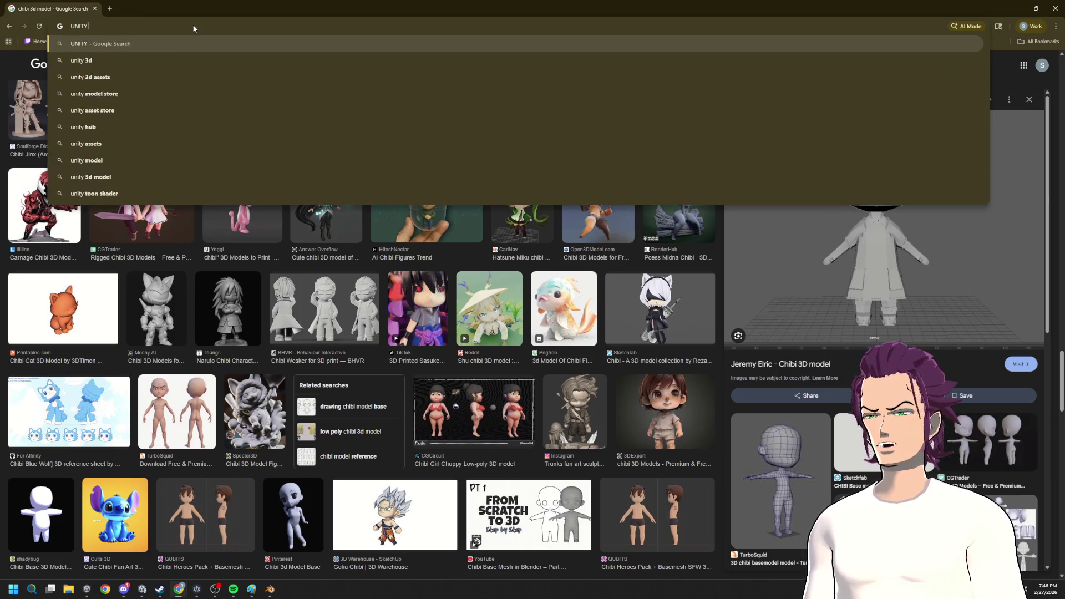
{"action": "key", "text": "Return"}
{"action": "left_click", "coordinate": [153, 65]}
{"action": "type", "text": "STORE"}
{"action": "key", "text": "Return"}
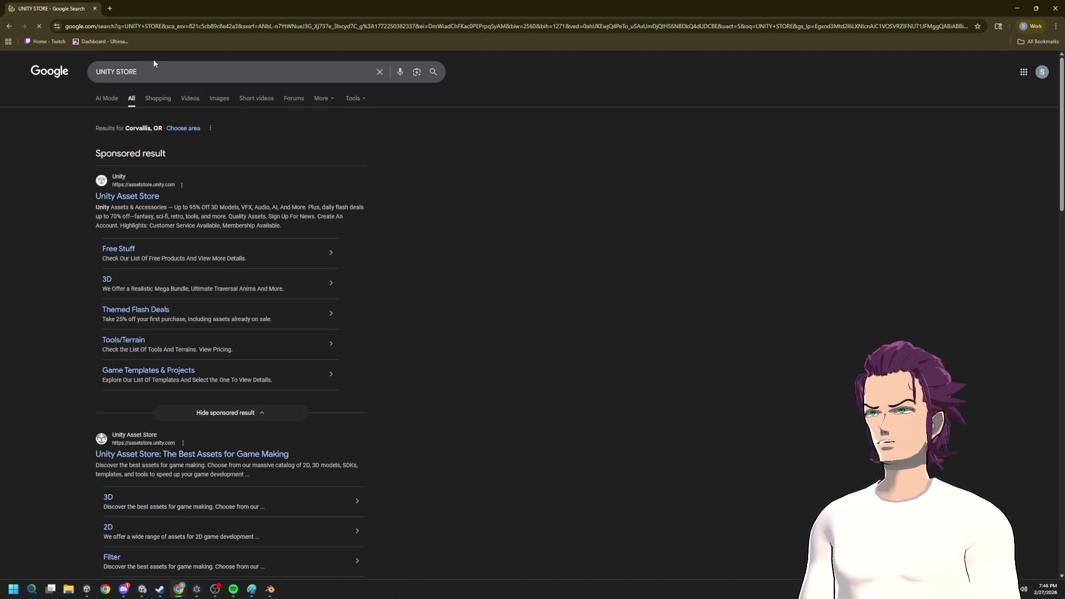
{"action": "left_click", "coordinate": [142, 199]}
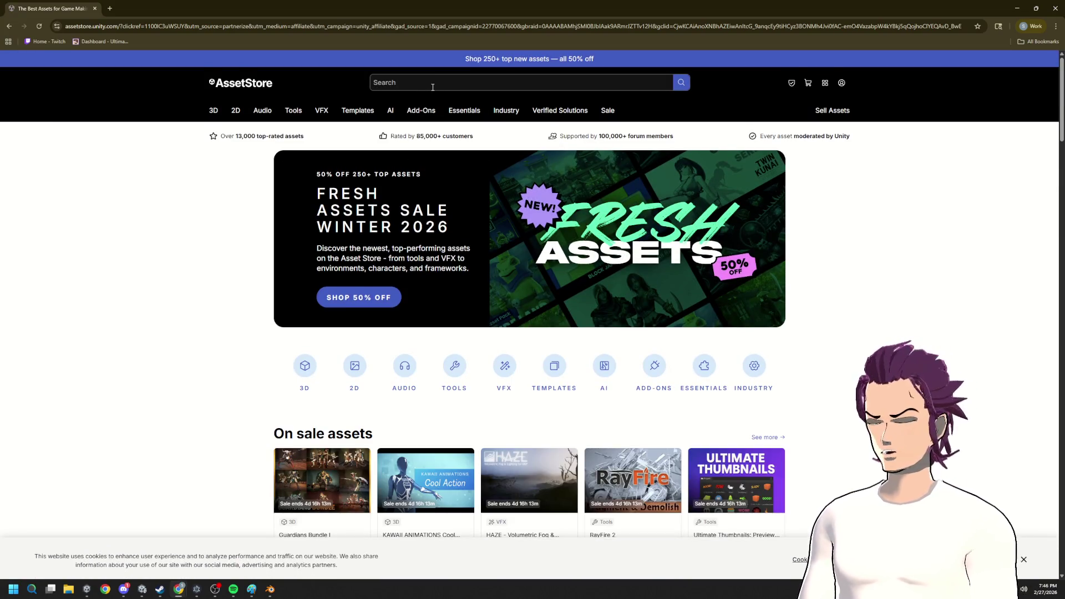
- Search the Asset Store for CHIBI MODELS and open the 3D Chibi Mage Hendrix asset page
{"action": "left_click", "coordinate": [416, 82]}
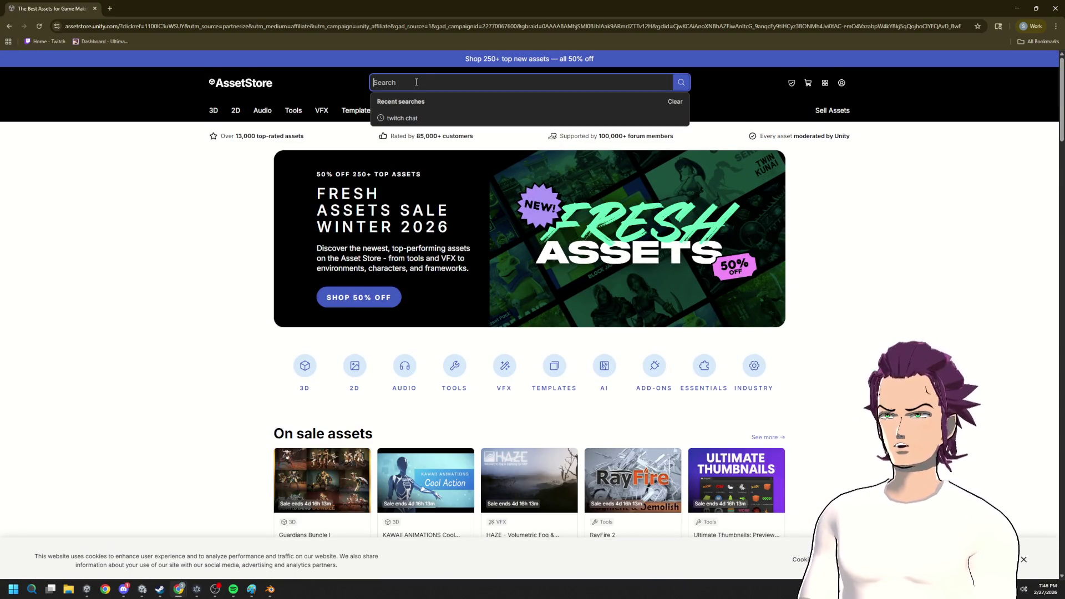
{"action": "type", "text": "CHIBI MODELS"}
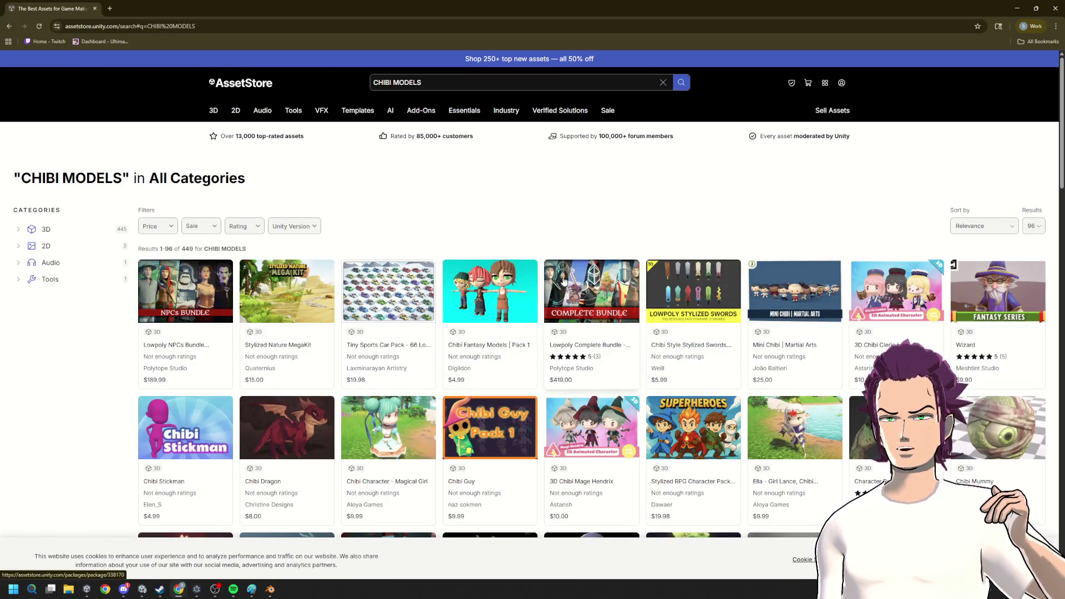
{"action": "scroll", "coordinate": [590, 258], "scroll_direction": "down", "scroll_amount": 2}
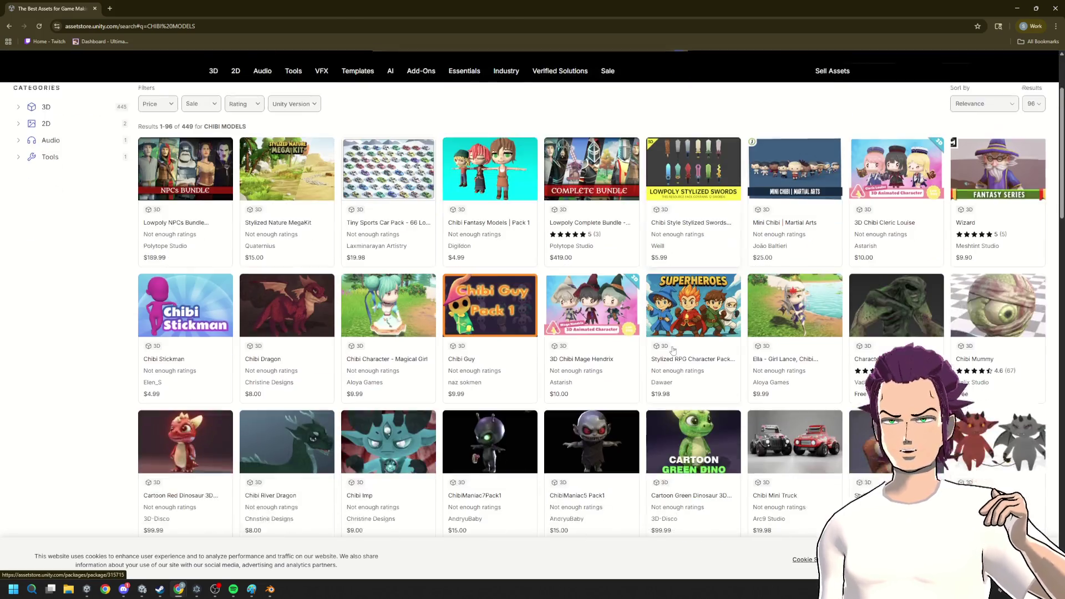
{"action": "left_click", "coordinate": [621, 268]}
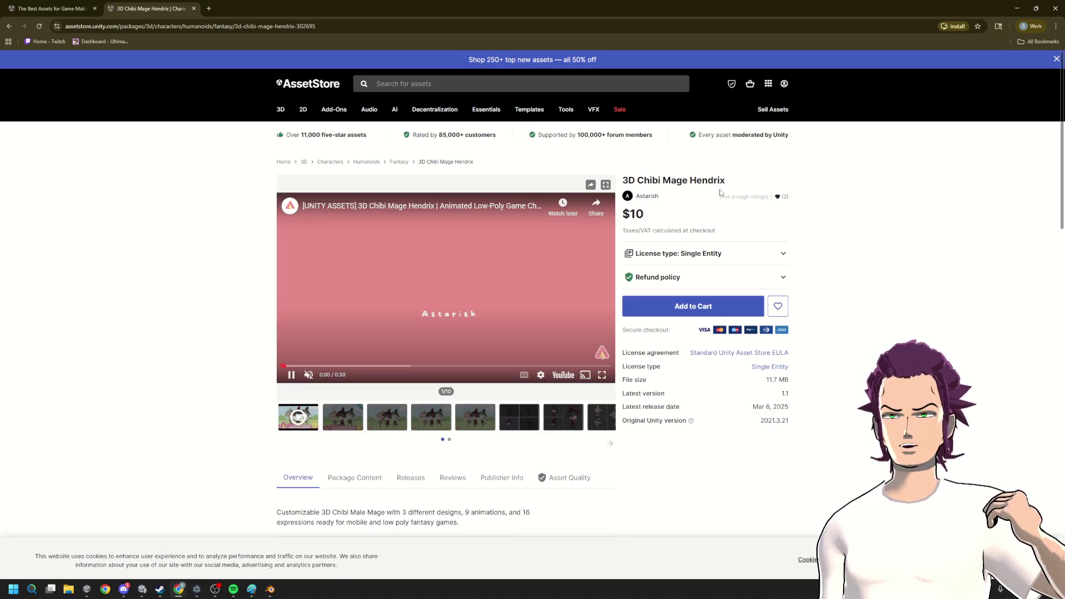
{"action": "left_click", "coordinate": [351, 422]}
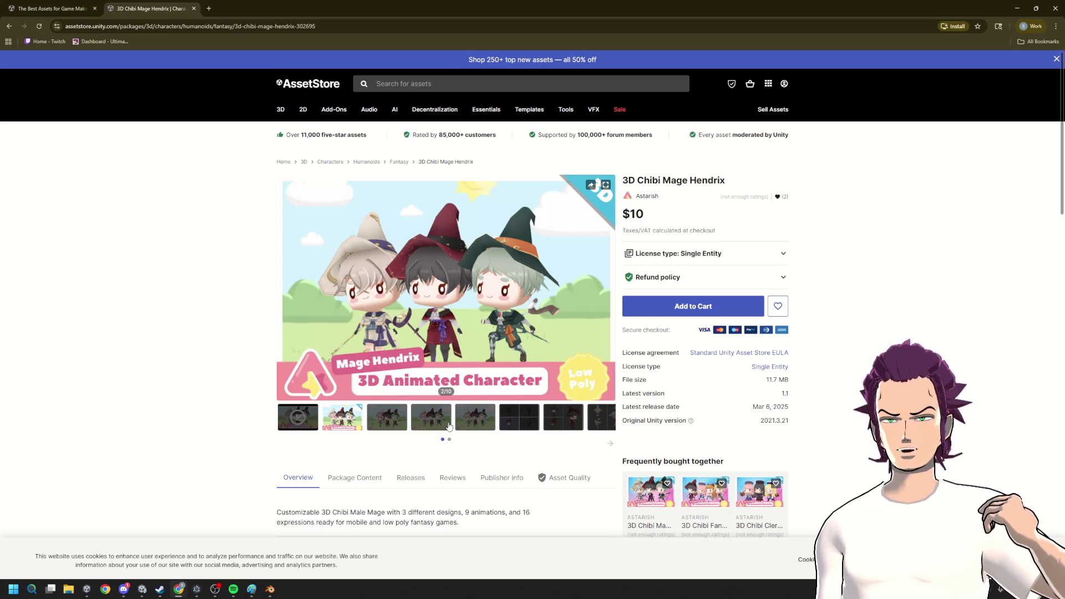
{"action": "left_click", "coordinate": [425, 426]}
{"action": "left_click", "coordinate": [533, 423]}
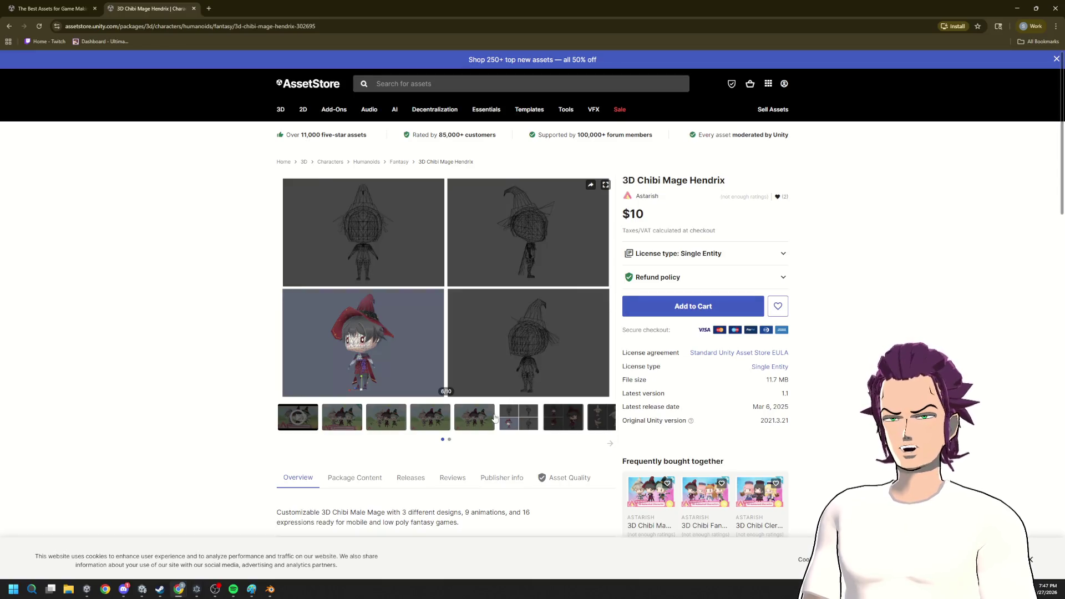
{"action": "left_click", "coordinate": [610, 421]}
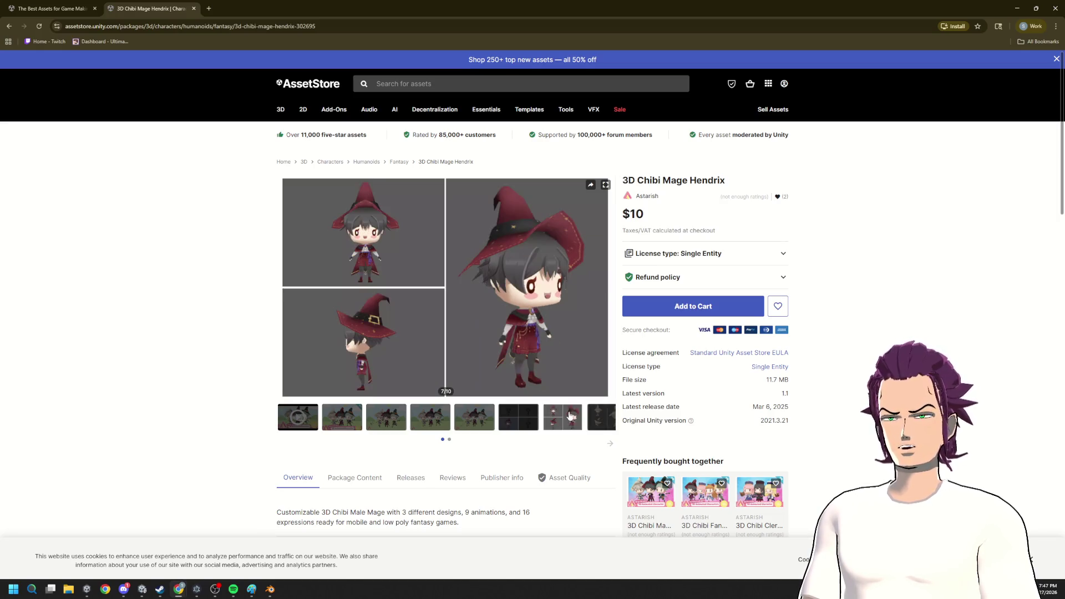
{"action": "left_click", "coordinate": [601, 413]}
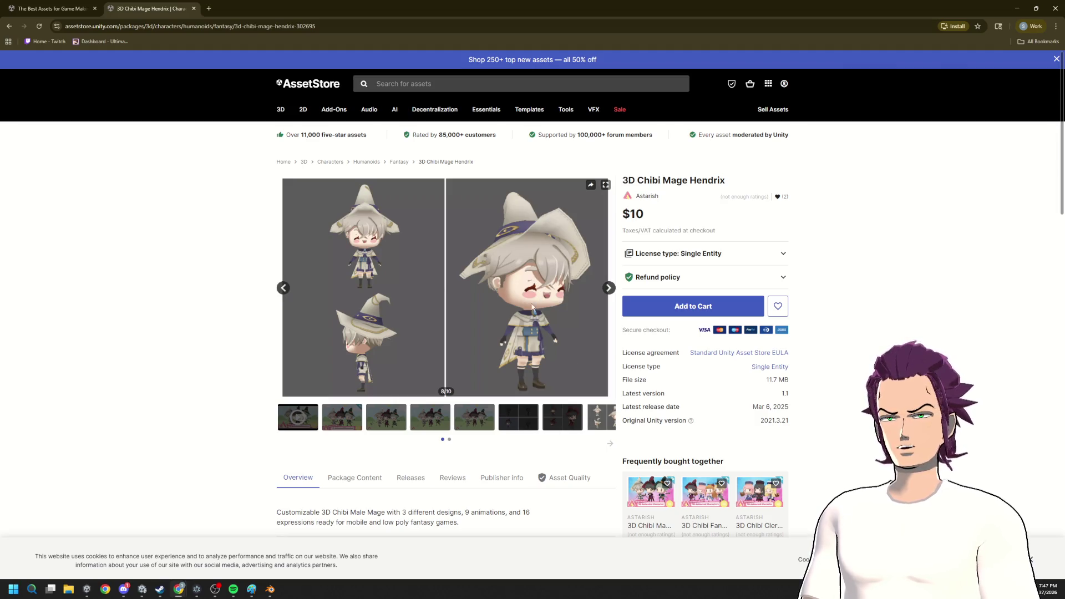
{"action": "mouse_move", "coordinate": [532, 300]}
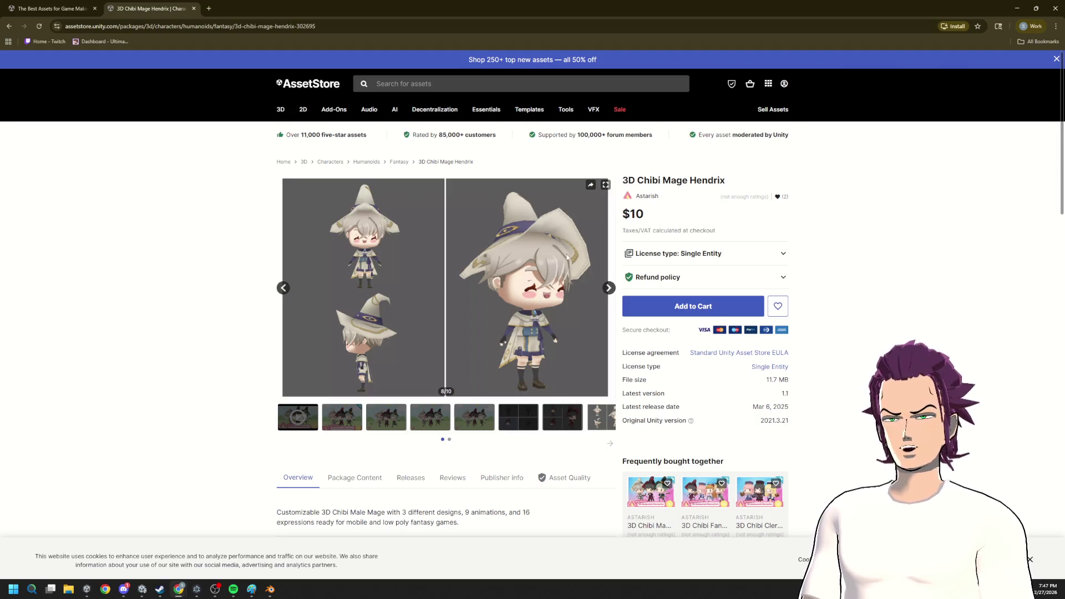
{"action": "left_click", "coordinate": [608, 446]}
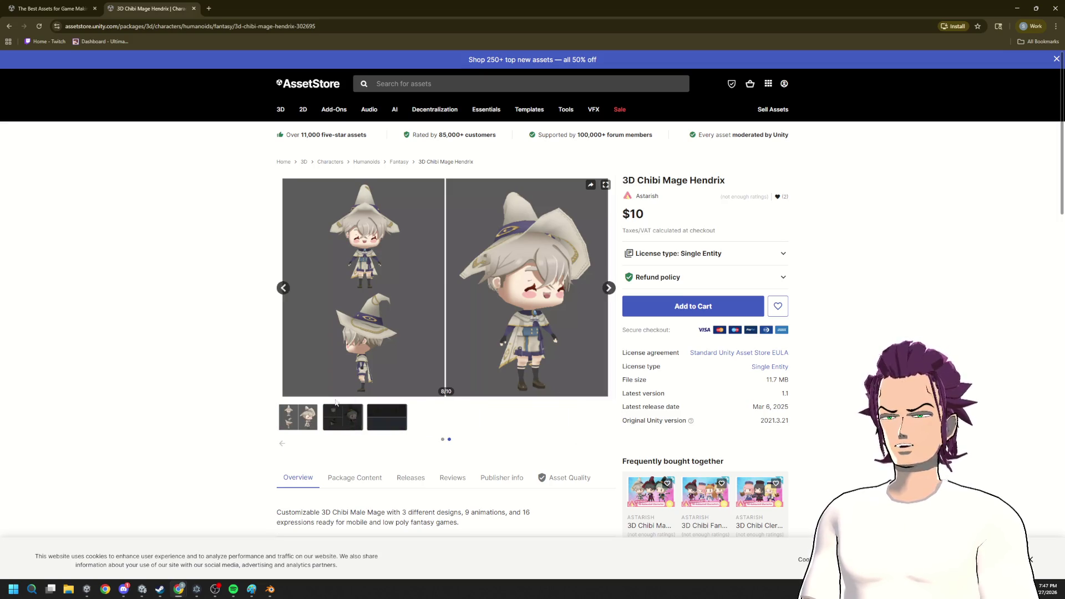
{"action": "left_click", "coordinate": [386, 426]}
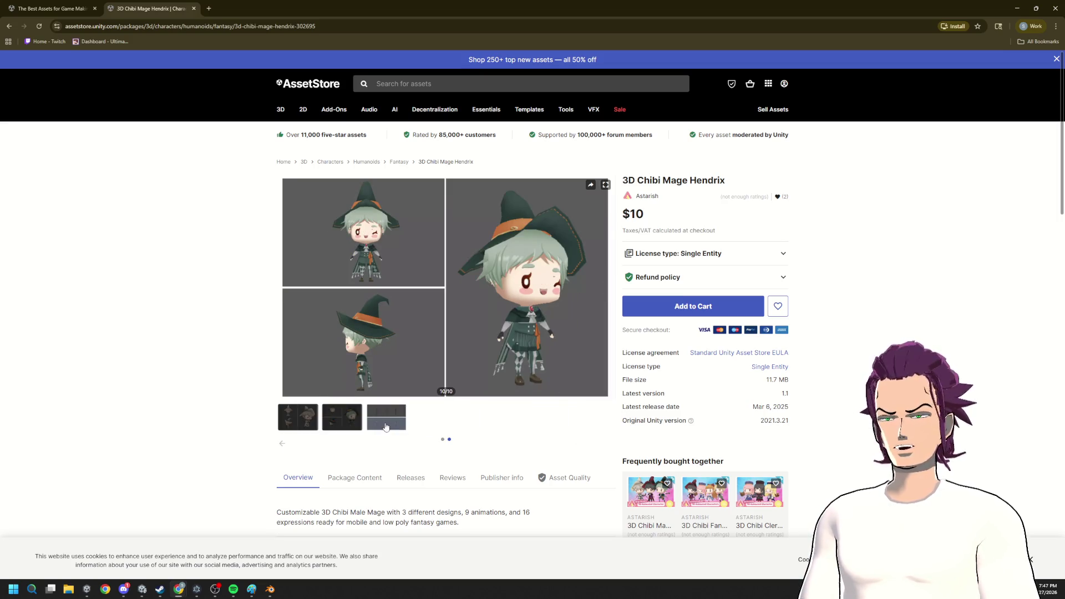
{"action": "left_click", "coordinate": [336, 415]}
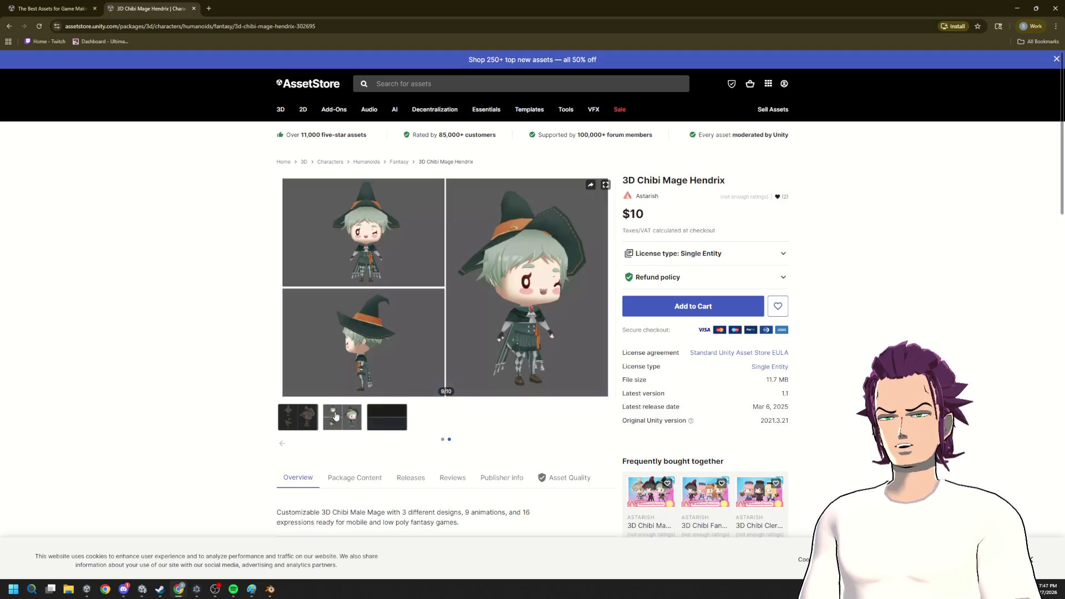
{"action": "left_click", "coordinate": [308, 414]}
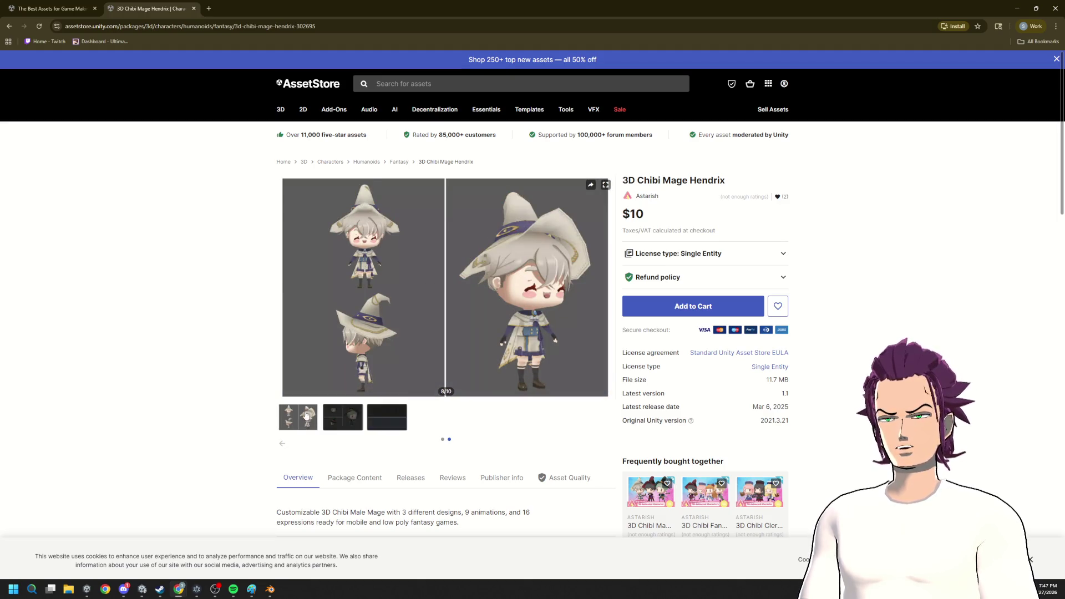
{"action": "scroll", "coordinate": [308, 414], "scroll_direction": "down", "scroll_amount": 2}
{"action": "scroll", "coordinate": [309, 414], "scroll_direction": "up", "scroll_amount": 1}
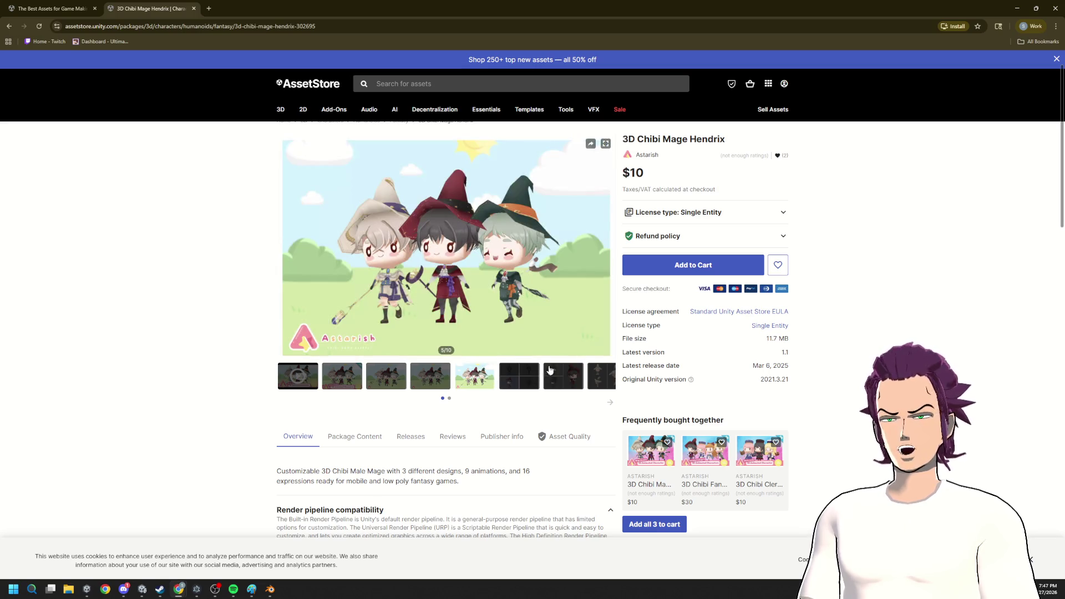
{"action": "left_click", "coordinate": [581, 379]}
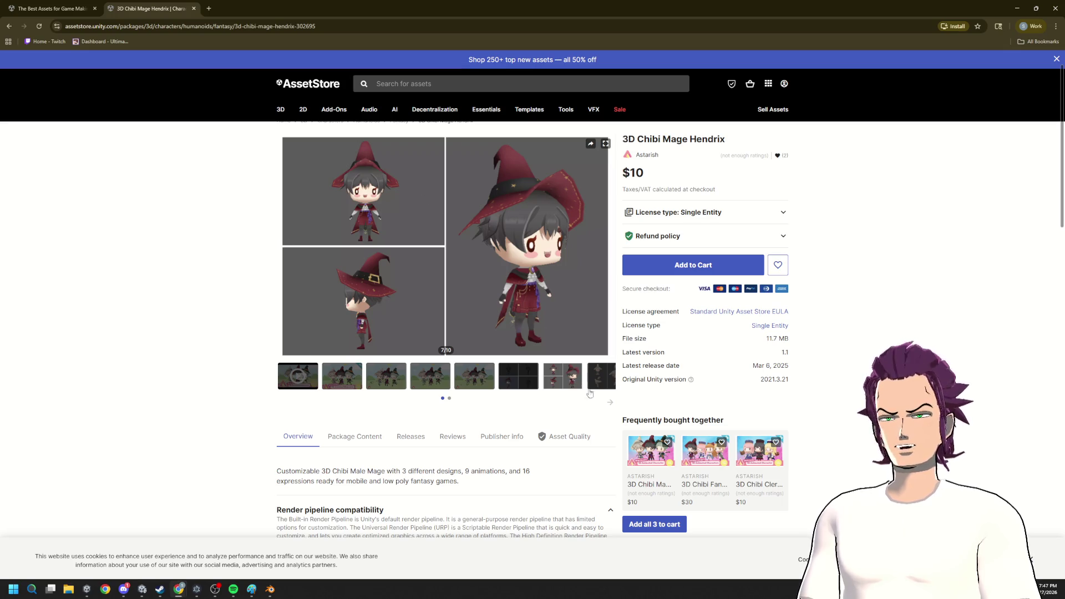
{"action": "left_click", "coordinate": [596, 382]}
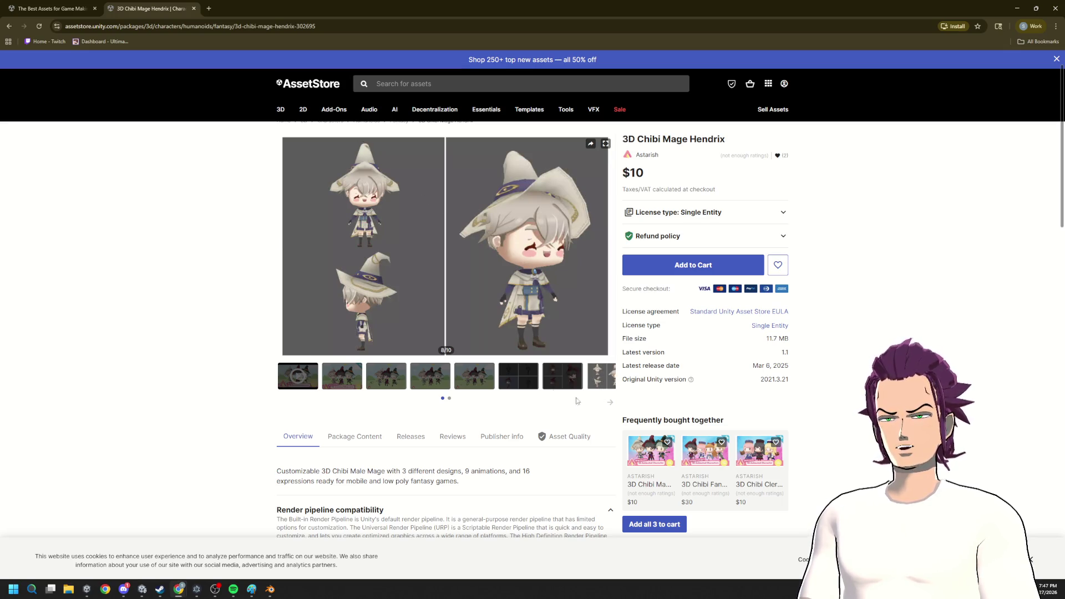
{"action": "left_click", "coordinate": [544, 382]}
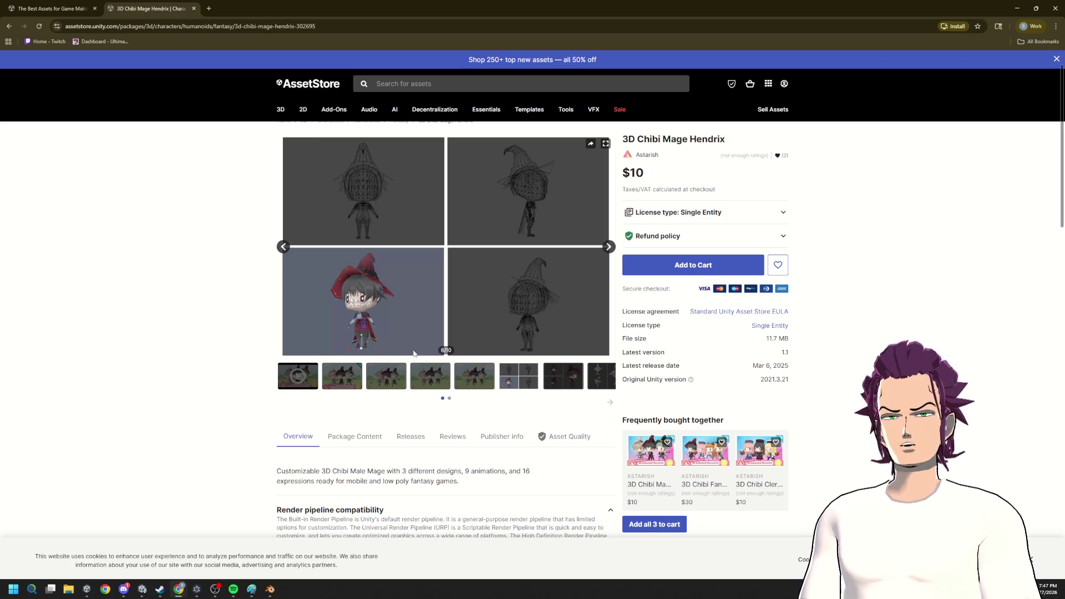
{"action": "mouse_move", "coordinate": [543, 323]}
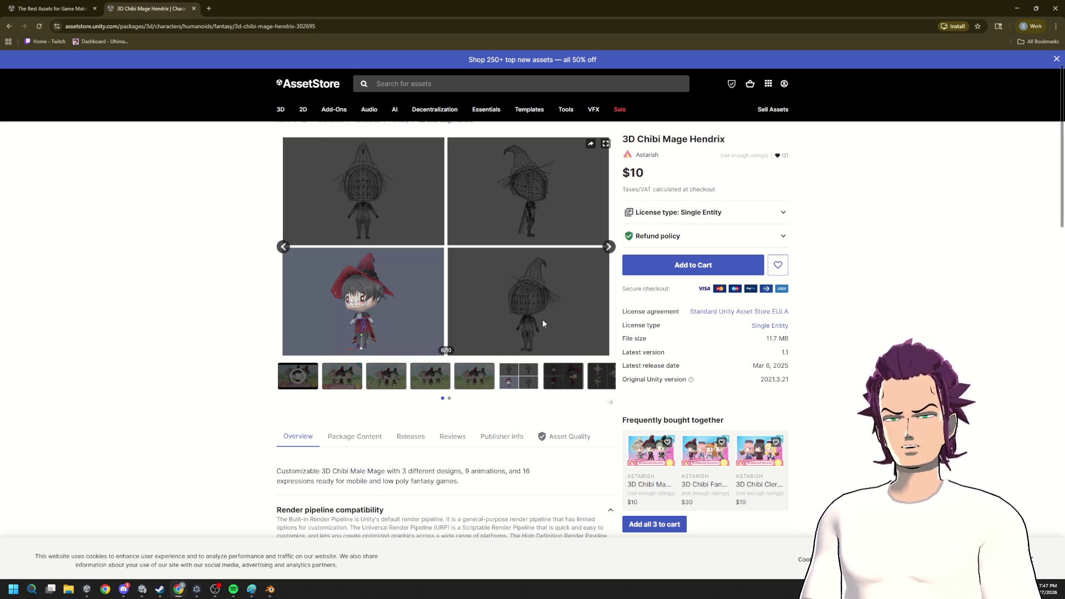
{"action": "scroll", "coordinate": [542, 327], "scroll_direction": "up", "scroll_amount": 1, "text": "ctrl"}
{"action": "scroll", "coordinate": [554, 368], "scroll_direction": "up", "scroll_amount": 2, "text": "ctrl"}
{"action": "scroll", "coordinate": [554, 369], "scroll_direction": "up", "scroll_amount": 2, "text": "ctrl"}
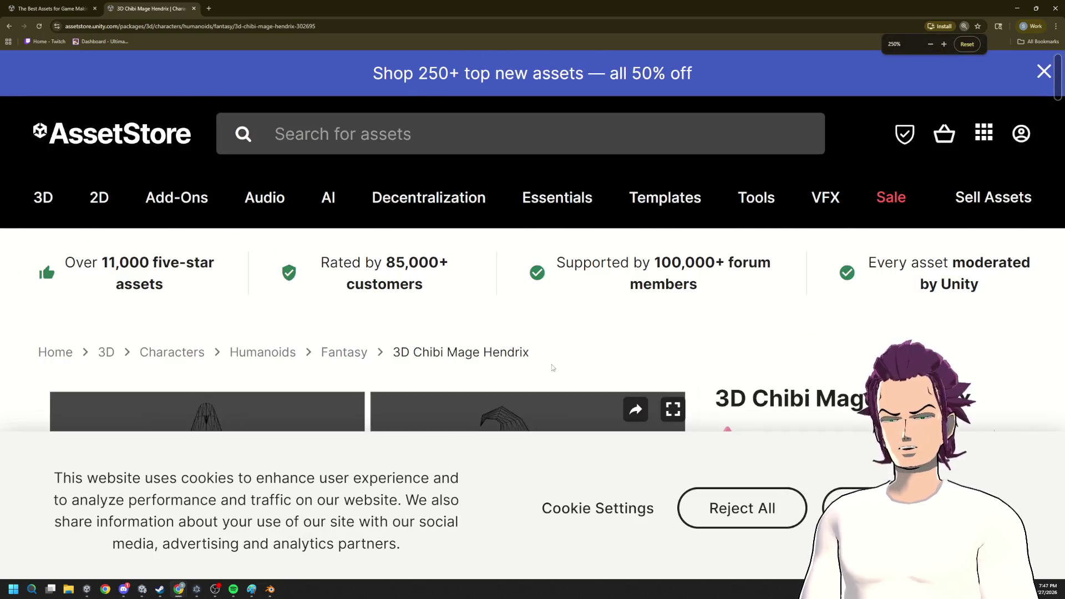
{"action": "scroll", "coordinate": [547, 353], "scroll_direction": "up", "scroll_amount": 1, "text": "ctrl"}
{"action": "scroll", "coordinate": [547, 354], "scroll_direction": "down", "scroll_amount": 4}
{"action": "scroll", "coordinate": [547, 175], "scroll_direction": "up", "scroll_amount": 1}
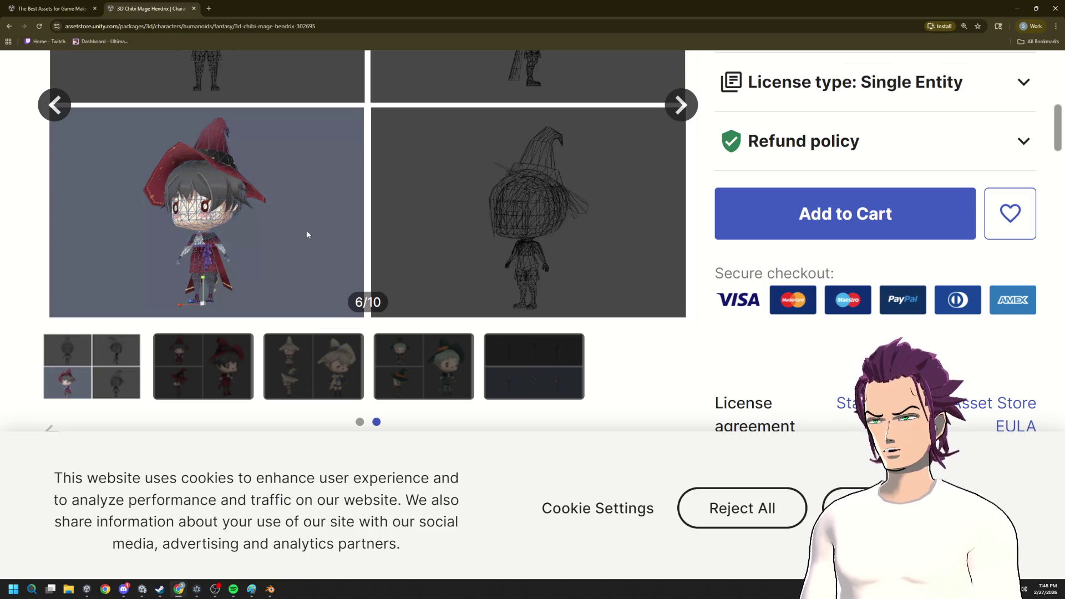
- View the white-haired mage preview image, then switch back to Blender
{"action": "left_click", "coordinate": [320, 380]}
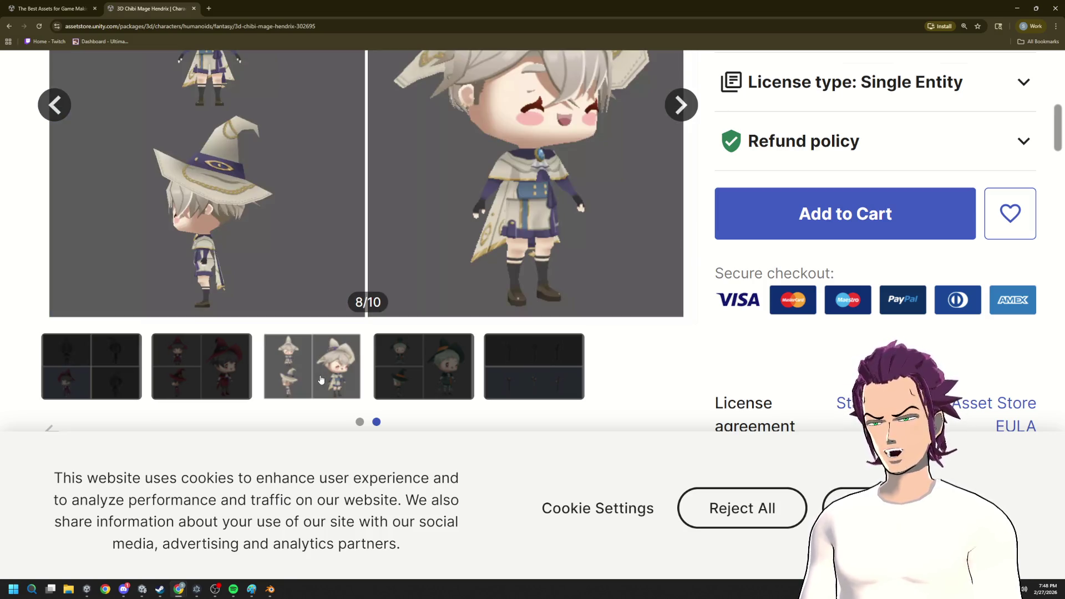
{"action": "scroll", "coordinate": [587, 137], "scroll_direction": "up", "scroll_amount": 1}
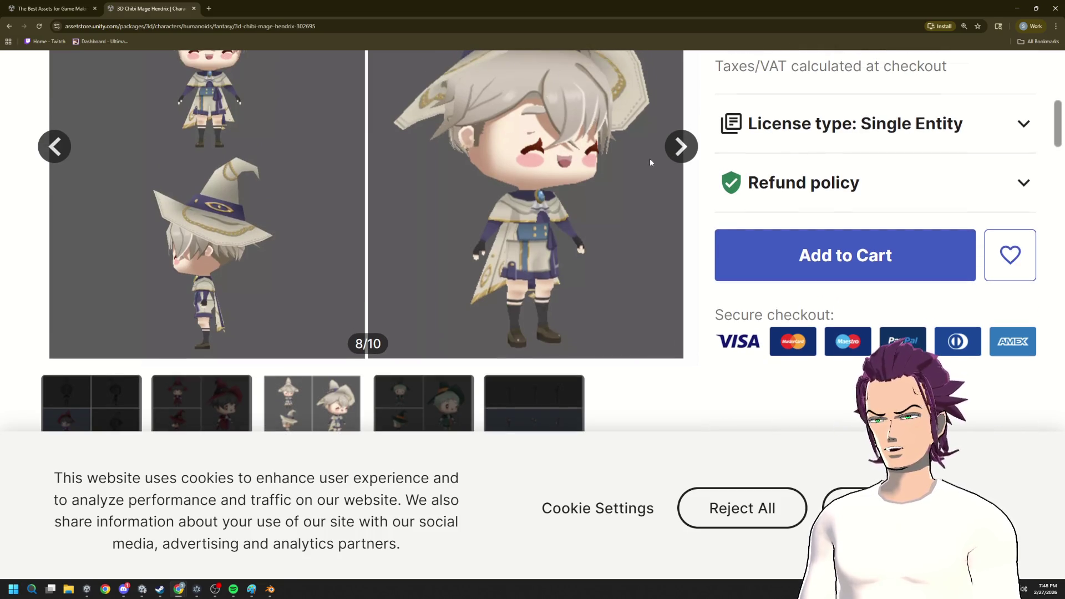
{"action": "key", "text": "alt+Tab"}
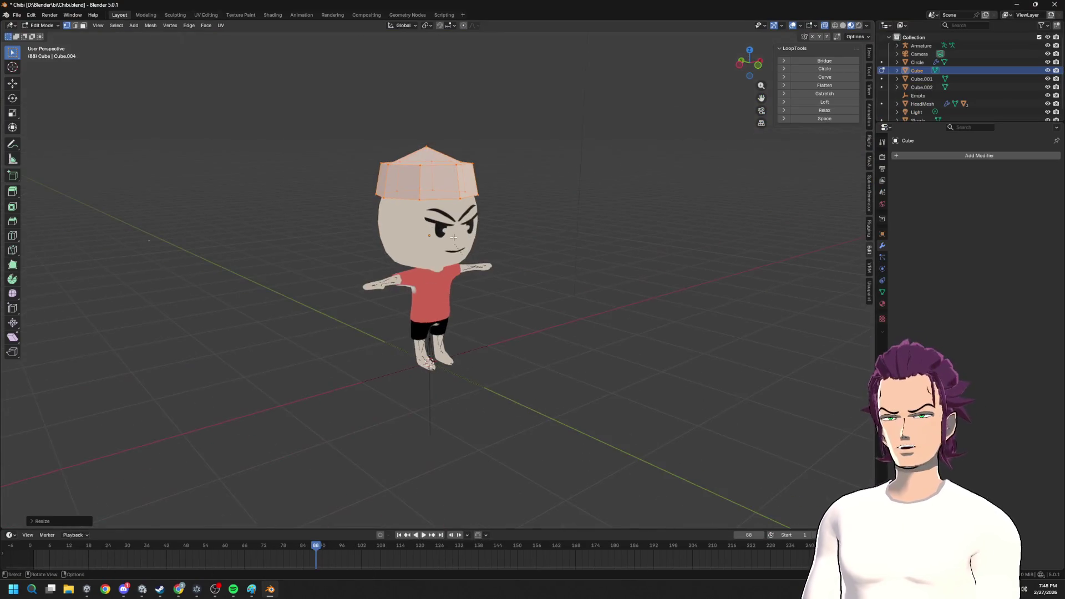
- Add a Subdivision Surface modifier to the head mesh and enlarge its top vertices
{"action": "middle_click_drag", "start_coordinate": [454, 239], "coordinate": [466, 225]}
{"action": "key", "text": "s"}
{"action": "key", "text": "z"}
{"action": "key", "text": "Escape"}
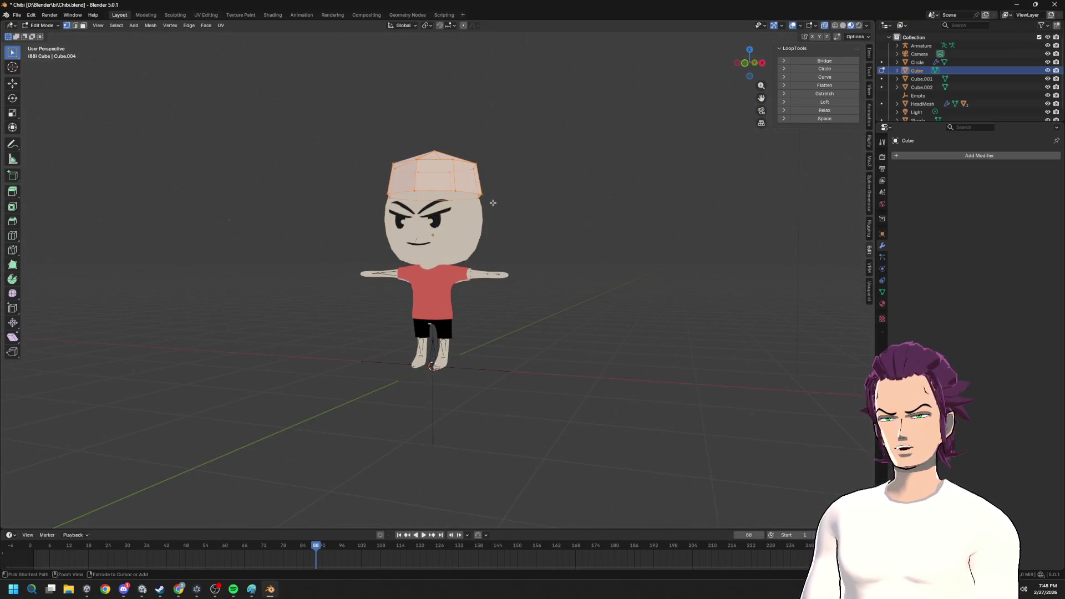
{"action": "left_click", "coordinate": [990, 155]}
{"action": "type", "text": "sub"}
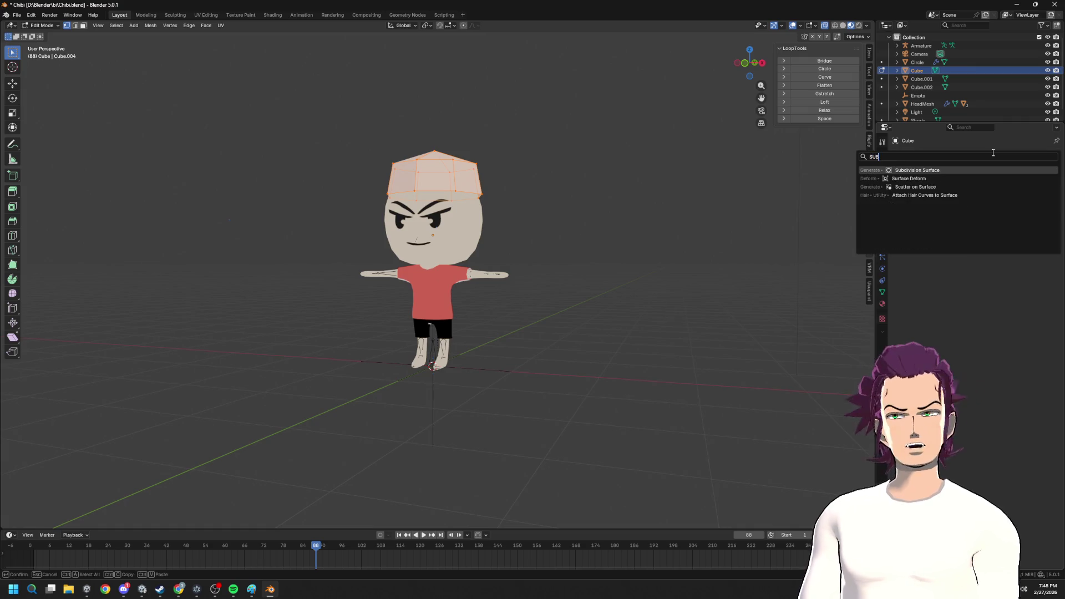
{"action": "key", "text": "BackSpace"}
{"action": "key", "text": "BackSpace"}
{"action": "type", "text": "ub"}
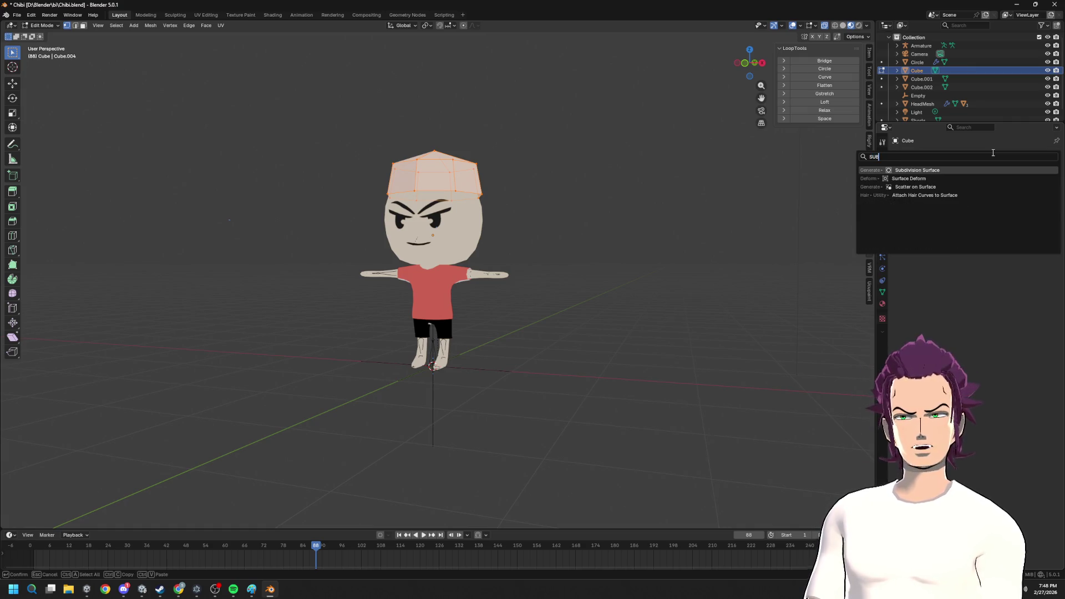
{"action": "key", "text": "Return"}
{"action": "middle_click_drag", "start_coordinate": [474, 180], "coordinate": [491, 158]}
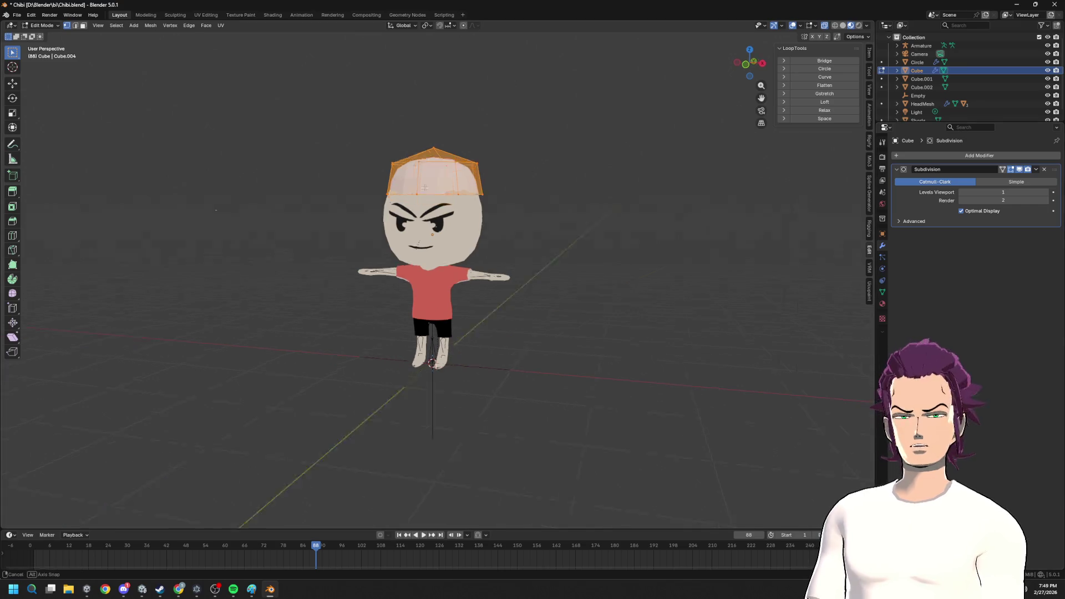
{"action": "key", "text": "s"}
{"action": "left_click", "coordinate": [422, 237]}
- Extrude the cap's bottom edge loop downward along Z and shrink it into a rounded shell
{"action": "middle_click_drag", "start_coordinate": [423, 237], "coordinate": [459, 207]}
{"action": "key", "text": "g"}
{"action": "key", "text": "Escape"}
{"action": "key", "text": "e"}
{"action": "key", "text": "z"}
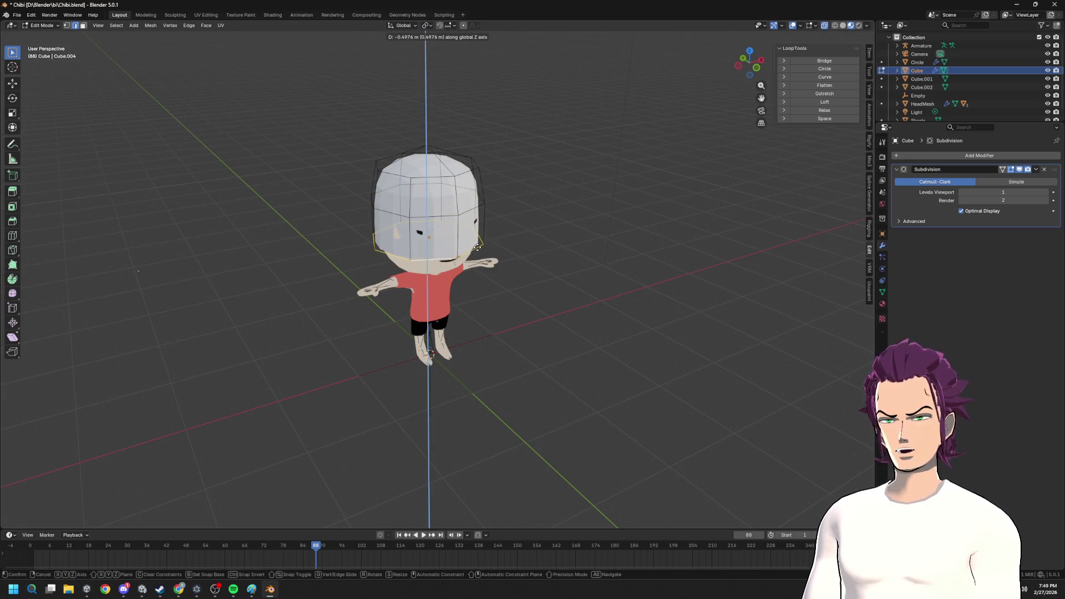
{"action": "left_click", "coordinate": [504, 225]}
{"action": "key", "text": "s"}
{"action": "left_click", "coordinate": [454, 237]}
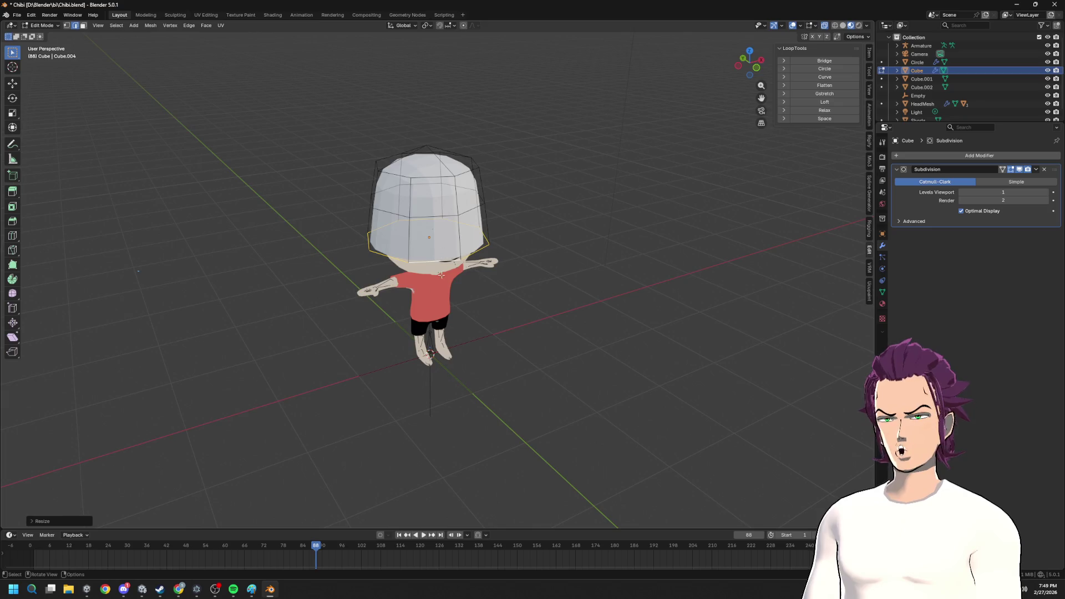
- Extrude the hair rim loop down along Z to shoulder level and check it from the side
{"action": "middle_click_drag", "start_coordinate": [440, 269], "coordinate": [400, 228]}
{"action": "scroll", "coordinate": [475, 213], "scroll_direction": "up", "scroll_amount": 2}
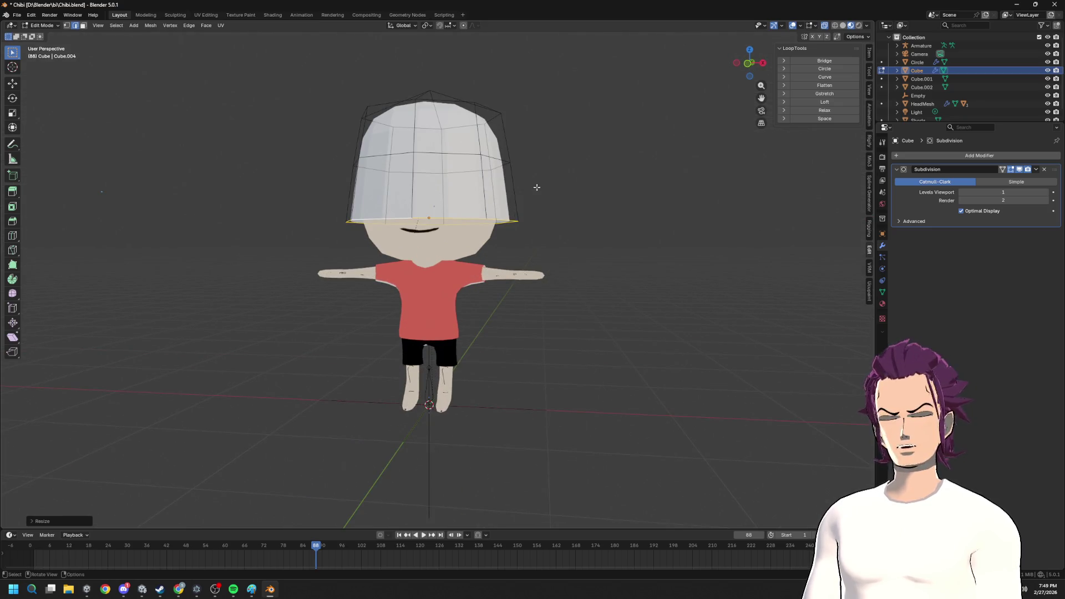
{"action": "middle_click_drag", "start_coordinate": [695, 174], "coordinate": [445, 216]}
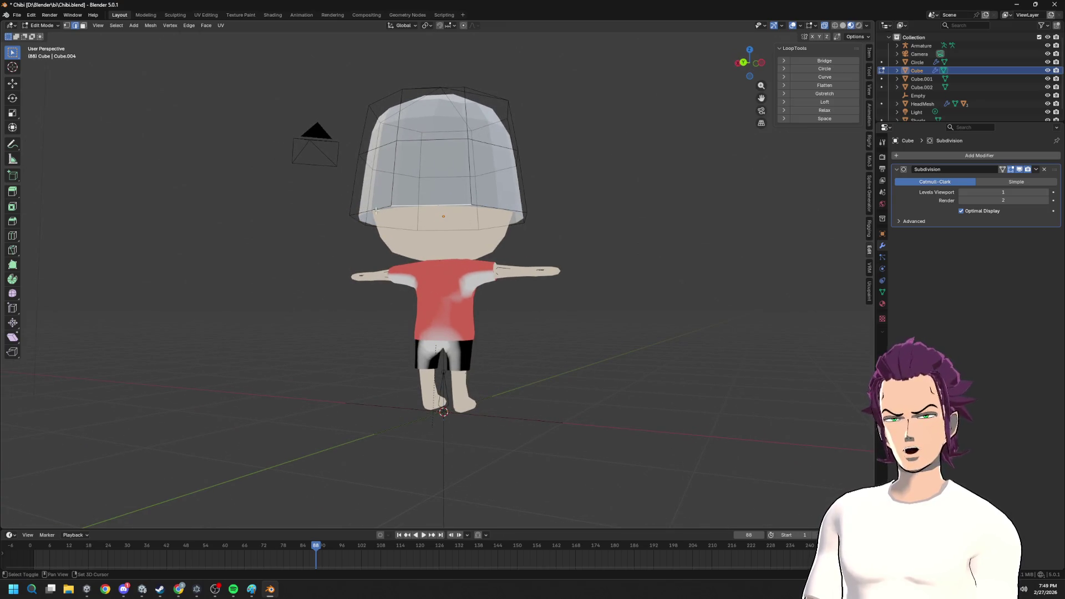
{"action": "mouse_move", "coordinate": [443, 216]}
{"action": "middle_mouse_down"}
{"action": "mouse_move", "coordinate": [390, 224]}
{"action": "mouse_move", "coordinate": [485, 187]}
{"action": "mouse_move", "coordinate": [542, 234]}
{"action": "middle_mouse_up"}
{"action": "key", "text": "e"}
{"action": "key", "text": "z"}
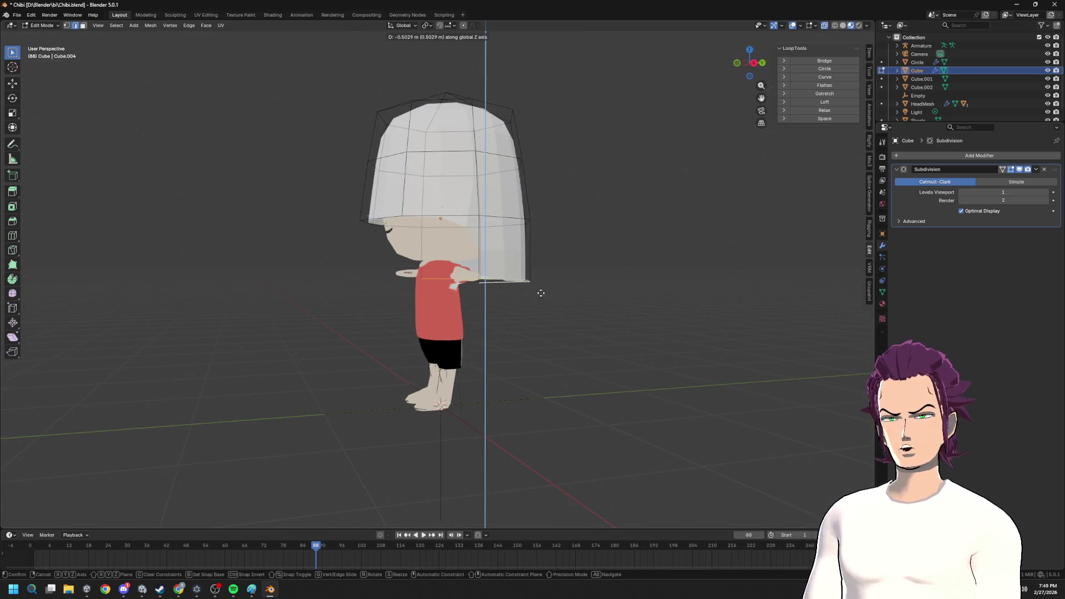
{"action": "left_click", "coordinate": [542, 295]}
{"action": "middle_click_drag", "start_coordinate": [541, 294], "coordinate": [450, 201]}
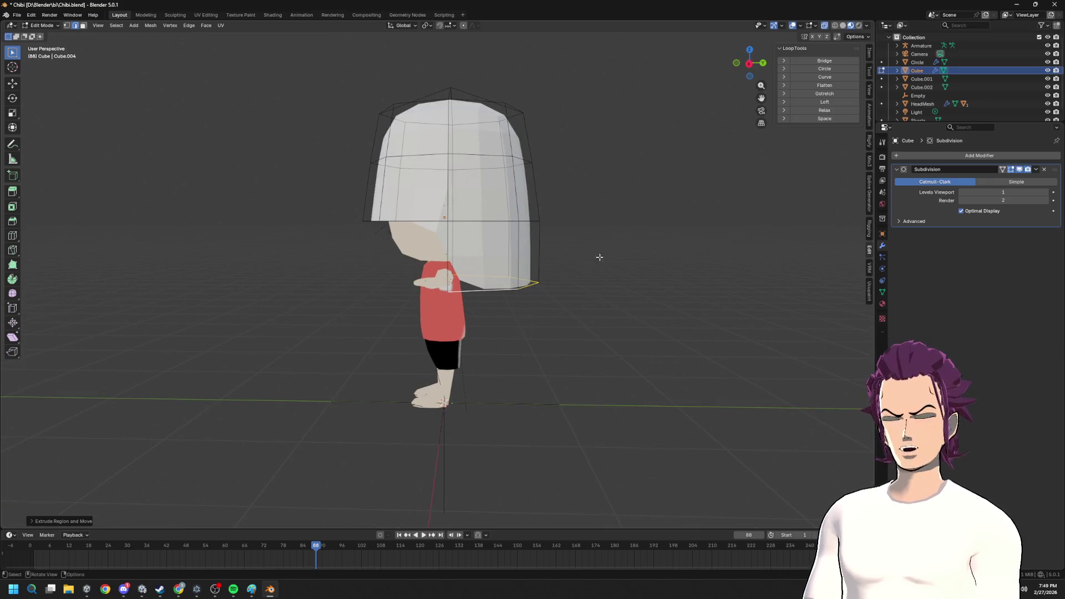
{"action": "mouse_move", "coordinate": [594, 262]}
{"action": "middle_mouse_down"}
{"action": "mouse_move", "coordinate": [548, 177]}
{"action": "mouse_move", "coordinate": [549, 159]}
{"action": "middle_mouse_up"}
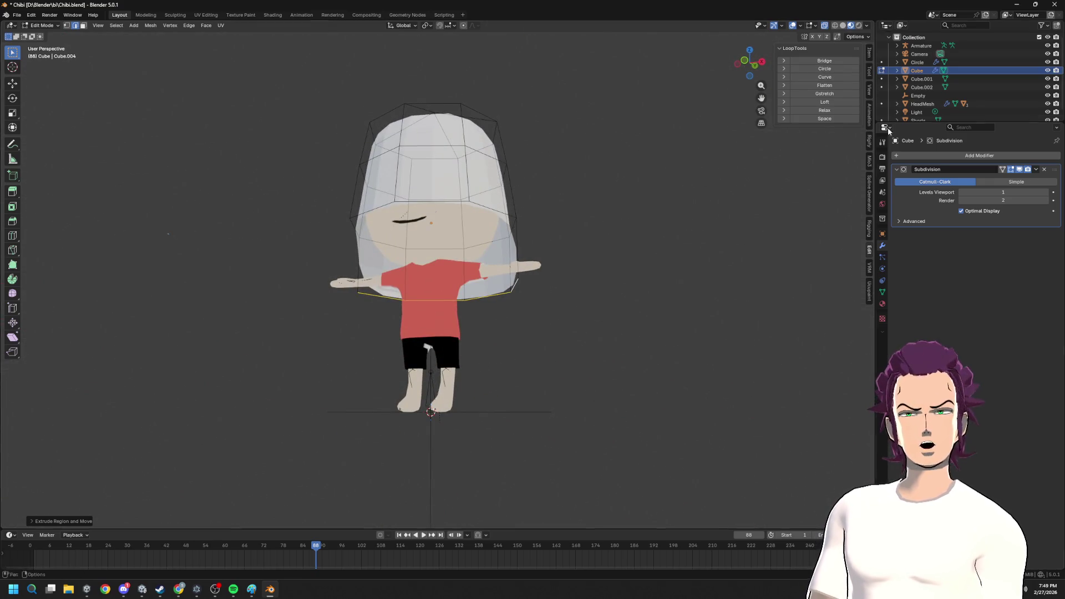
{"action": "left_click", "coordinate": [869, 291]}
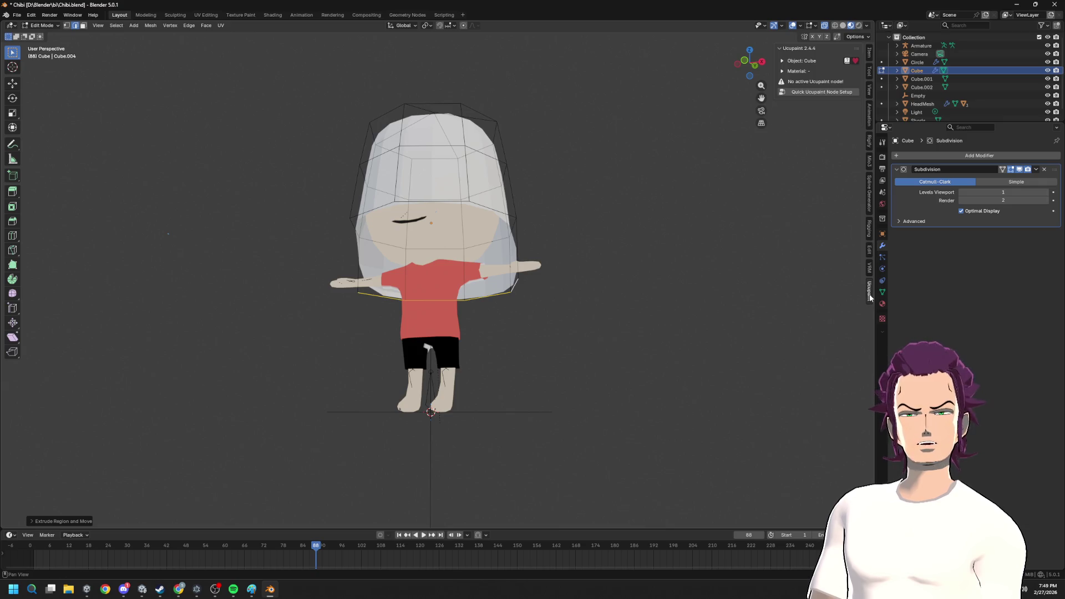
- Run Quick Ucupaint Node Setup with the Principled shader and set Alpha to 0
{"action": "left_click", "coordinate": [814, 92]}
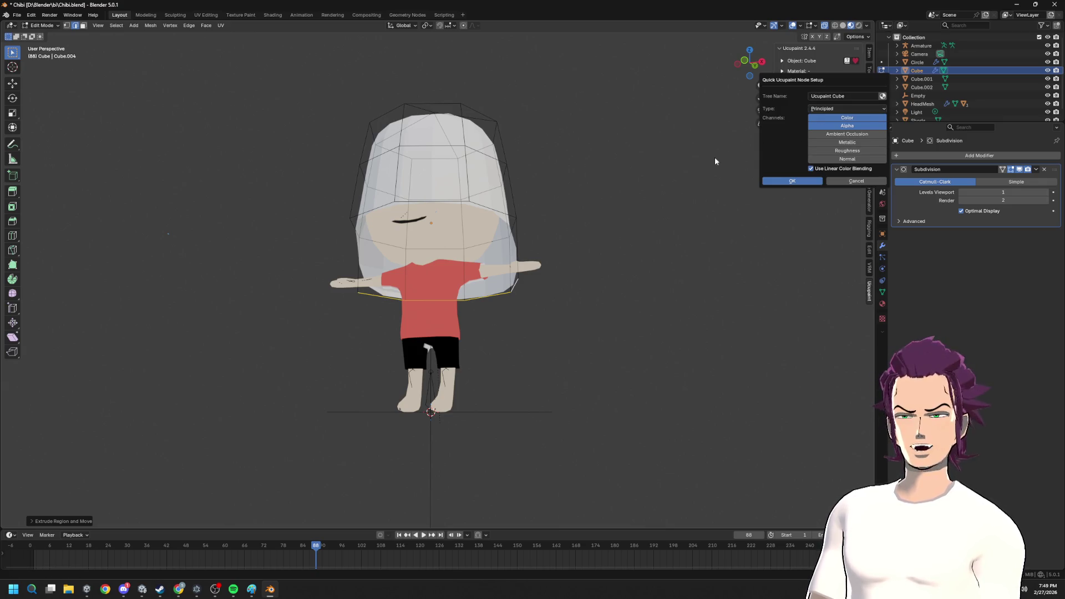
{"action": "left_click", "coordinate": [832, 109]}
{"action": "left_click", "coordinate": [828, 132]}
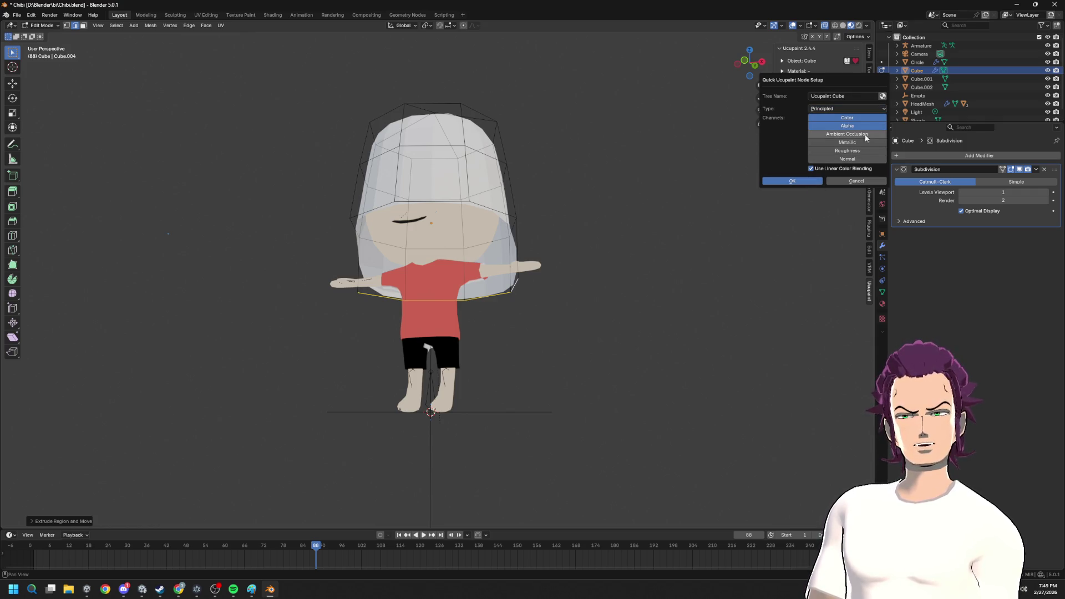
{"action": "left_click", "coordinate": [803, 185]}
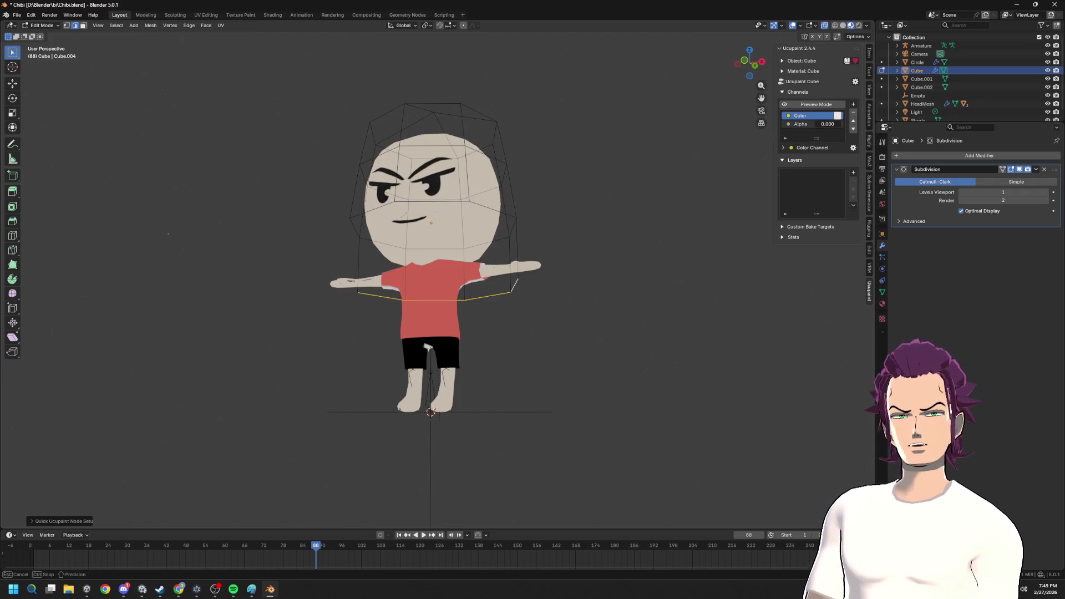
{"action": "left_click_drag", "start_coordinate": [828, 123], "coordinate": [811, 123]}
- Add a new Ucupaint image layer named Cube Layer and switch to the Texture Paint workspace
{"action": "left_click", "coordinate": [853, 172]}
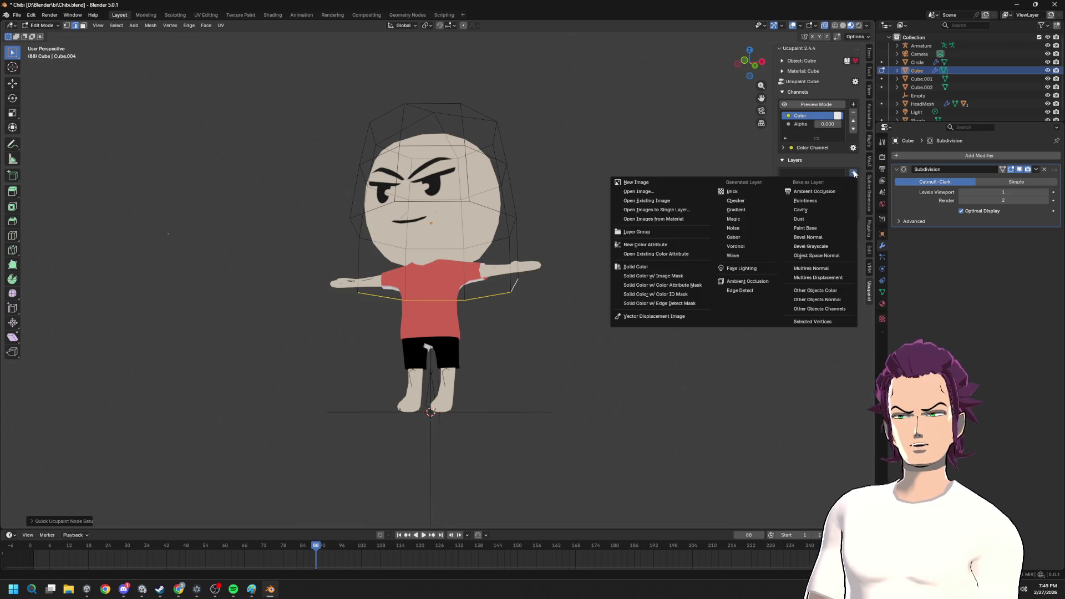
{"action": "left_click", "coordinate": [643, 182]}
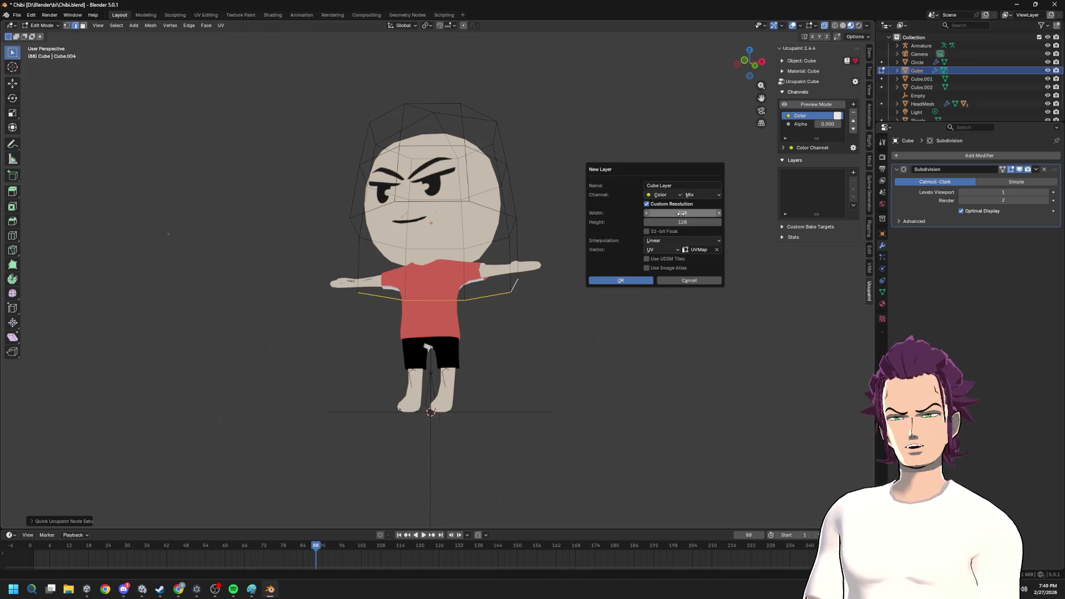
{"action": "left_click", "coordinate": [616, 280]}
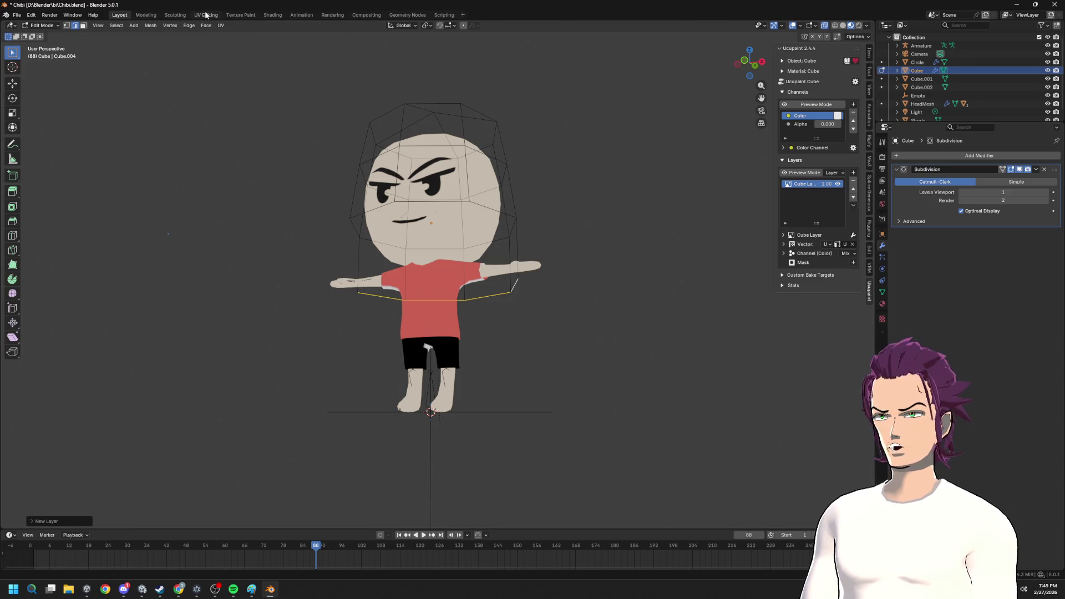
{"action": "left_click", "coordinate": [243, 15]}
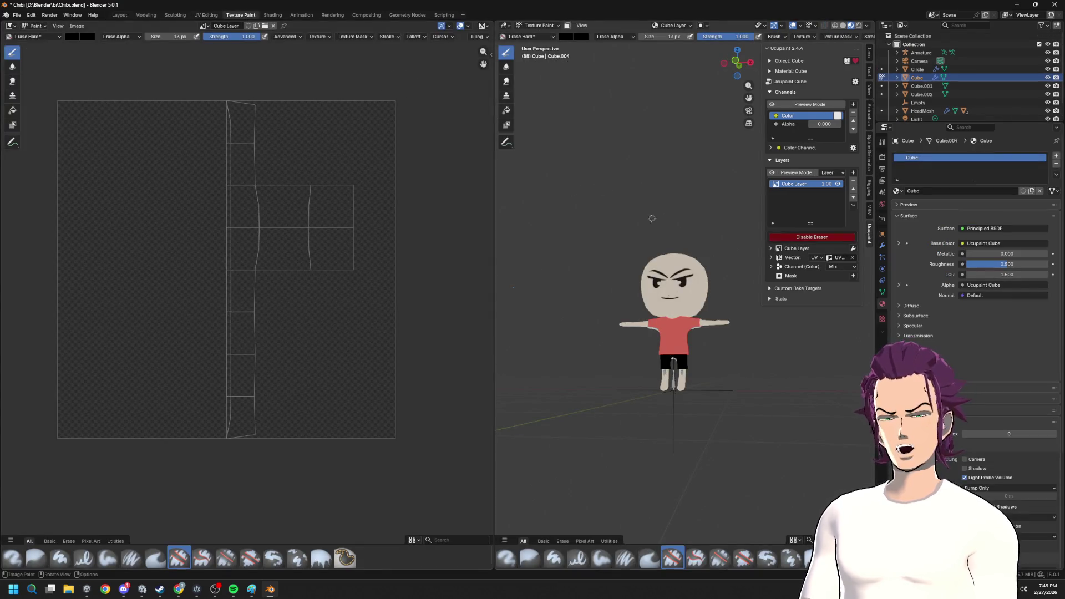
- In edit mode, select the whole hair mesh and apply a Smart UV Project unwrap
{"action": "key", "text": "Tab"}
{"action": "middle_click_drag", "start_coordinate": [671, 280], "coordinate": [680, 284]}
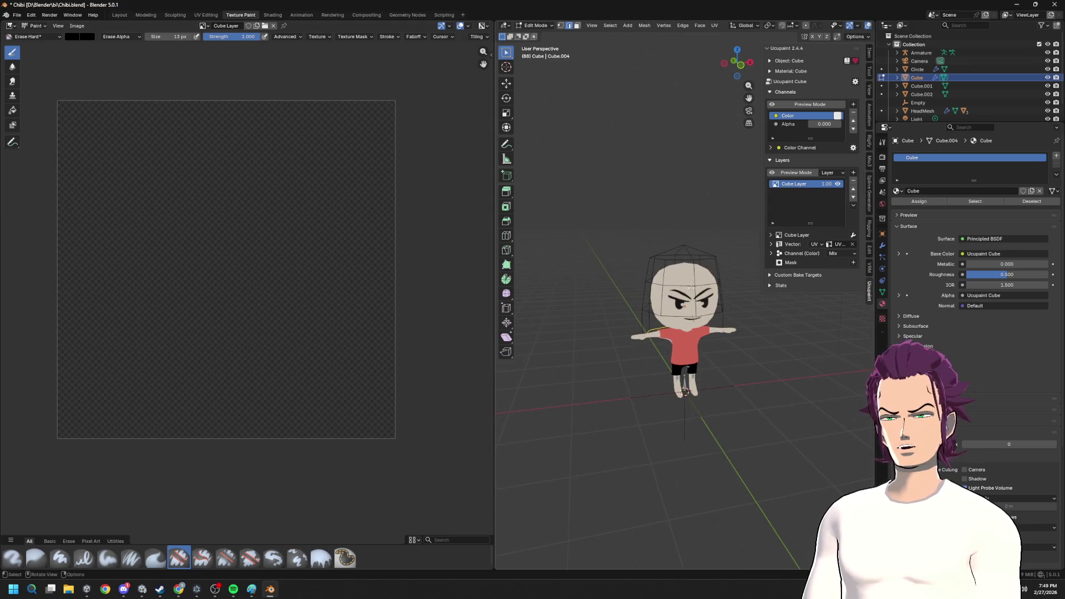
{"action": "key", "text": "a"}
{"action": "key", "text": "u"}
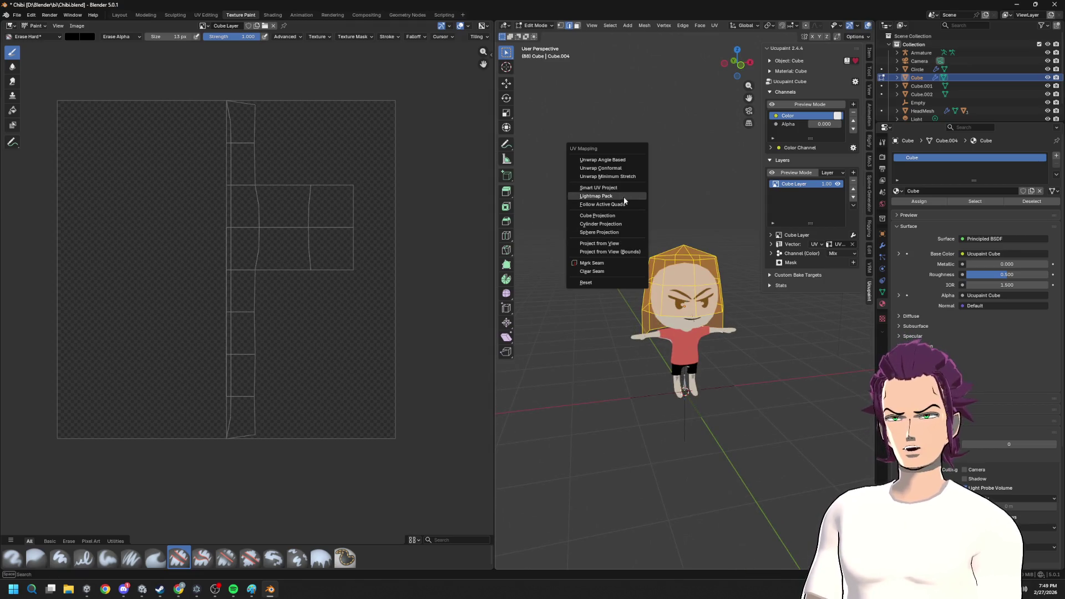
{"action": "left_click", "coordinate": [618, 188]}
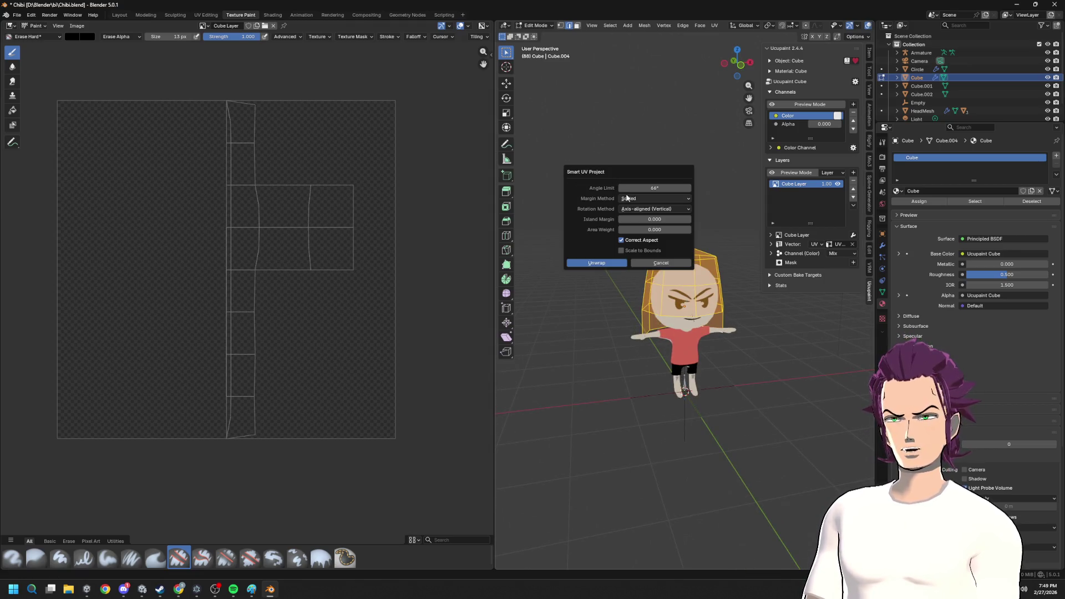
{"action": "left_click", "coordinate": [605, 264]}
{"action": "scroll", "coordinate": [657, 275], "scroll_direction": "up", "scroll_amount": 1}
{"action": "scroll", "coordinate": [660, 277], "scroll_direction": "up", "scroll_amount": 2}
- Deselect, then Shift-select the hair edges around the head that should become UV seams
{"action": "key", "text": "Tab"}
{"action": "key", "text": "Tab"}
{"action": "key", "text": "alt+a"}
{"action": "mouse_move", "coordinate": [626, 271]}
{"action": "middle_mouse_down"}
{"action": "mouse_move", "coordinate": [696, 295]}
{"action": "mouse_move", "coordinate": [635, 283]}
{"action": "mouse_move", "coordinate": [684, 281]}
{"action": "middle_mouse_up"}
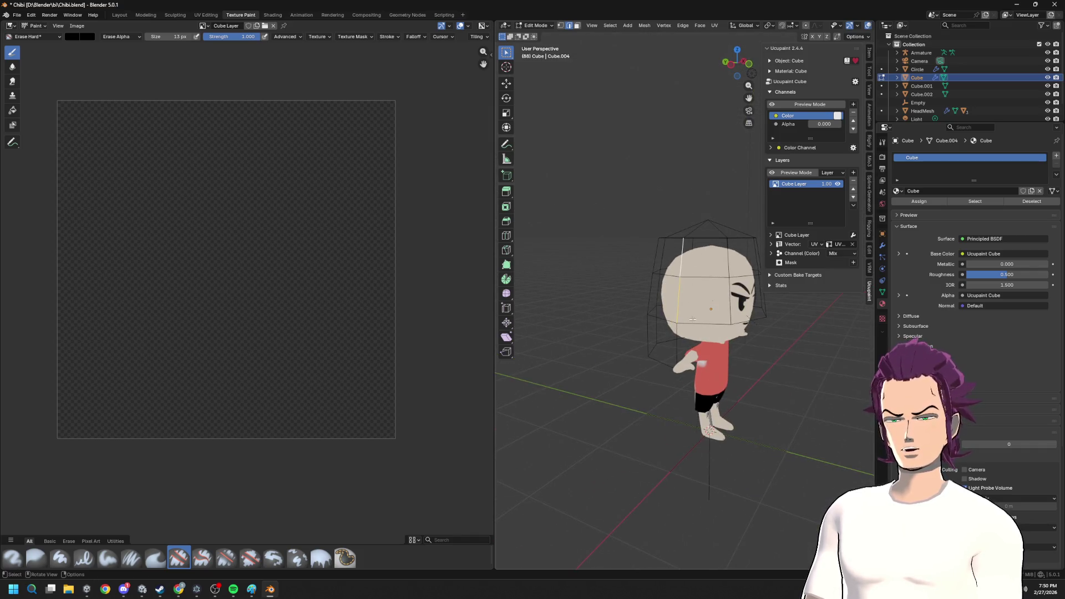
{"action": "middle_click_drag", "start_coordinate": [692, 320], "coordinate": [741, 314]}
{"action": "key", "text": "shift"}
{"action": "middle_click_drag", "start_coordinate": [719, 250], "coordinate": [714, 259]}
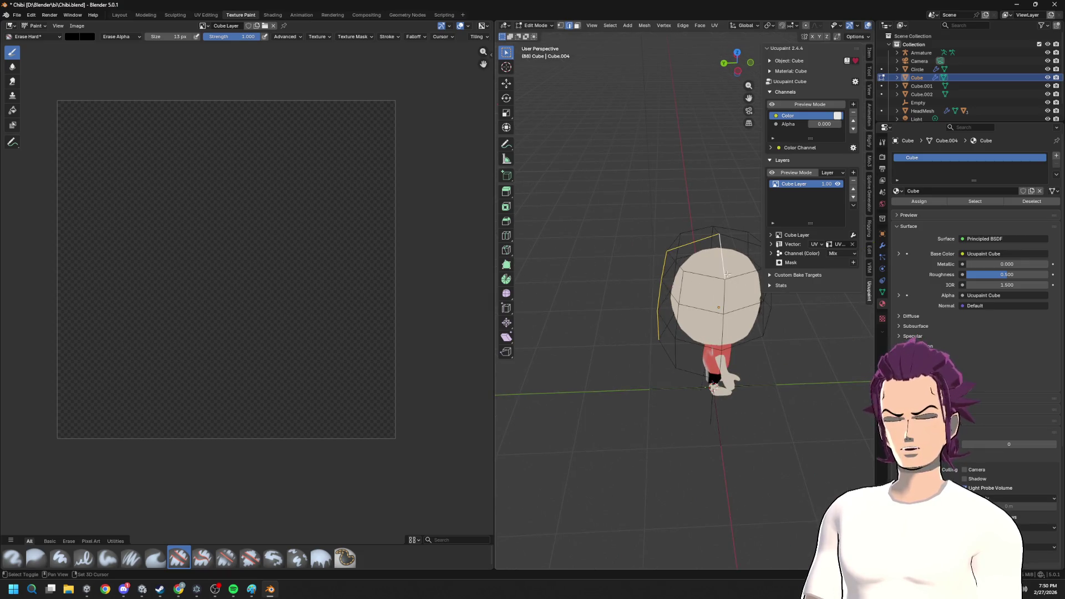
{"action": "middle_click_drag", "start_coordinate": [721, 361], "coordinate": [671, 241]}
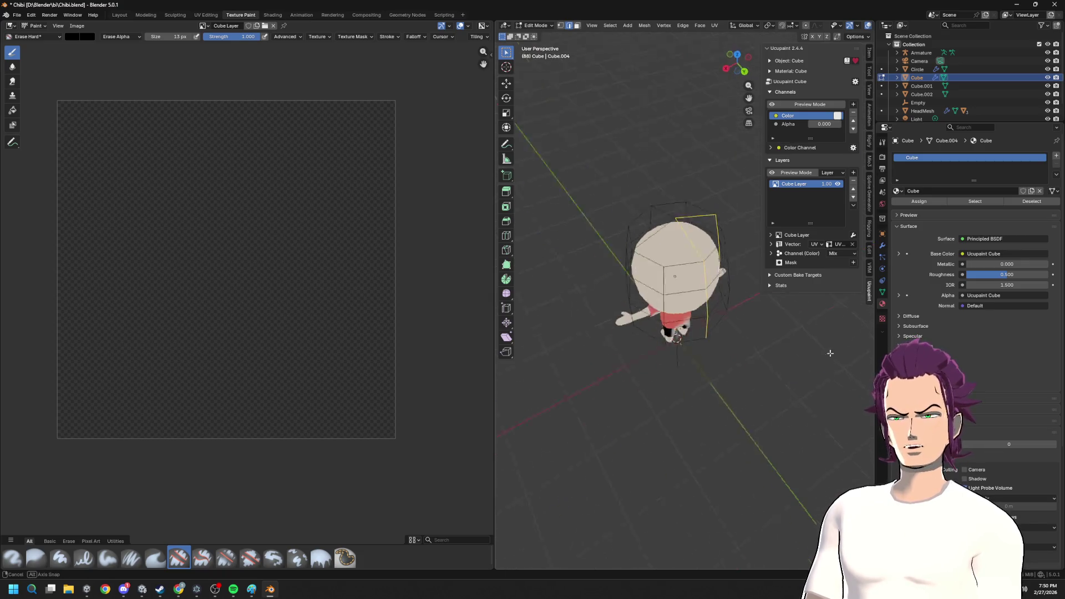
{"action": "mouse_move", "coordinate": [665, 286]}
{"action": "middle_mouse_down"}
{"action": "mouse_move", "coordinate": [670, 338]}
{"action": "mouse_move", "coordinate": [675, 328]}
{"action": "middle_mouse_up"}
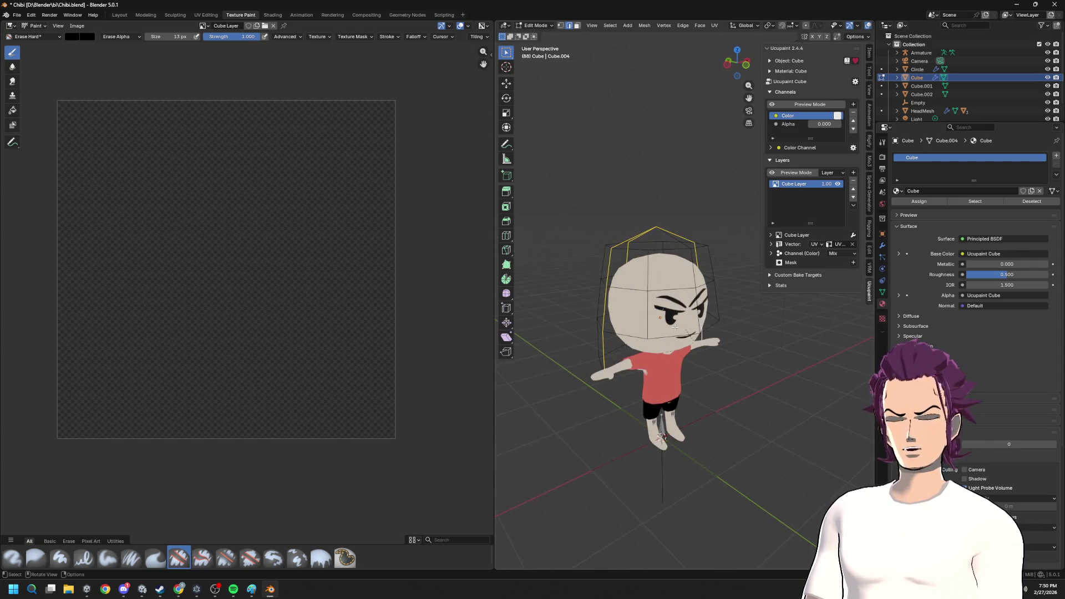
{"action": "key", "text": "u"}
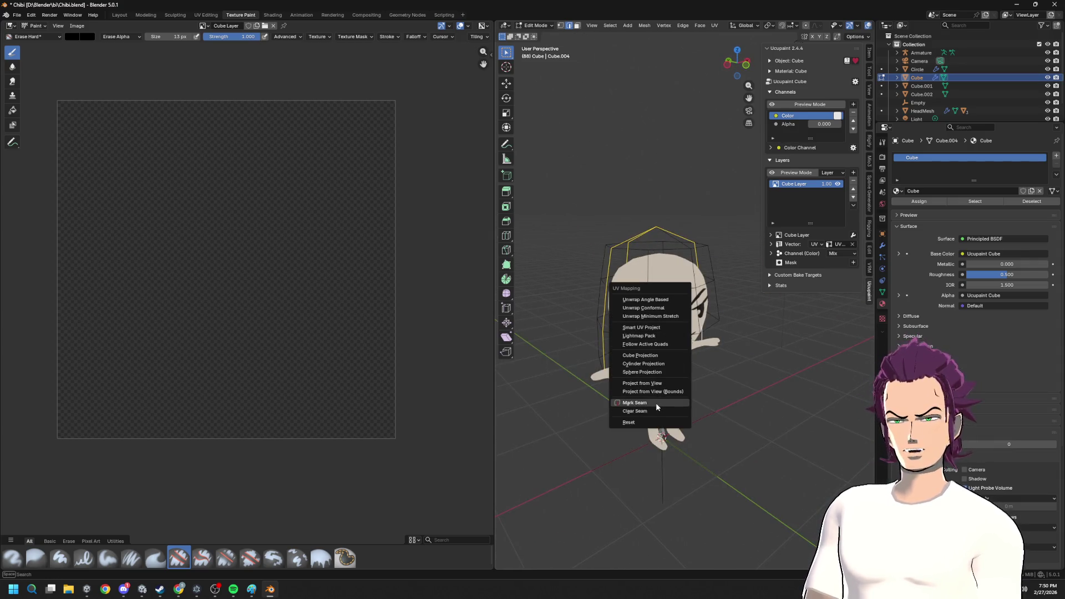
- Mark the selected edges as seams and try Unwrap, Conformal and Smart UV Project on the whole hair
{"action": "left_click", "coordinate": [655, 403]}
{"action": "key", "text": "a"}
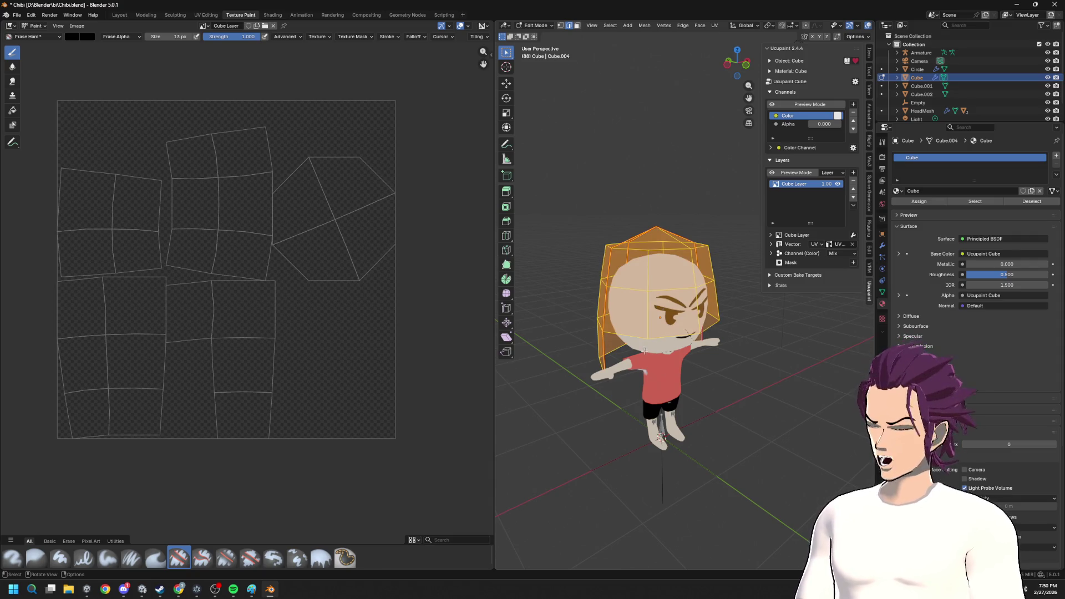
{"action": "key", "text": "u"}
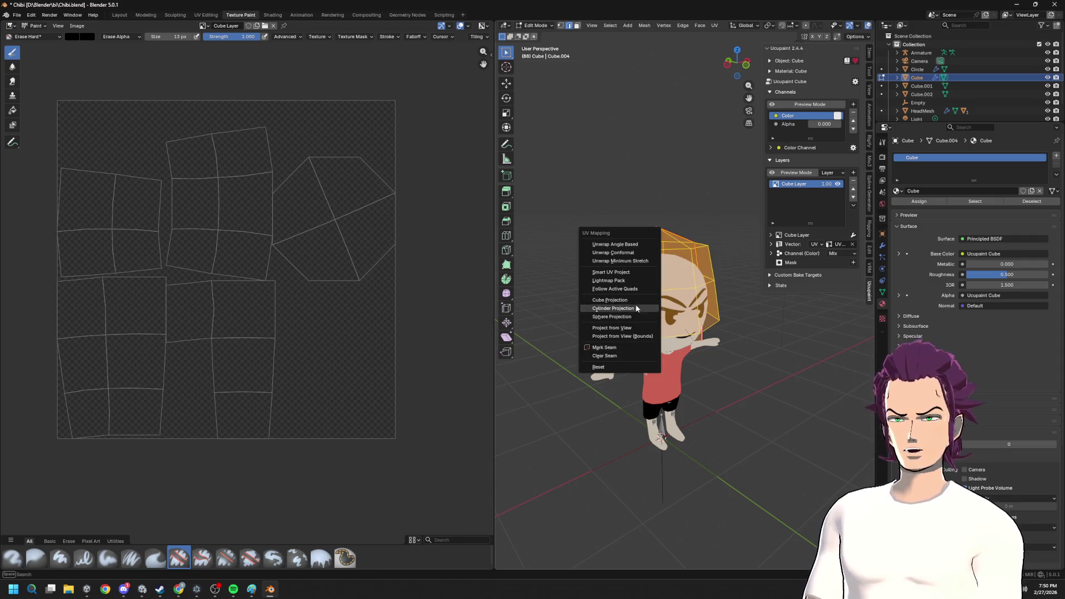
{"action": "left_click", "coordinate": [637, 244]}
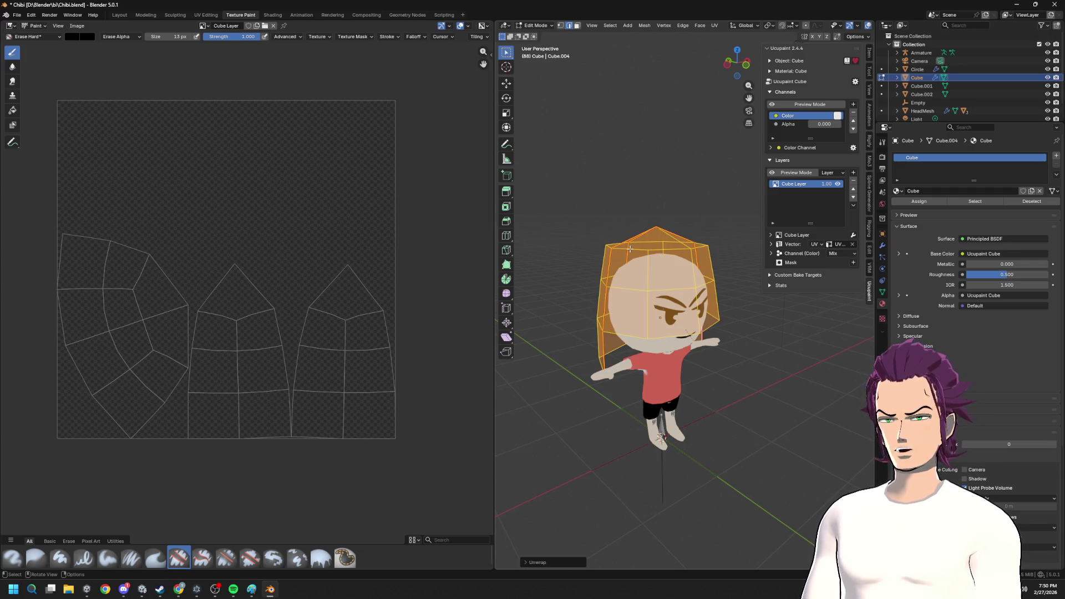
{"action": "key", "text": "u"}
{"action": "left_click", "coordinate": [607, 266]}
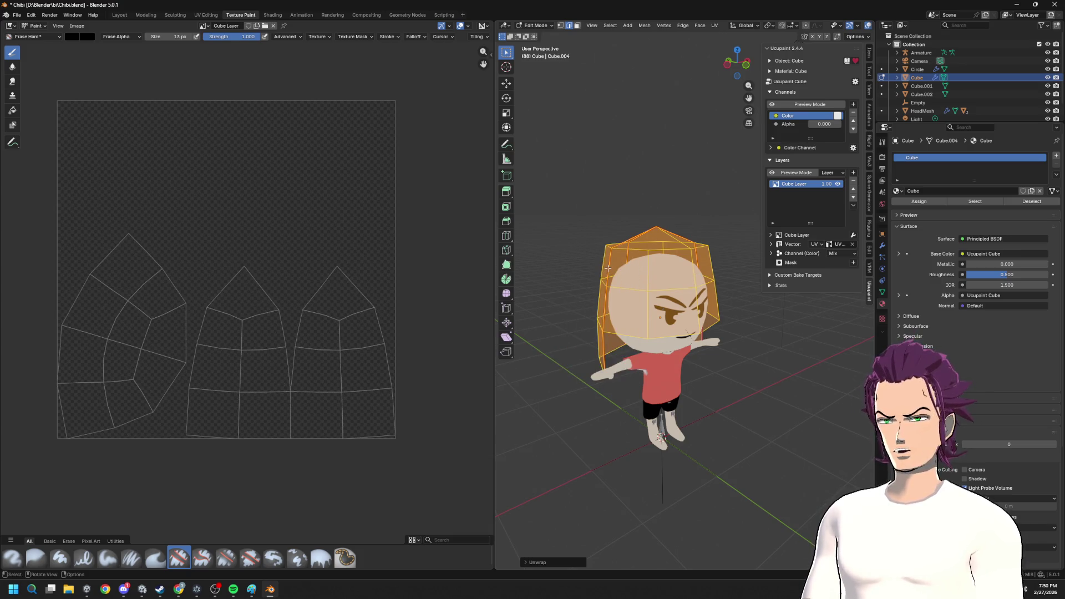
{"action": "key", "text": "u"}
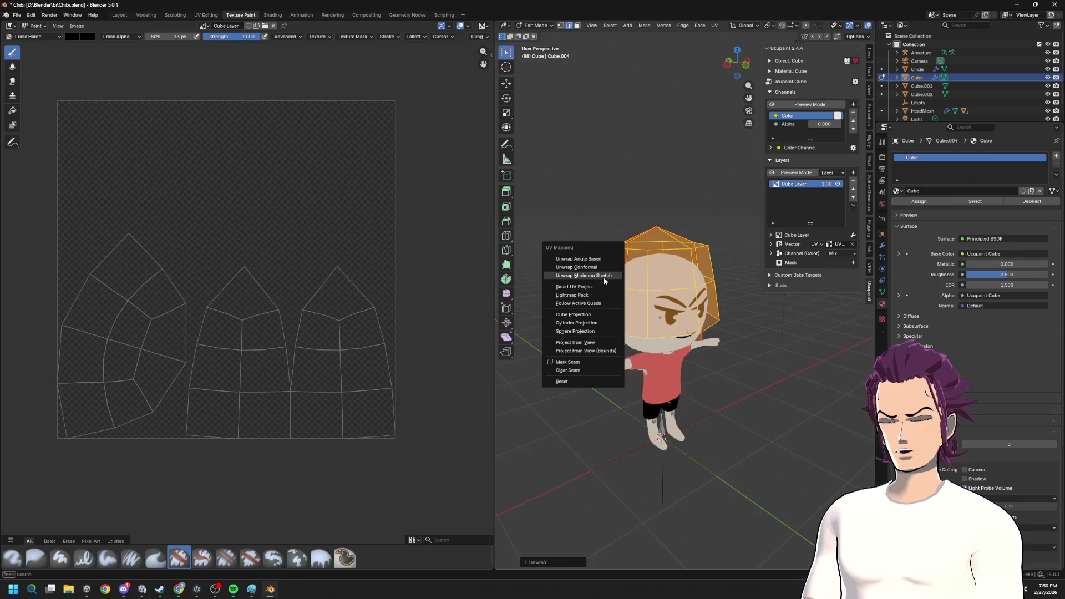
{"action": "left_click", "coordinate": [605, 286]}
{"action": "left_click", "coordinate": [587, 365]}
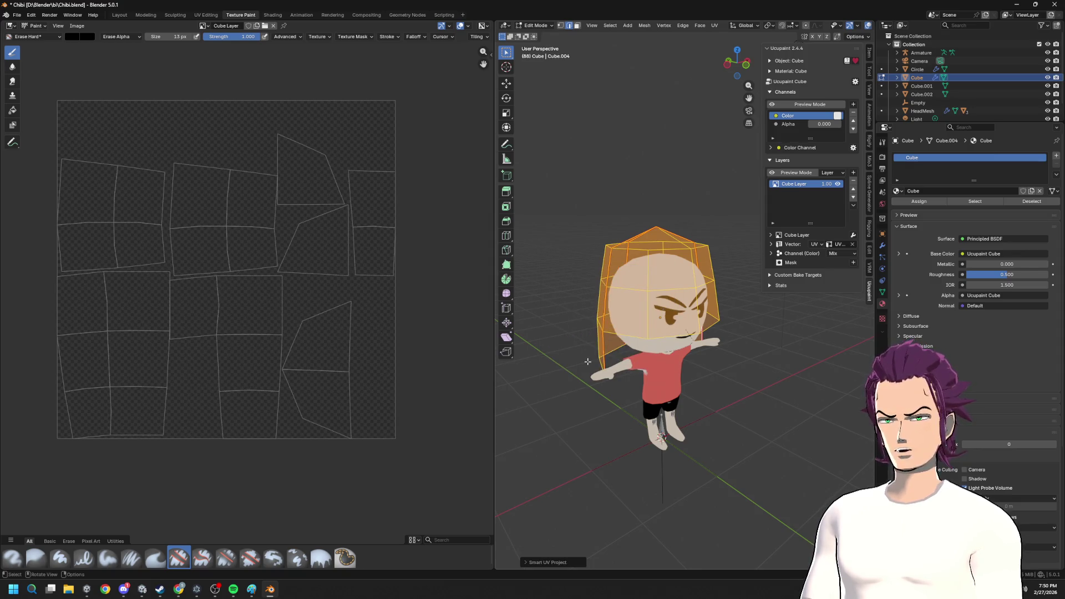
- Select additional head edges and mark them as seams as well
{"action": "middle_click_drag", "start_coordinate": [585, 358], "coordinate": [714, 246]}
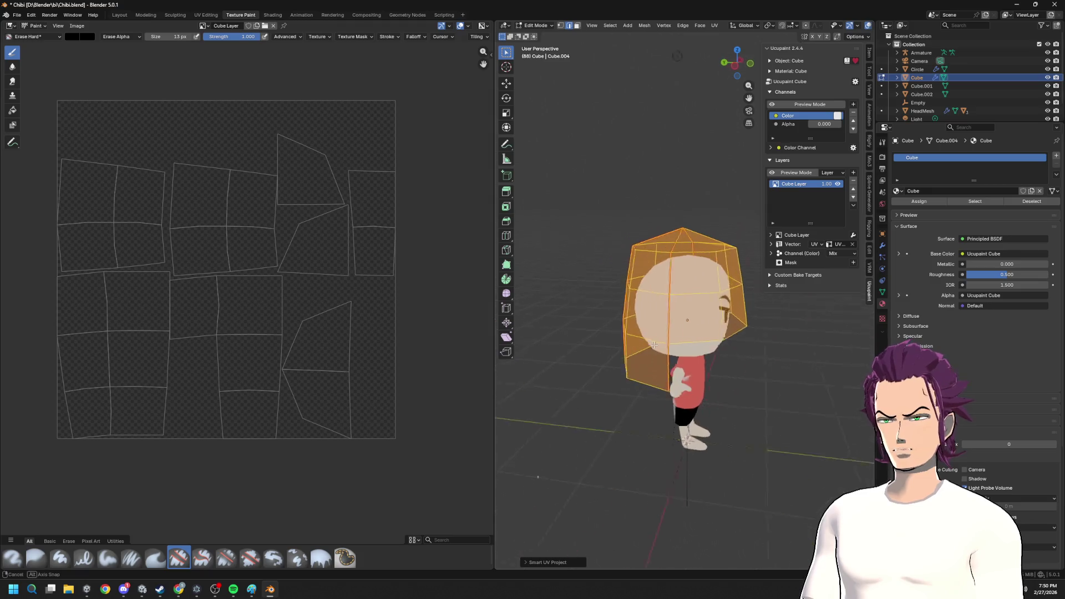
{"action": "mouse_move", "coordinate": [584, 298]}
{"action": "middle_mouse_down"}
{"action": "mouse_move", "coordinate": [546, 344]}
{"action": "mouse_move", "coordinate": [583, 283]}
{"action": "middle_mouse_up"}
{"action": "scroll", "coordinate": [982, 309], "scroll_direction": "down", "scroll_amount": 1}
{"action": "left_click", "coordinate": [690, 348]}
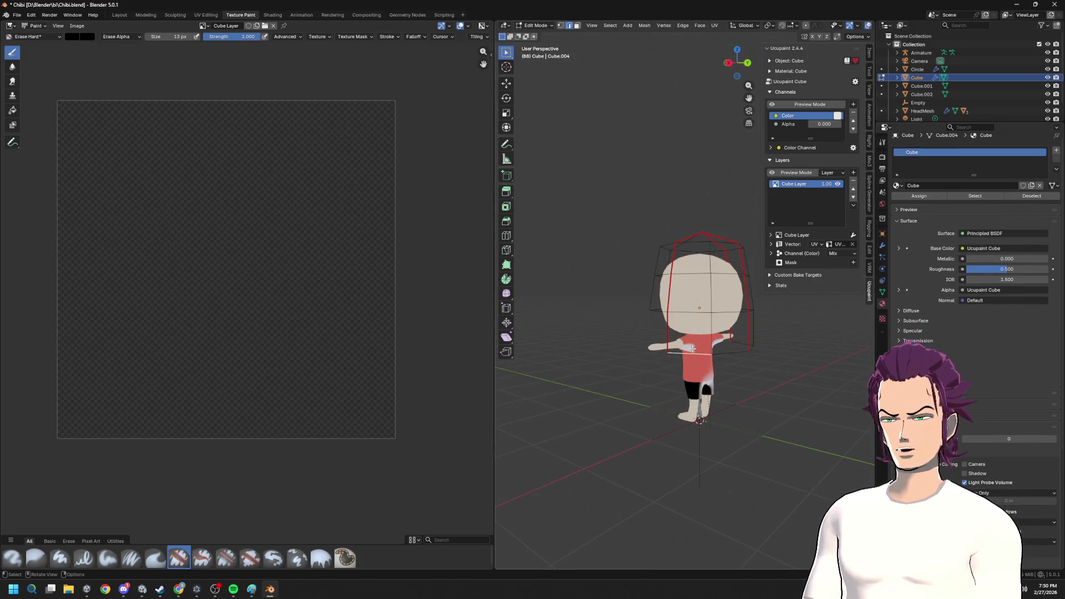
{"action": "mouse_move", "coordinate": [690, 348]}
{"action": "middle_mouse_down"}
{"action": "mouse_move", "coordinate": [773, 356]}
{"action": "mouse_move", "coordinate": [687, 308]}
{"action": "middle_mouse_up"}
{"action": "left_click", "coordinate": [772, 356], "text": "shift"}
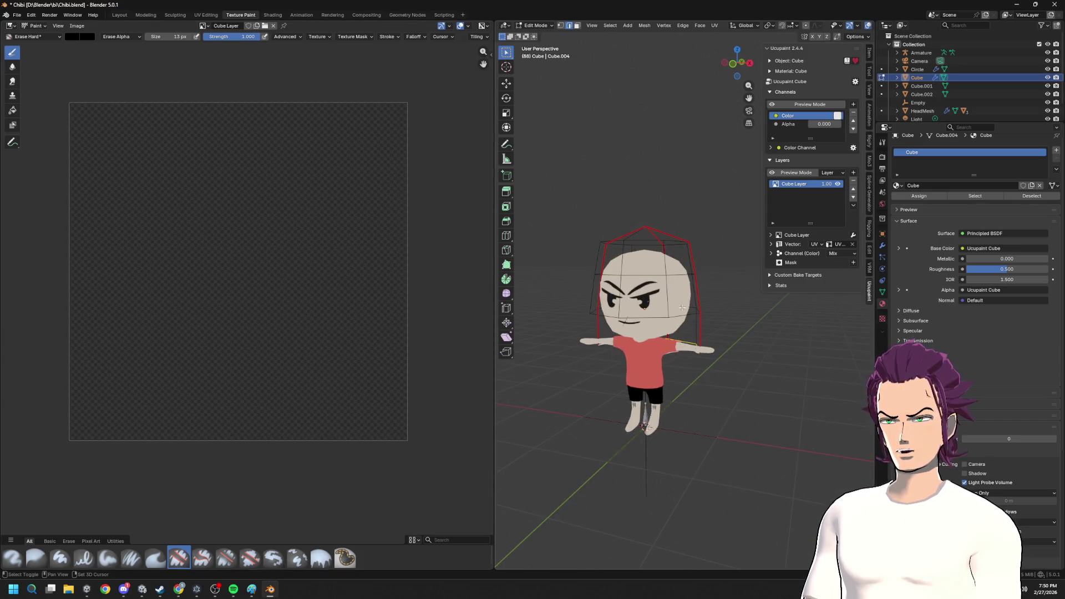
{"action": "mouse_move", "coordinate": [644, 318]}
{"action": "middle_mouse_down"}
{"action": "mouse_move", "coordinate": [695, 264]}
{"action": "mouse_move", "coordinate": [688, 339]}
{"action": "middle_mouse_up"}
{"action": "right_click", "coordinate": [634, 344]}
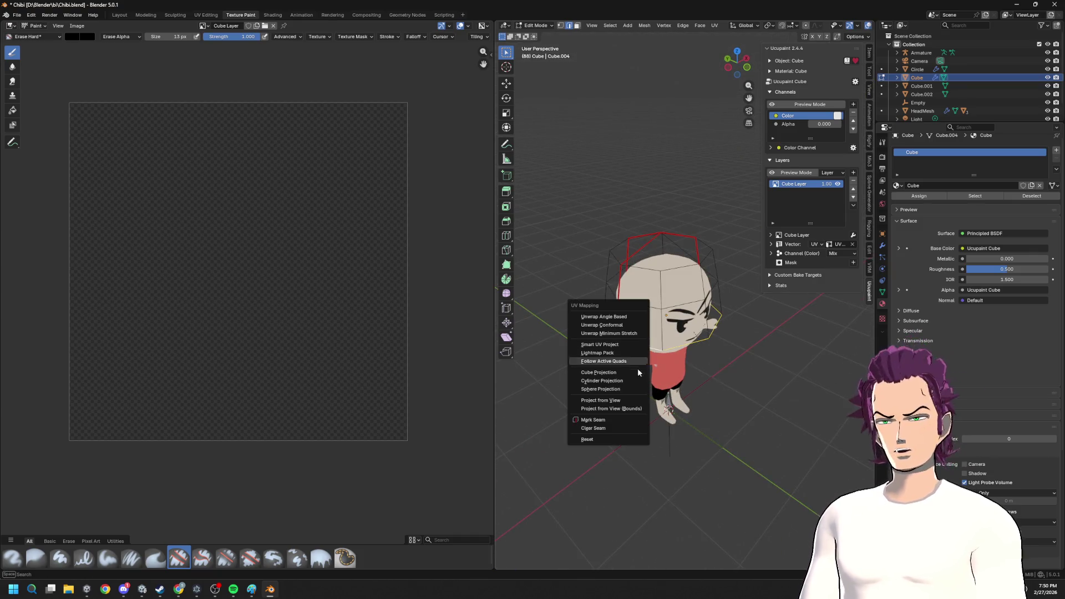
{"action": "left_click", "coordinate": [615, 439]}
- Re-unwrap the whole hair along its seams into curved UV strips and widen the image editor
{"action": "key", "text": "a"}
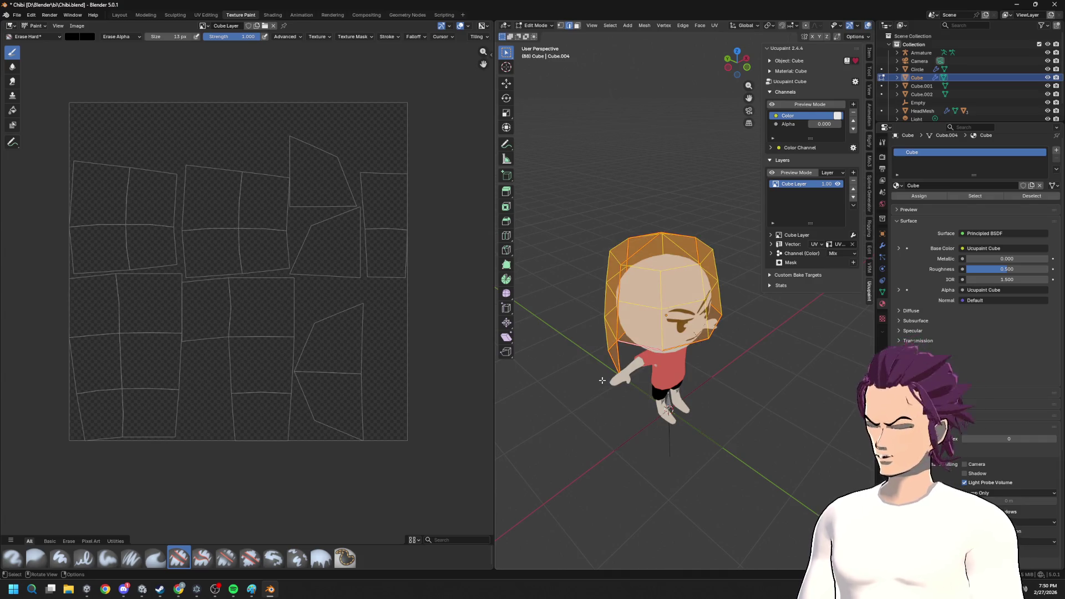
{"action": "key", "text": "u"}
{"action": "left_click", "coordinate": [584, 305]}
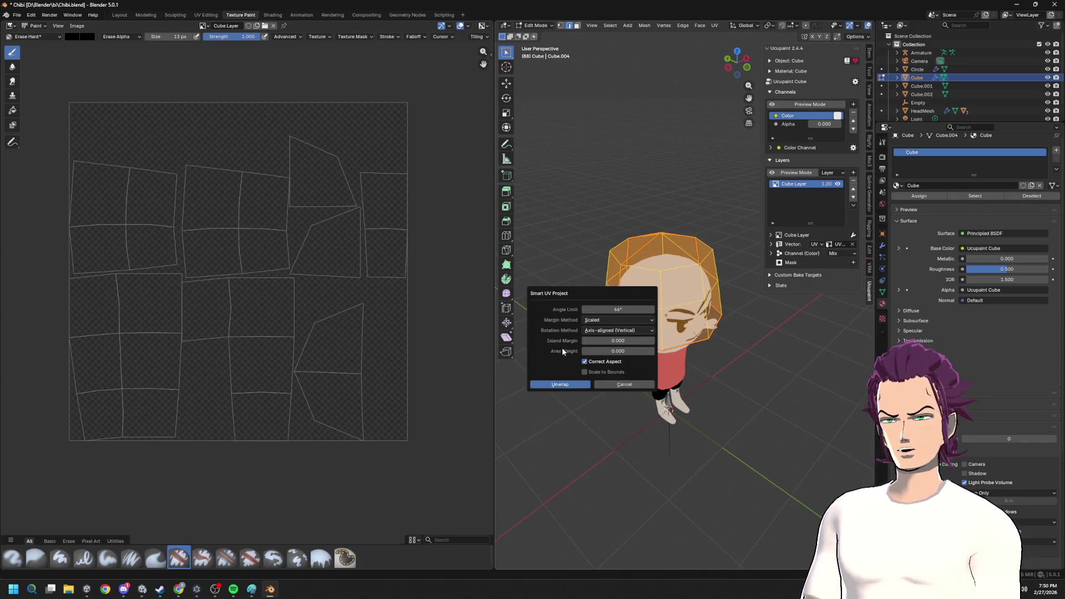
{"action": "left_click", "coordinate": [565, 384]}
{"action": "key", "text": "u"}
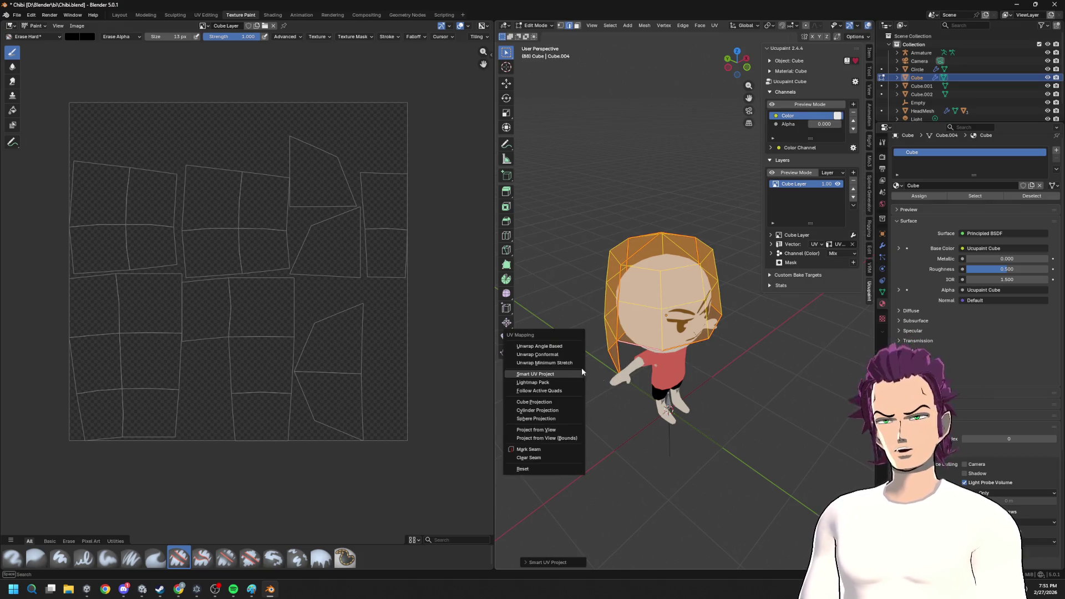
{"action": "left_click", "coordinate": [555, 364]}
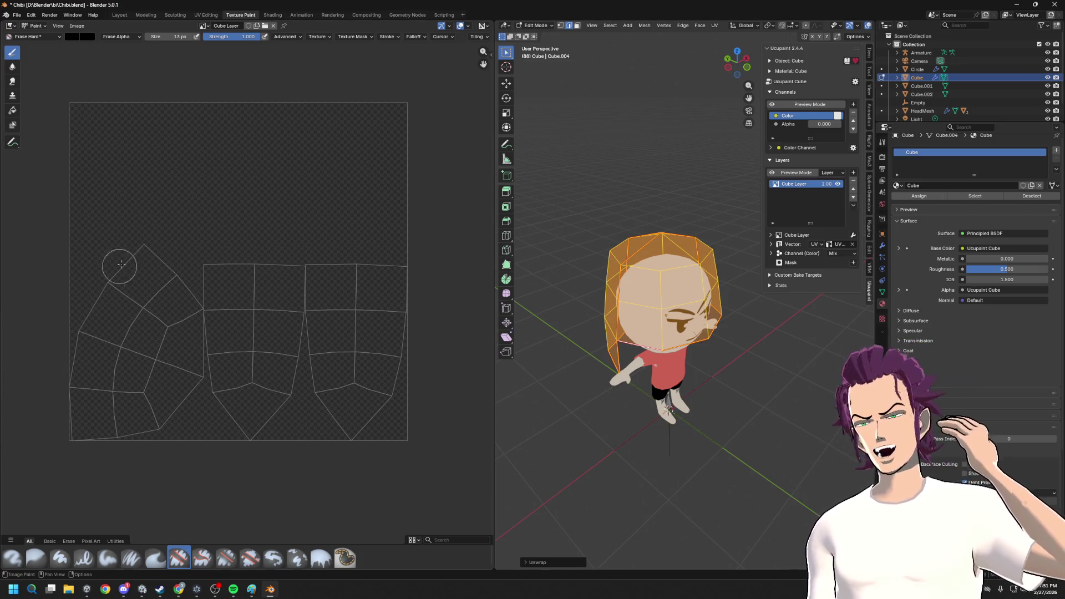
{"action": "left_click_drag", "start_coordinate": [496, 76], "coordinate": [571, 74]}
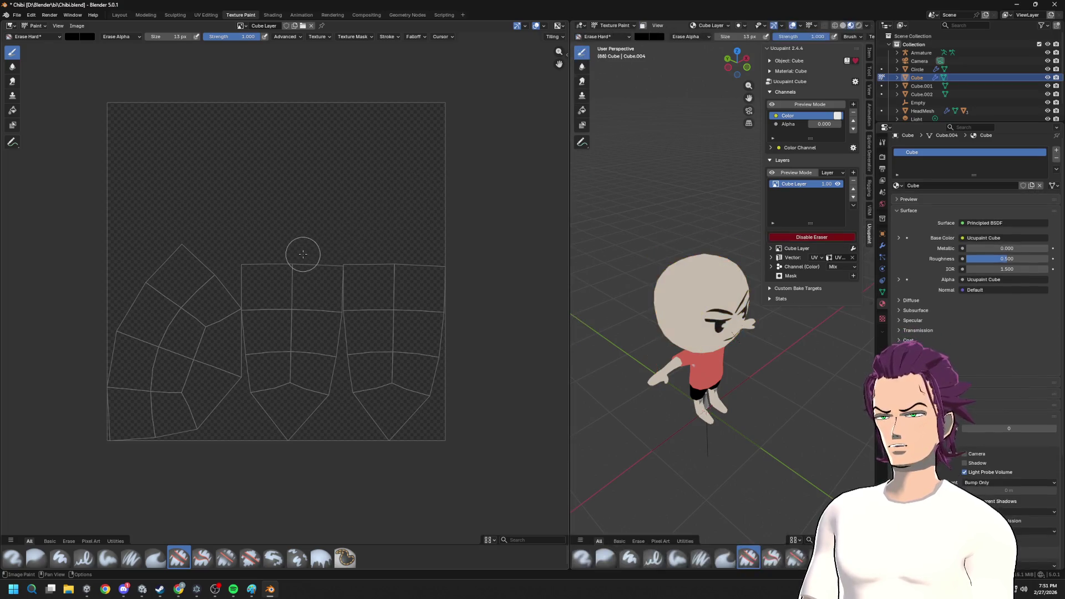
- In the UV Editing workspace, rotate the hair UV islands upright
{"action": "left_click", "coordinate": [205, 14]}
{"action": "scroll", "coordinate": [174, 332], "scroll_direction": "up", "scroll_amount": 8}
{"action": "scroll", "coordinate": [416, 209], "scroll_direction": "up", "scroll_amount": 2}
{"action": "scroll", "coordinate": [292, 247], "scroll_direction": "up", "scroll_amount": 1}
{"action": "key", "text": "r"}
{"action": "left_click_drag", "start_coordinate": [333, 361], "coordinate": [297, 231]}
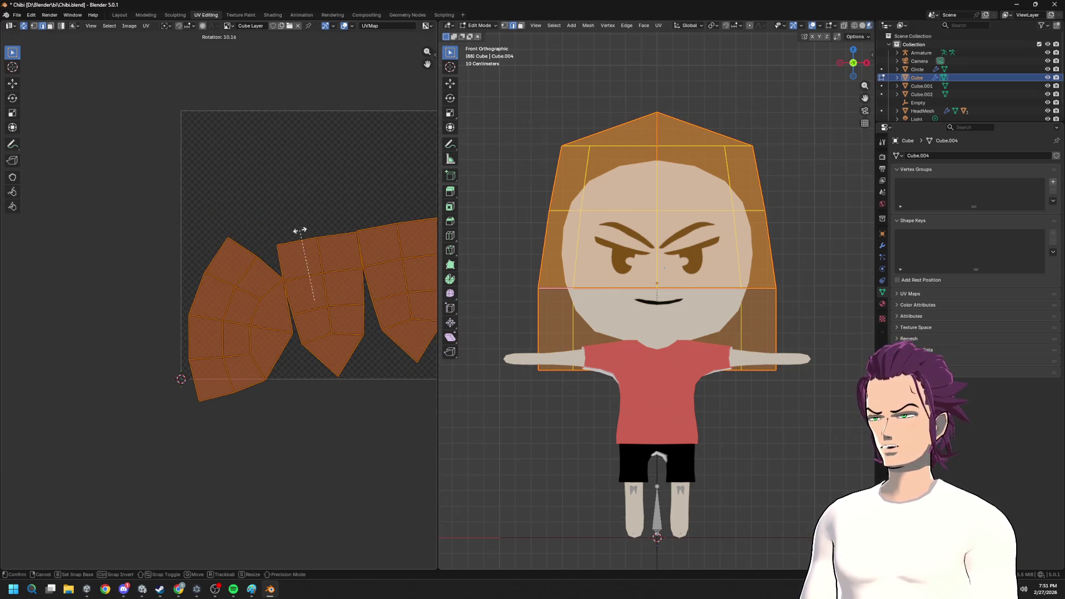
{"action": "left_click", "coordinate": [297, 230]}
- Rotate the curved crown island, move it to the top of the grid and tilt it slightly
{"action": "key", "text": "alt+a"}
{"action": "key", "text": "l"}
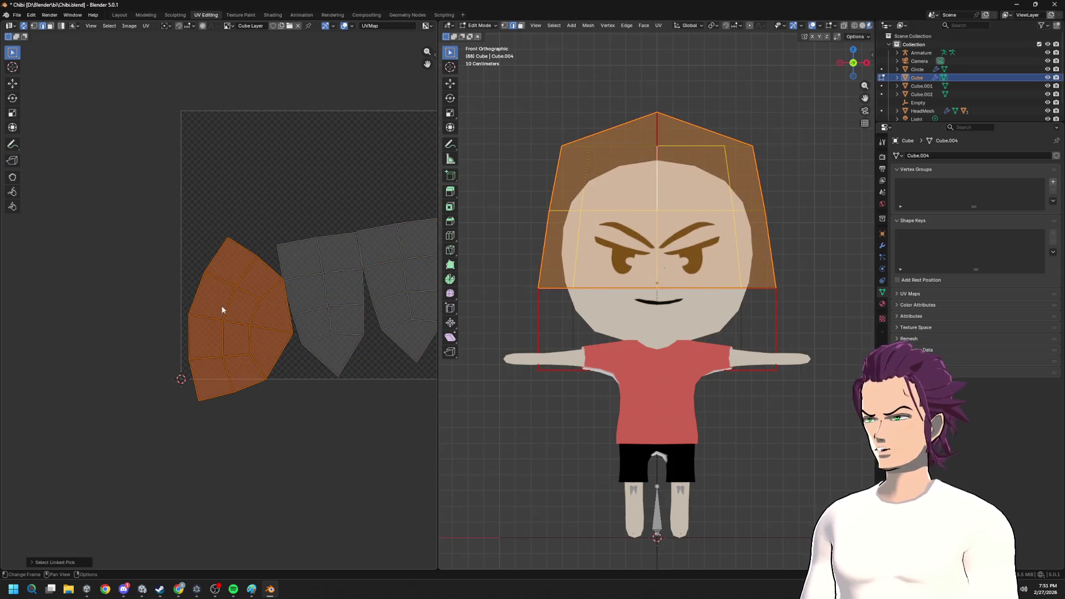
{"action": "key", "text": "r"}
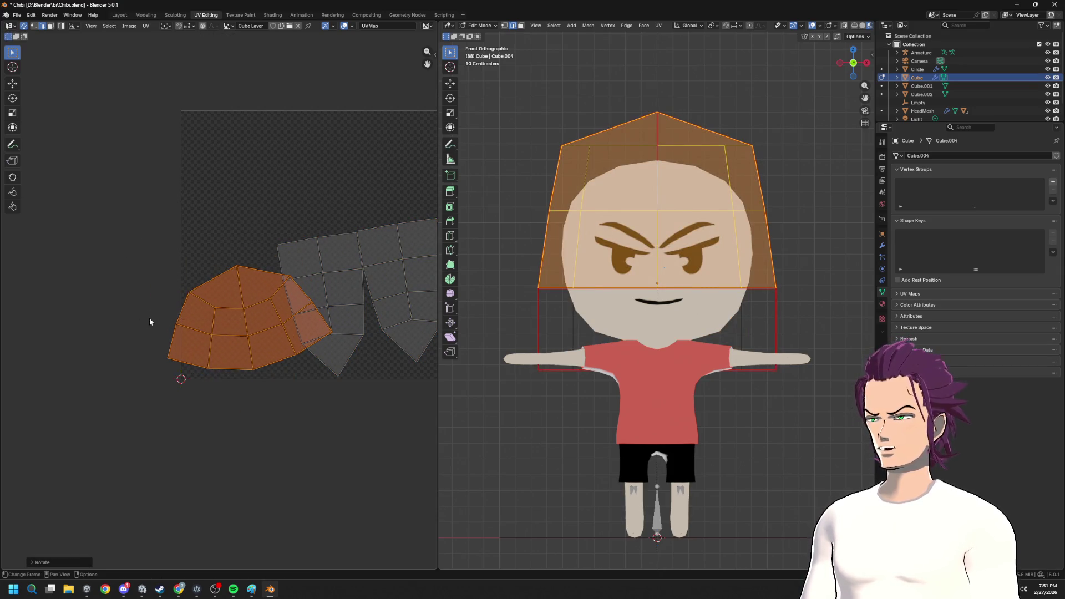
{"action": "left_click", "coordinate": [148, 317]}
{"action": "key", "text": "g"}
{"action": "left_click", "coordinate": [309, 142]}
{"action": "key", "text": "r"}
{"action": "left_click", "coordinate": [325, 110]}
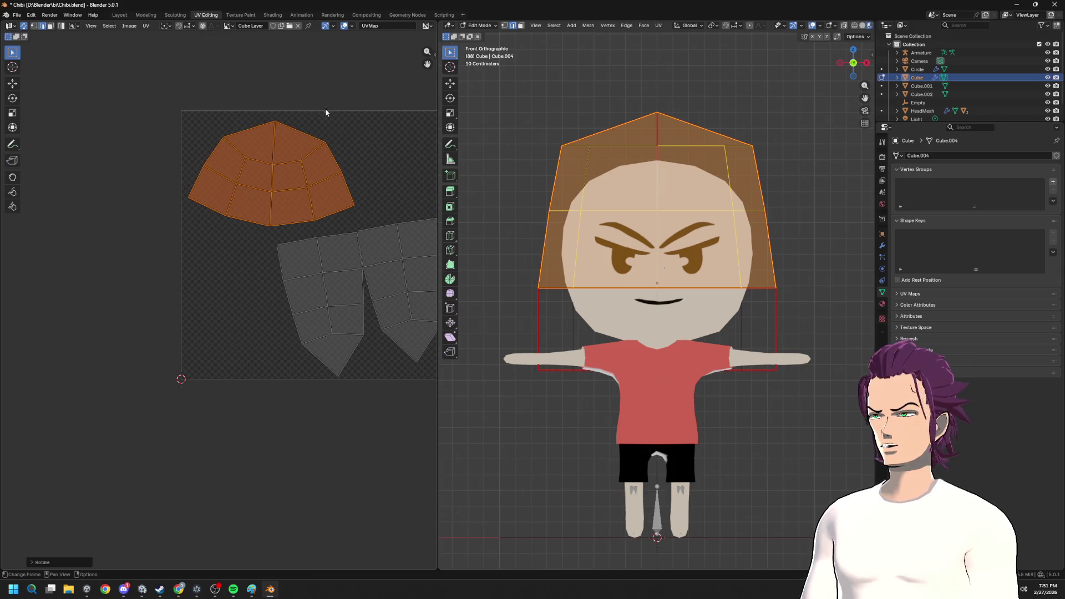
{"action": "left_click", "coordinate": [332, 320]}
- Select both side-panel islands with linked select and widen the UV editor
{"action": "middle_click_drag", "start_coordinate": [325, 311], "coordinate": [279, 295]}
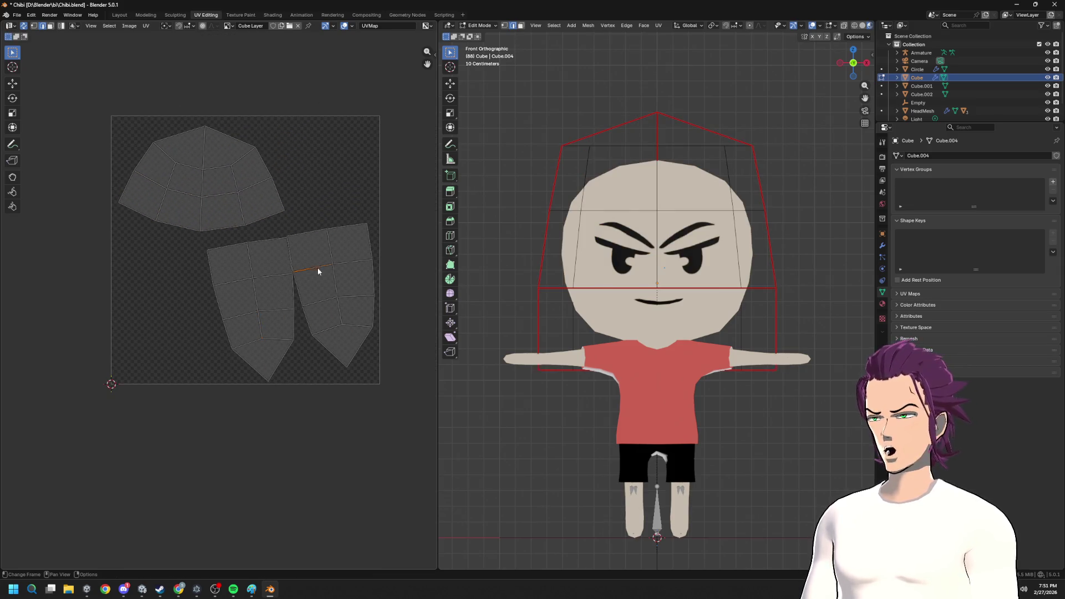
{"action": "key", "text": "l"}
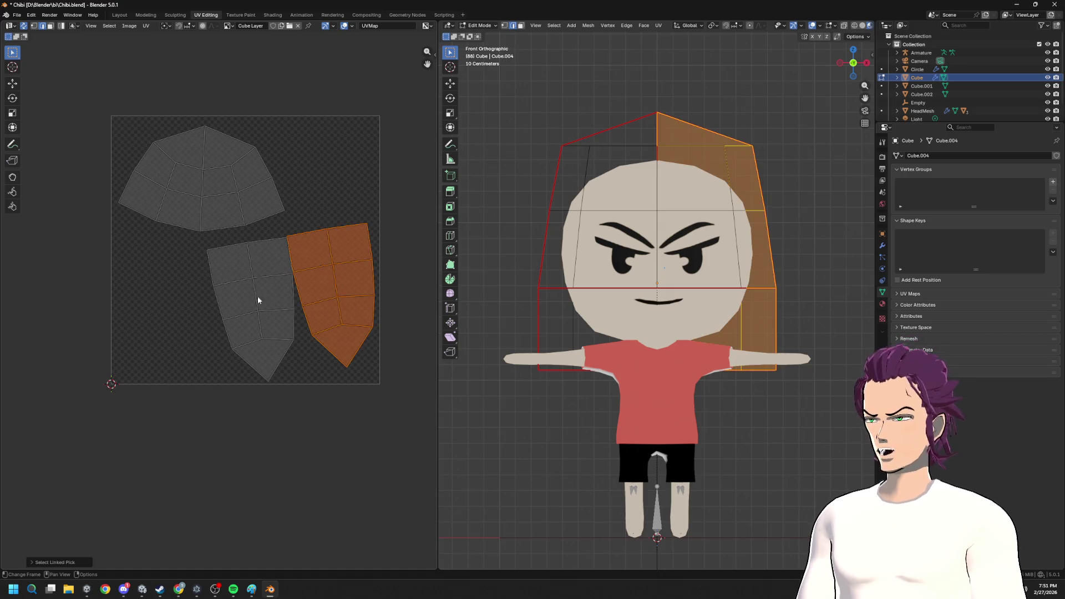
{"action": "left_click", "coordinate": [261, 318], "text": "shift"}
{"action": "key", "text": "l"}
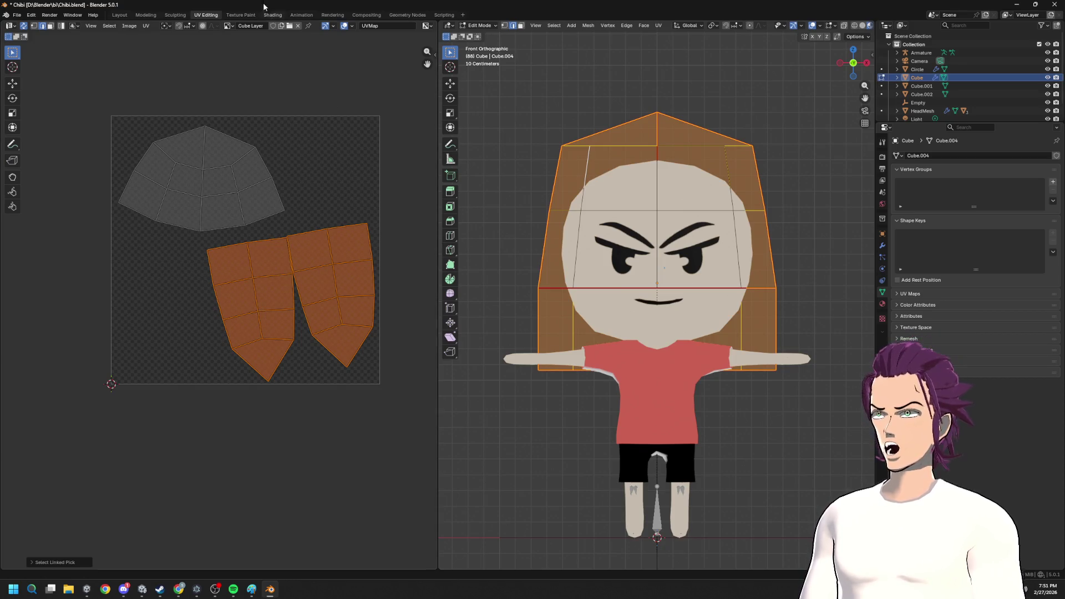
{"action": "left_click_drag", "start_coordinate": [439, 71], "coordinate": [479, 71]}
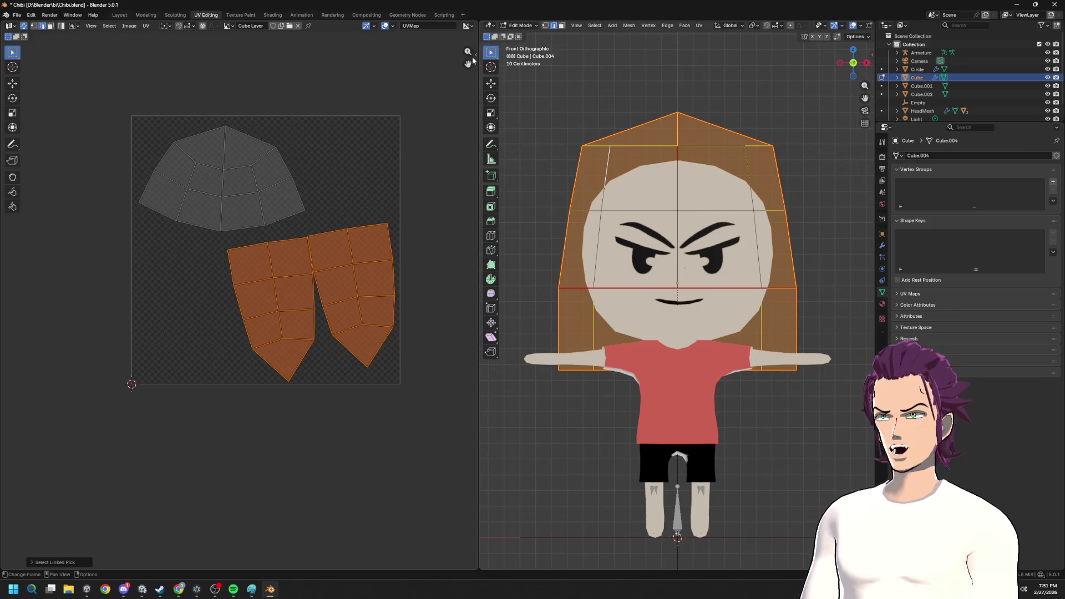
- Browse the UV editor's sidebar tabs for Mio3 tools and widen the UV editor area
{"action": "left_click", "coordinate": [473, 54]}
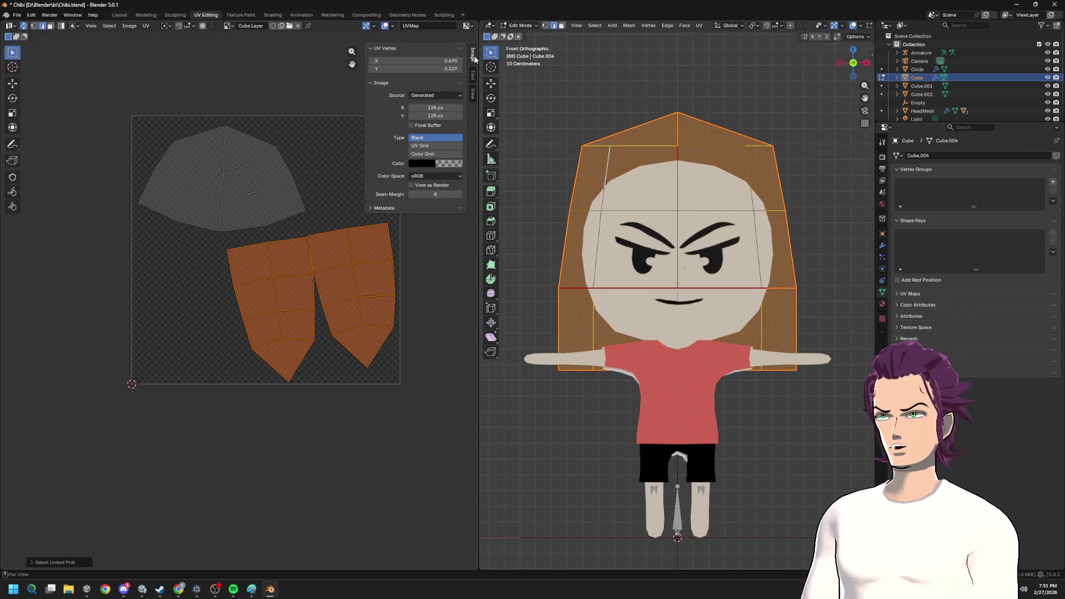
{"action": "left_click", "coordinate": [475, 92]}
{"action": "left_click", "coordinate": [474, 60]}
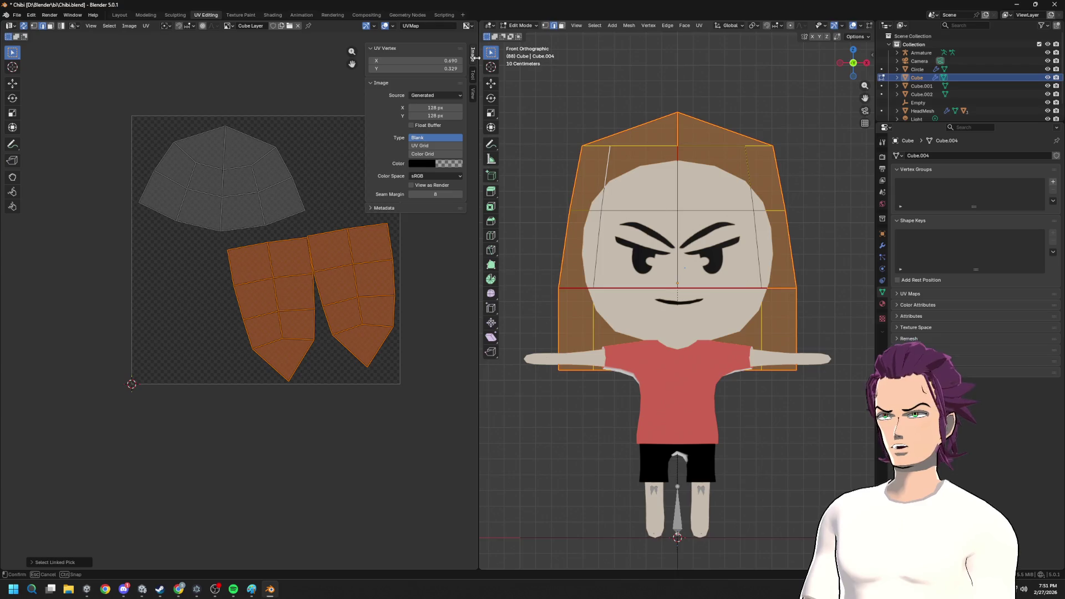
{"action": "left_click_drag", "start_coordinate": [474, 56], "coordinate": [512, 56]}
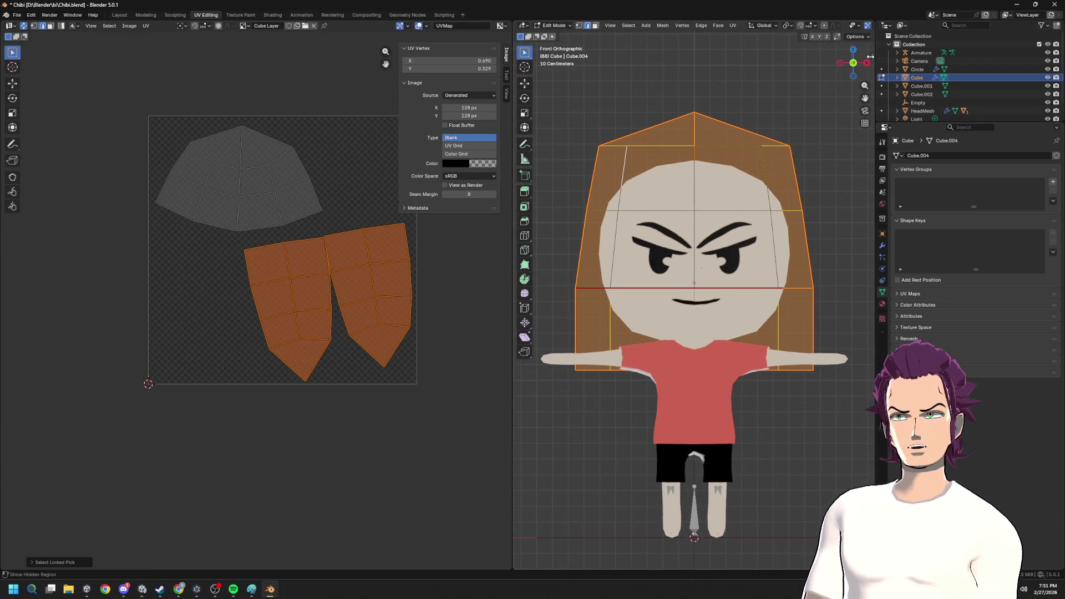
- Show the Mio3 Flex path-deform settings in the 3D view sidebar, then keep hunting for Mio3 UV tools
{"action": "left_click_drag", "start_coordinate": [869, 56], "coordinate": [764, 59]}
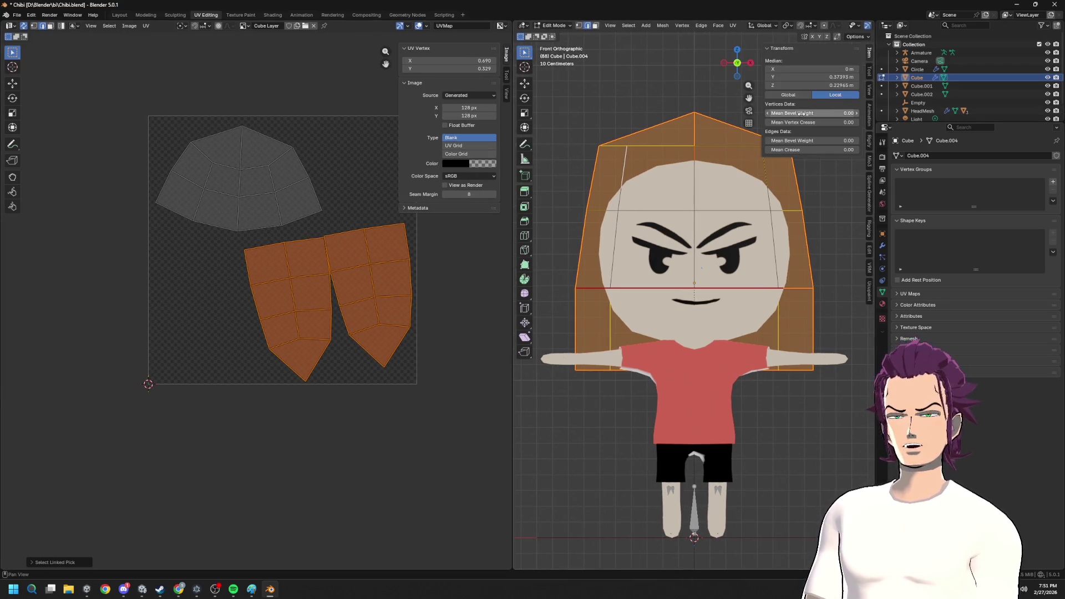
{"action": "left_click", "coordinate": [871, 252]}
{"action": "left_click", "coordinate": [871, 161]}
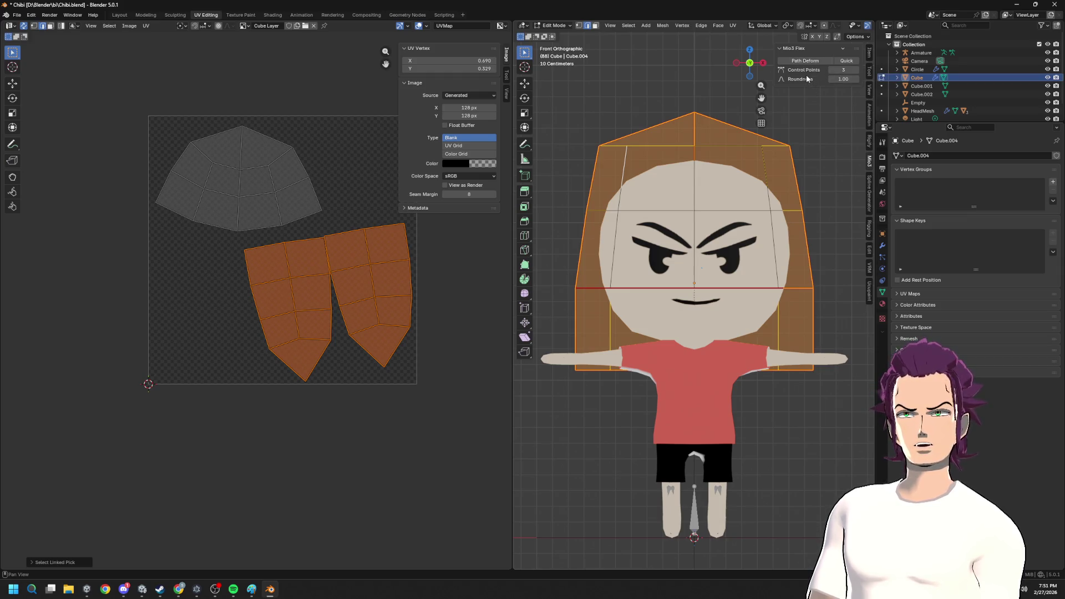
{"action": "left_click", "coordinate": [507, 75]}
{"action": "left_click", "coordinate": [507, 94]}
{"action": "left_click", "coordinate": [507, 74]}
{"action": "left_click", "coordinate": [506, 55]}
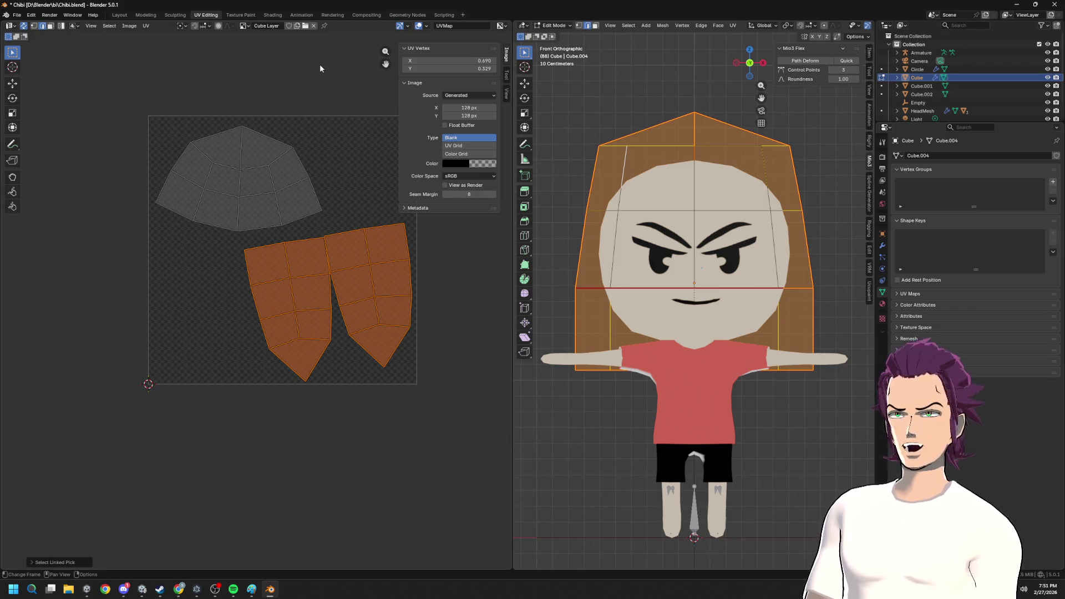
{"action": "left_click", "coordinate": [6, 15]}
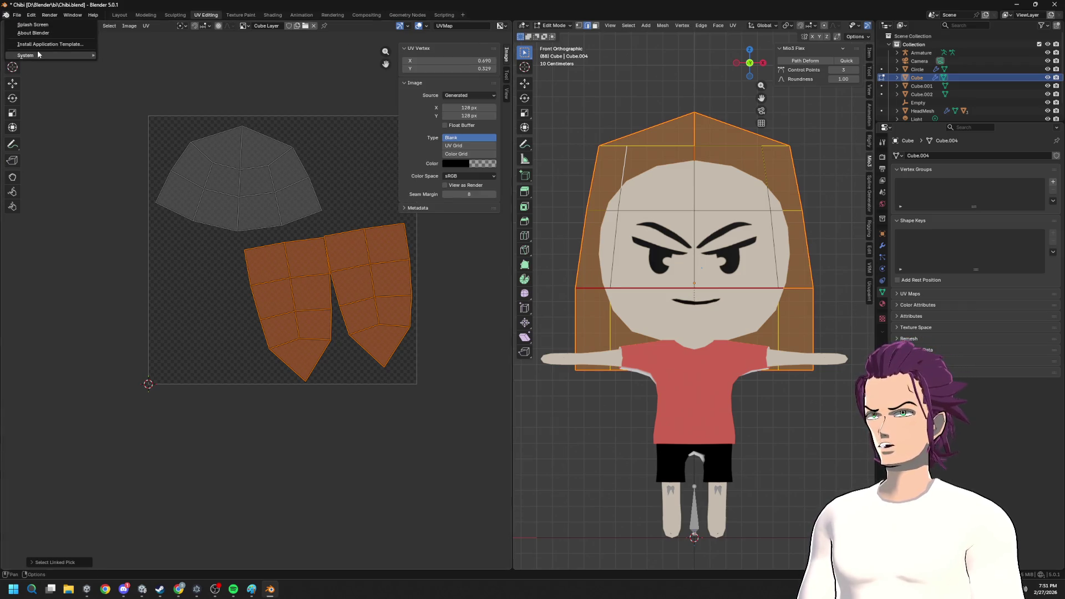
- Save Chibi.blend and bring up the Add-ons list in Preferences
{"action": "key", "text": "ctrl+s"}
{"action": "left_click", "coordinate": [31, 15]}
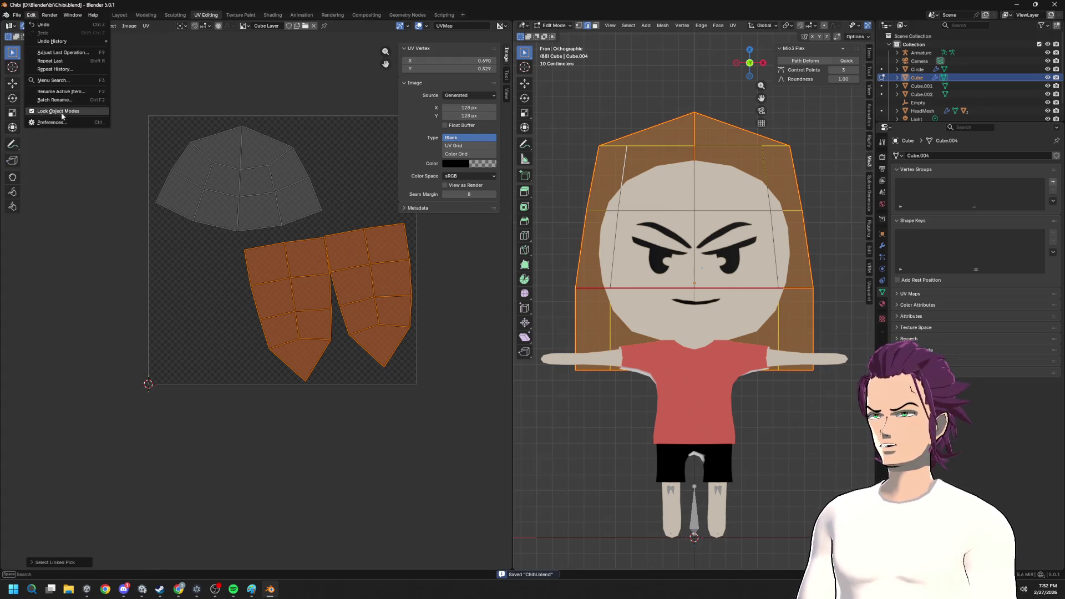
{"action": "left_click", "coordinate": [51, 122]}
{"action": "left_click", "coordinate": [71, 304]}
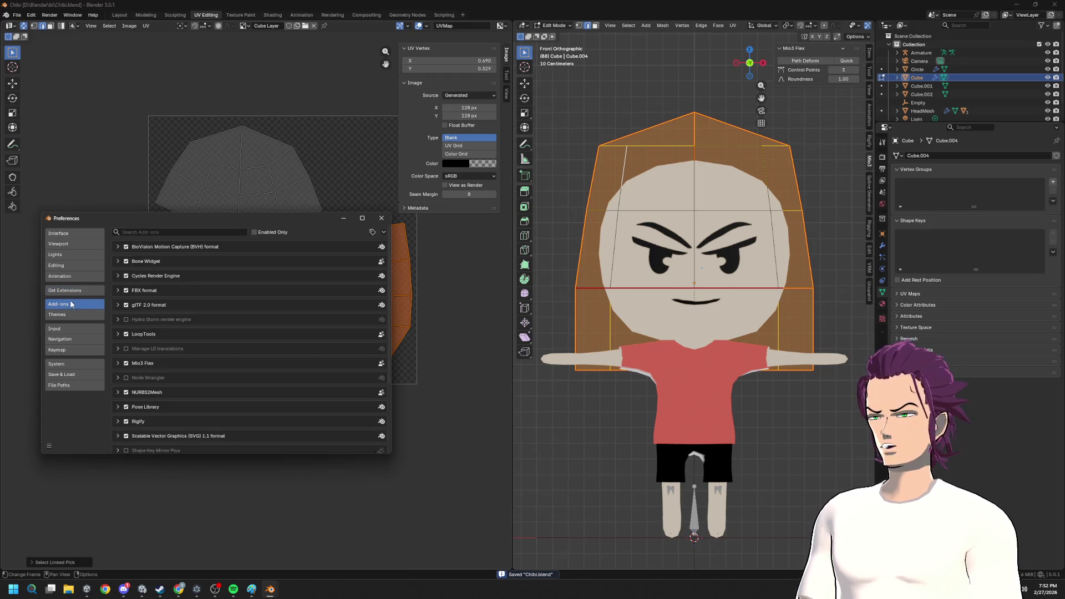
{"action": "type", "text": "Mi"}
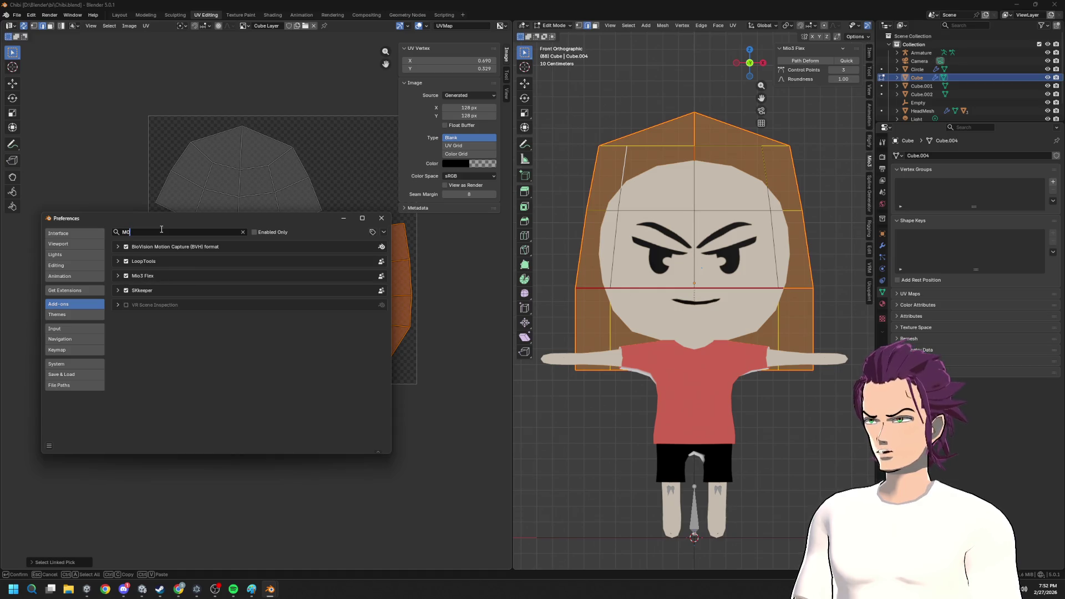
- Search the extensions for 'MIO', confirm Mio3 Flex and Mio3 UV are installed, and close Preferences
{"action": "left_click", "coordinate": [118, 280]}
{"action": "left_click", "coordinate": [118, 279]}
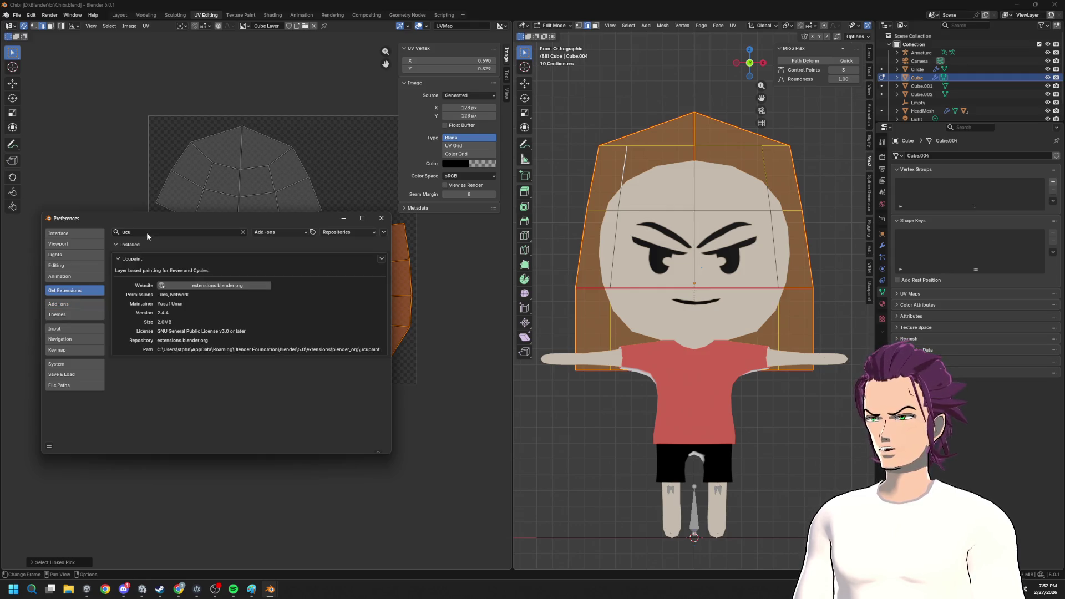
{"action": "left_click", "coordinate": [147, 233]}
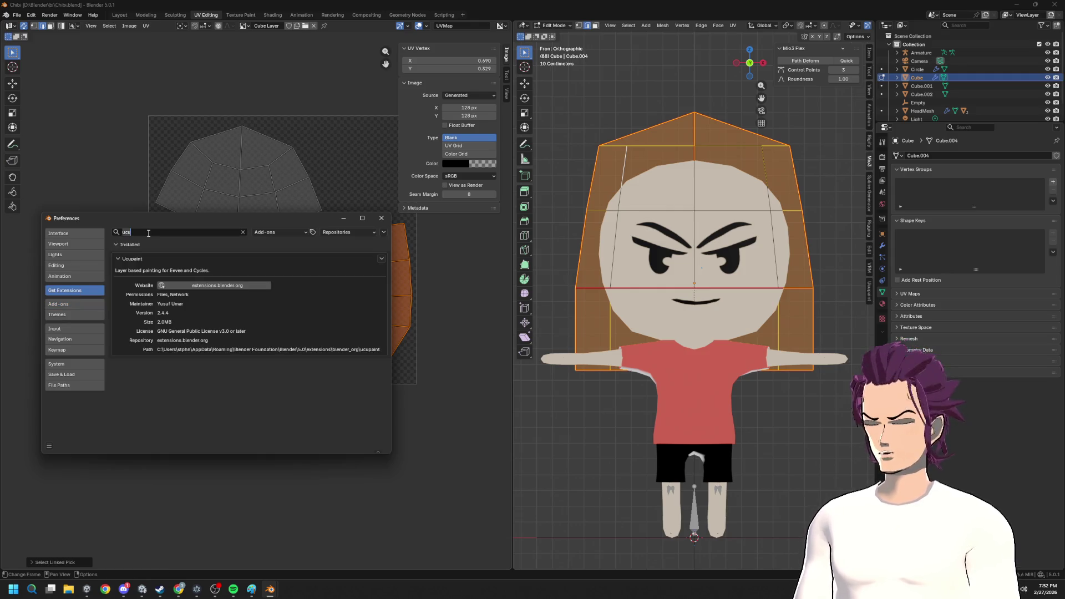
{"action": "type", "text": "M"}
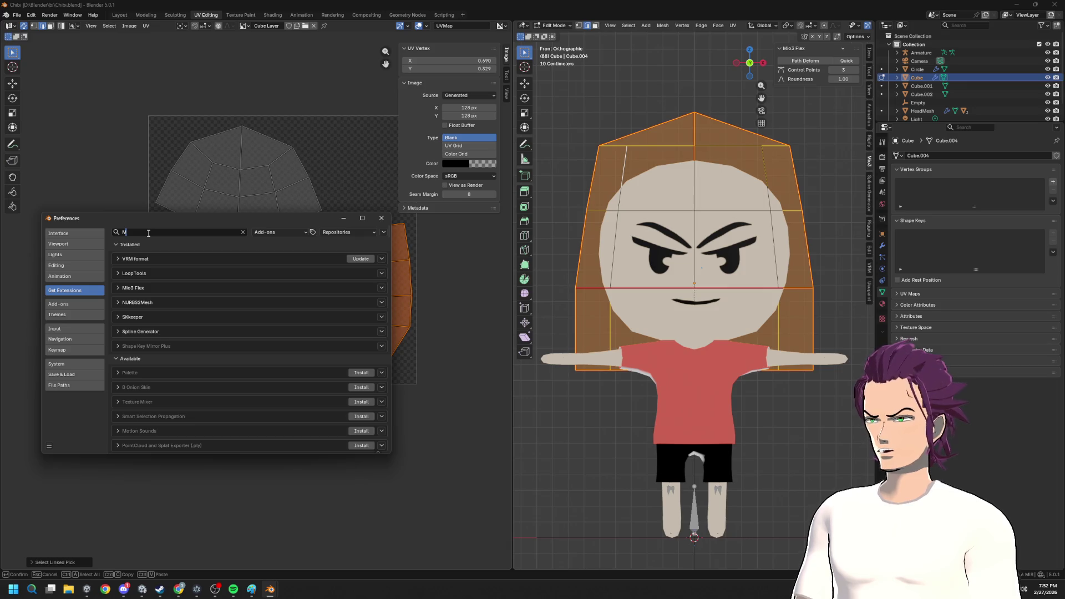
{"action": "type", "text": "IRO"}
{"action": "key", "text": "BackSpace"}
{"action": "key", "text": "BackSpace"}
{"action": "type", "text": "O"}
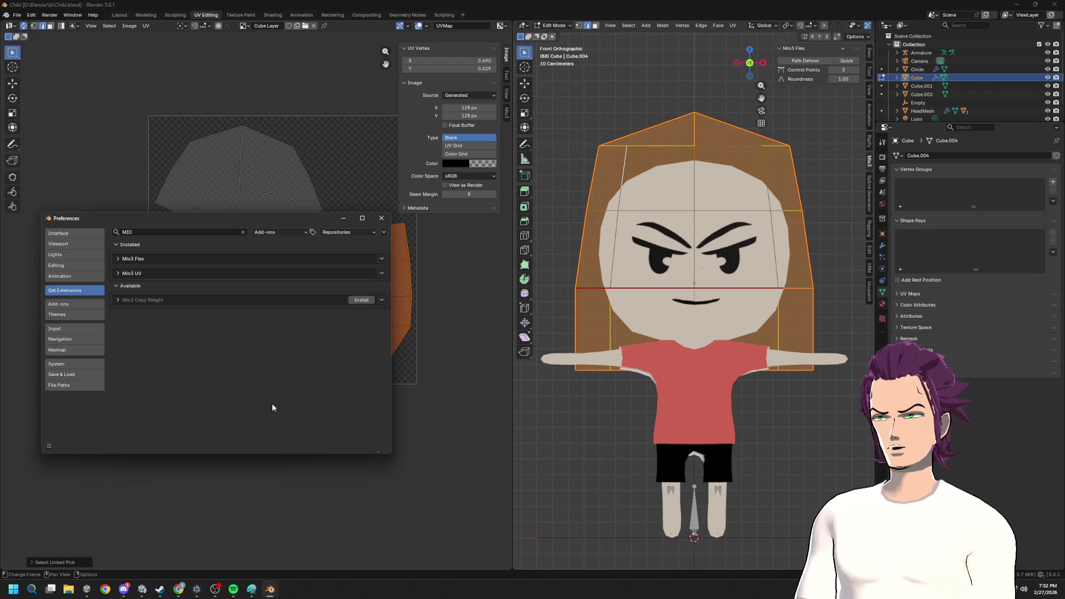
{"action": "left_click", "coordinate": [421, 388]}
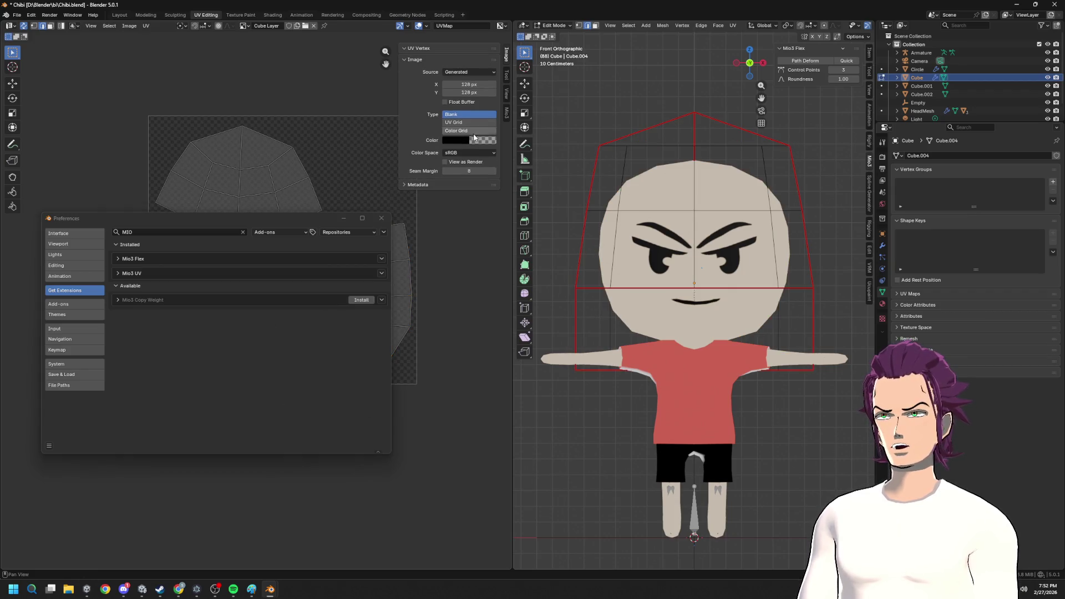
{"action": "left_click", "coordinate": [381, 218]}
- With Mio3 UV, stack the two matching hair islands, Gridify them and move the grid up-right
{"action": "left_click", "coordinate": [506, 113]}
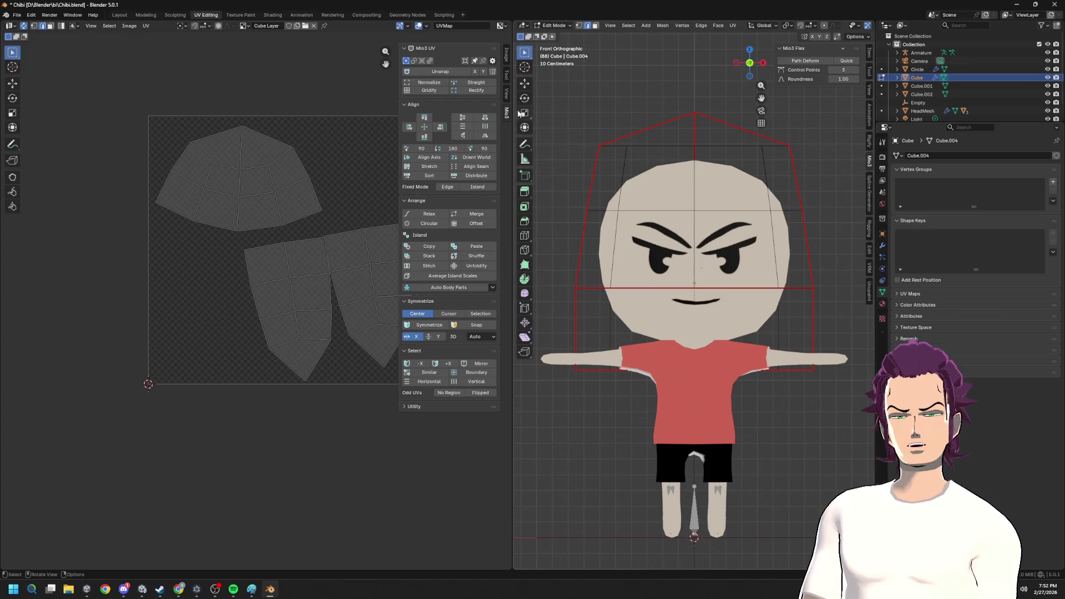
{"action": "left_click_drag", "start_coordinate": [513, 126], "coordinate": [572, 158]}
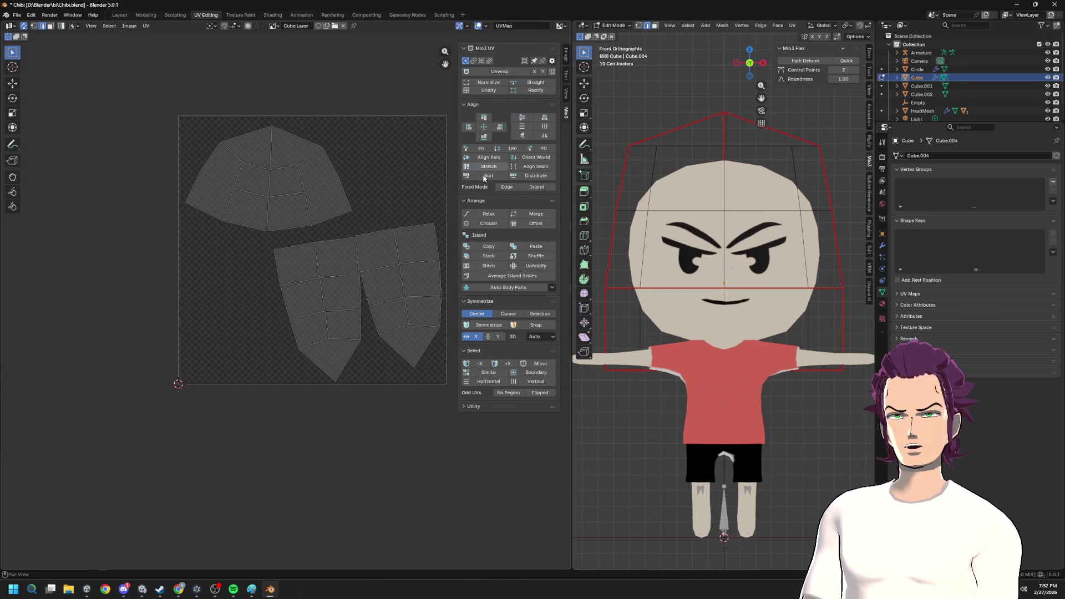
{"action": "key", "text": "l"}
{"action": "key", "text": "l"}
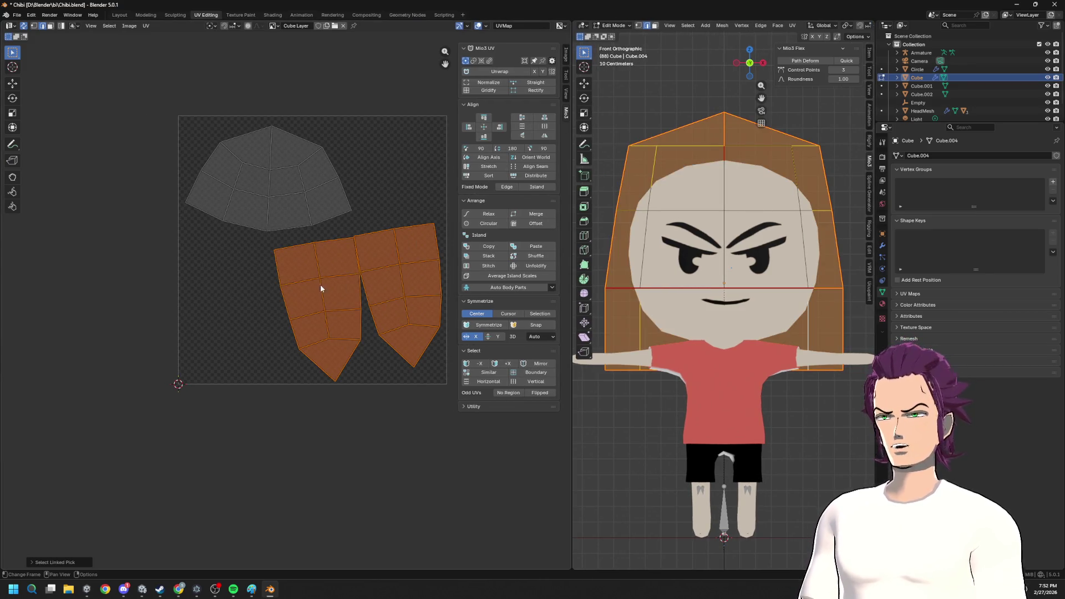
{"action": "left_click", "coordinate": [489, 255]}
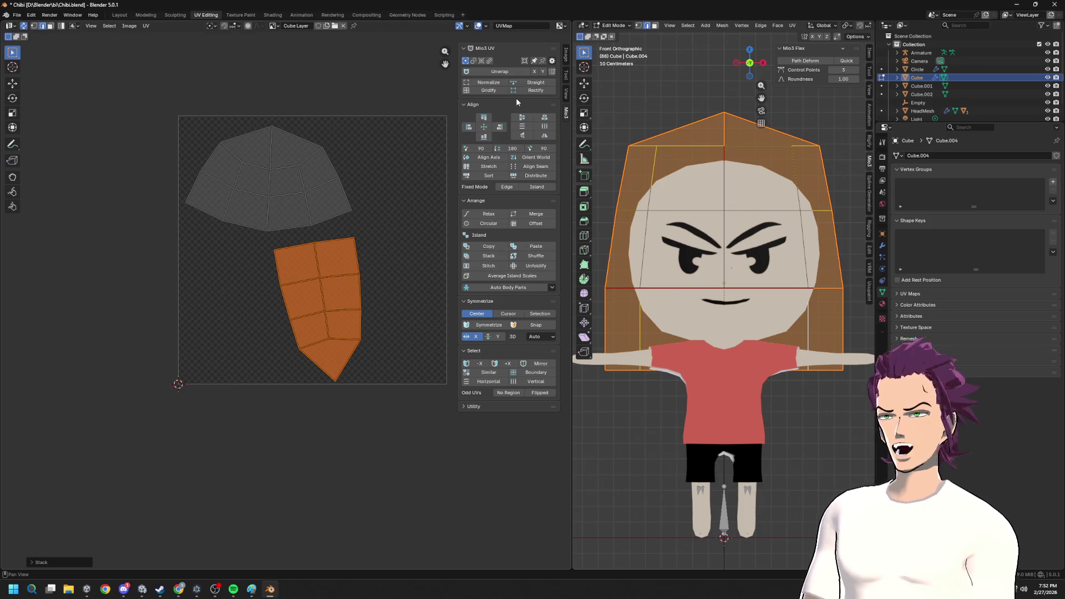
{"action": "left_click", "coordinate": [490, 90]}
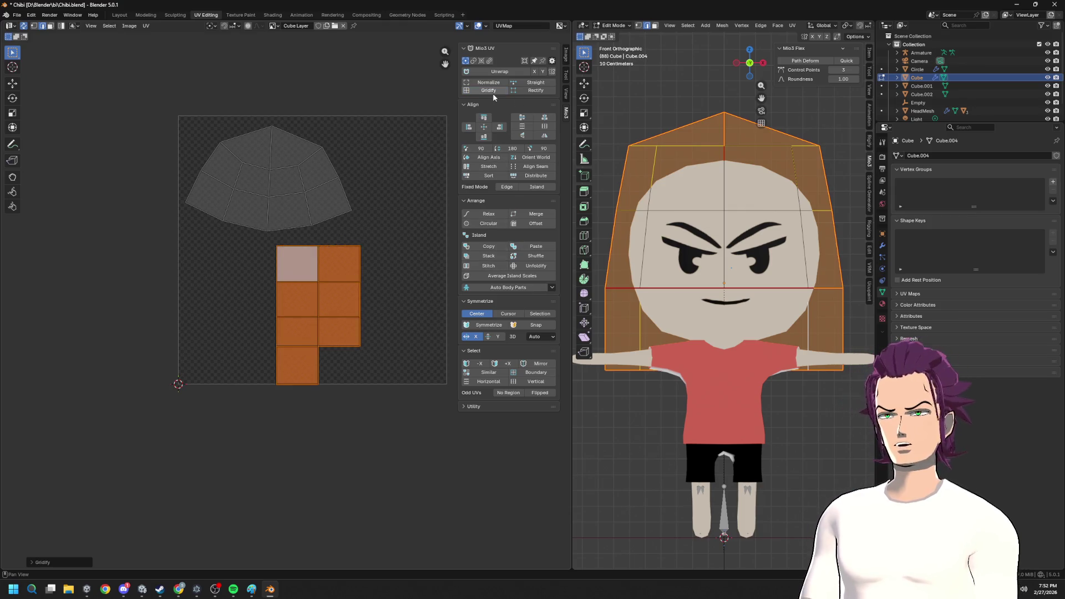
{"action": "key", "text": "ctrl+z"}
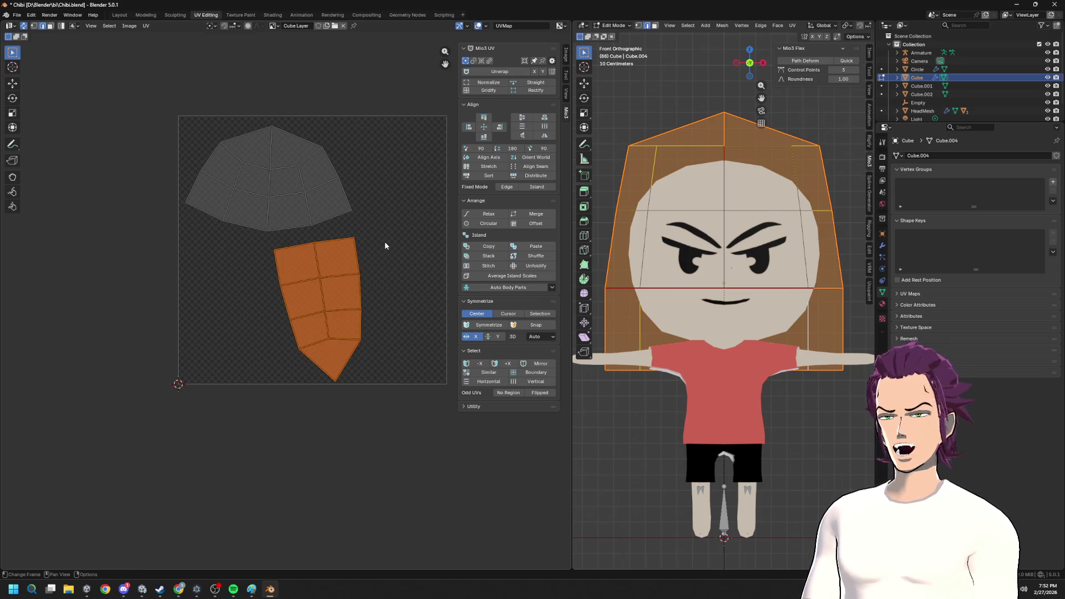
{"action": "left_click", "coordinate": [489, 91]}
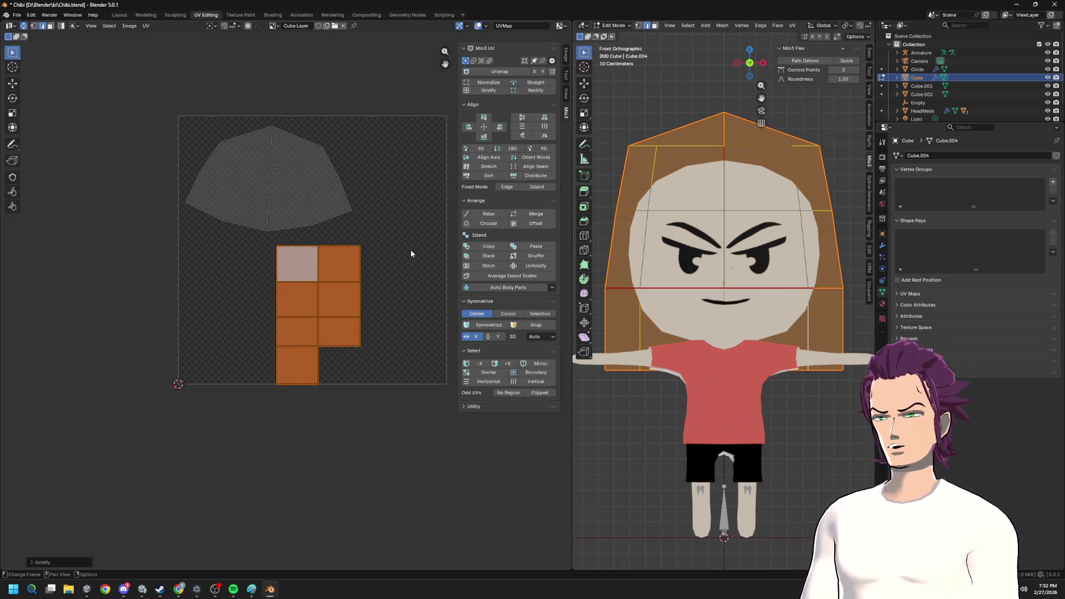
{"action": "key", "text": "g"}
{"action": "left_click", "coordinate": [497, 125]}
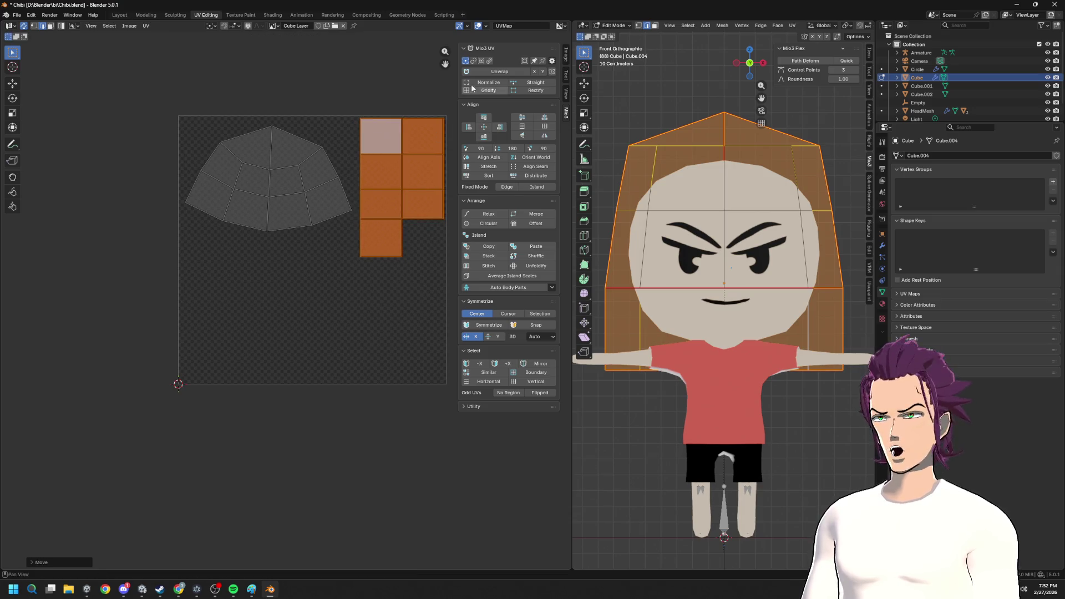
- Gridify the top crown island into a rectangle and move it down-left in the texture square
{"action": "left_click", "coordinate": [287, 192]}
{"action": "key", "text": "l"}
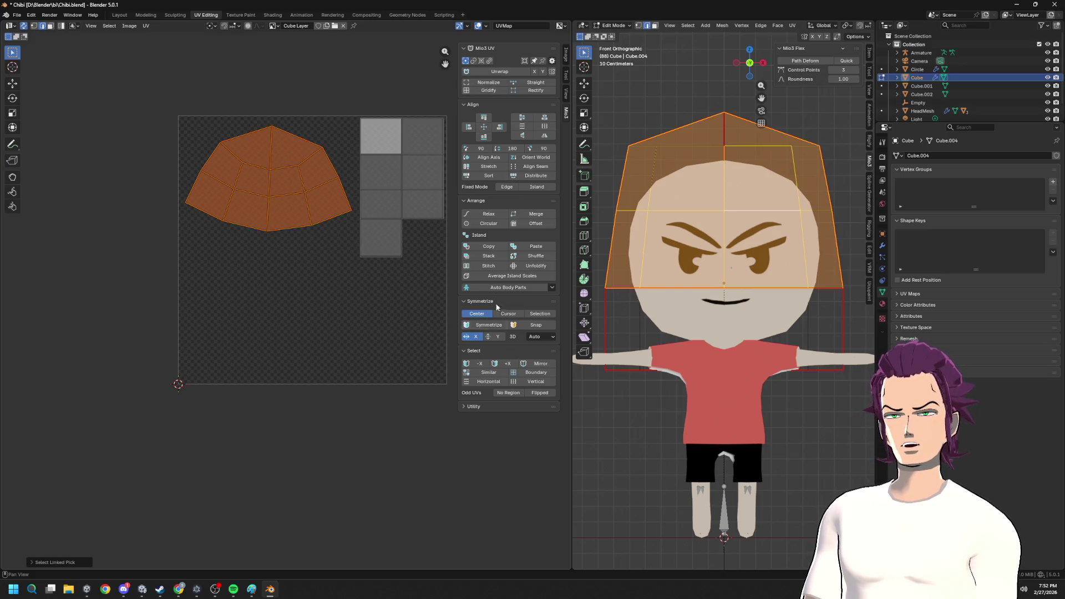
{"action": "left_click", "coordinate": [495, 91]}
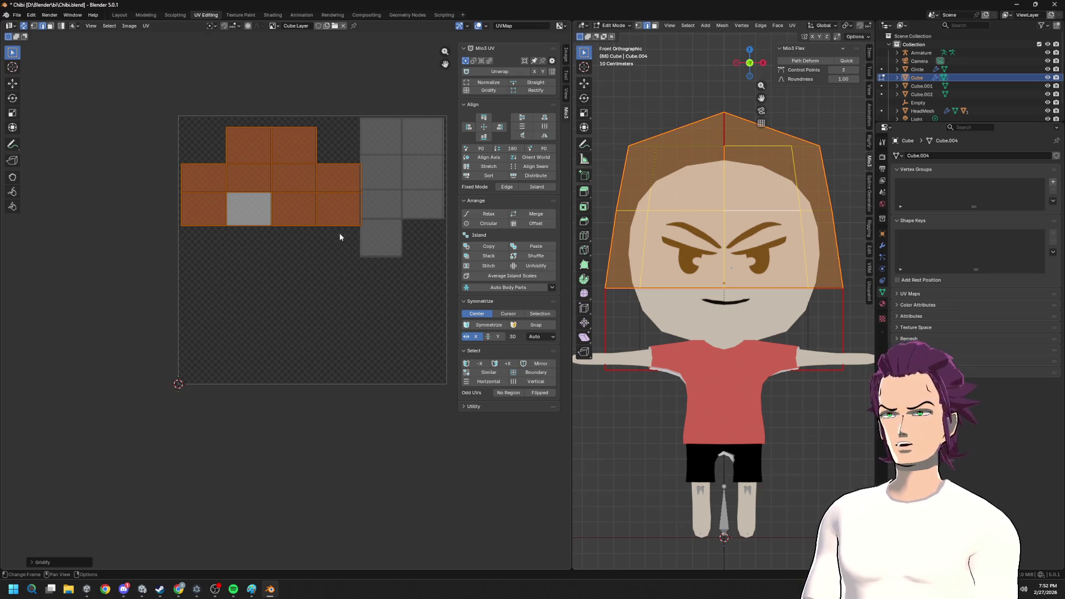
{"action": "key", "text": "g"}
{"action": "left_click", "coordinate": [328, 364]}
{"action": "scroll", "coordinate": [781, 273], "scroll_direction": "down", "scroll_amount": 3}
{"action": "middle_click_drag", "start_coordinate": [782, 273], "coordinate": [775, 317]}
{"action": "scroll", "coordinate": [774, 317], "scroll_direction": "up", "scroll_amount": 3}
{"action": "middle_click_drag", "start_coordinate": [786, 277], "coordinate": [738, 236]}
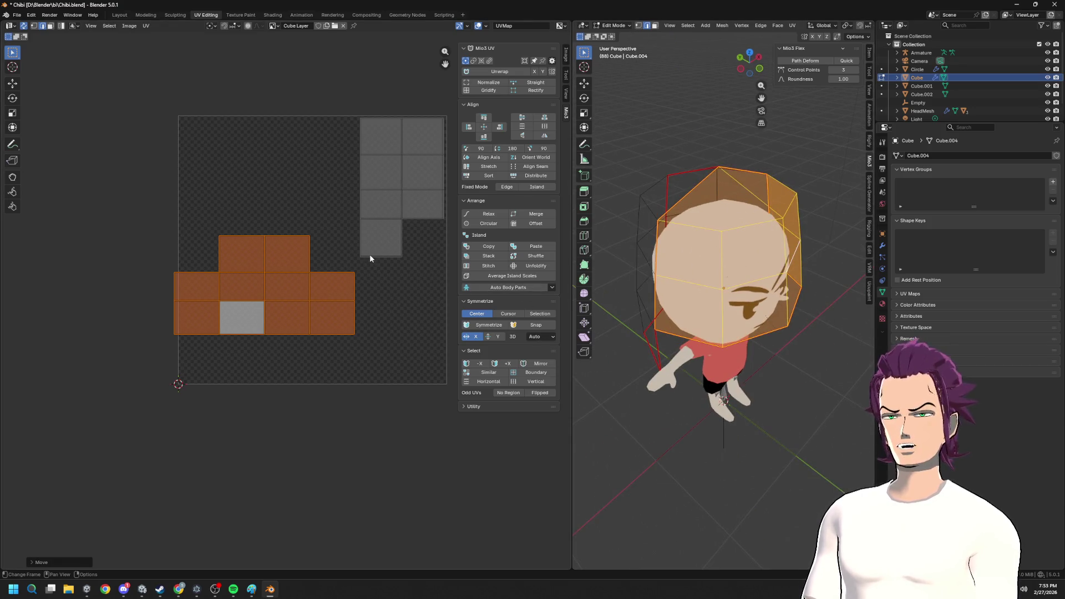
- Nudge the top hair grid, undo a trial scale-up, and switch to the Texture Paint workspace
{"action": "key", "text": "g"}
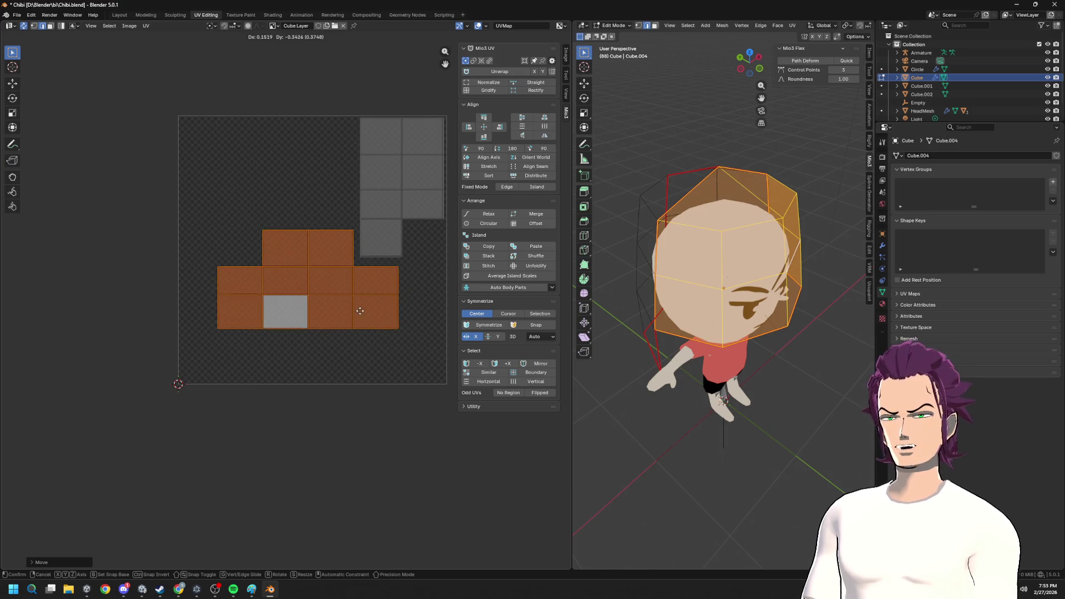
{"action": "left_click", "coordinate": [363, 315]}
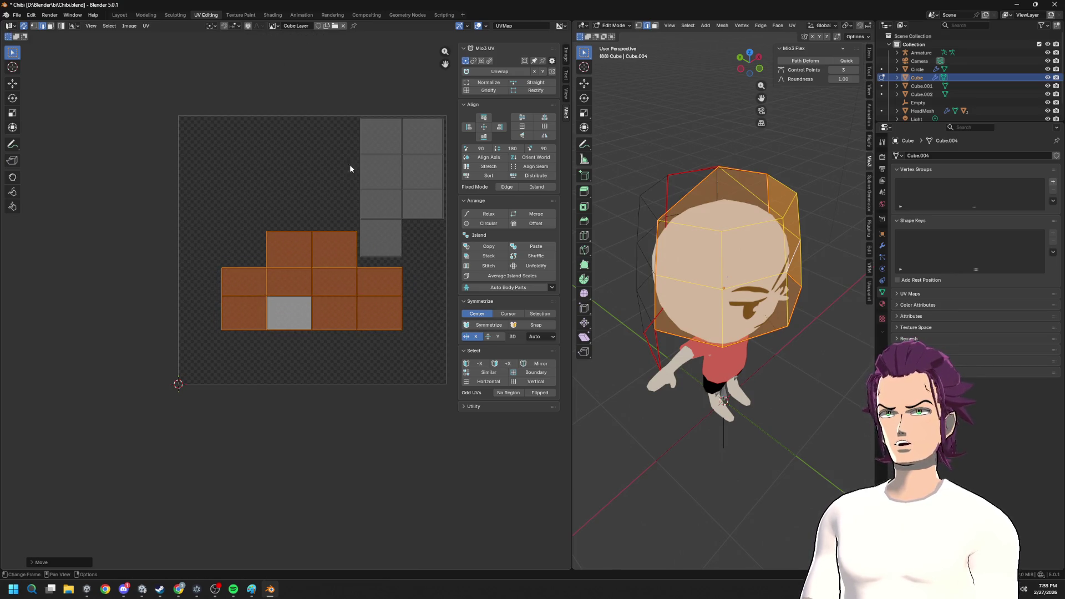
{"action": "scroll", "coordinate": [352, 303], "scroll_direction": "up", "scroll_amount": 1}
{"action": "key", "text": "s"}
{"action": "left_click", "coordinate": [388, 246]}
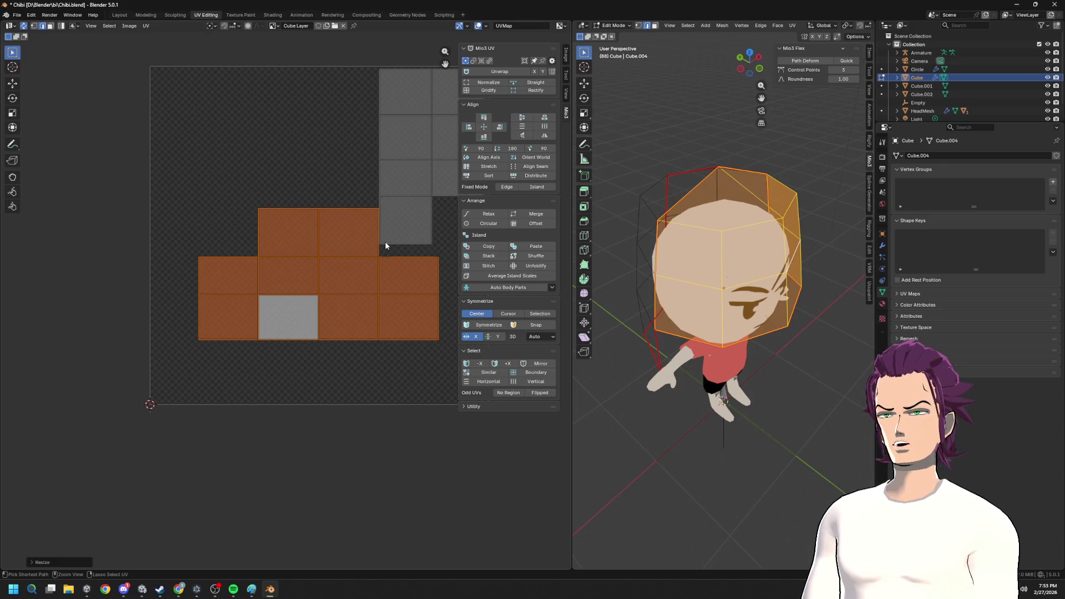
{"action": "key", "text": "ctrl+z"}
{"action": "middle_click_drag", "start_coordinate": [385, 246], "coordinate": [363, 240]}
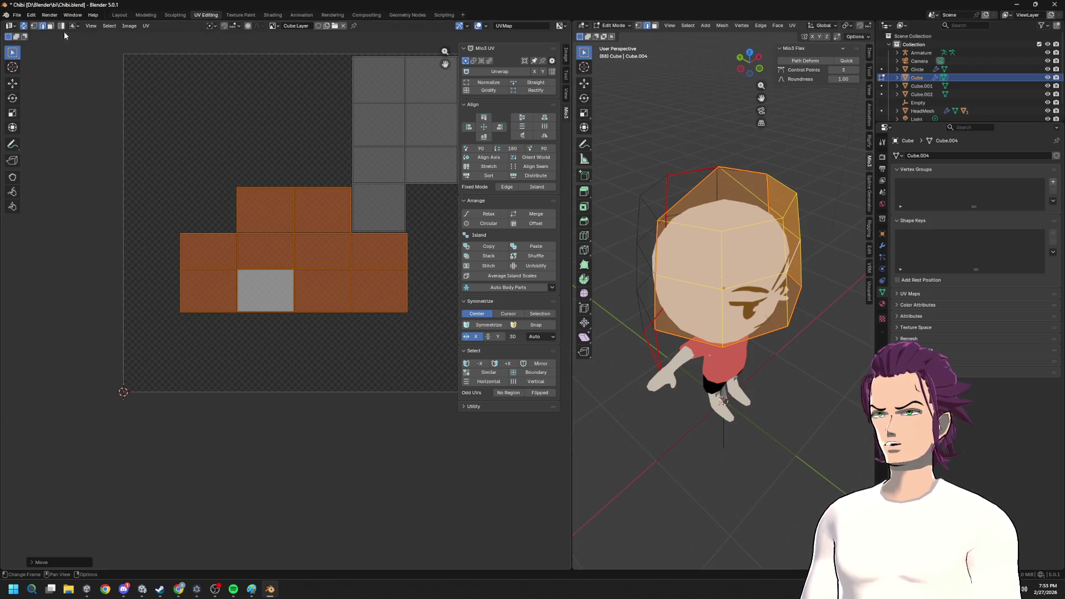
{"action": "left_click", "coordinate": [229, 16]}
{"action": "scroll", "coordinate": [330, 273], "scroll_direction": "up", "scroll_amount": 2}
{"action": "scroll", "coordinate": [349, 304], "scroll_direction": "up", "scroll_amount": 1}
{"action": "scroll", "coordinate": [328, 298], "scroll_direction": "up", "scroll_amount": 1}
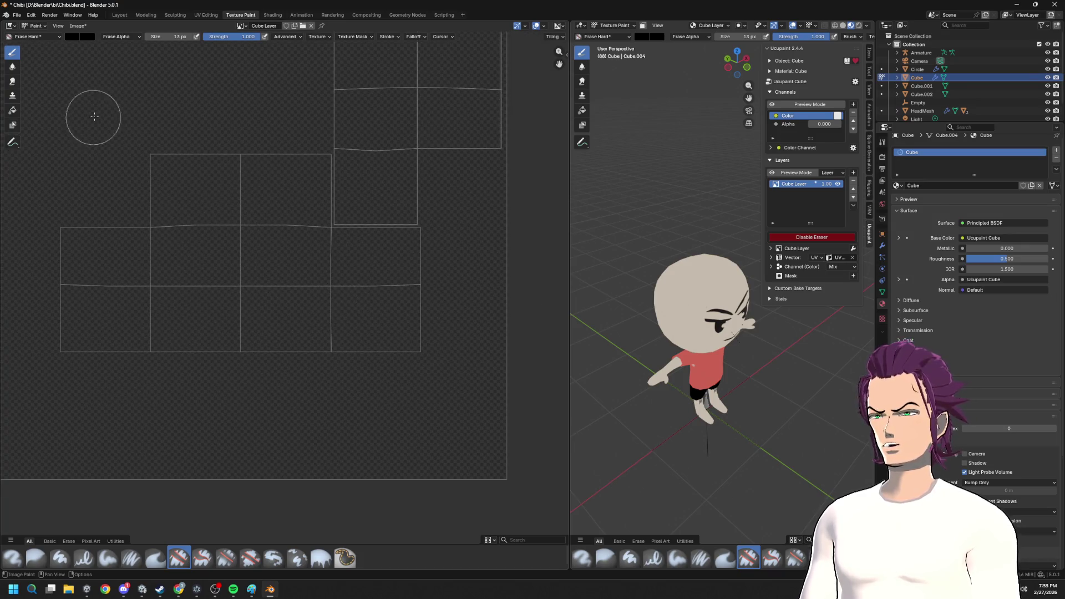
- With the hard brush, paint black hair strokes over the head, undoing the second diagonal stroke
{"action": "left_click", "coordinate": [51, 38]}
{"action": "left_click", "coordinate": [184, 72]}
{"action": "middle_click_drag", "start_coordinate": [390, 243], "coordinate": [347, 193]}
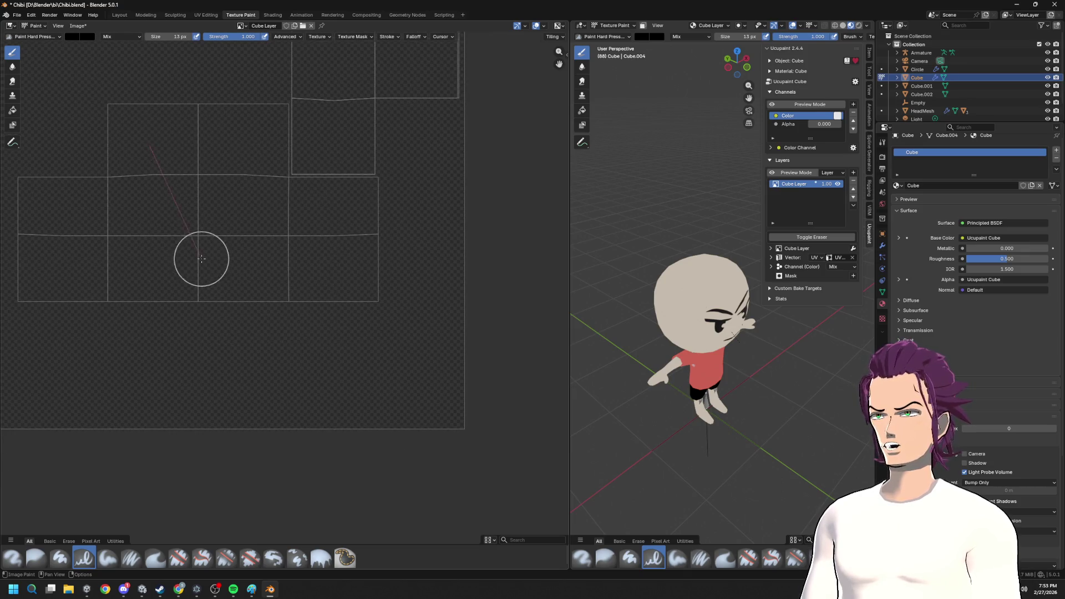
{"action": "left_click_drag", "start_coordinate": [133, 88], "coordinate": [195, 258]}
{"action": "middle_click_drag", "start_coordinate": [583, 316], "coordinate": [615, 312]}
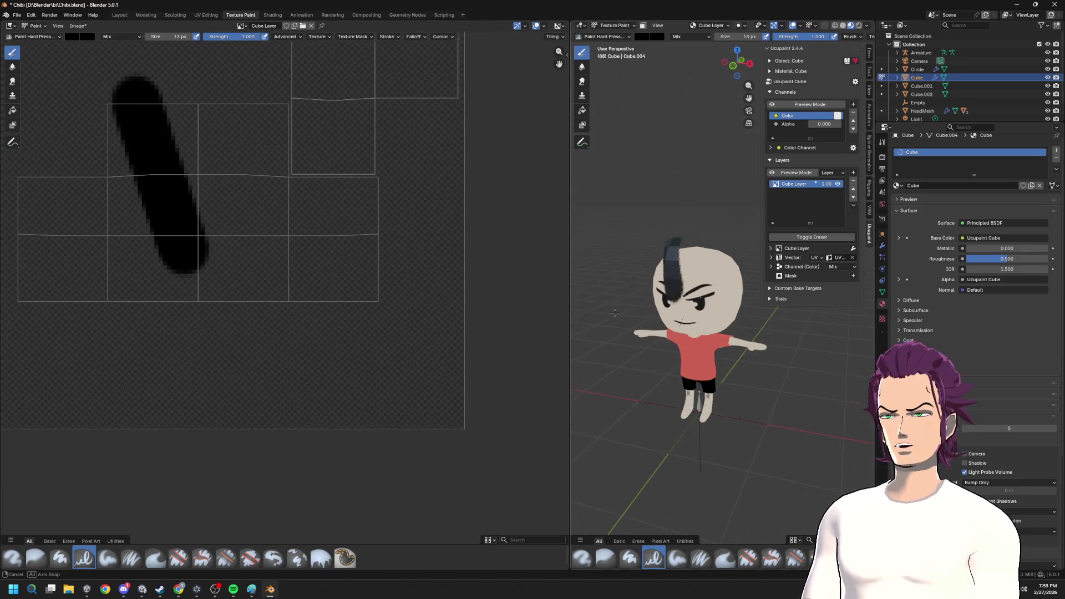
{"action": "middle_click_drag", "start_coordinate": [711, 290], "coordinate": [590, 258]}
{"action": "scroll", "coordinate": [590, 258], "scroll_direction": "up", "scroll_amount": 3}
{"action": "left_click_drag", "start_coordinate": [165, 99], "coordinate": [212, 262]}
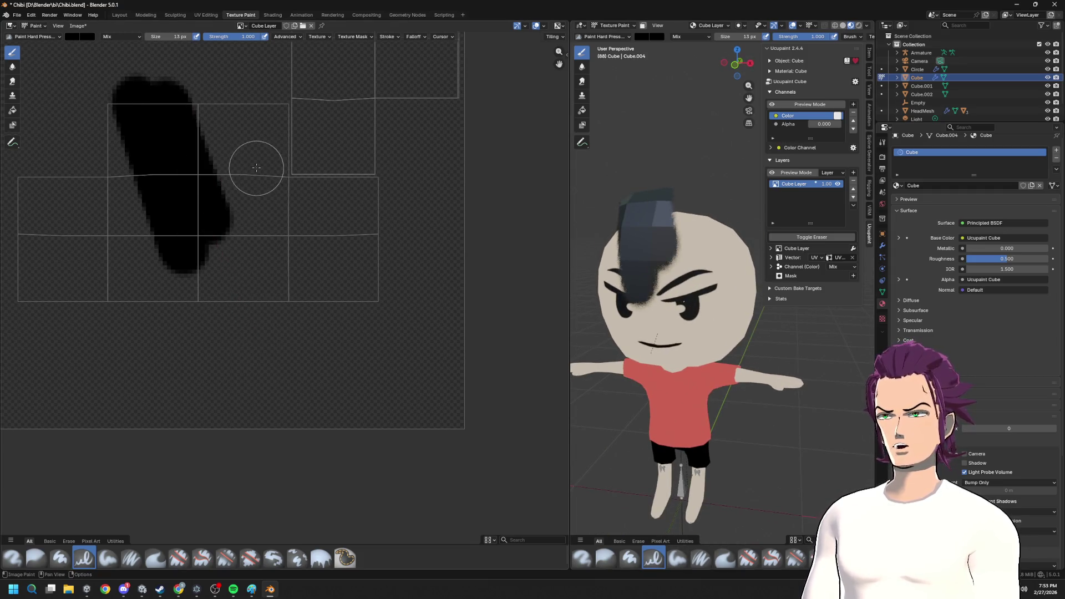
{"action": "left_click_drag", "start_coordinate": [221, 94], "coordinate": [283, 304]}
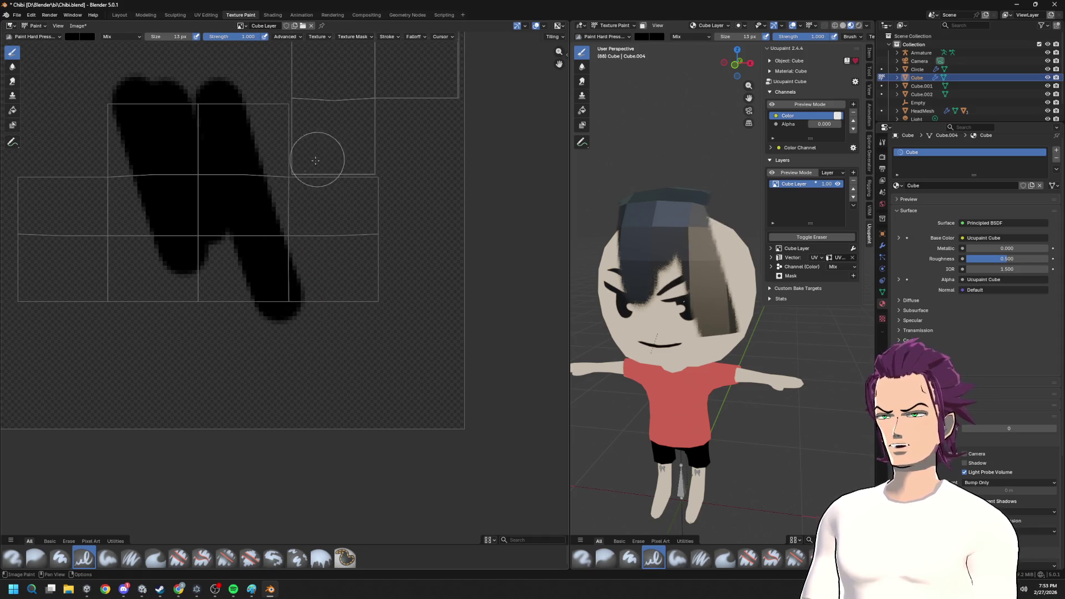
{"action": "key", "text": "ctrl+z"}
- Set brush size to 9, check the Stroke settings, and undo a stray down-right stroke
{"action": "key", "text": "f"}
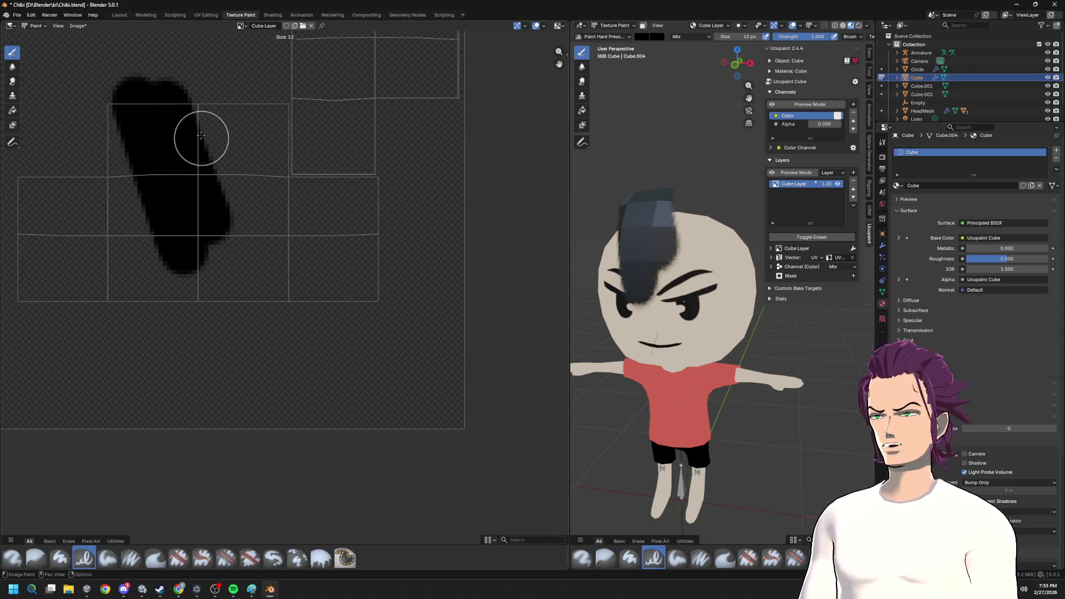
{"action": "left_click", "coordinate": [193, 148]}
{"action": "left_click", "coordinate": [391, 38]}
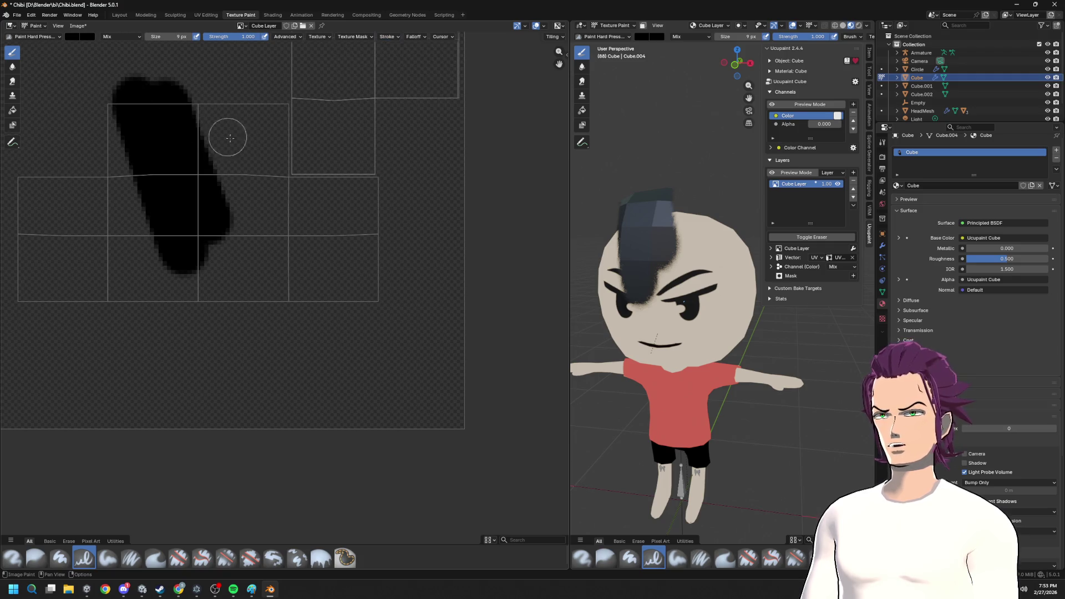
{"action": "mouse_move", "coordinate": [152, 84]}
{"action": "left_mouse_down"}
{"action": "mouse_move", "coordinate": [281, 231]}
{"action": "mouse_move", "coordinate": [266, 304]}
{"action": "mouse_move", "coordinate": [296, 372]}
{"action": "left_mouse_up"}
{"action": "key", "text": "ctrl+z"}
{"action": "key", "text": "ctrl+z"}
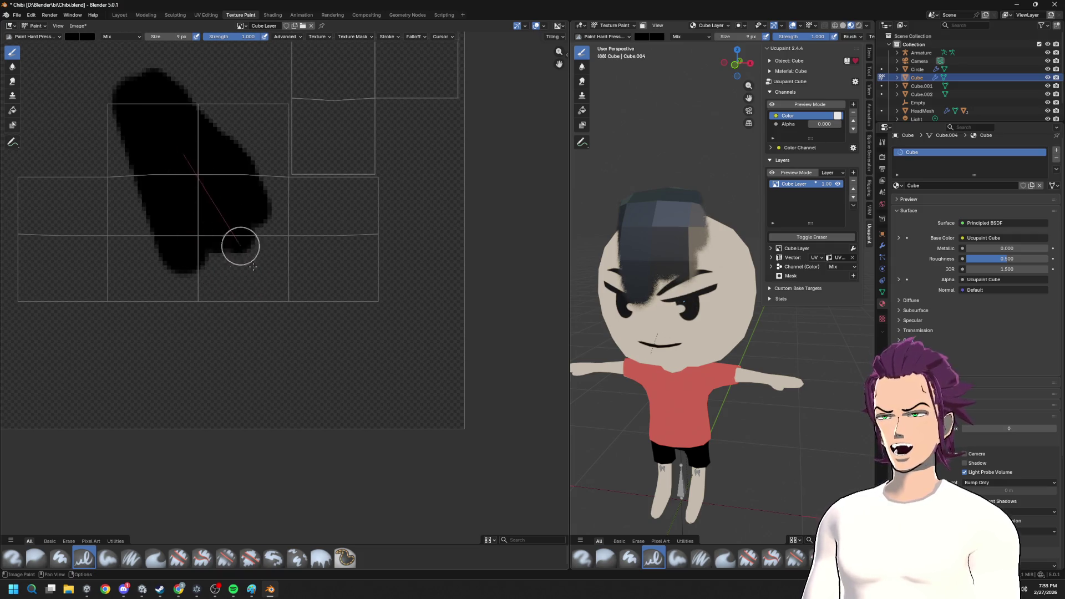
{"action": "scroll", "coordinate": [359, 195], "scroll_direction": "down", "scroll_amount": 4}
{"action": "middle_click_drag", "start_coordinate": [599, 275], "coordinate": [583, 279]}
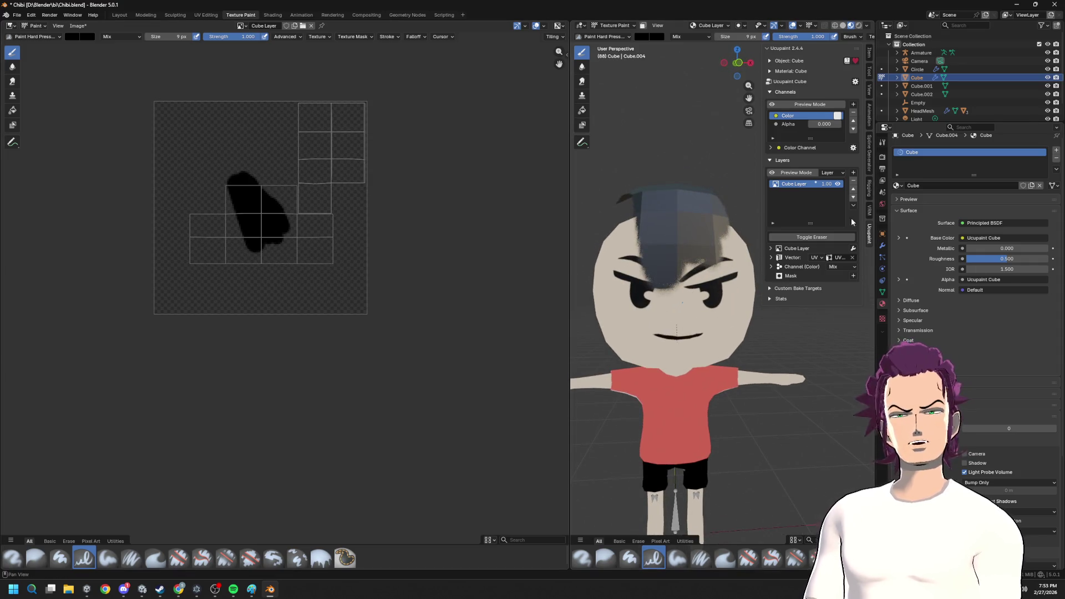
{"action": "scroll", "coordinate": [996, 457], "scroll_direction": "down", "scroll_amount": 4}
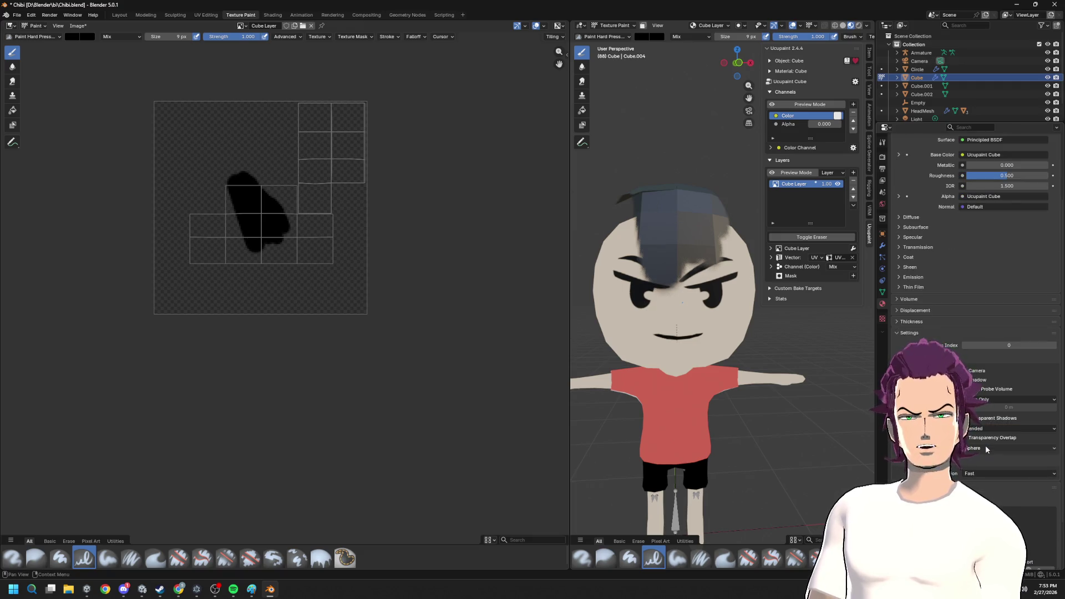
- Put the head mesh into edit mode and return to Blender after an accidental support-page command
{"action": "middle_click_drag", "start_coordinate": [666, 283], "coordinate": [677, 338]}
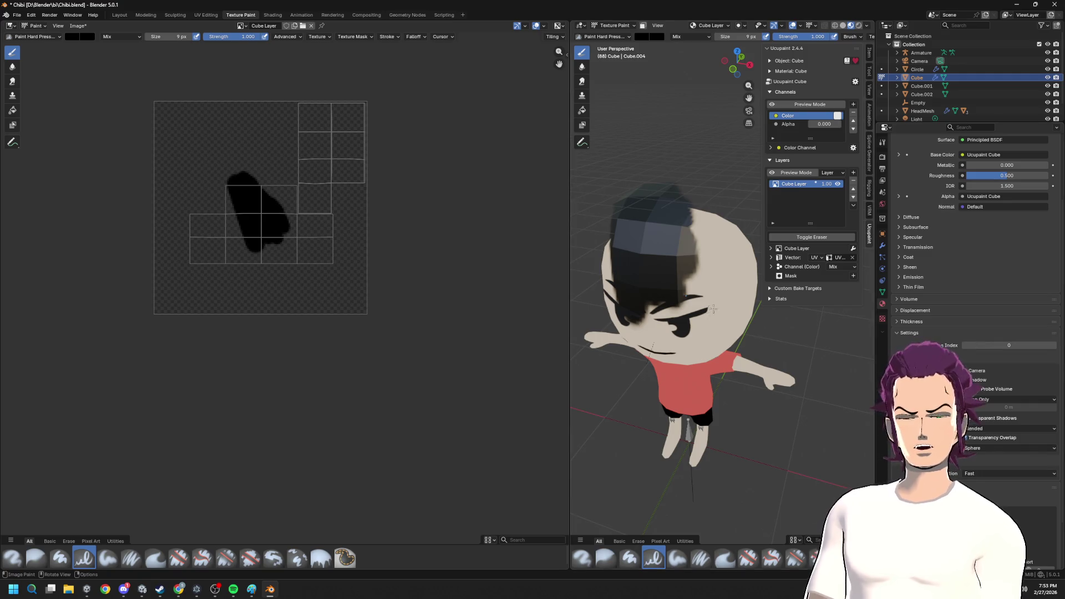
{"action": "key", "text": "Tab"}
{"action": "key", "text": "F3"}
{"action": "type", "text": "support"}
{"action": "key", "text": "Return"}
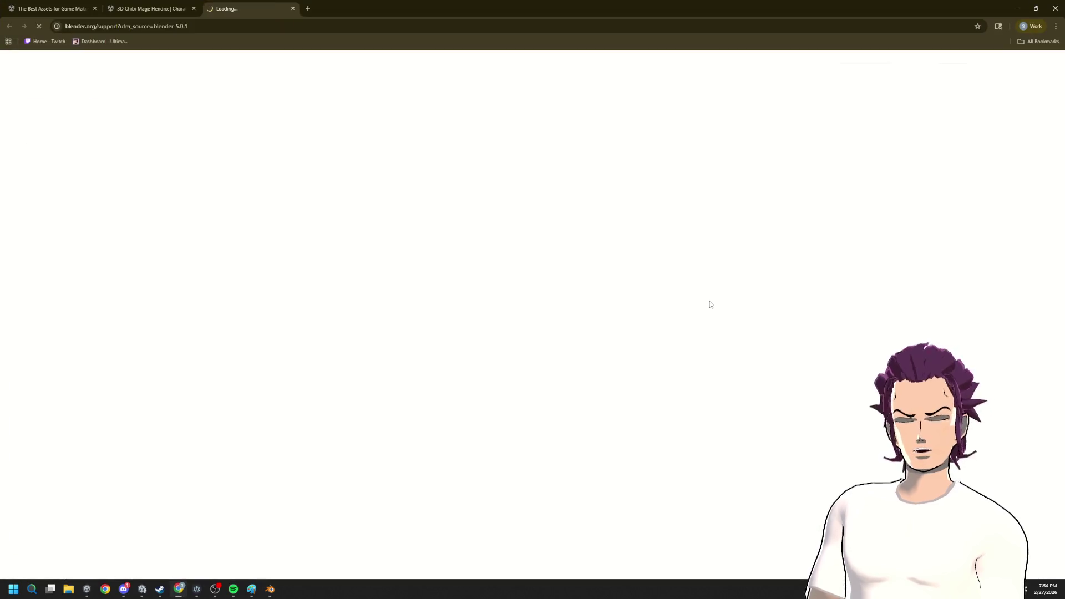
{"action": "key", "text": "alt+Tab"}
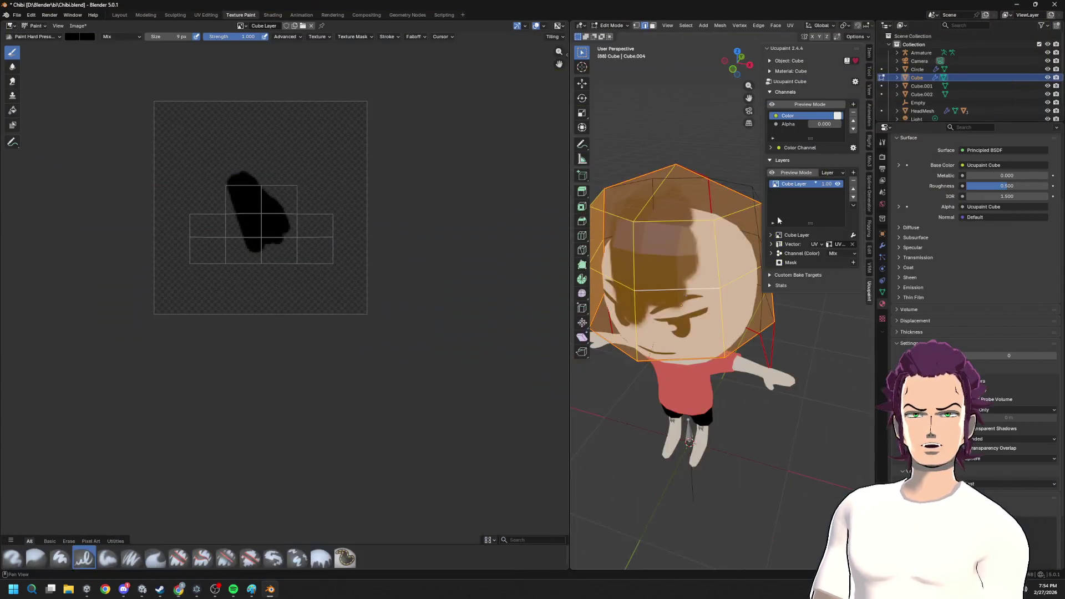
- Raise the head material's Roughness to 1.000 and return to texture painting
{"action": "key", "text": "F3"}
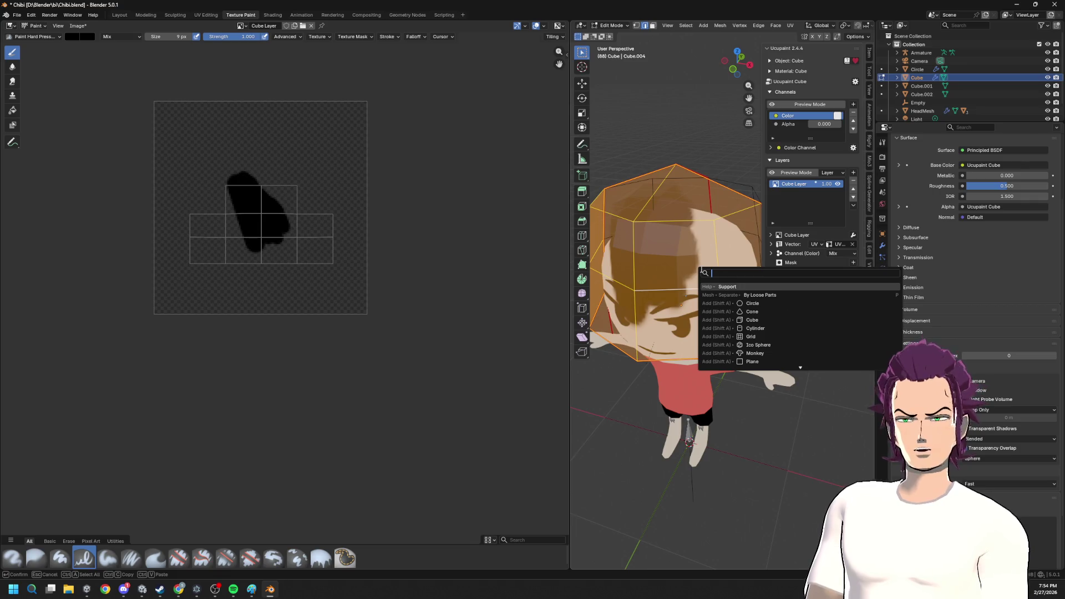
{"action": "type", "text": "sm"}
{"action": "key", "text": "Escape"}
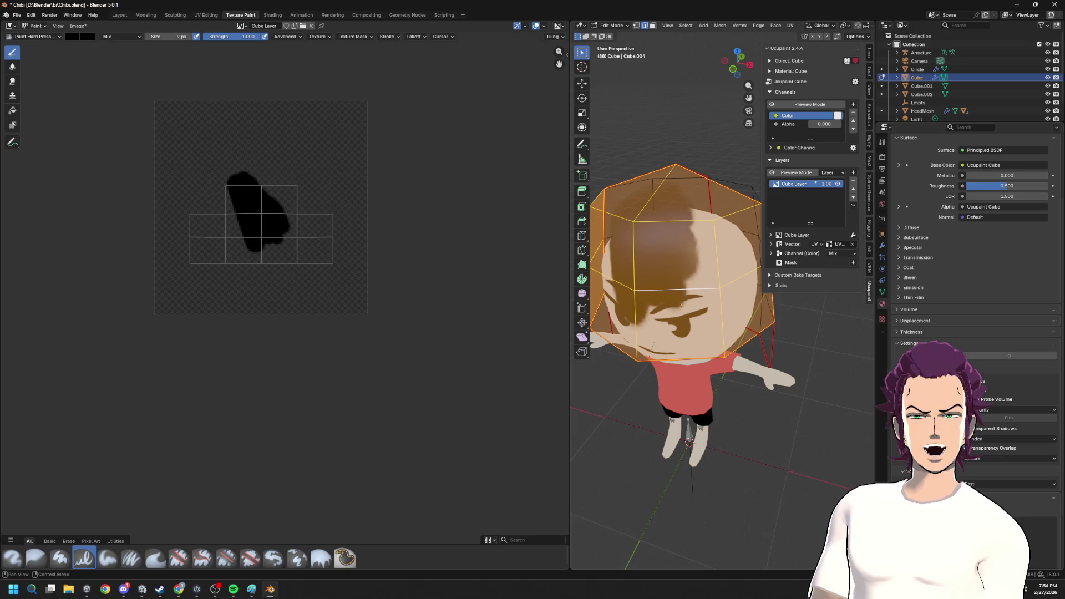
{"action": "left_click_drag", "start_coordinate": [975, 187], "coordinate": [1029, 193]}
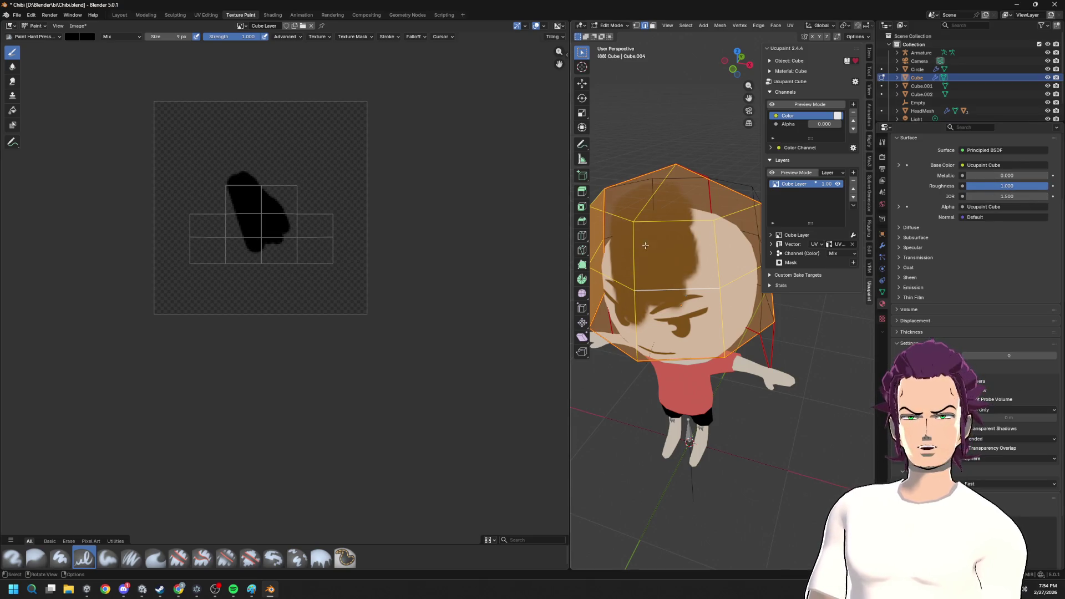
{"action": "key", "text": "Tab"}
{"action": "scroll", "coordinate": [276, 203], "scroll_direction": "up", "scroll_amount": 4}
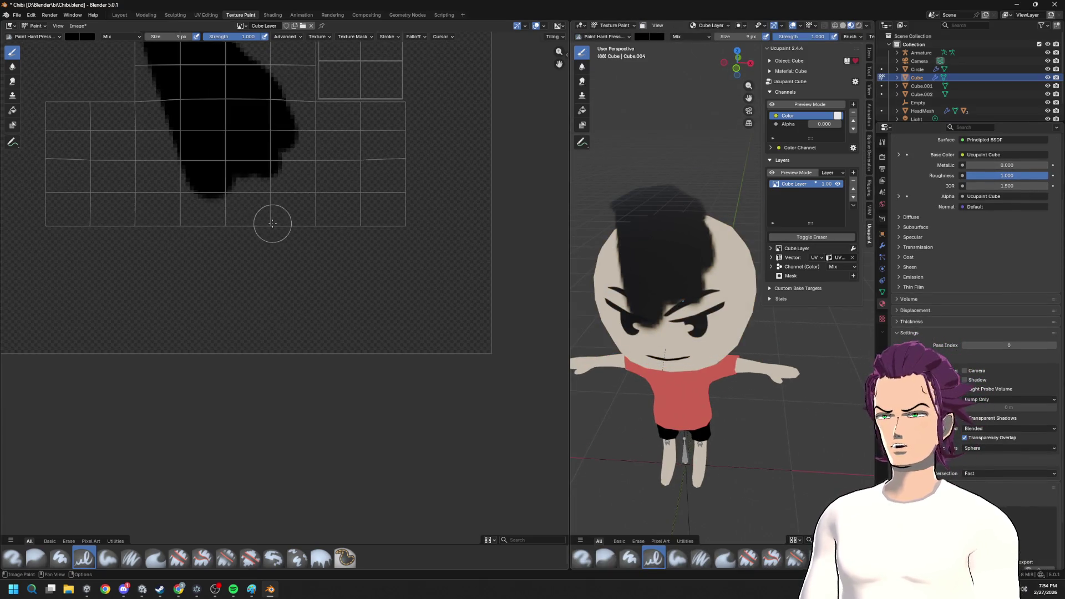
{"action": "scroll", "coordinate": [269, 226], "scroll_direction": "down", "scroll_amount": 1}
- Erase the earlier black blob from the head texture with the hard eraser brush
{"action": "left_click_drag", "start_coordinate": [176, 170], "coordinate": [143, 198]}
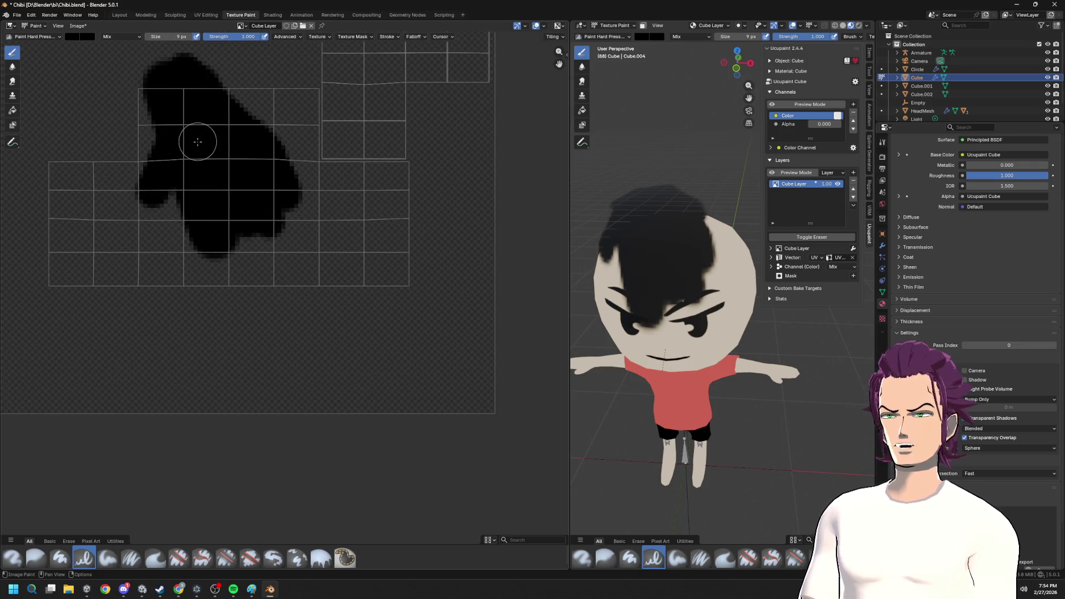
{"action": "left_click", "coordinate": [38, 36]}
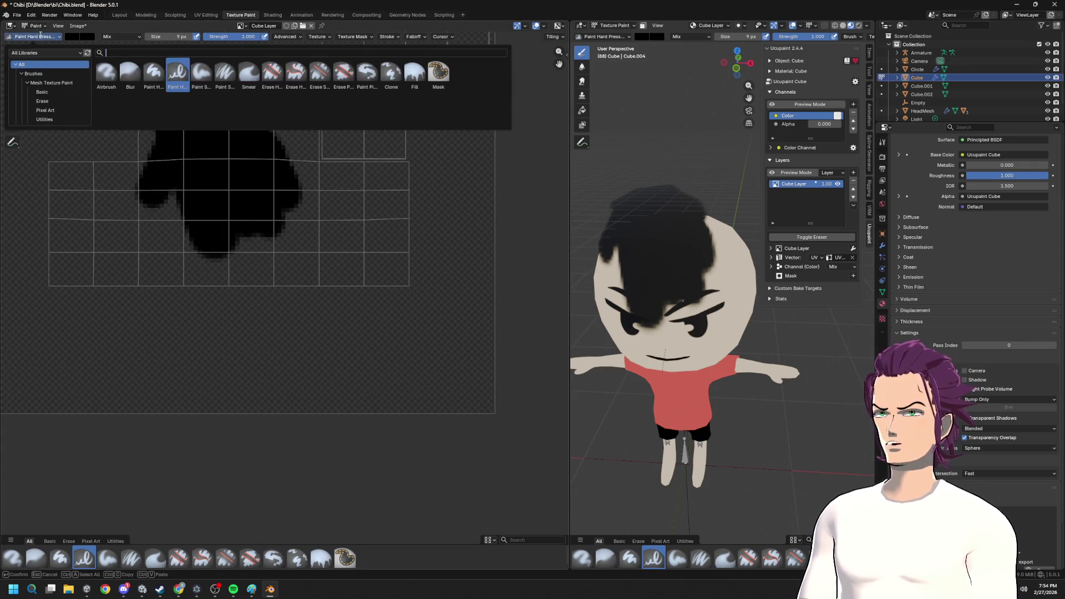
{"action": "left_click", "coordinate": [296, 73]}
{"action": "mouse_move", "coordinate": [192, 216]}
{"action": "left_mouse_down"}
{"action": "mouse_move", "coordinate": [374, 229]}
{"action": "mouse_move", "coordinate": [124, 245]}
{"action": "mouse_move", "coordinate": [308, 212]}
{"action": "mouse_move", "coordinate": [221, 105]}
{"action": "mouse_move", "coordinate": [82, 98]}
{"action": "mouse_move", "coordinate": [442, 183]}
{"action": "left_mouse_up"}
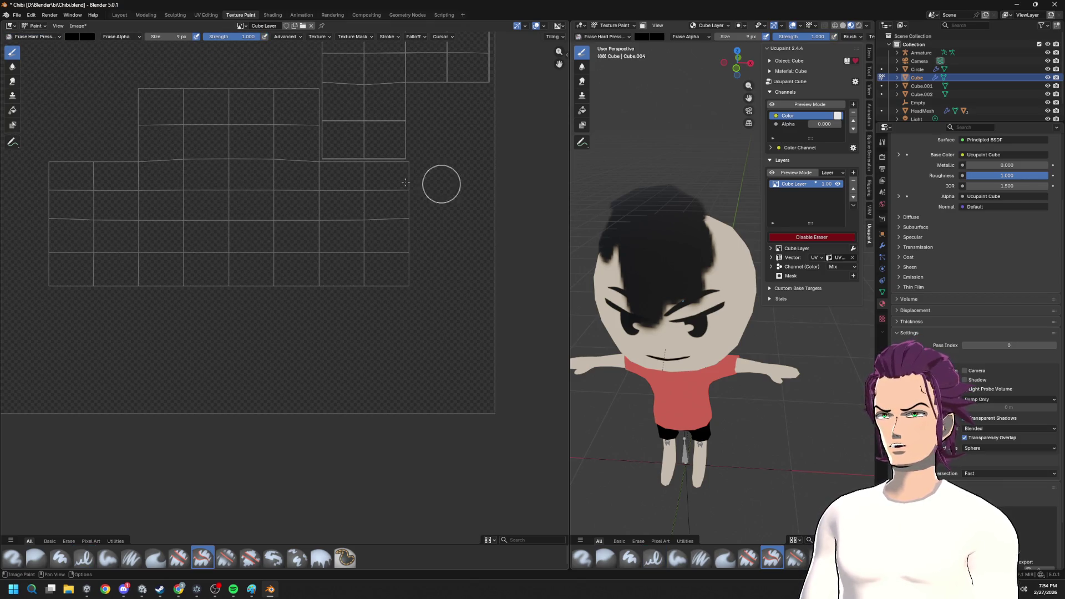
{"action": "left_click_drag", "start_coordinate": [60, 88], "coordinate": [36, 47]}
- With the hard paint brush at size 8, paint thick diagonal black hair strands and a blob to the right
{"action": "left_click", "coordinate": [69, 37]}
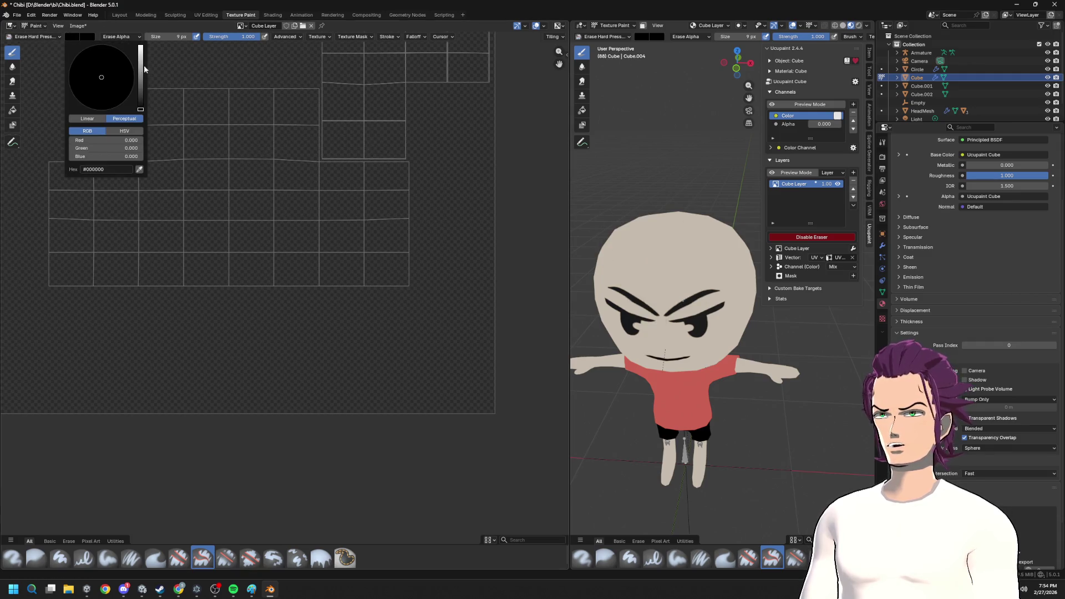
{"action": "left_click", "coordinate": [38, 37]}
{"action": "left_click", "coordinate": [178, 75]}
{"action": "key", "text": "bracketleft"}
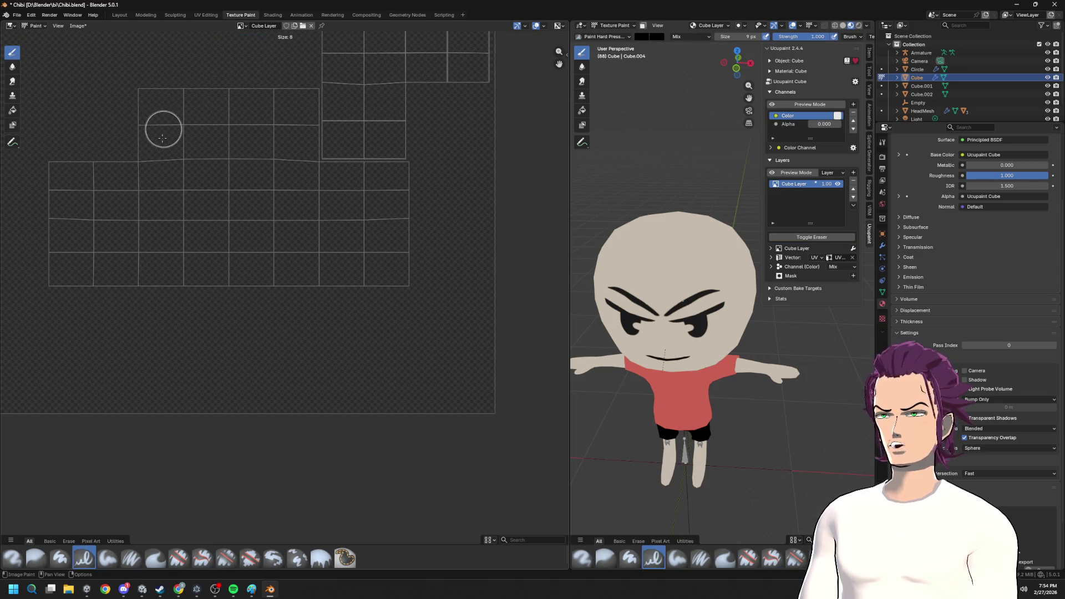
{"action": "left_click_drag", "start_coordinate": [143, 93], "coordinate": [239, 218]}
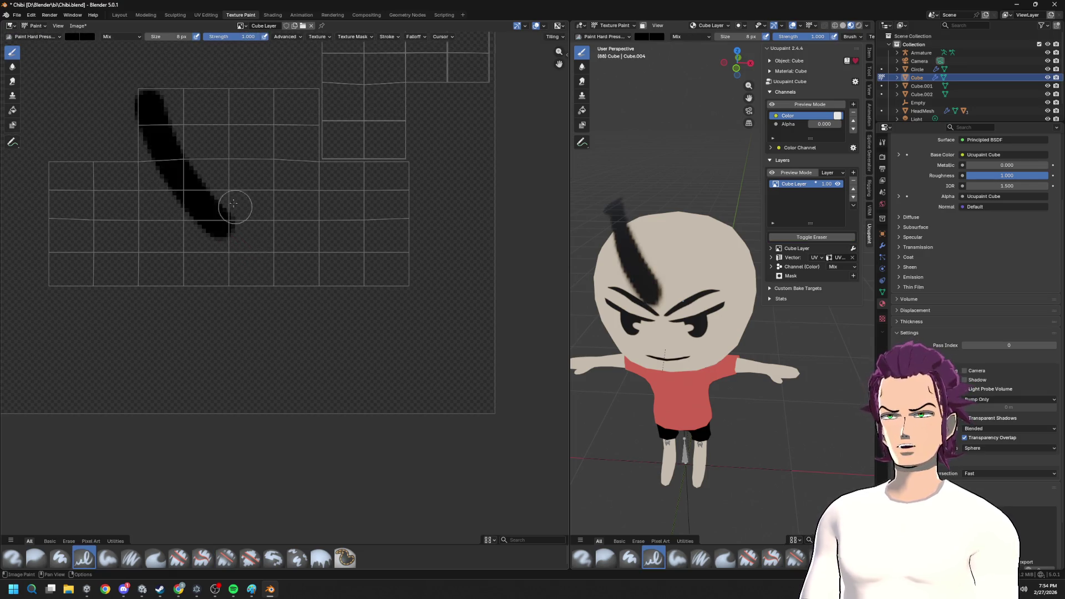
{"action": "left_click_drag", "start_coordinate": [162, 91], "coordinate": [289, 216]}
{"action": "left_click_drag", "start_coordinate": [207, 79], "coordinate": [364, 241]}
{"action": "key", "text": "ctrl+z"}
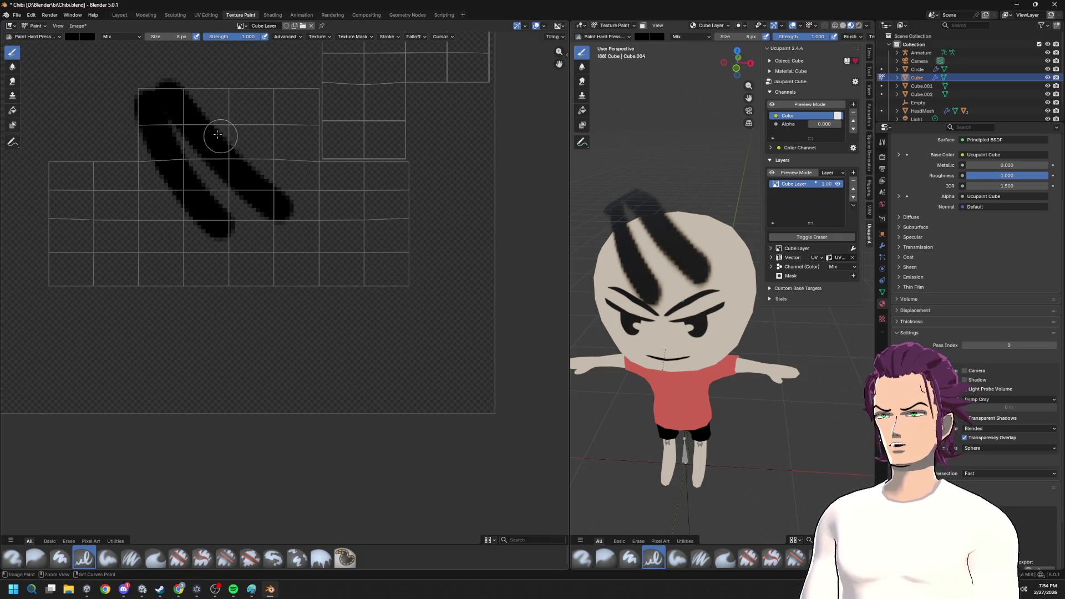
{"action": "key", "text": "ctrl+z"}
{"action": "left_click_drag", "start_coordinate": [158, 93], "coordinate": [277, 265]}
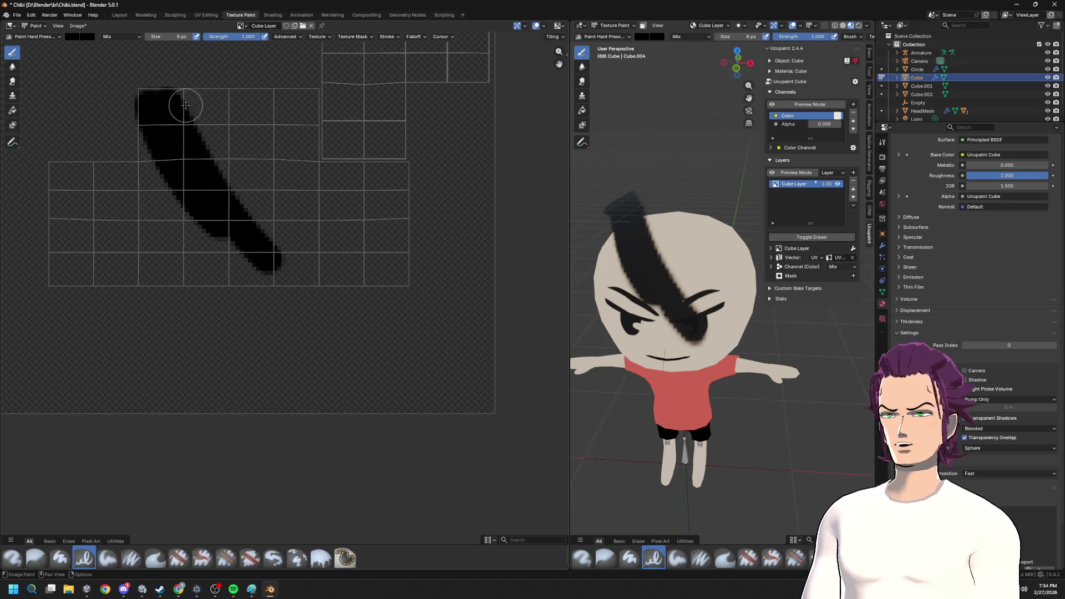
{"action": "left_click_drag", "start_coordinate": [186, 105], "coordinate": [291, 274]}
{"action": "mouse_move", "coordinate": [260, 194]}
{"action": "left_mouse_down"}
{"action": "mouse_move", "coordinate": [296, 224]}
{"action": "mouse_move", "coordinate": [366, 241]}
{"action": "left_mouse_up"}
{"action": "middle_click_drag", "start_coordinate": [366, 241], "coordinate": [313, 201]}
- Paint and thicken a long diagonal hair strand, checking it from a three-quarter view
{"action": "middle_click_drag", "start_coordinate": [632, 250], "coordinate": [494, 218]}
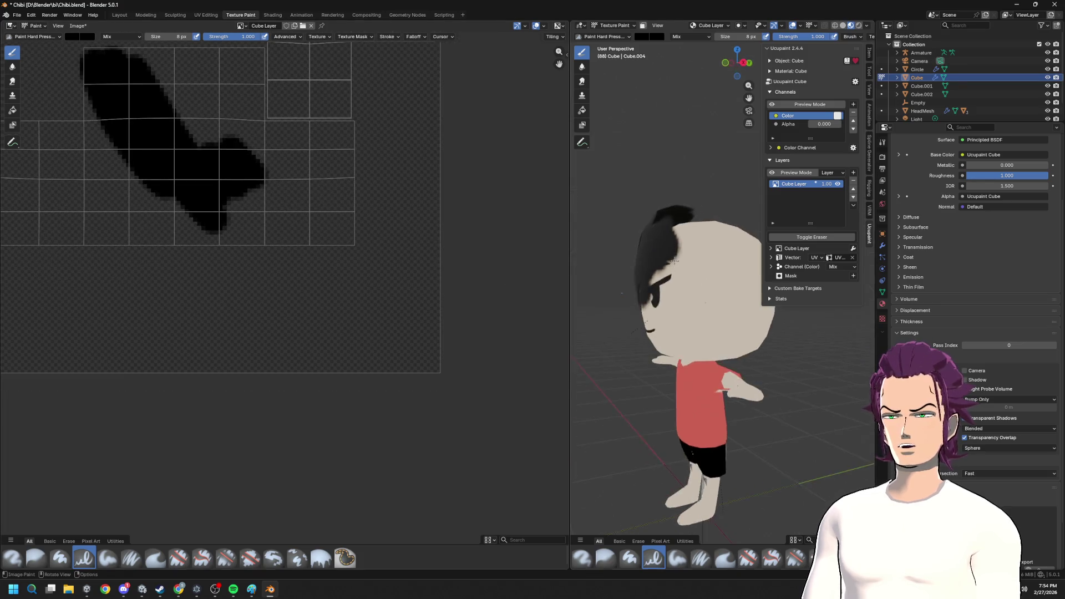
{"action": "left_click_drag", "start_coordinate": [238, 101], "coordinate": [287, 162]}
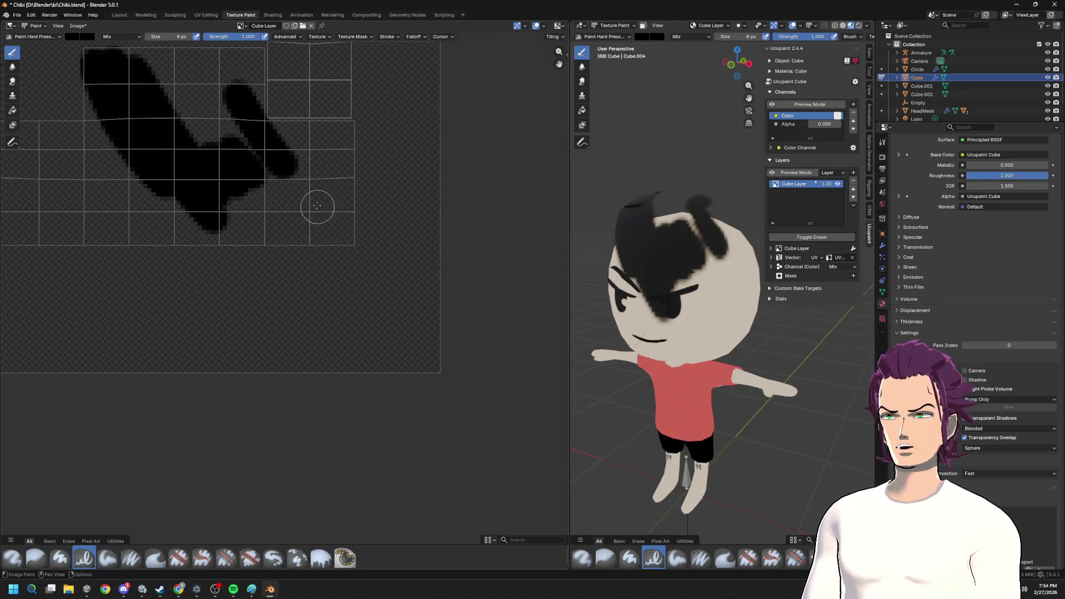
{"action": "left_click_drag", "start_coordinate": [319, 219], "coordinate": [303, 182]}
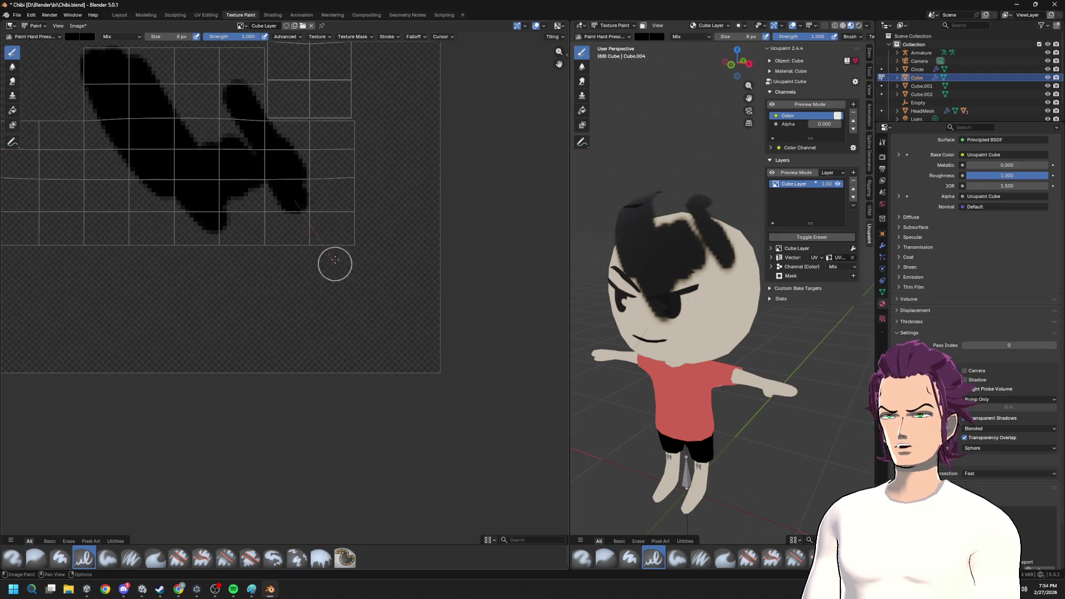
{"action": "left_click_drag", "start_coordinate": [334, 265], "coordinate": [372, 308]}
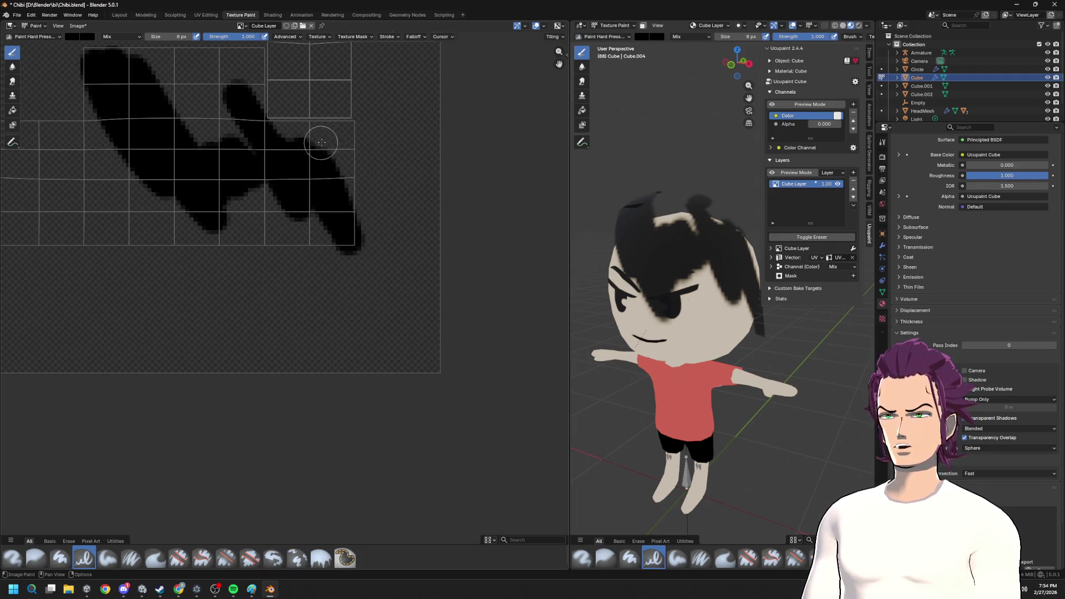
{"action": "left_click_drag", "start_coordinate": [319, 144], "coordinate": [391, 259]}
{"action": "mouse_move", "coordinate": [666, 291]}
{"action": "middle_mouse_down"}
{"action": "mouse_move", "coordinate": [641, 296]}
{"action": "mouse_move", "coordinate": [638, 308]}
{"action": "middle_mouse_up"}
{"action": "key", "text": "ctrl+z"}
{"action": "key", "text": "ctrl+z"}
{"action": "left_click_drag", "start_coordinate": [274, 119], "coordinate": [386, 300]}
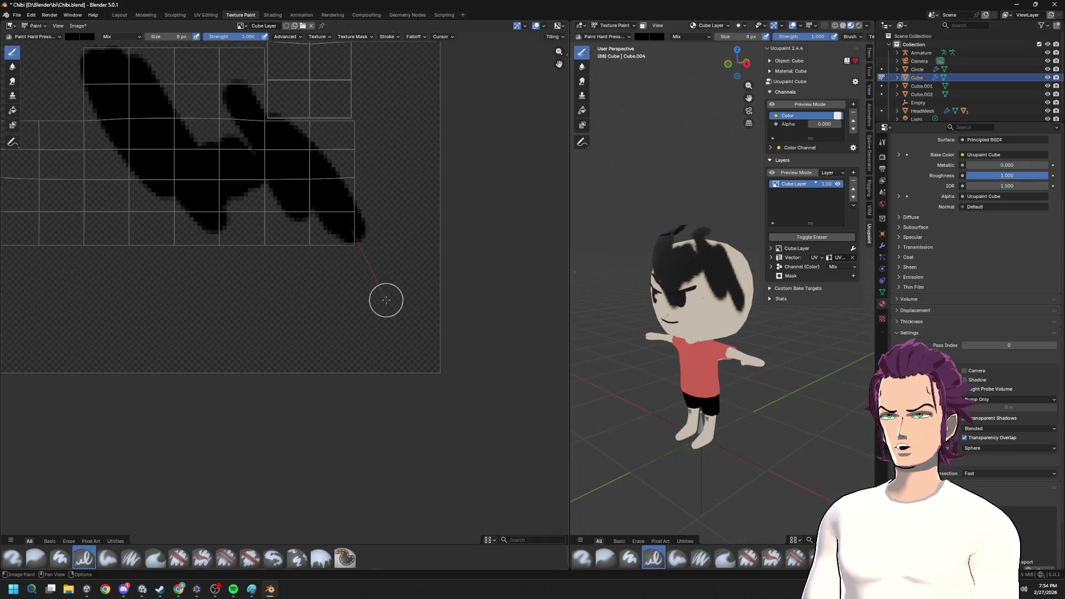
{"action": "left_click_drag", "start_coordinate": [304, 114], "coordinate": [373, 304]}
{"action": "left_click_drag", "start_coordinate": [333, 124], "coordinate": [388, 304]}
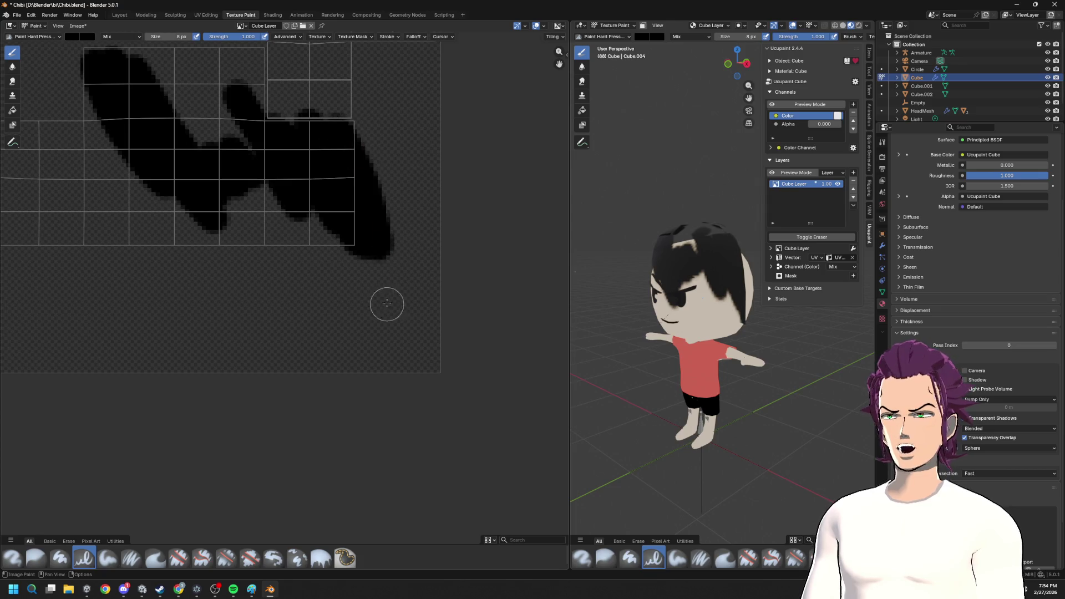
{"action": "scroll", "coordinate": [386, 303], "scroll_direction": "down", "scroll_amount": 2}
- Add vertical strands on the left and a wide black band across the lower texture
{"action": "middle_click_drag", "start_coordinate": [667, 332], "coordinate": [691, 333]}
{"action": "scroll", "coordinate": [300, 223], "scroll_direction": "up", "scroll_amount": 1}
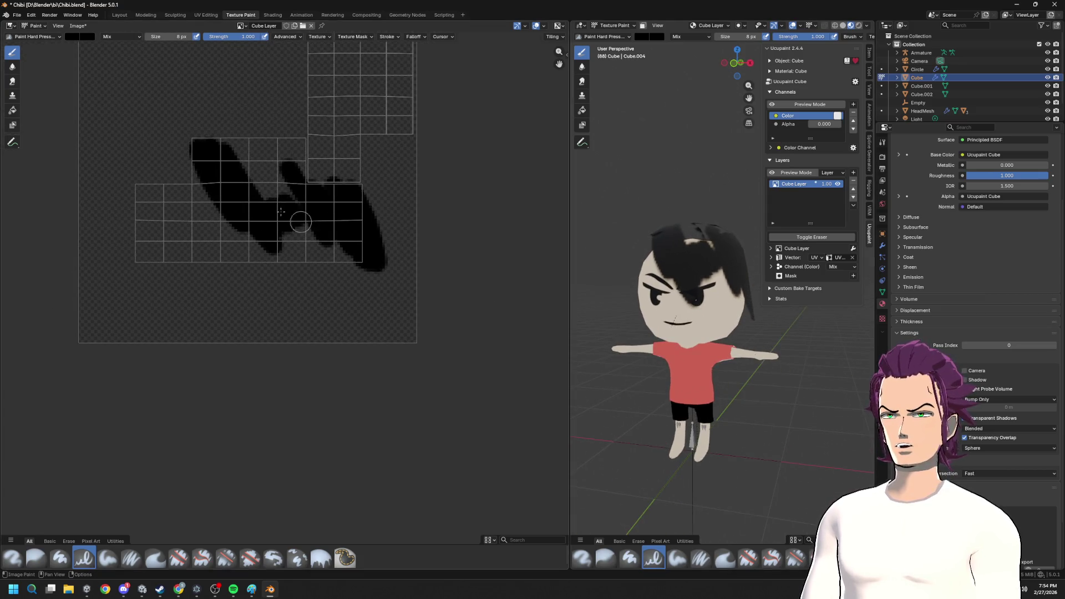
{"action": "left_click_drag", "start_coordinate": [241, 164], "coordinate": [228, 132]}
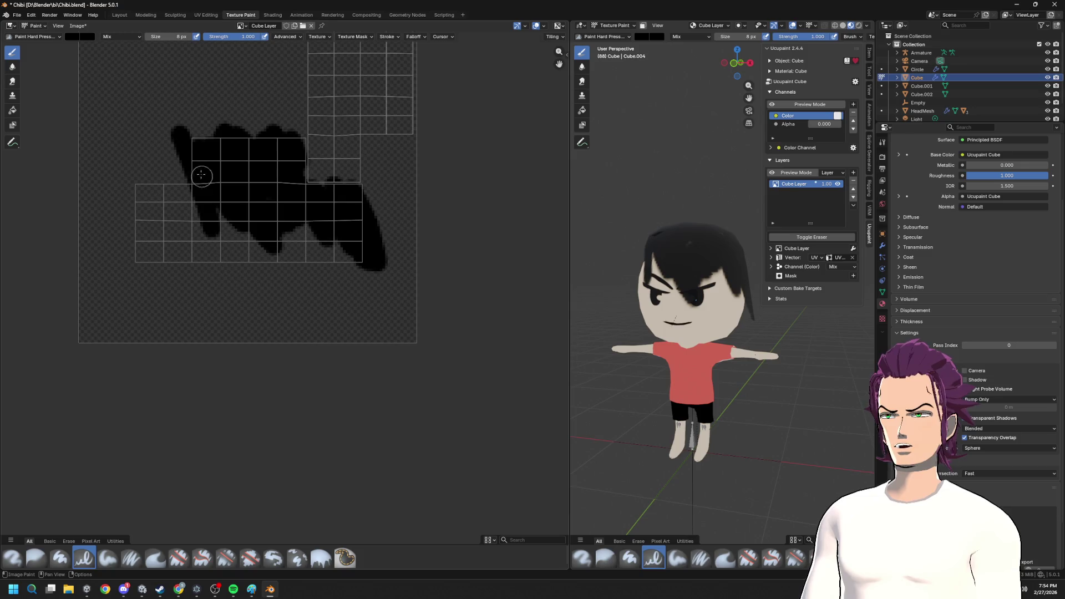
{"action": "left_click_drag", "start_coordinate": [172, 145], "coordinate": [172, 255]}
{"action": "left_click_drag", "start_coordinate": [142, 155], "coordinate": [146, 268]}
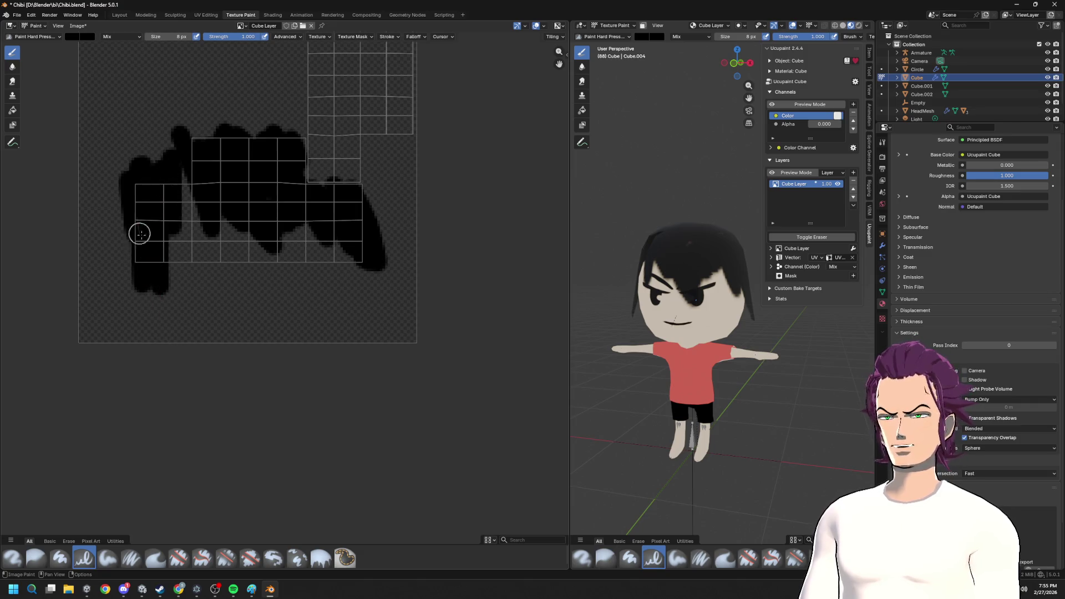
{"action": "middle_click_drag", "start_coordinate": [691, 320], "coordinate": [705, 321]}
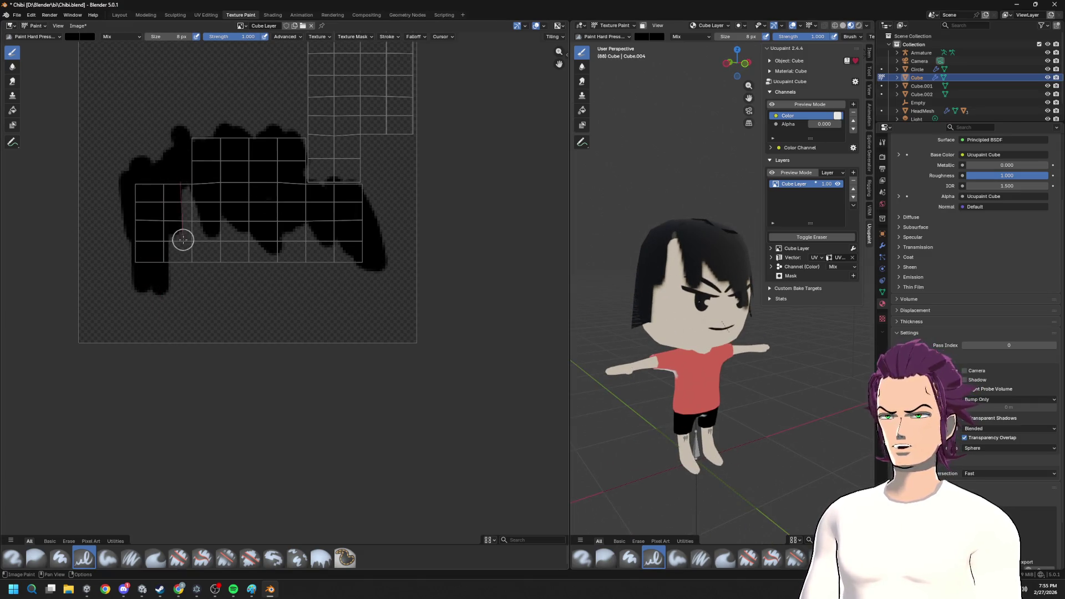
{"action": "left_click_drag", "start_coordinate": [185, 206], "coordinate": [188, 215]}
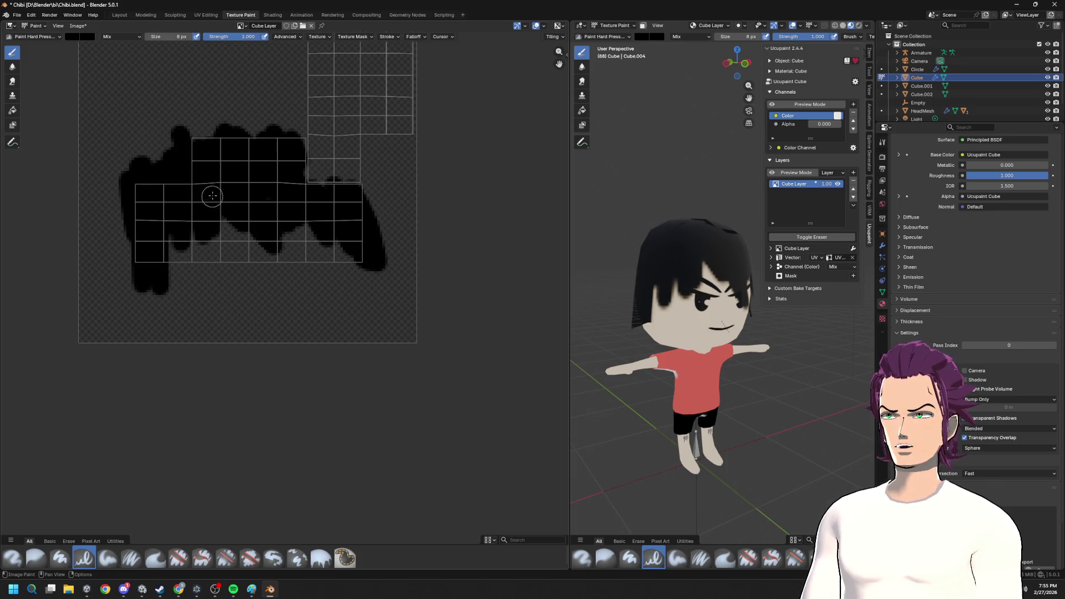
{"action": "middle_click_drag", "start_coordinate": [505, 255], "coordinate": [391, 276]}
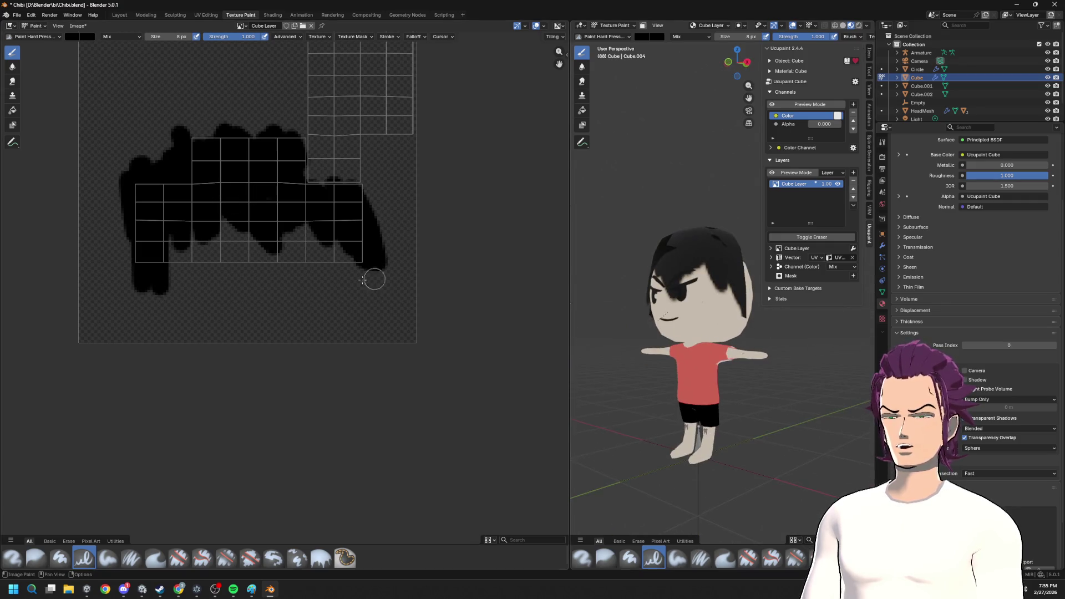
{"action": "mouse_move", "coordinate": [352, 237]}
{"action": "left_mouse_down"}
{"action": "mouse_move", "coordinate": [228, 228]}
{"action": "mouse_move", "coordinate": [362, 247]}
{"action": "mouse_move", "coordinate": [64, 247]}
{"action": "mouse_move", "coordinate": [445, 233]}
{"action": "left_mouse_up"}
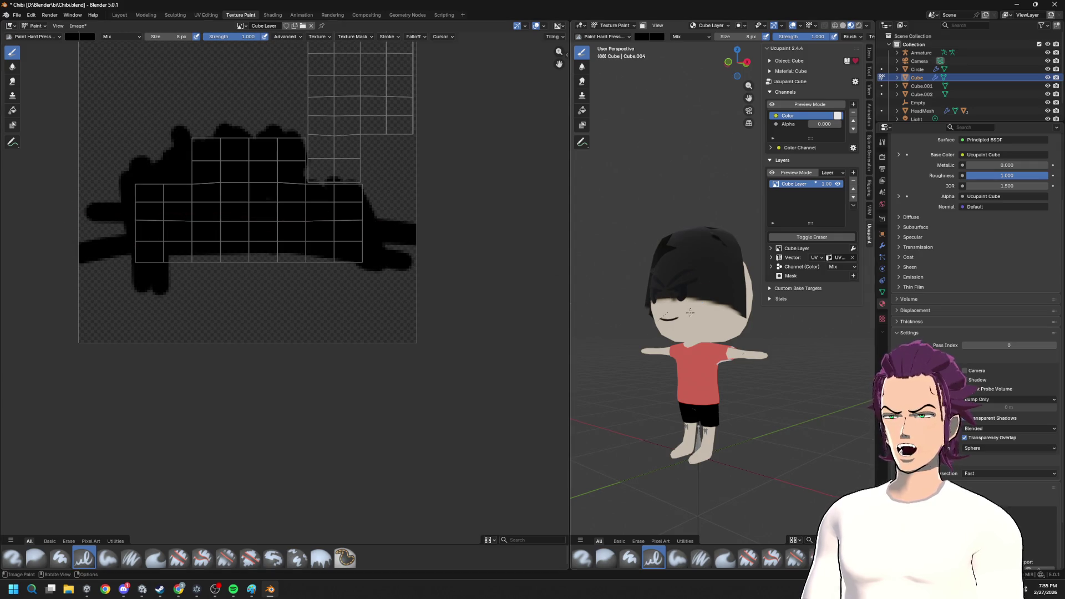
{"action": "scroll", "coordinate": [681, 310], "scroll_direction": "up", "scroll_amount": 2}
{"action": "scroll", "coordinate": [682, 310], "scroll_direction": "up", "scroll_amount": 2}
{"action": "scroll", "coordinate": [815, 308], "scroll_direction": "up", "scroll_amount": 1}
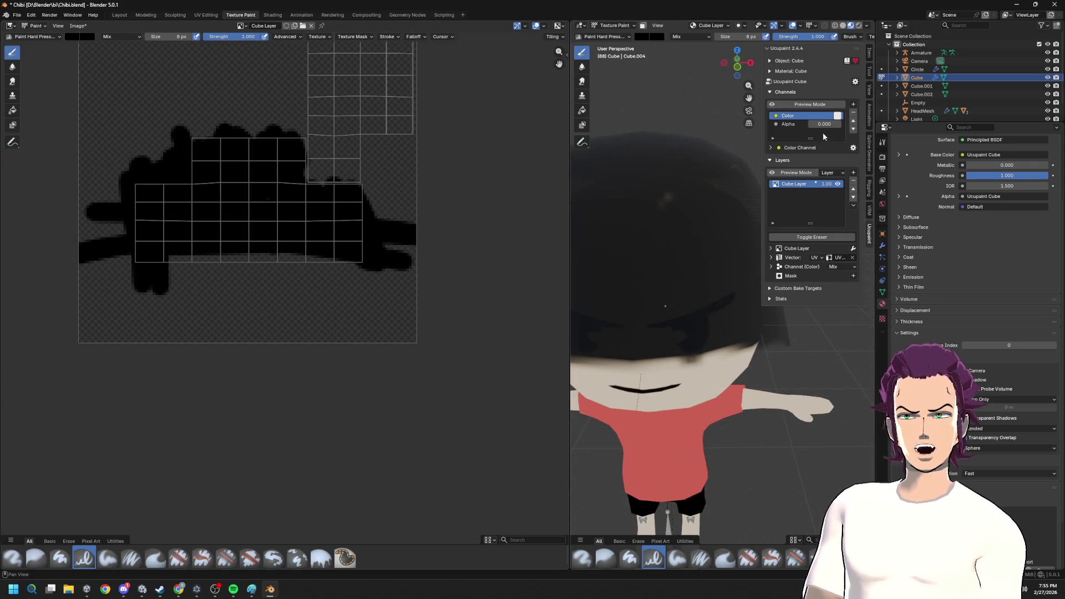
{"action": "scroll", "coordinate": [666, 308], "scroll_direction": "down", "scroll_amount": 3}
{"action": "mouse_move", "coordinate": [666, 308]}
{"action": "middle_mouse_down"}
{"action": "mouse_move", "coordinate": [699, 274]}
{"action": "mouse_move", "coordinate": [698, 140]}
{"action": "middle_mouse_up"}
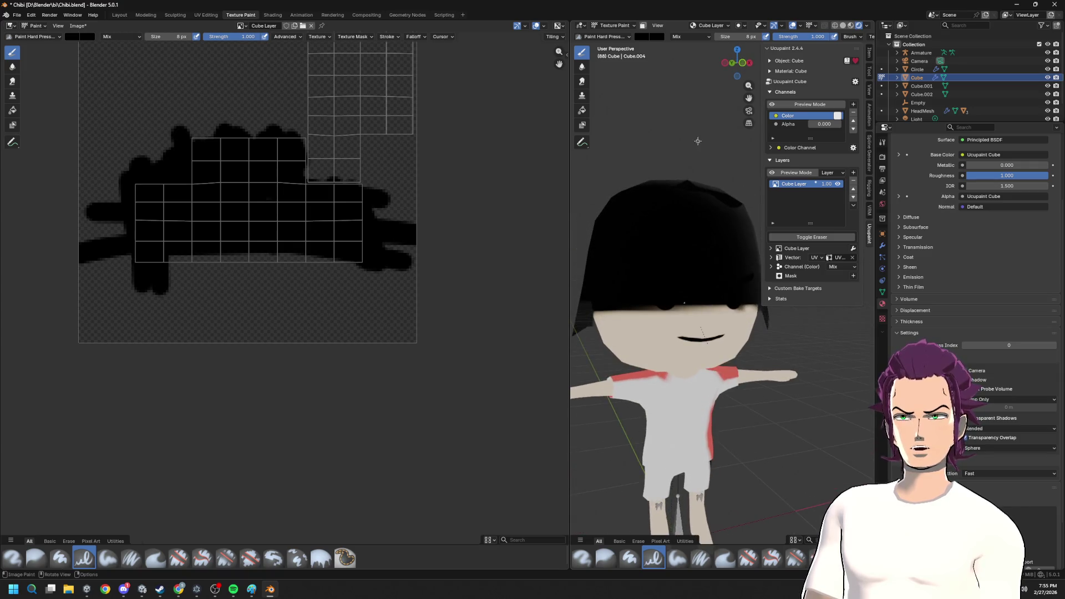
{"action": "mouse_move", "coordinate": [805, 269]}
{"action": "middle_mouse_down"}
{"action": "mouse_move", "coordinate": [865, 249]}
{"action": "mouse_move", "coordinate": [645, 260]}
{"action": "middle_mouse_up"}
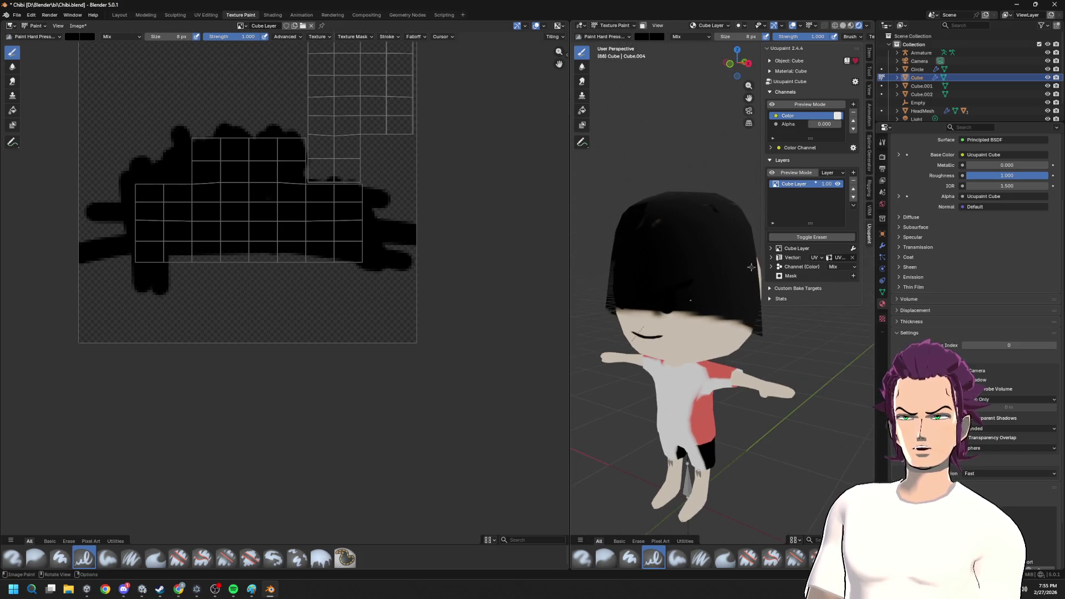
{"action": "middle_click_drag", "start_coordinate": [645, 261], "coordinate": [842, 286]}
{"action": "scroll", "coordinate": [624, 275], "scroll_direction": "down", "scroll_amount": 2}
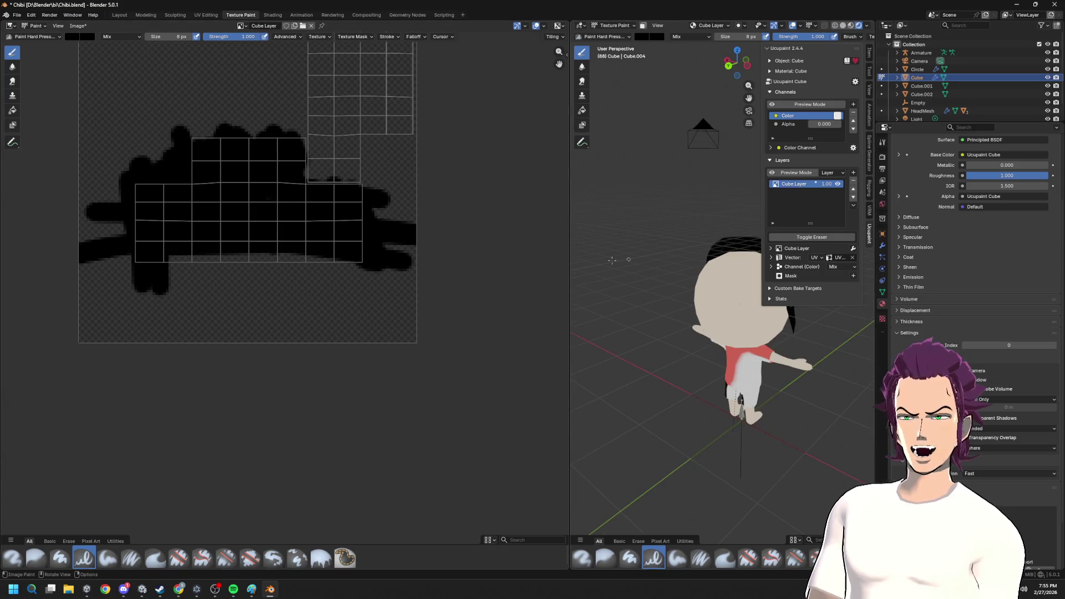
{"action": "scroll", "coordinate": [416, 219], "scroll_direction": "down", "scroll_amount": 3}
{"action": "scroll", "coordinate": [291, 232], "scroll_direction": "down", "scroll_amount": 2}
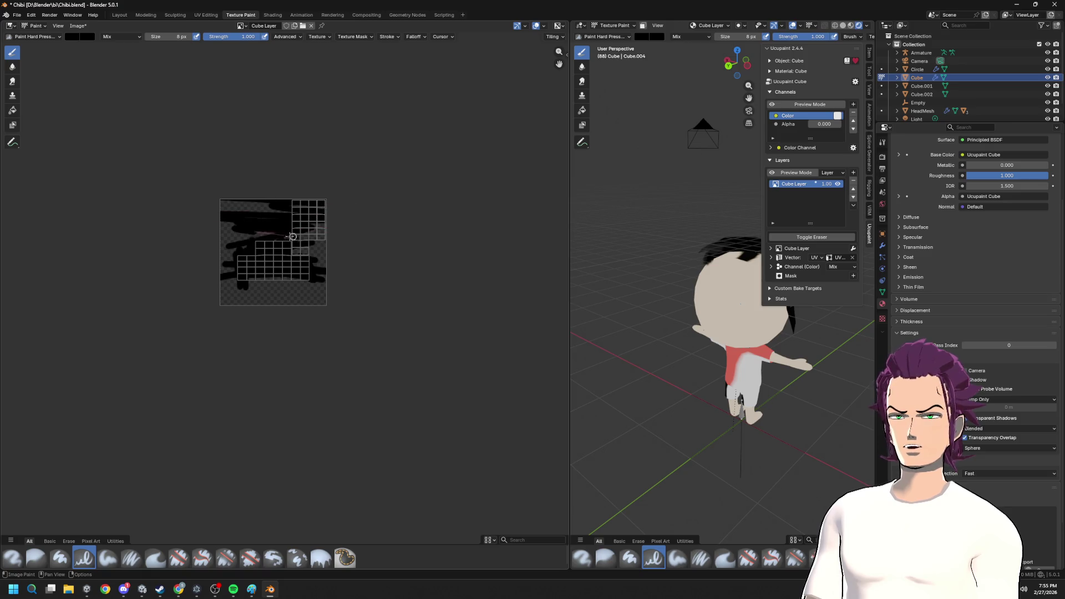
{"action": "middle_click_drag", "start_coordinate": [649, 299], "coordinate": [735, 320]}
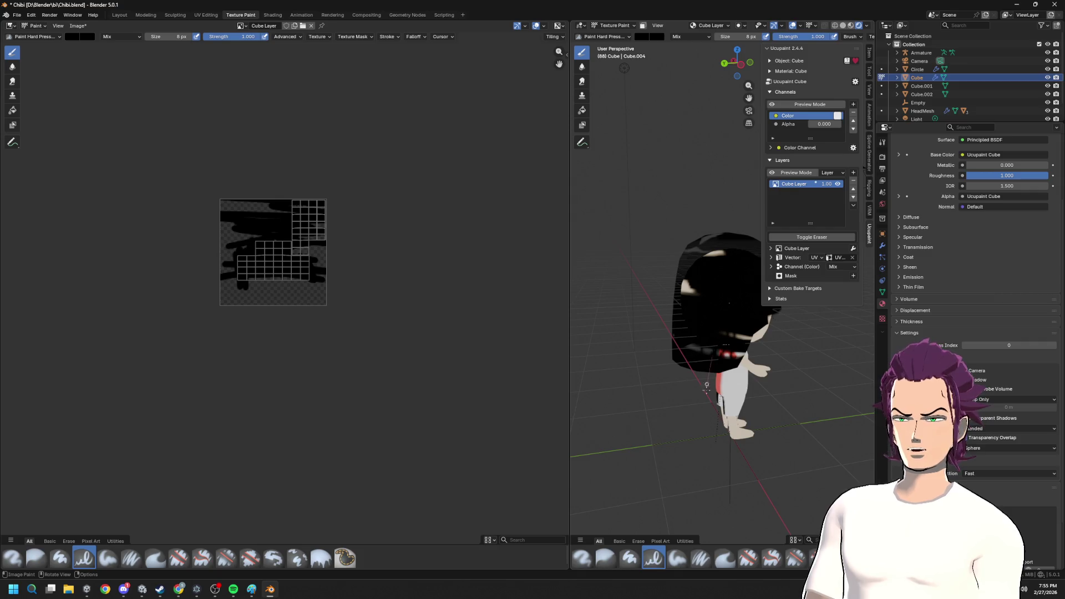
{"action": "scroll", "coordinate": [725, 356], "scroll_direction": "up", "scroll_amount": 3}
{"action": "scroll", "coordinate": [695, 422], "scroll_direction": "up", "scroll_amount": 2}
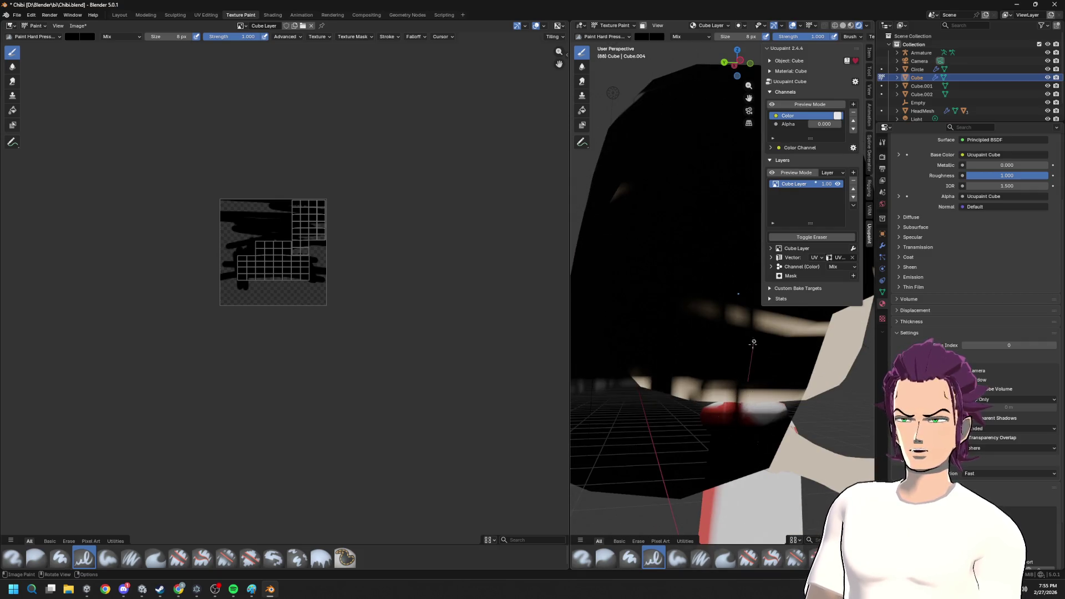
{"action": "scroll", "coordinate": [762, 393], "scroll_direction": "down", "scroll_amount": 4}
{"action": "middle_click_drag", "start_coordinate": [762, 393], "coordinate": [813, 403]}
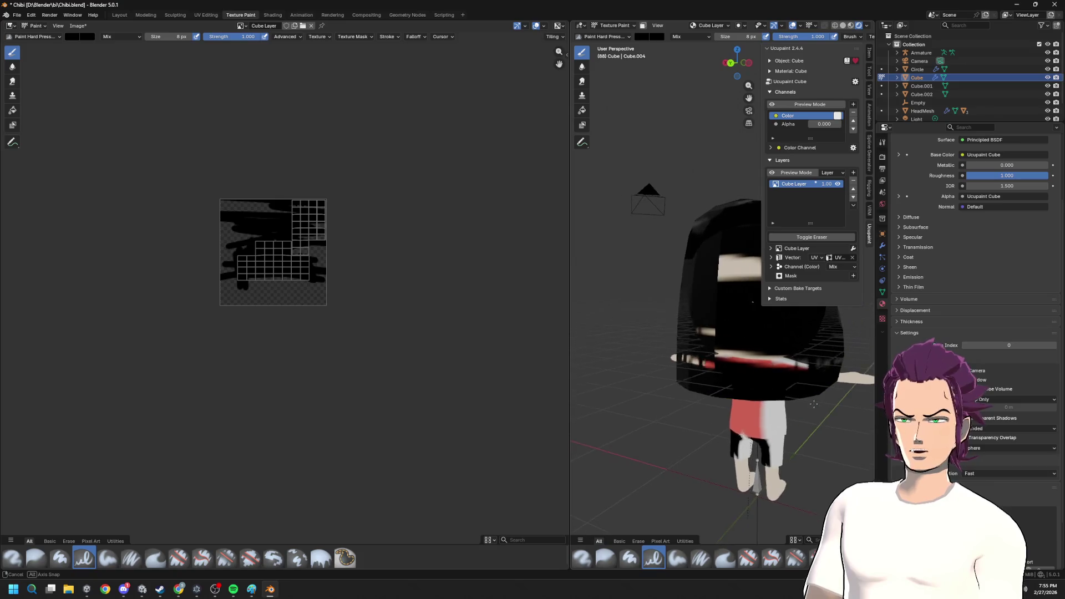
{"action": "middle_click_drag", "start_coordinate": [812, 403], "coordinate": [824, 392]}
{"action": "middle_click_drag", "start_coordinate": [724, 366], "coordinate": [512, 358]}
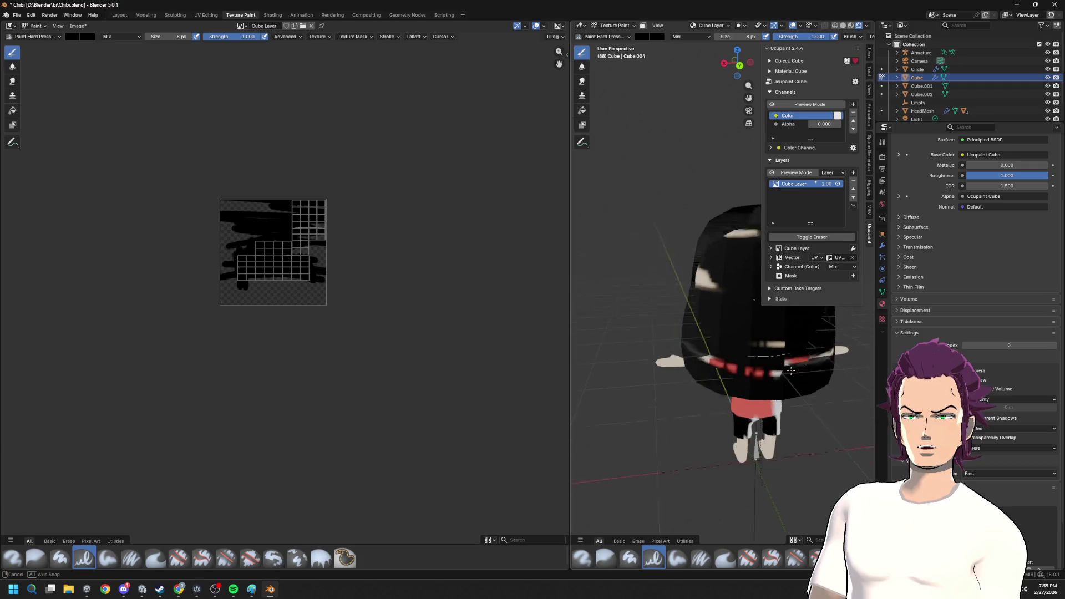
{"action": "scroll", "coordinate": [712, 372], "scroll_direction": "up", "scroll_amount": 4}
{"action": "scroll", "coordinate": [712, 373], "scroll_direction": "up", "scroll_amount": 2}
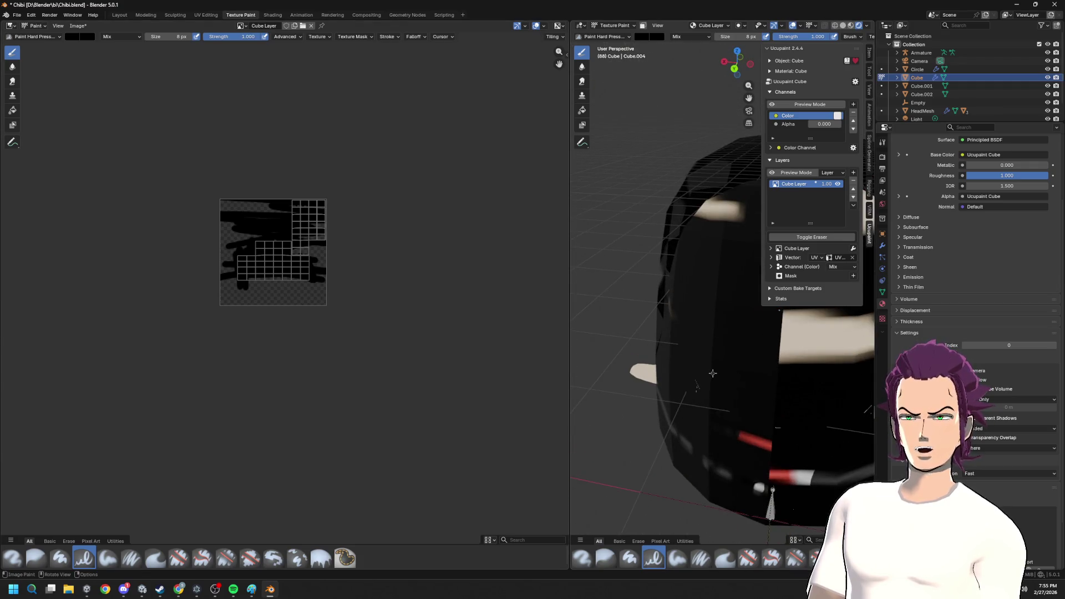
{"action": "scroll", "coordinate": [665, 317], "scroll_direction": "down", "scroll_amount": 2}
{"action": "scroll", "coordinate": [683, 328], "scroll_direction": "down", "scroll_amount": 3}
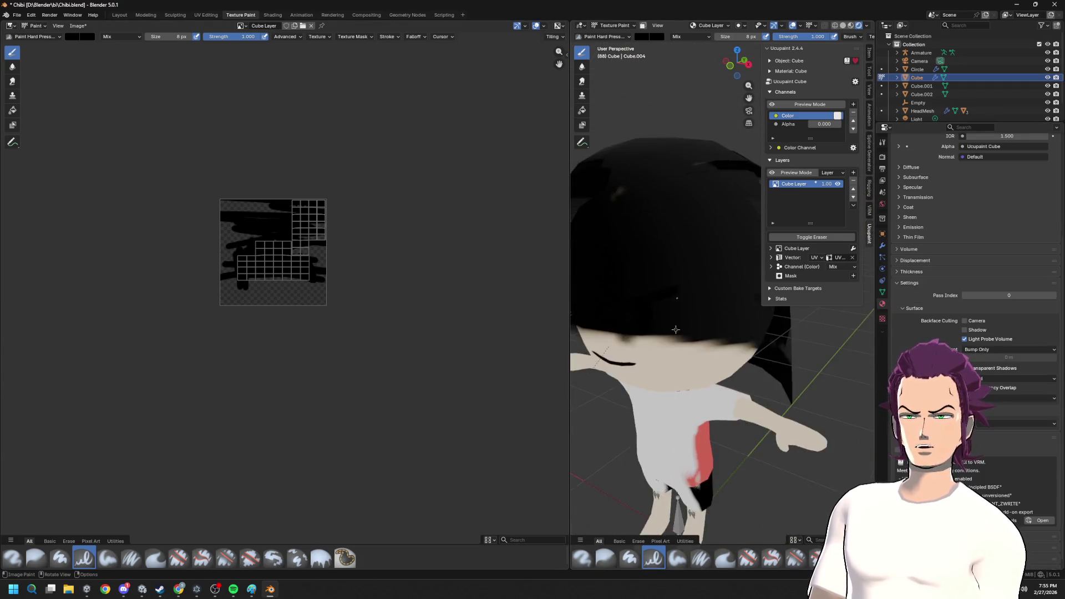
{"action": "scroll", "coordinate": [693, 336], "scroll_direction": "down", "scroll_amount": 2}
- Select the whole hair mesh, run Recalculate Outside on its normals, and return to texture painting
{"action": "key", "text": "Tab"}
{"action": "key", "text": "l"}
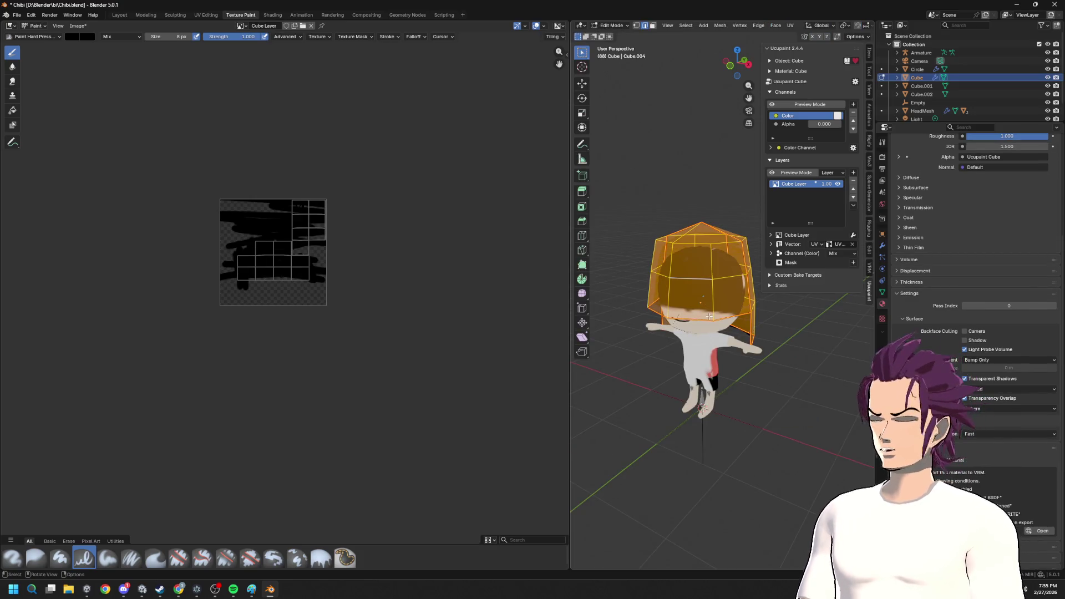
{"action": "key", "text": "F3"}
{"action": "left_click", "coordinate": [779, 333]}
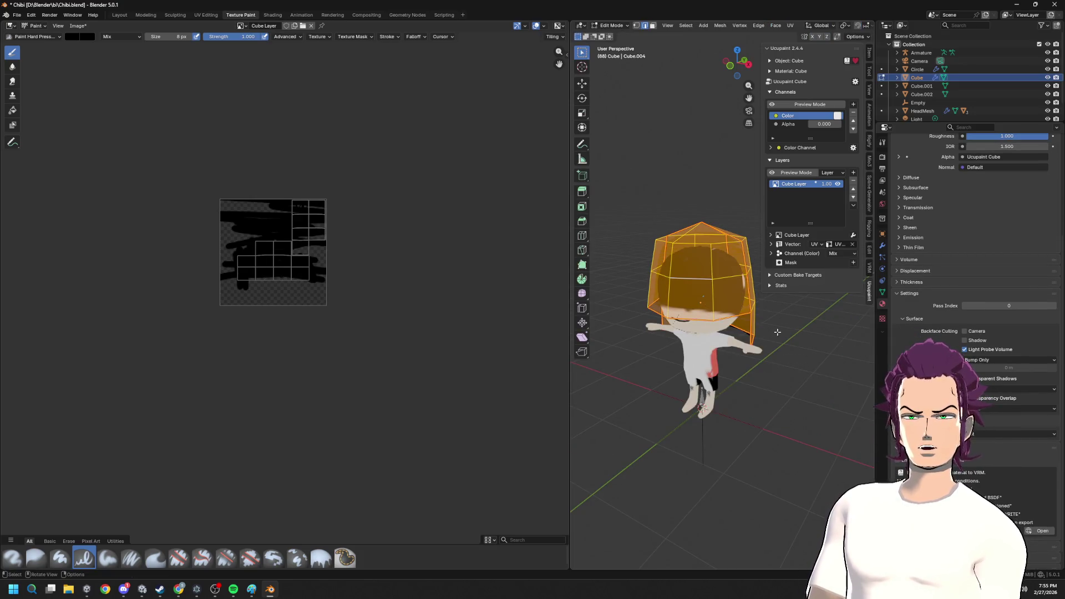
{"action": "middle_click_drag", "start_coordinate": [778, 333], "coordinate": [691, 335]}
{"action": "key", "text": "Tab"}
{"action": "key", "text": "Tab"}
{"action": "key", "text": "F3"}
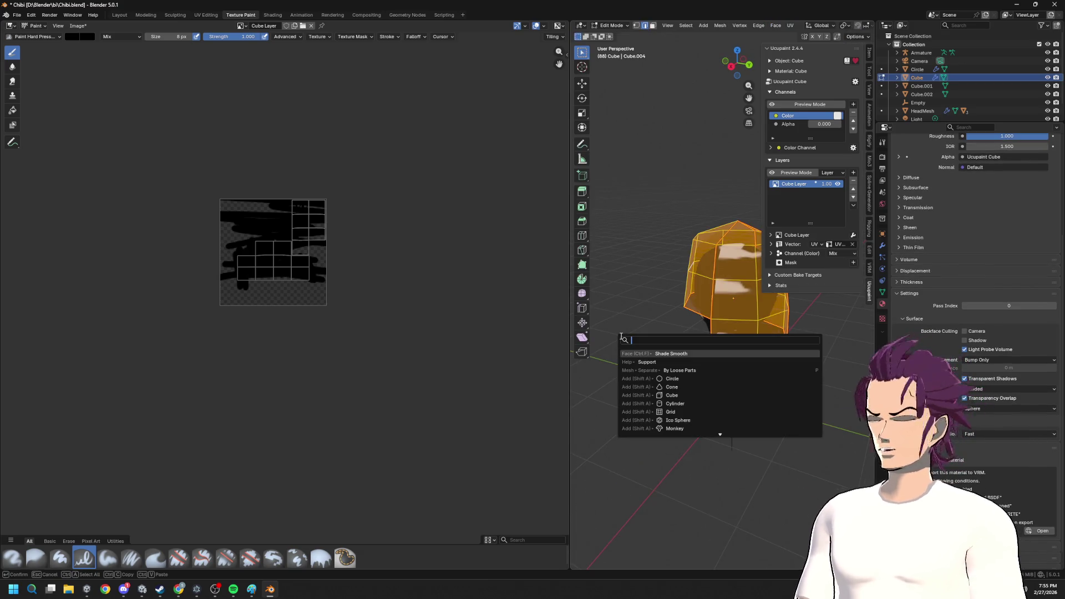
{"action": "type", "text": "RECA"}
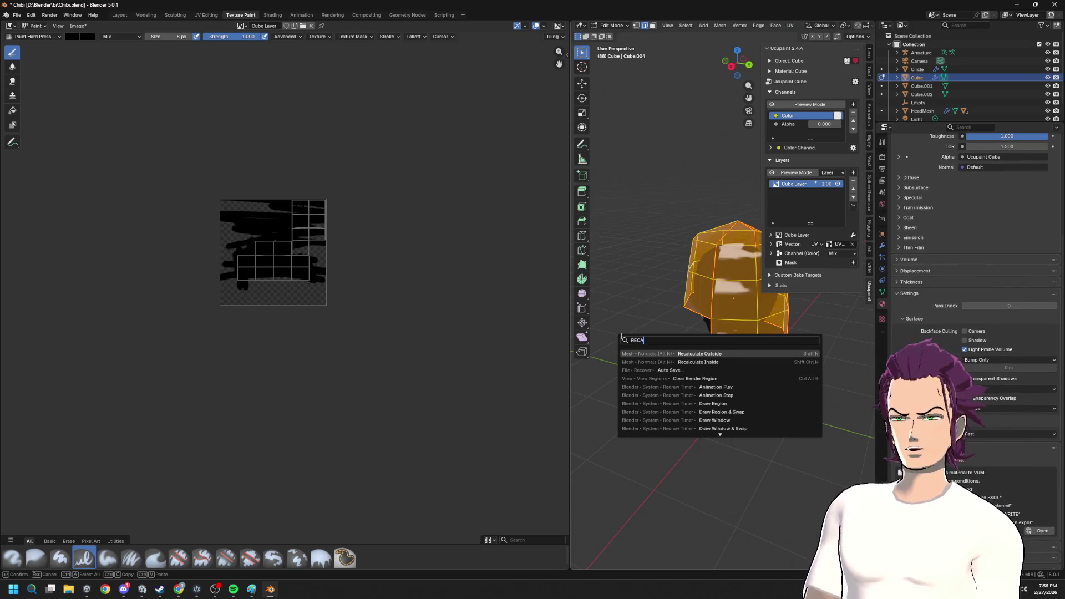
{"action": "key", "text": "Return"}
{"action": "key", "text": "Tab"}
{"action": "mouse_move", "coordinate": [619, 335]}
{"action": "middle_mouse_down"}
{"action": "mouse_move", "coordinate": [630, 369]}
{"action": "mouse_move", "coordinate": [614, 309]}
{"action": "middle_mouse_up"}
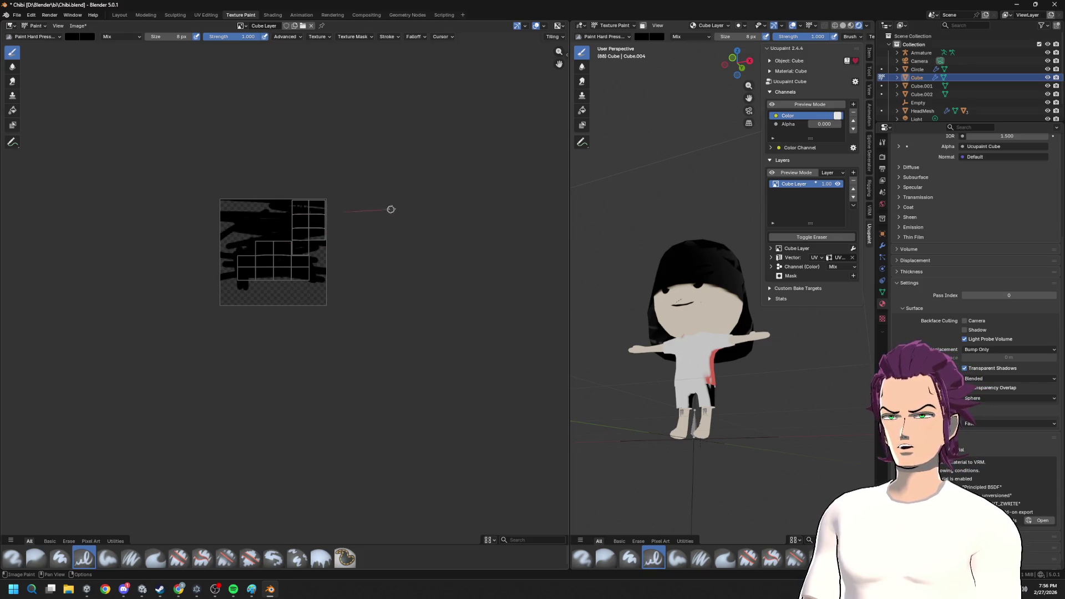
{"action": "scroll", "coordinate": [314, 256], "scroll_direction": "up", "scroll_amount": 3}
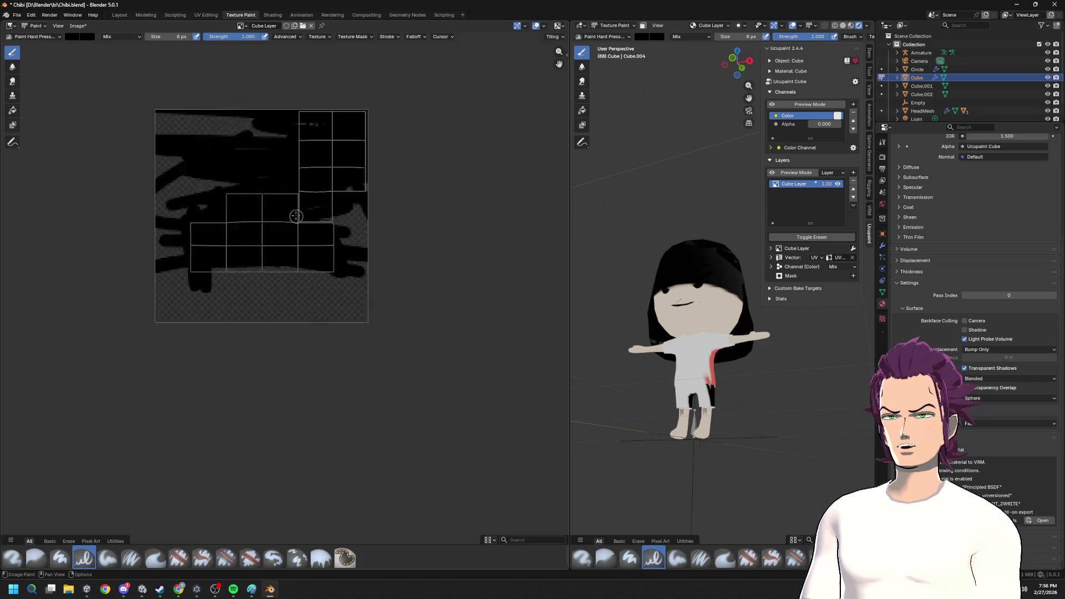
- Resize the brush to 77 px and flood the texture's lower-left area with black, checking from side and front
{"action": "key", "text": "f"}
{"action": "left_click", "coordinate": [300, 172]}
{"action": "mouse_move", "coordinate": [300, 172]}
{"action": "left_mouse_down"}
{"action": "mouse_move", "coordinate": [190, 219]}
{"action": "mouse_move", "coordinate": [316, 218]}
{"action": "left_mouse_up"}
{"action": "middle_click_drag", "start_coordinate": [716, 307], "coordinate": [860, 307]}
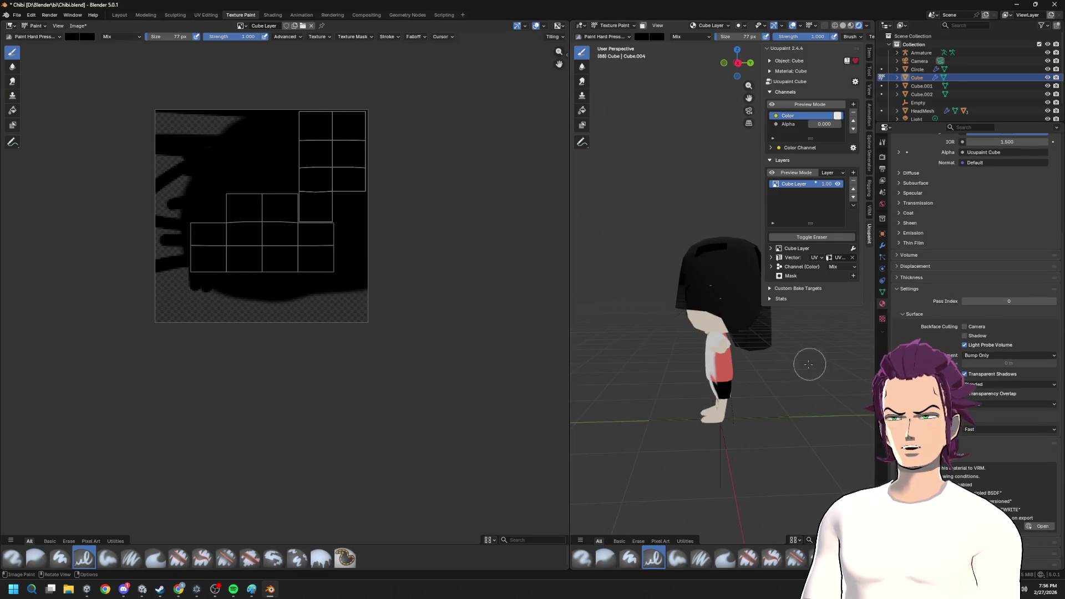
{"action": "middle_click_drag", "start_coordinate": [818, 361], "coordinate": [707, 372]}
{"action": "scroll", "coordinate": [707, 373], "scroll_direction": "up", "scroll_amount": 2}
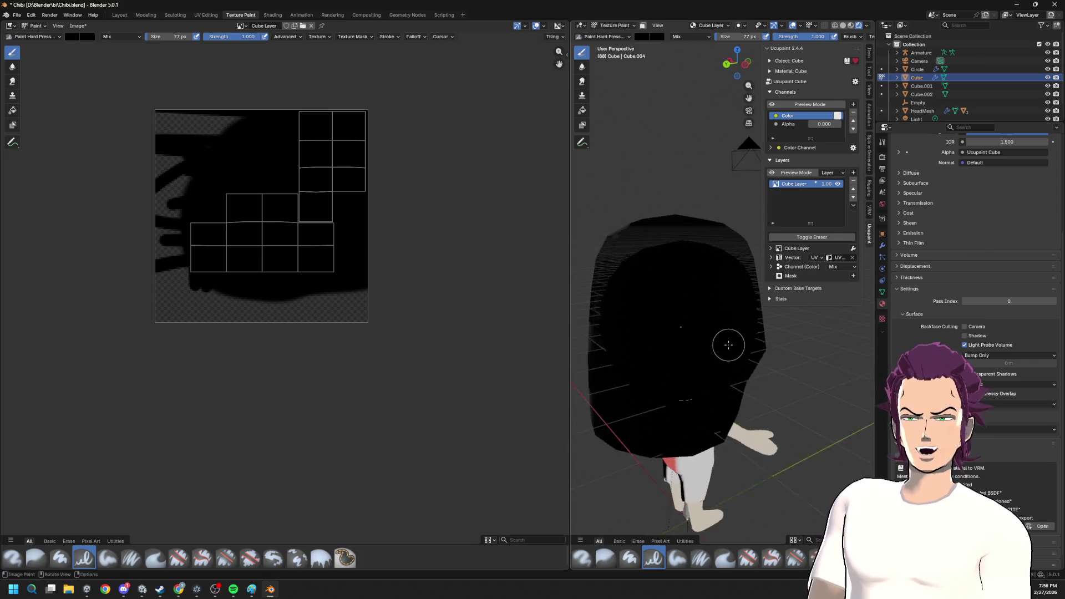
{"action": "scroll", "coordinate": [712, 358], "scroll_direction": "up", "scroll_amount": 2}
{"action": "scroll", "coordinate": [715, 338], "scroll_direction": "down", "scroll_amount": 1}
{"action": "middle_click_drag", "start_coordinate": [691, 236], "coordinate": [652, 243]}
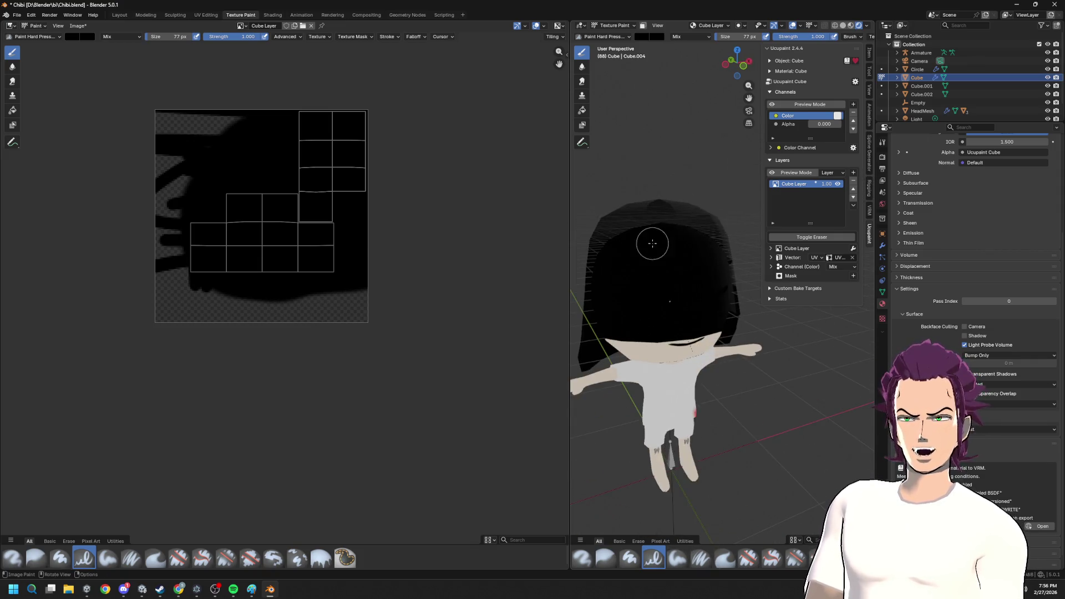
{"action": "scroll", "coordinate": [965, 251], "scroll_direction": "up", "scroll_amount": 2}
{"action": "scroll", "coordinate": [966, 250], "scroll_direction": "up", "scroll_amount": 1}
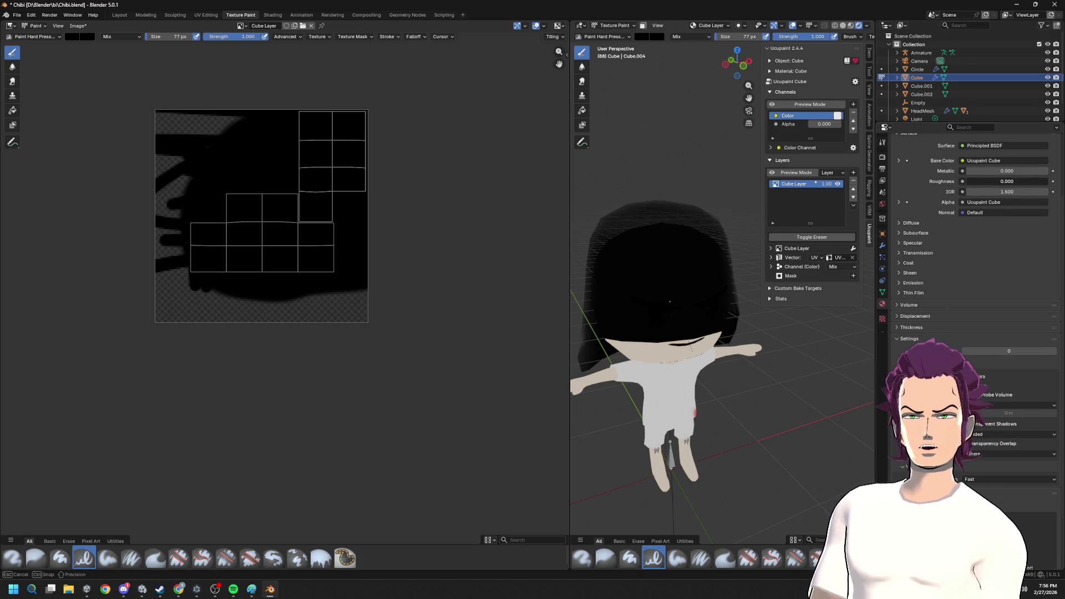
{"action": "mouse_move", "coordinate": [670, 302]}
{"action": "middle_mouse_down"}
{"action": "mouse_move", "coordinate": [669, 323]}
{"action": "mouse_move", "coordinate": [816, 307]}
{"action": "middle_mouse_up"}
{"action": "scroll", "coordinate": [703, 296], "scroll_direction": "down", "scroll_amount": 5}
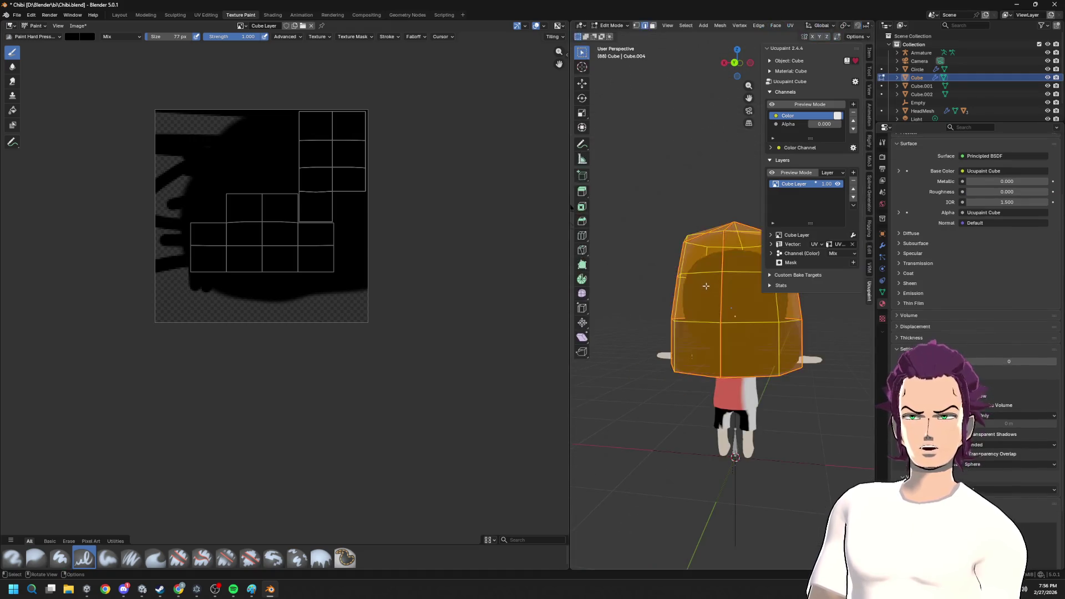
{"action": "mouse_move", "coordinate": [661, 185]}
{"action": "middle_mouse_down"}
{"action": "mouse_move", "coordinate": [608, 185]}
{"action": "mouse_move", "coordinate": [651, 251]}
{"action": "mouse_move", "coordinate": [621, 300]}
{"action": "mouse_move", "coordinate": [776, 291]}
{"action": "middle_mouse_up"}
{"action": "scroll", "coordinate": [641, 267], "scroll_direction": "up", "scroll_amount": 3}
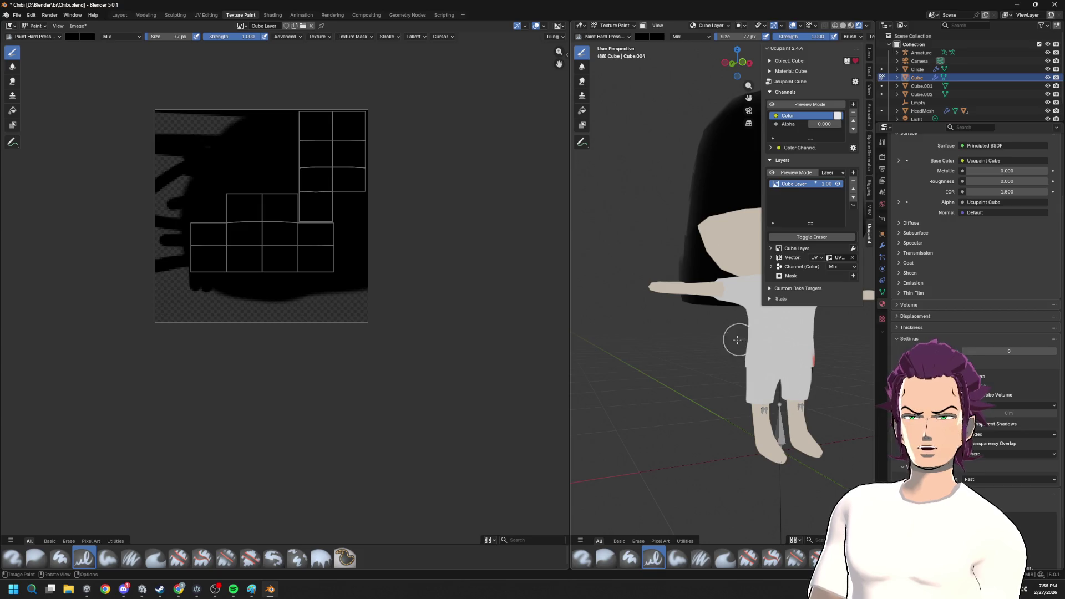
{"action": "middle_click_drag", "start_coordinate": [783, 383], "coordinate": [699, 397]}
{"action": "mouse_move", "coordinate": [778, 383]}
{"action": "middle_mouse_down"}
{"action": "mouse_move", "coordinate": [707, 359]}
{"action": "mouse_move", "coordinate": [646, 305]}
{"action": "mouse_move", "coordinate": [566, 303]}
{"action": "middle_mouse_up"}
{"action": "scroll", "coordinate": [707, 358], "scroll_direction": "down", "scroll_amount": 3}
{"action": "scroll", "coordinate": [707, 358], "scroll_direction": "down", "scroll_amount": 2}
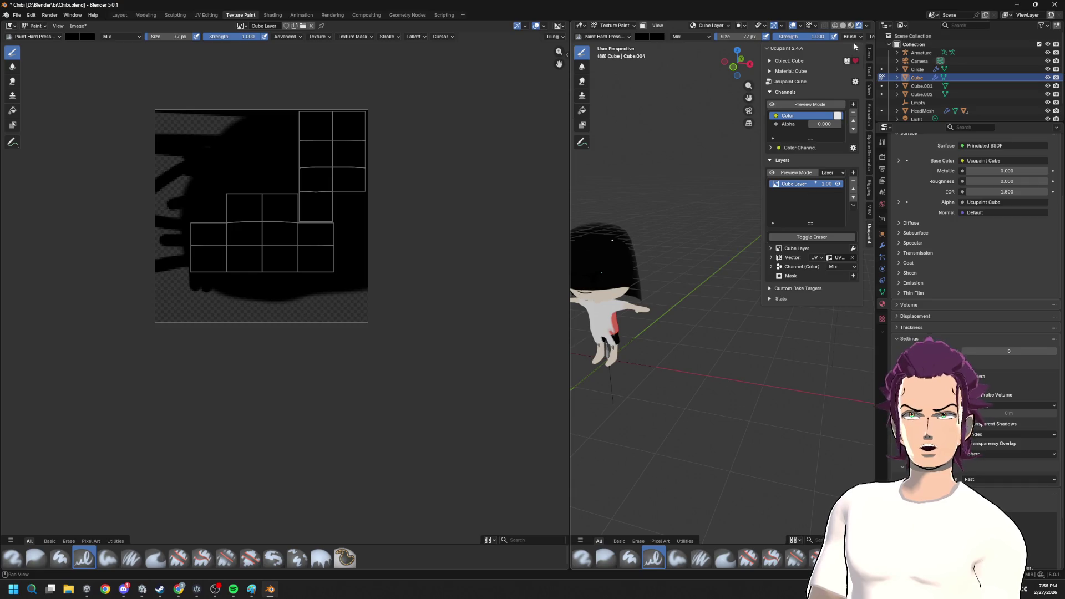
- Raise the hair material's Roughness to 1.000 so it looks fully matte
{"action": "middle_click_drag", "start_coordinate": [677, 228], "coordinate": [726, 263]}
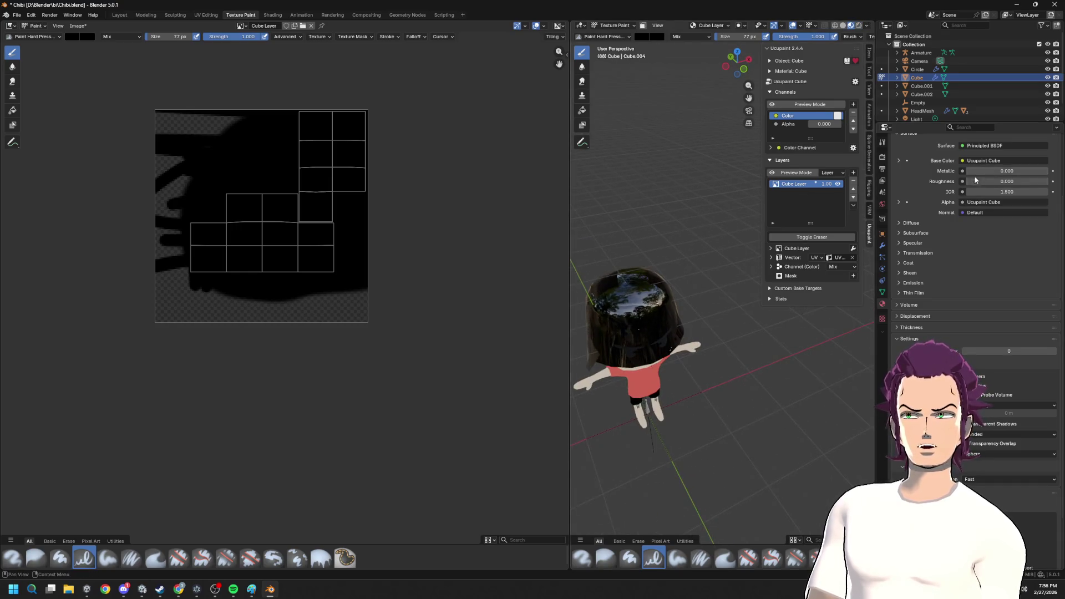
{"action": "left_click_drag", "start_coordinate": [976, 181], "coordinate": [1049, 181]}
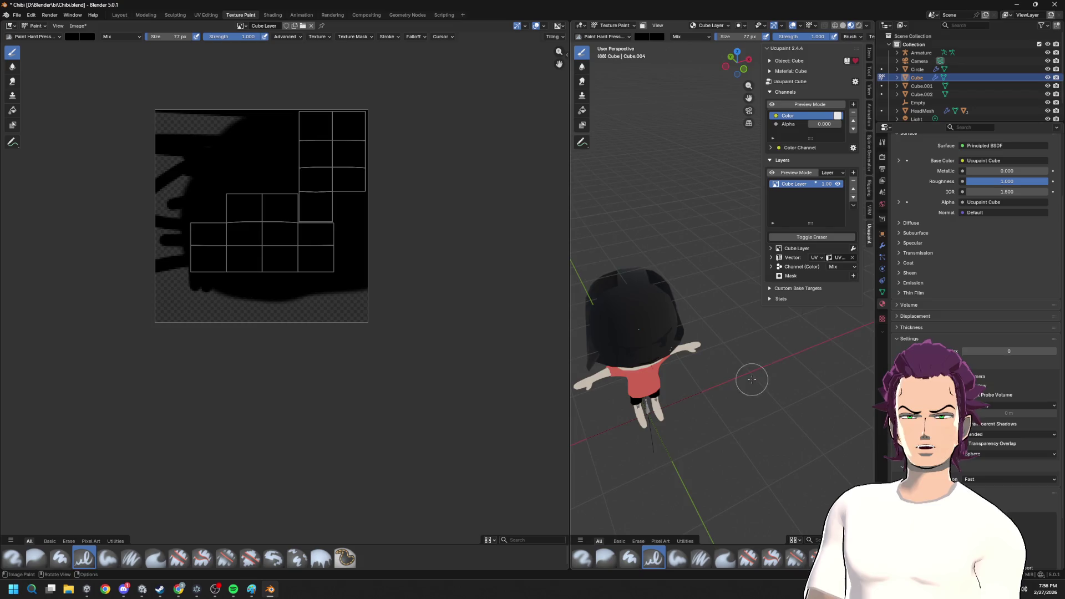
{"action": "middle_click_drag", "start_coordinate": [752, 379], "coordinate": [741, 347]}
{"action": "mouse_move", "coordinate": [723, 269]}
{"action": "middle_mouse_down", "text": "ctrl"}
{"action": "mouse_move", "coordinate": [751, 299]}
{"action": "mouse_move", "coordinate": [975, 295]}
{"action": "middle_mouse_up", "text": "ctrl"}
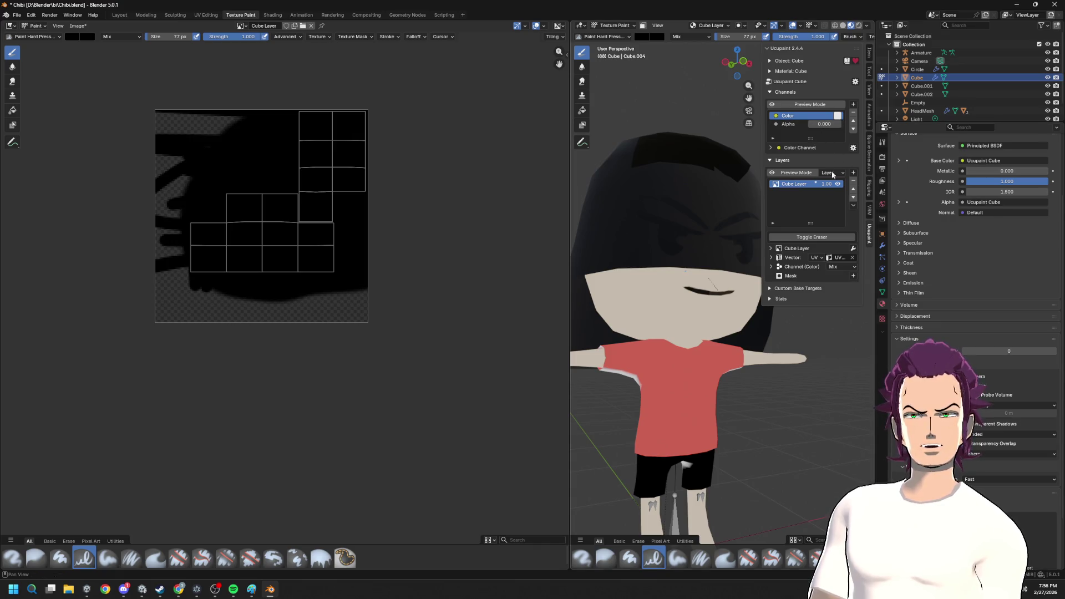
- Try the Ucupaint layer's alpha preview mode and set Preview Mode back to Layer
{"action": "left_click", "coordinate": [839, 266]}
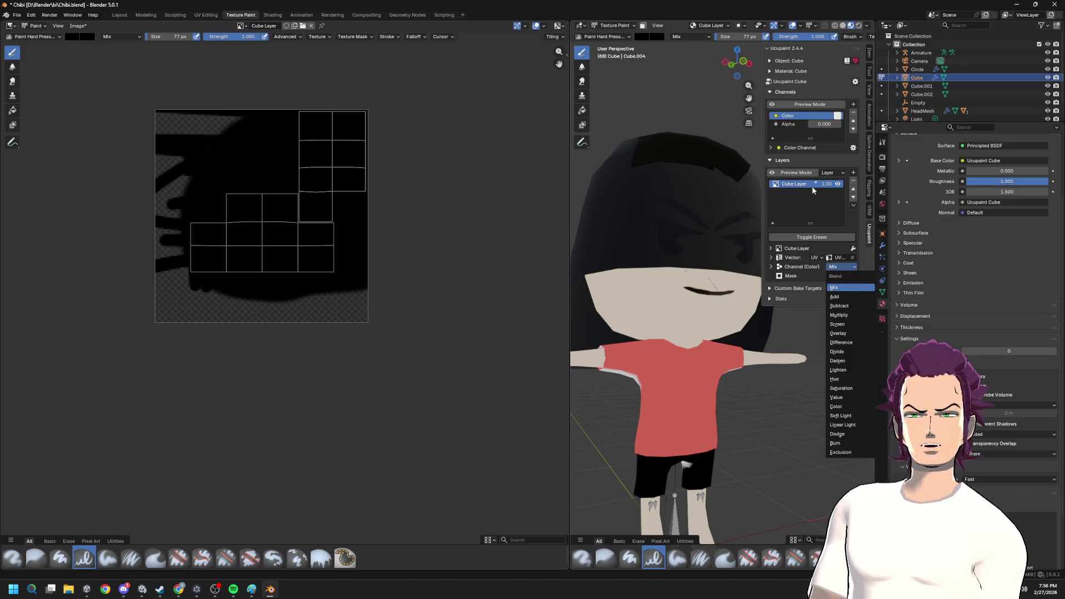
{"action": "left_click", "coordinate": [832, 173]}
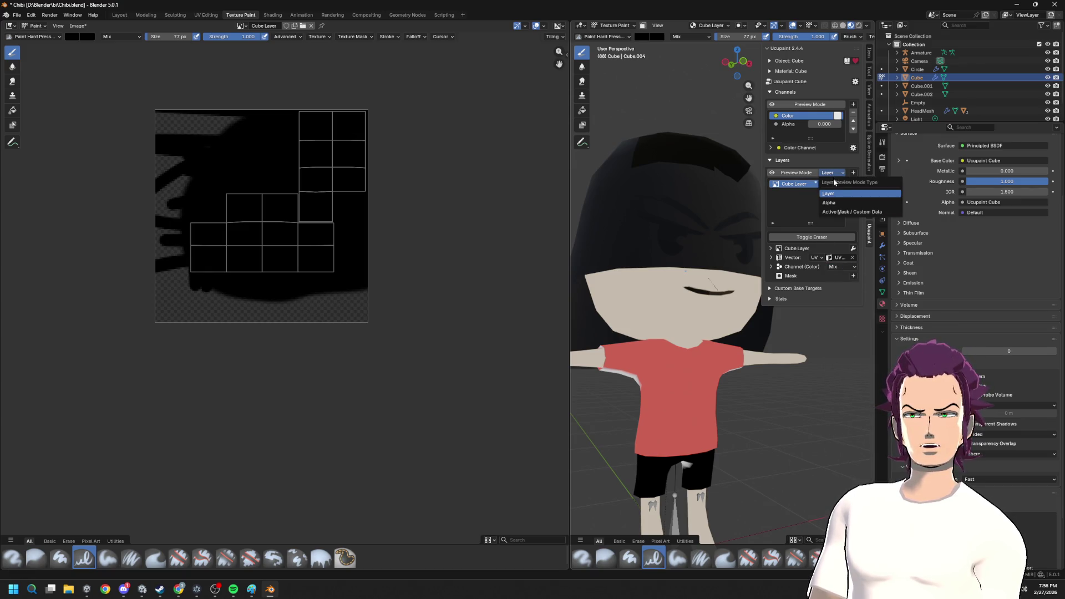
{"action": "left_click", "coordinate": [836, 184]}
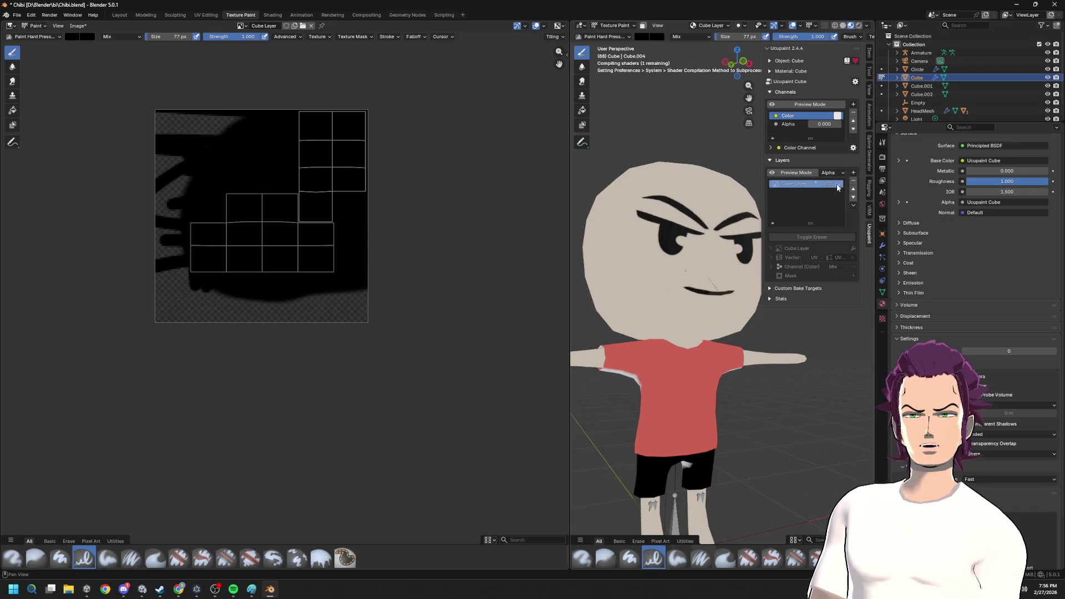
{"action": "left_click", "coordinate": [839, 185]}
{"action": "left_click", "coordinate": [835, 171]}
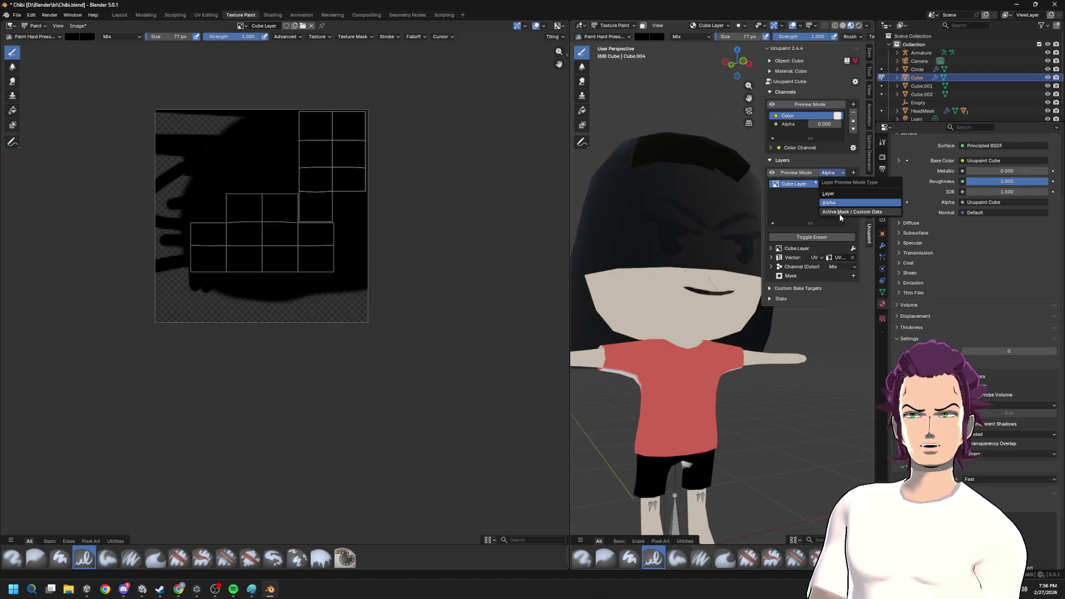
{"action": "left_click", "coordinate": [838, 173]}
{"action": "left_click", "coordinate": [833, 174]}
{"action": "left_click", "coordinate": [833, 173]}
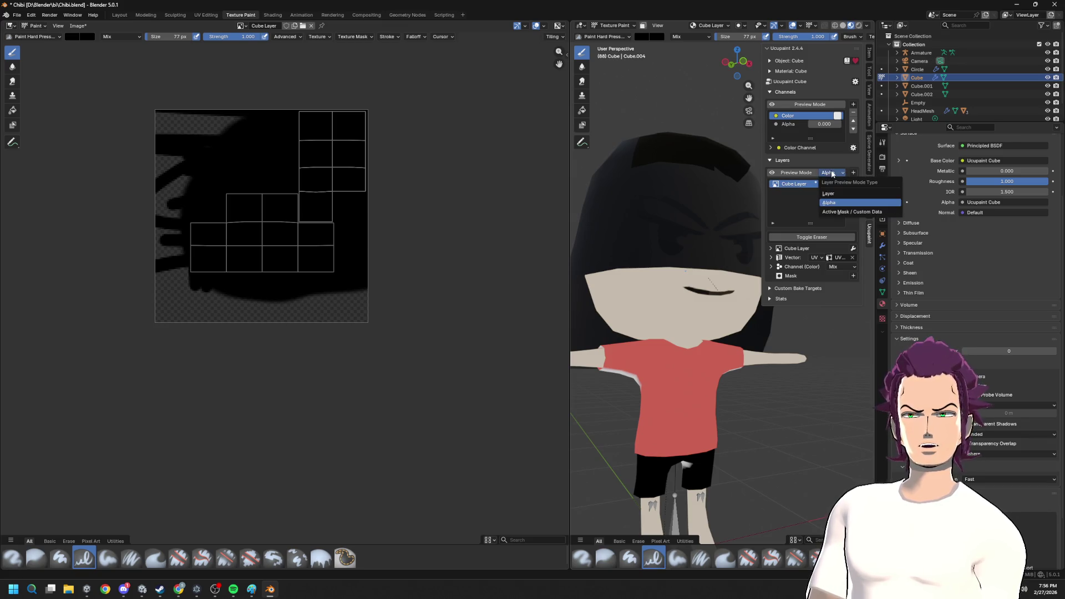
{"action": "left_click", "coordinate": [832, 193]}
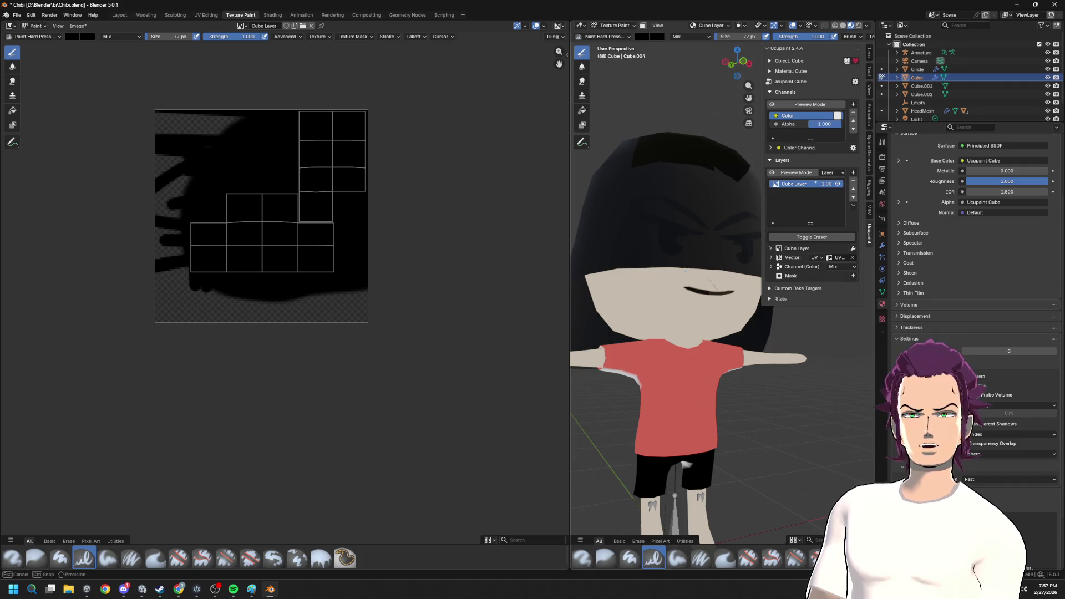
- Show the viewport in solid shading and switch to the Layout workspace
{"action": "left_click", "coordinate": [859, 27]}
{"action": "mouse_move", "coordinate": [675, 167]}
{"action": "middle_mouse_down"}
{"action": "mouse_move", "coordinate": [648, 175]}
{"action": "mouse_move", "coordinate": [704, 230]}
{"action": "middle_mouse_up"}
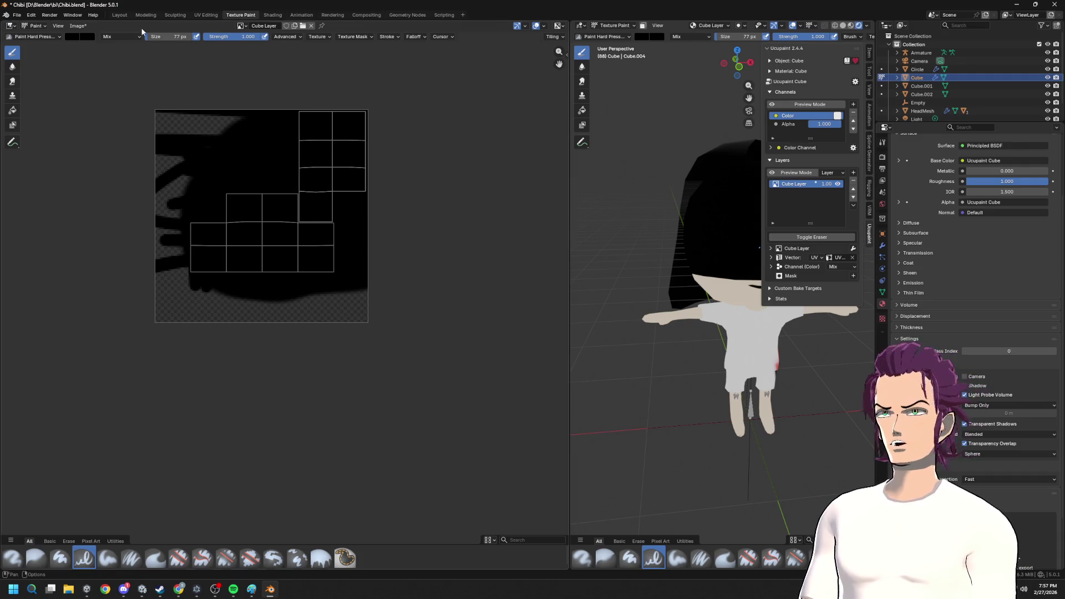
{"action": "left_click", "coordinate": [119, 14]}
- Select the hair mesh and show its material settings, cancelling an accidental pass index change
{"action": "middle_click_drag", "start_coordinate": [549, 283], "coordinate": [505, 234]}
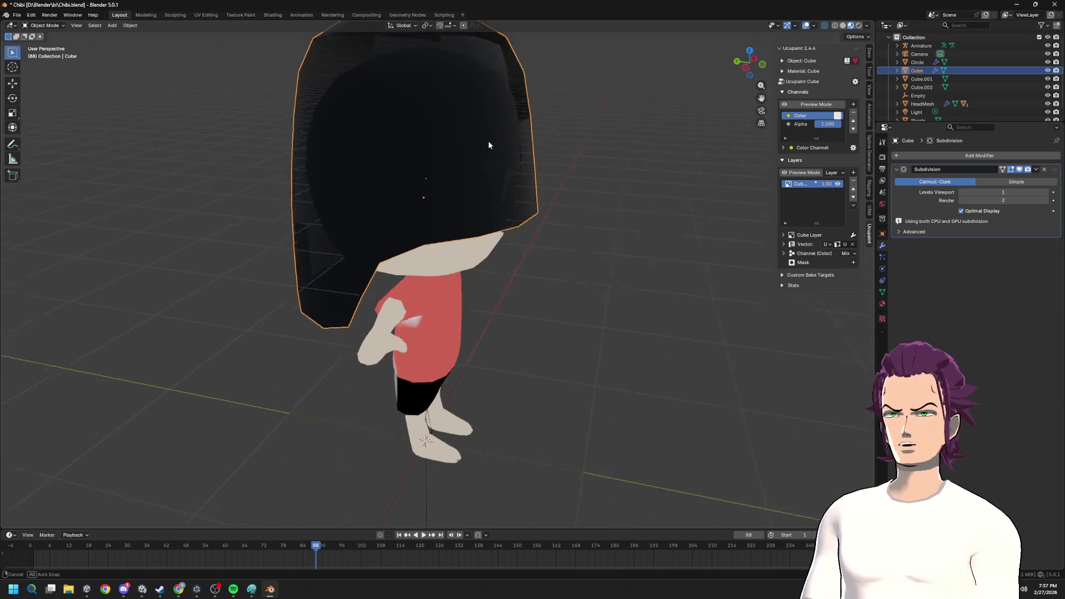
{"action": "middle_click_drag", "start_coordinate": [505, 233], "coordinate": [511, 168]}
{"action": "key", "text": "Tab"}
{"action": "key", "text": "Tab"}
{"action": "left_click", "coordinate": [550, 214]}
{"action": "mouse_move", "coordinate": [551, 214]}
{"action": "middle_mouse_down"}
{"action": "mouse_move", "coordinate": [506, 241]}
{"action": "mouse_move", "coordinate": [462, 196]}
{"action": "mouse_move", "coordinate": [601, 204]}
{"action": "mouse_move", "coordinate": [859, 265]}
{"action": "middle_mouse_up"}
{"action": "left_click", "coordinate": [461, 197]}
{"action": "key", "text": "Tab"}
{"action": "scroll", "coordinate": [544, 195], "scroll_direction": "up", "scroll_amount": 3}
{"action": "left_click", "coordinate": [882, 304]}
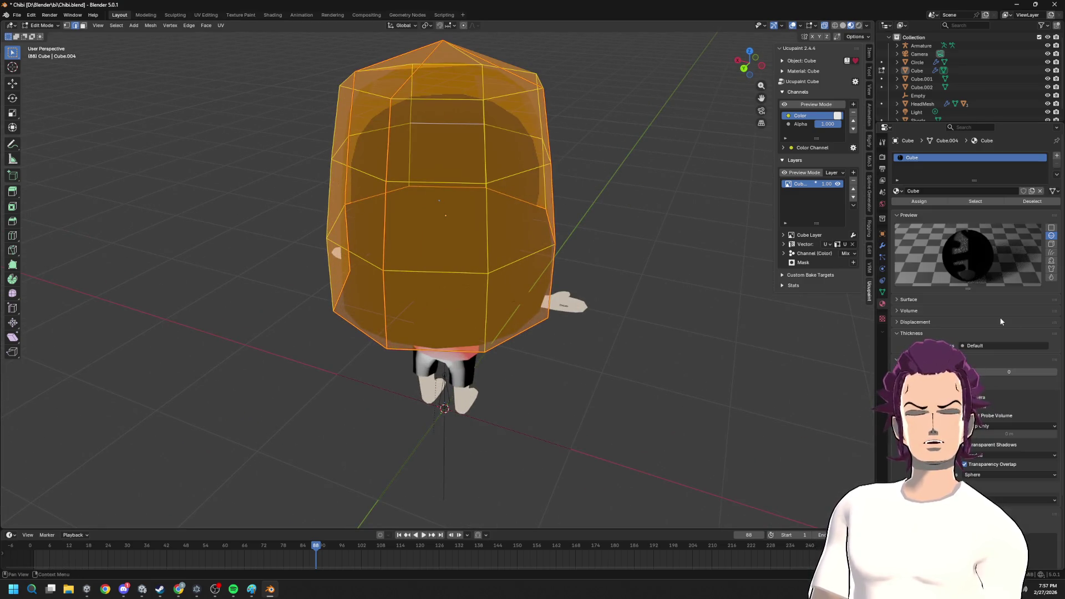
{"action": "scroll", "coordinate": [983, 283], "scroll_direction": "down", "scroll_amount": 1}
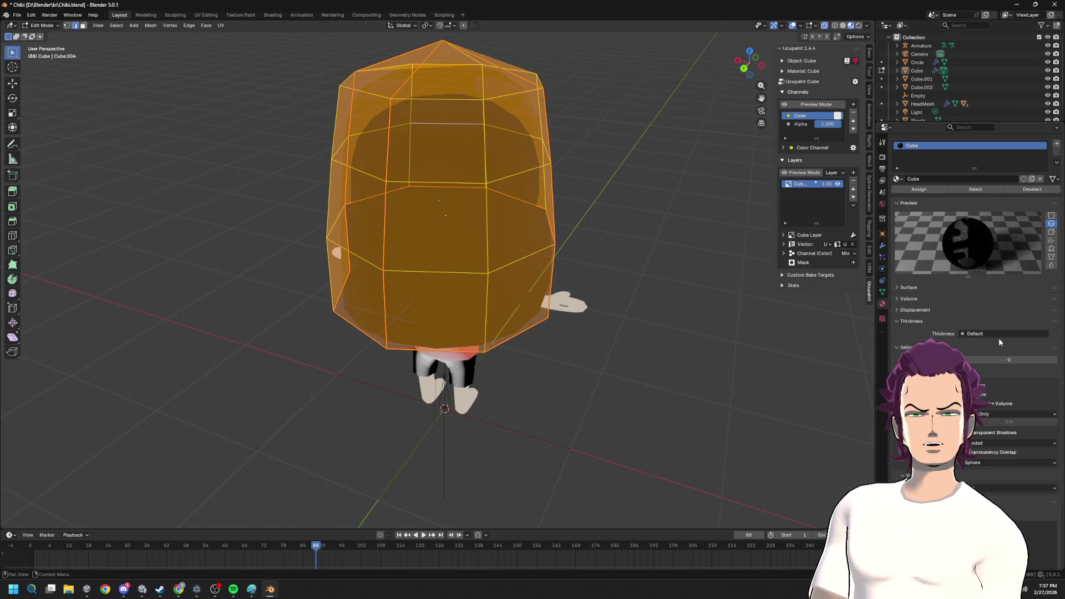
{"action": "scroll", "coordinate": [999, 338], "scroll_direction": "down", "scroll_amount": 3}
{"action": "key", "text": "Escape"}
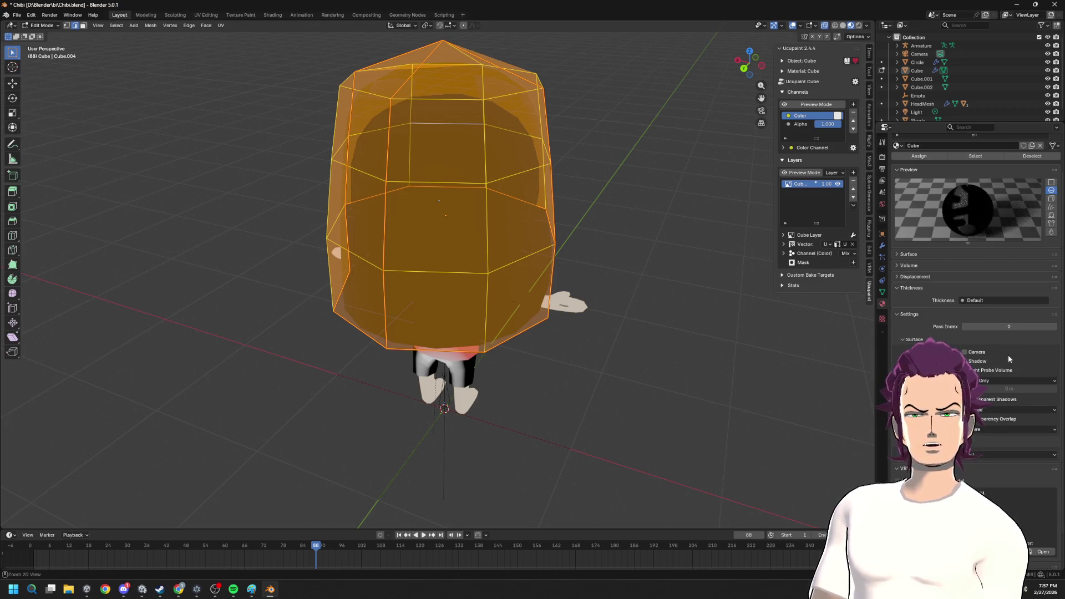
{"action": "key", "text": "ctrl+z"}
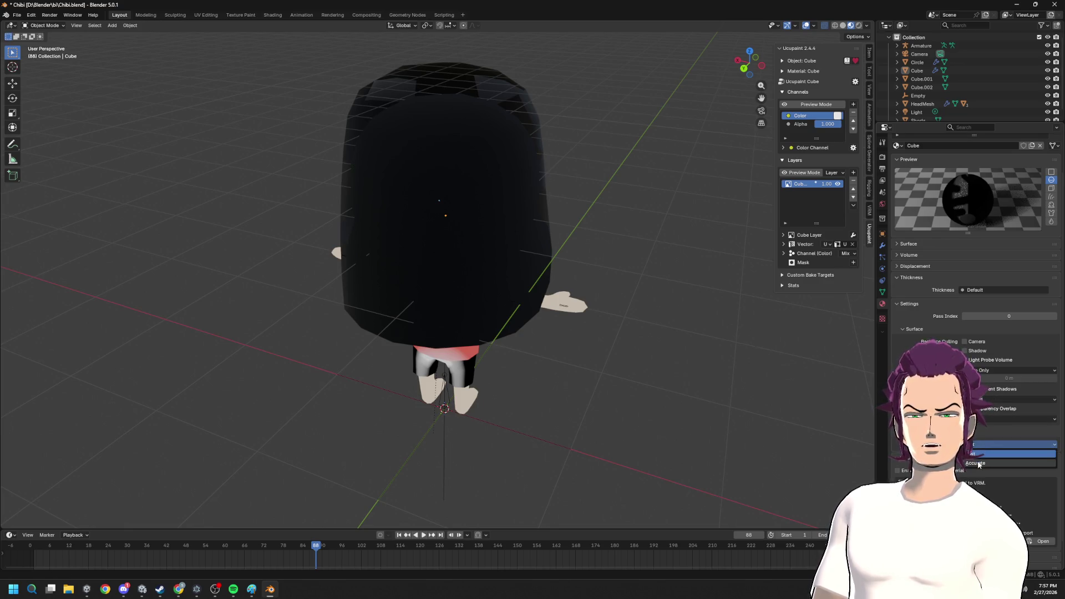
- Set the hair material's Render Method to Dithered
{"action": "left_click", "coordinate": [975, 444]}
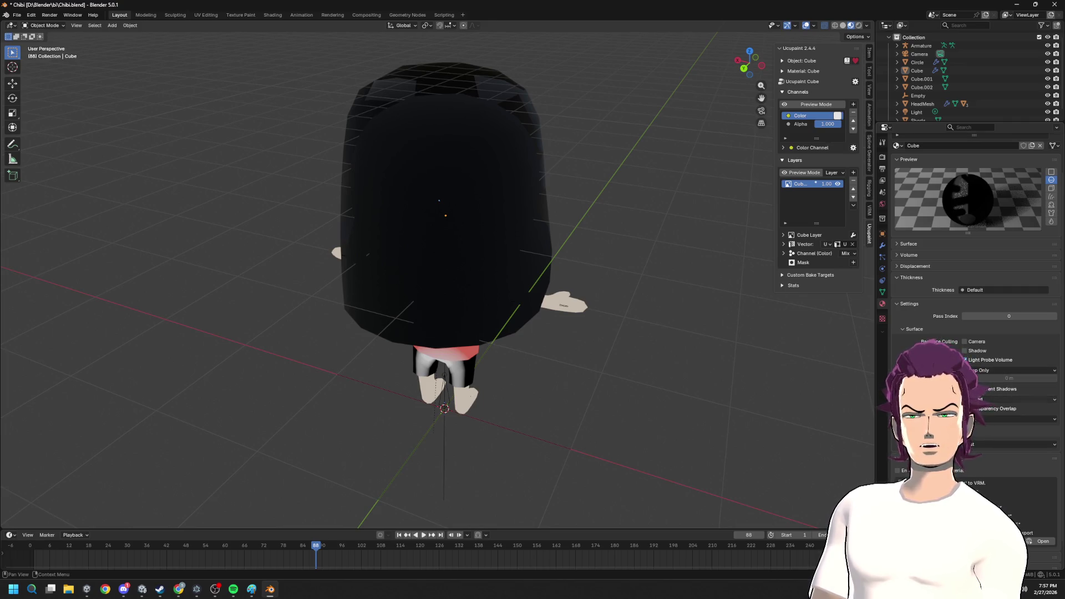
{"action": "left_click", "coordinate": [998, 400]}
{"action": "left_click", "coordinate": [997, 415]}
{"action": "mouse_move", "coordinate": [600, 316]}
{"action": "middle_mouse_down"}
{"action": "mouse_move", "coordinate": [519, 289]}
{"action": "mouse_move", "coordinate": [578, 298]}
{"action": "mouse_move", "coordinate": [551, 286]}
{"action": "middle_mouse_up"}
- Select all hair faces and check their UVs in UV Editing, then return to Texture Paint
{"action": "key", "text": "Tab"}
{"action": "key", "text": "alt+a"}
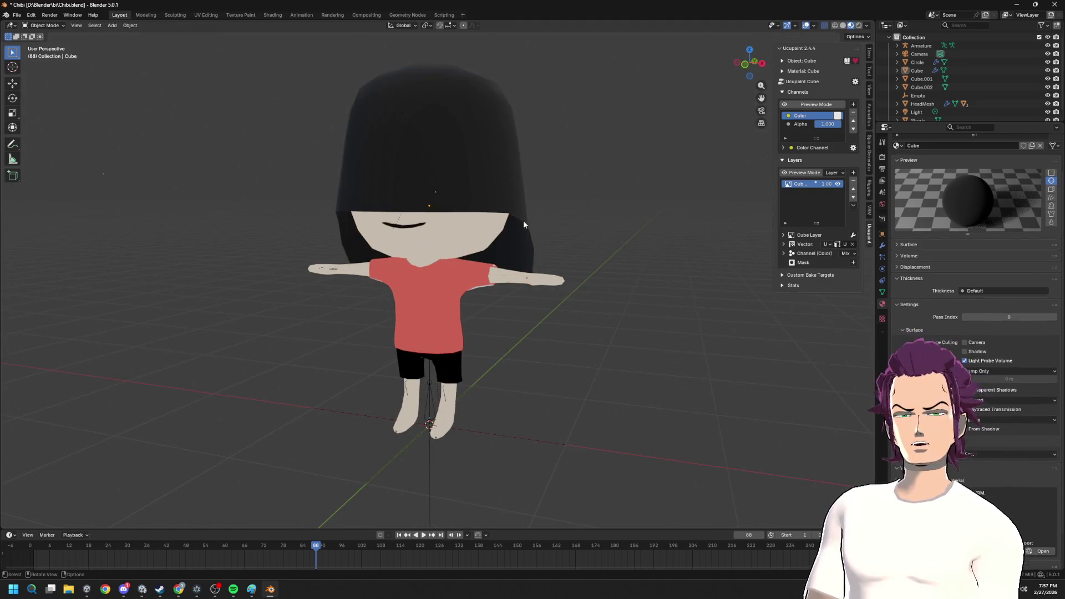
{"action": "key", "text": "a"}
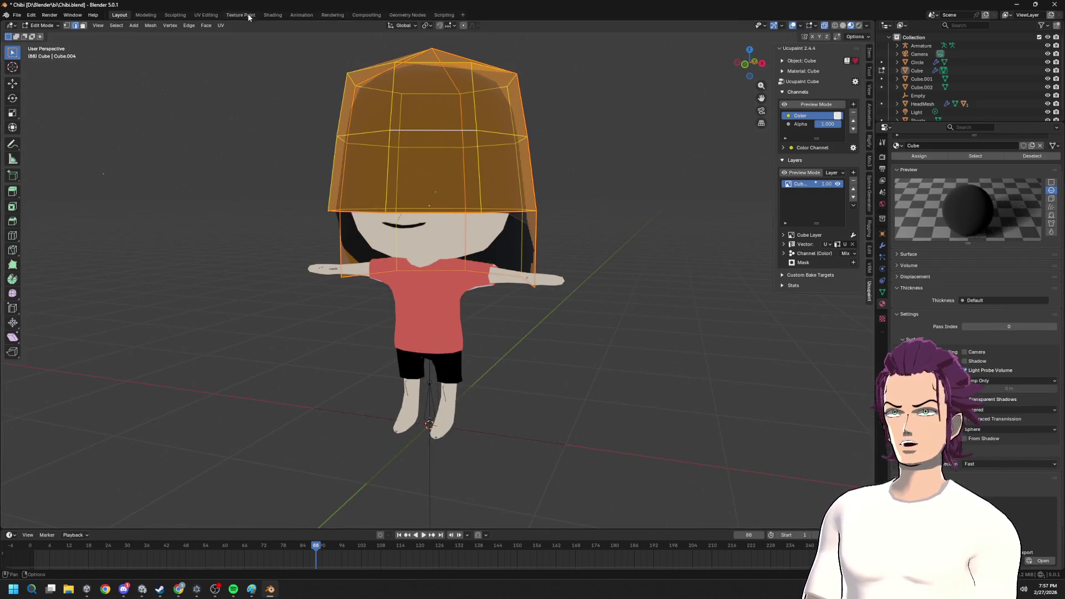
{"action": "left_click", "coordinate": [204, 15]}
{"action": "scroll", "coordinate": [326, 203], "scroll_direction": "down", "scroll_amount": 2}
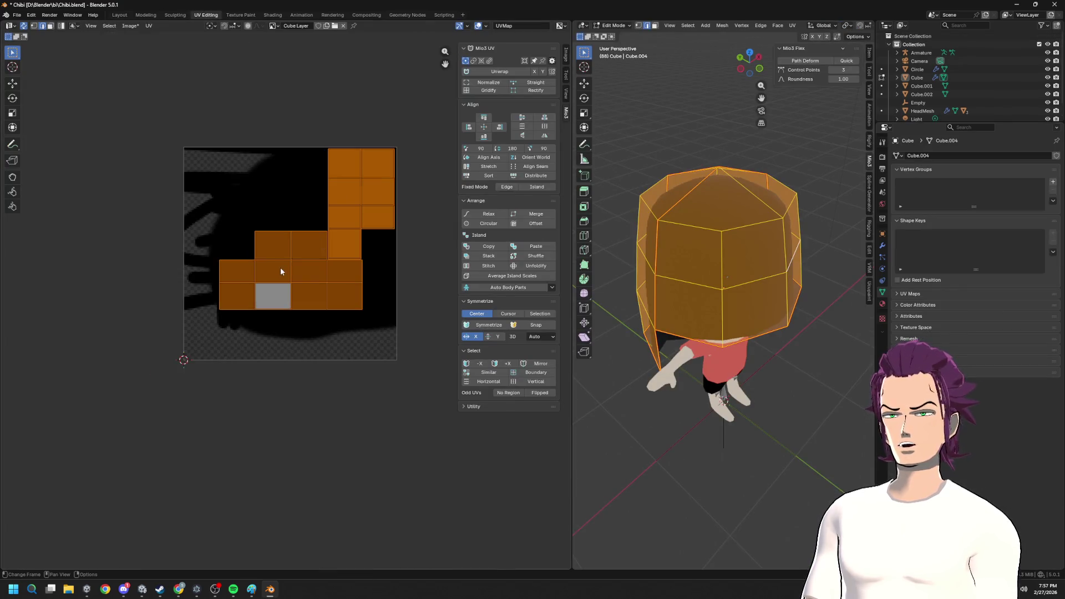
{"action": "scroll", "coordinate": [281, 267], "scroll_direction": "up", "scroll_amount": 3}
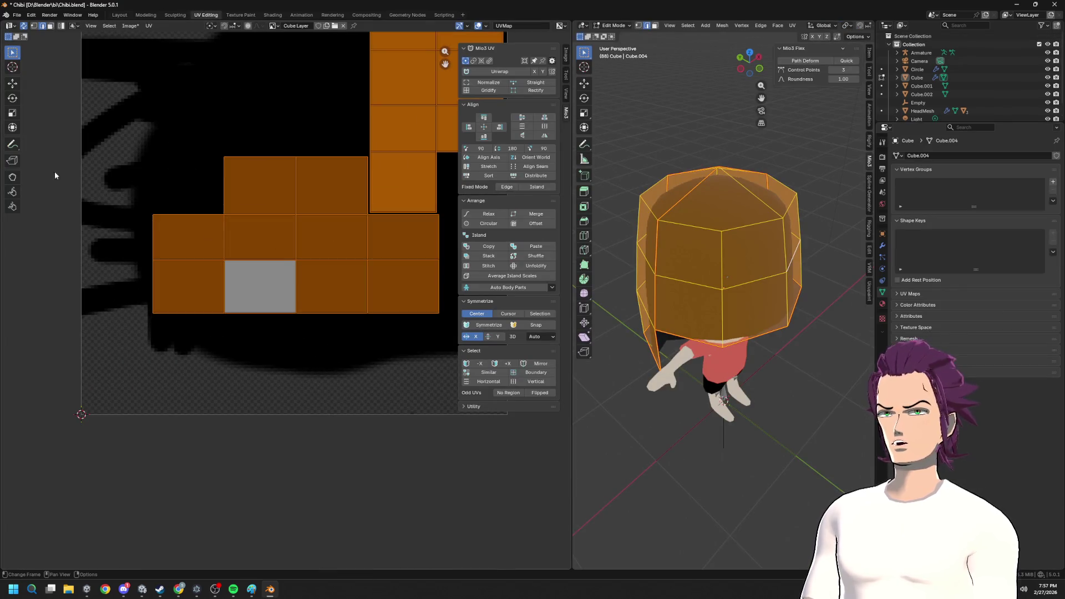
{"action": "left_click", "coordinate": [52, 26]}
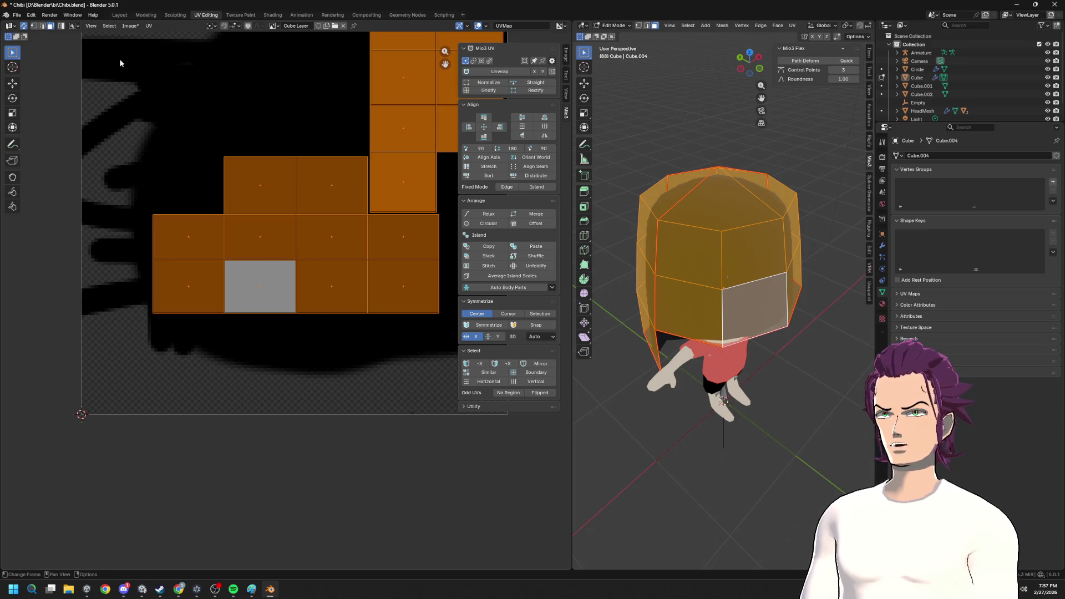
{"action": "left_click", "coordinate": [240, 15]}
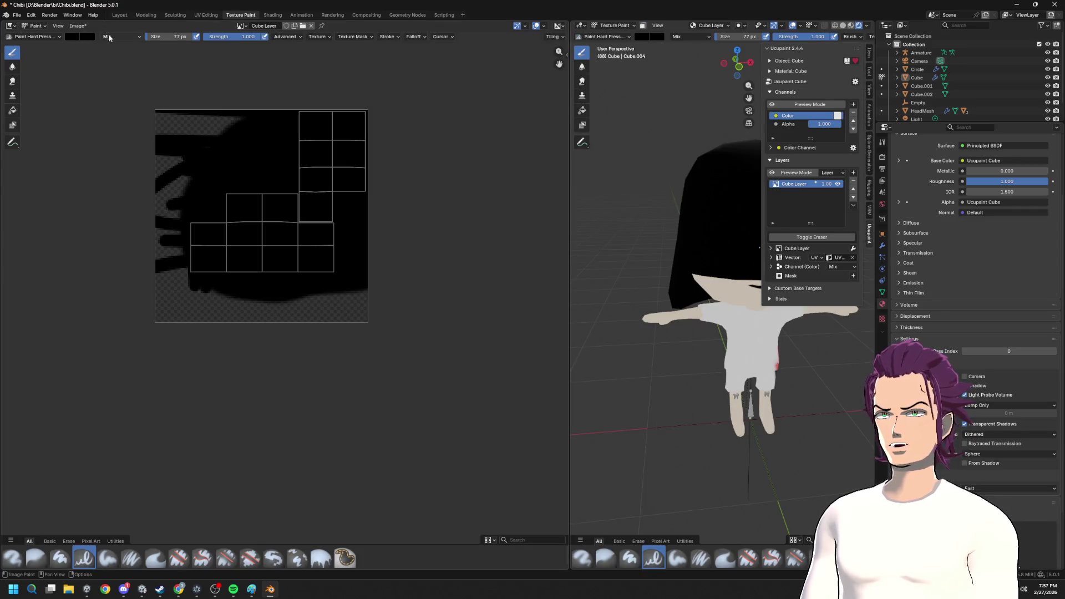
- Smear the grey streaks at the hair texture's edge with a smaller Smear brush
{"action": "left_click", "coordinate": [74, 37]}
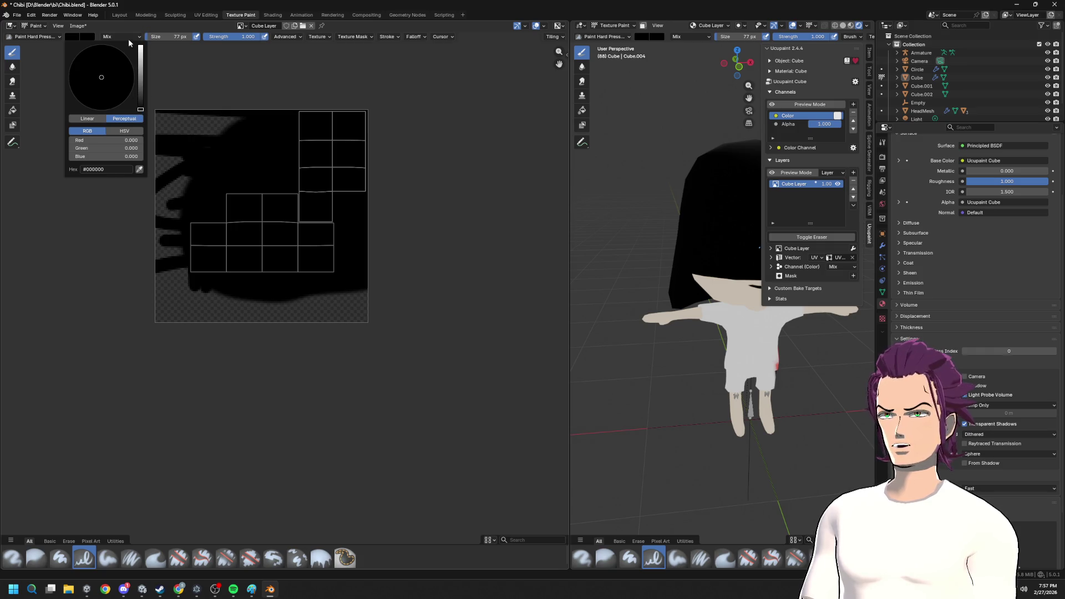
{"action": "left_click", "coordinate": [38, 37]}
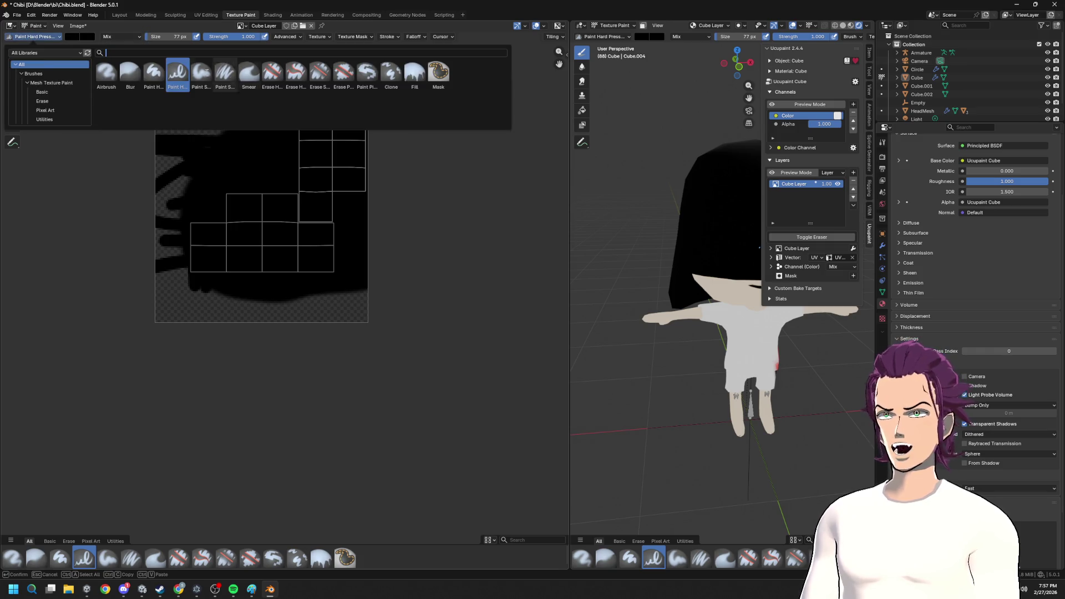
{"action": "left_click", "coordinate": [249, 74]}
{"action": "scroll", "coordinate": [249, 333], "scroll_direction": "up", "scroll_amount": 2}
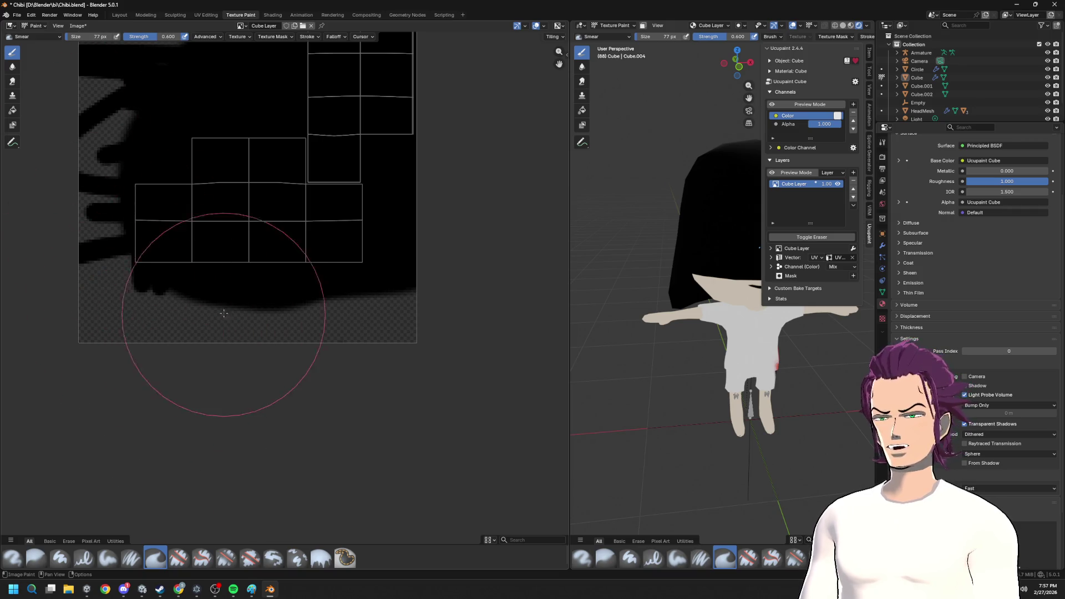
{"action": "key", "text": "f"}
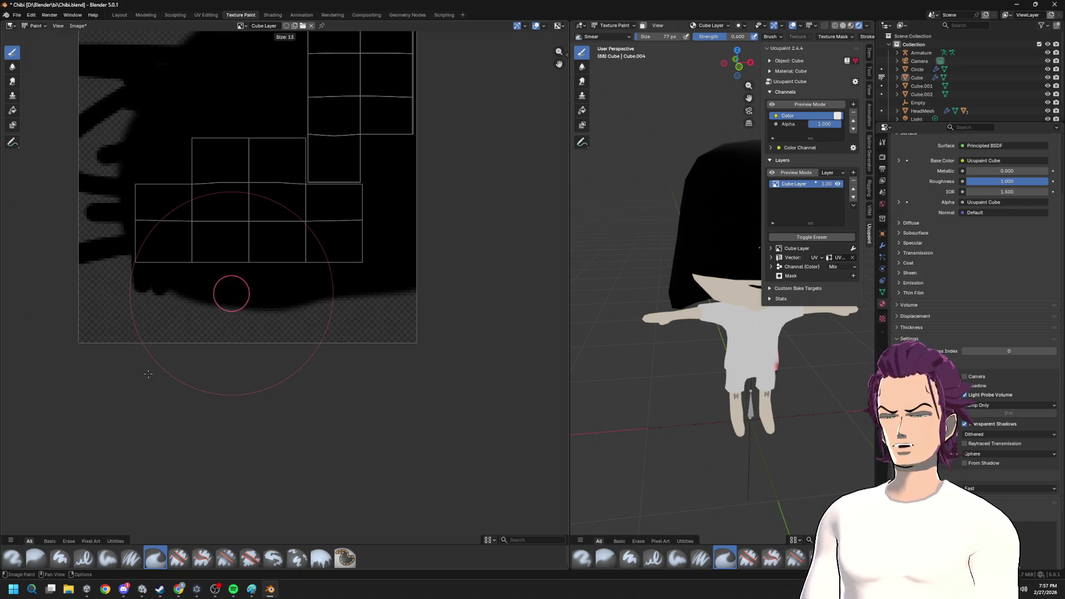
{"action": "left_click", "coordinate": [147, 375]}
{"action": "left_click_drag", "start_coordinate": [199, 359], "coordinate": [218, 267]}
{"action": "key", "text": "ctrl+z"}
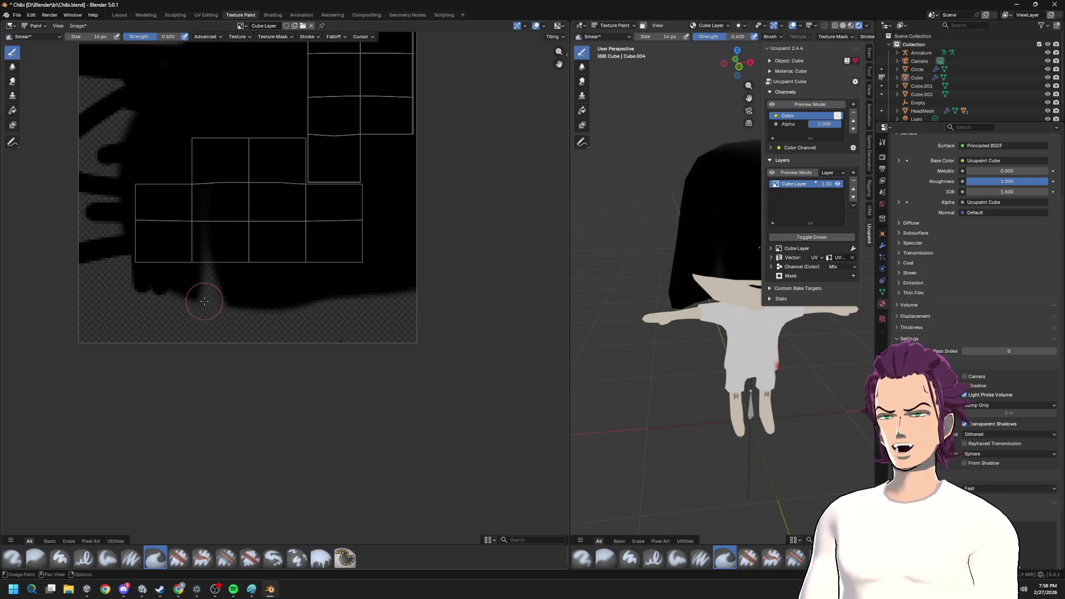
{"action": "middle_click_drag", "start_coordinate": [536, 352], "coordinate": [475, 333]}
{"action": "scroll", "coordinate": [715, 333], "scroll_direction": "up", "scroll_amount": 3}
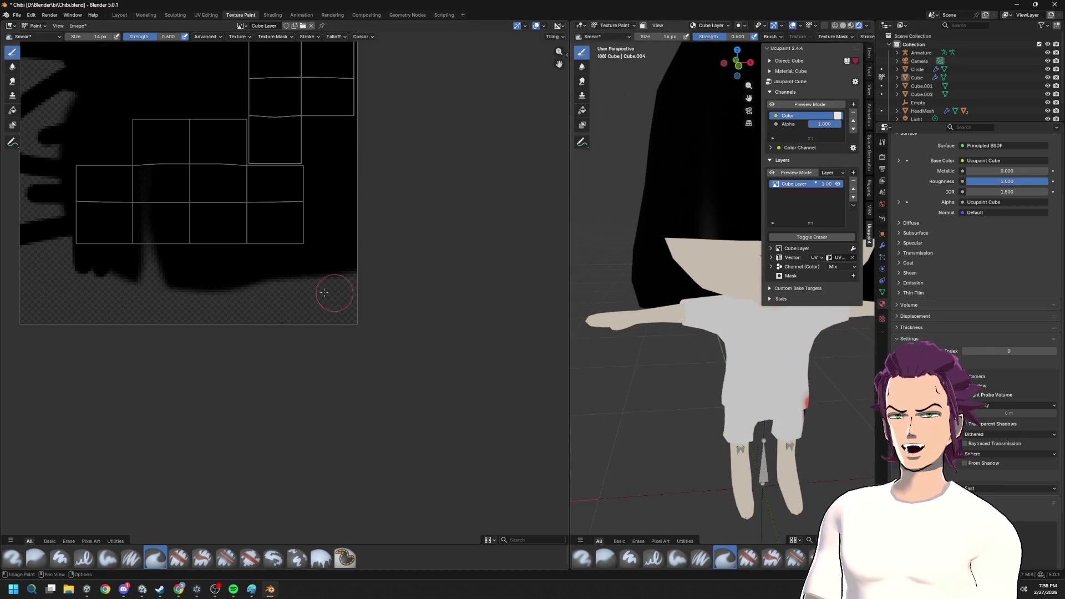
{"action": "left_click_drag", "start_coordinate": [154, 295], "coordinate": [205, 237]}
{"action": "mouse_move", "coordinate": [715, 316]}
{"action": "middle_mouse_down"}
{"action": "mouse_move", "coordinate": [859, 319]}
{"action": "mouse_move", "coordinate": [670, 308]}
{"action": "middle_mouse_up"}
{"action": "scroll", "coordinate": [671, 308], "scroll_direction": "up", "scroll_amount": 3}
{"action": "scroll", "coordinate": [671, 308], "scroll_direction": "up", "scroll_amount": 2}
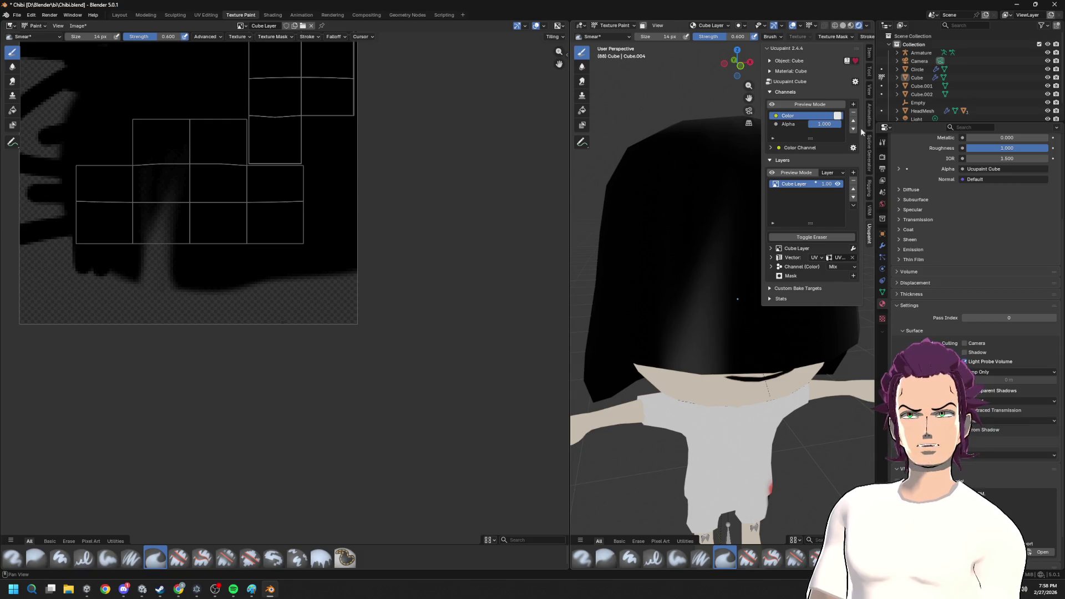
- In material preview, set the Ucupaint channel Alpha to 0.000, change a material setting, and return to Layout
{"action": "left_click", "coordinate": [850, 25]}
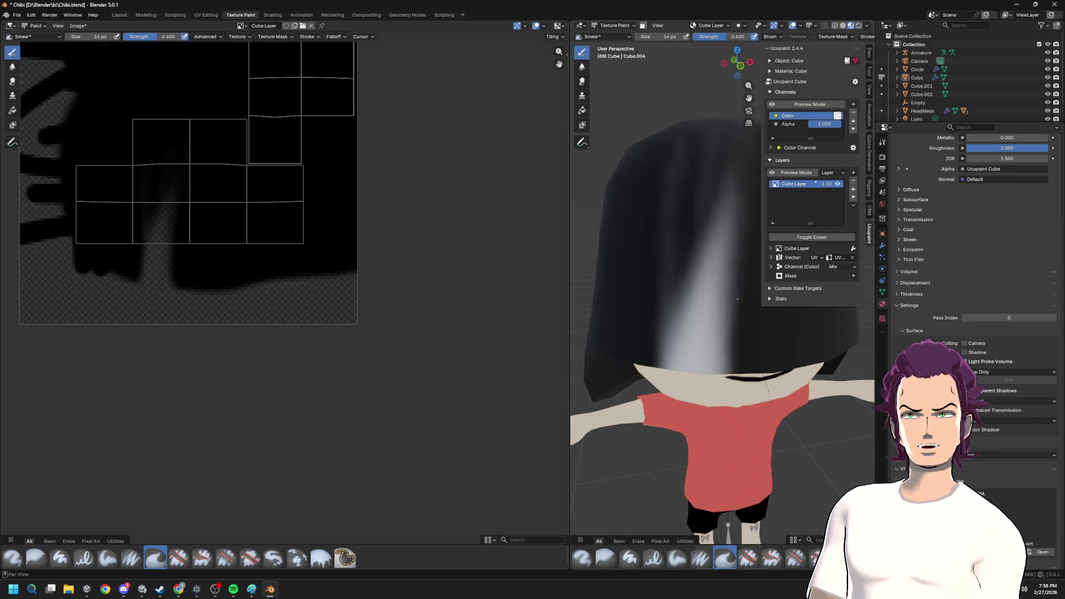
{"action": "left_click_drag", "start_coordinate": [823, 123], "coordinate": [782, 123]}
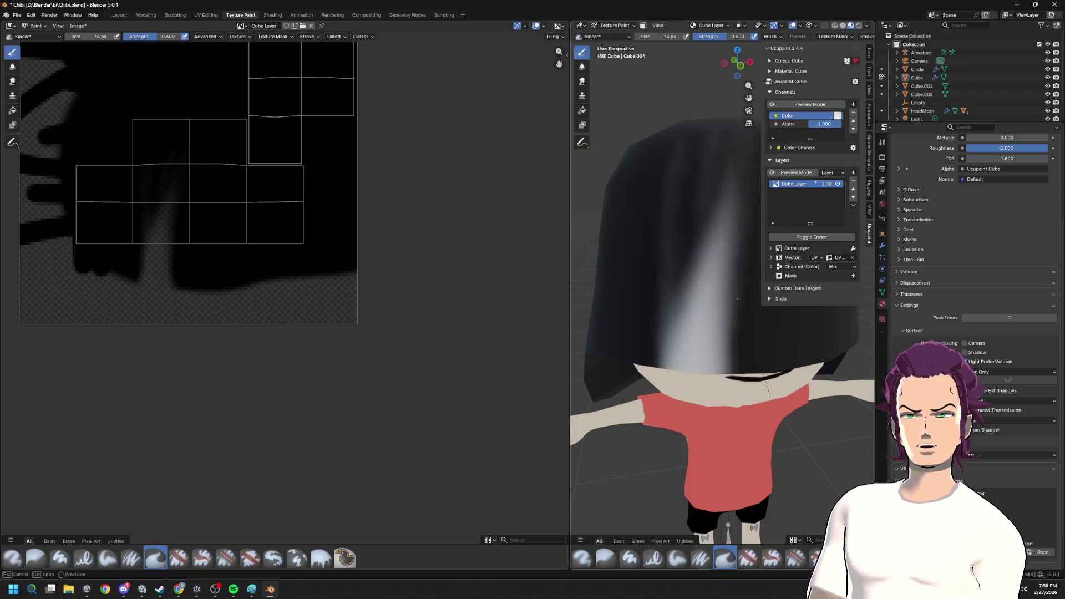
{"action": "left_click", "coordinate": [990, 402]}
{"action": "left_click", "coordinate": [984, 411]}
{"action": "mouse_move", "coordinate": [691, 207]}
{"action": "middle_mouse_down"}
{"action": "mouse_move", "coordinate": [680, 220]}
{"action": "mouse_move", "coordinate": [822, 53]}
{"action": "middle_mouse_up"}
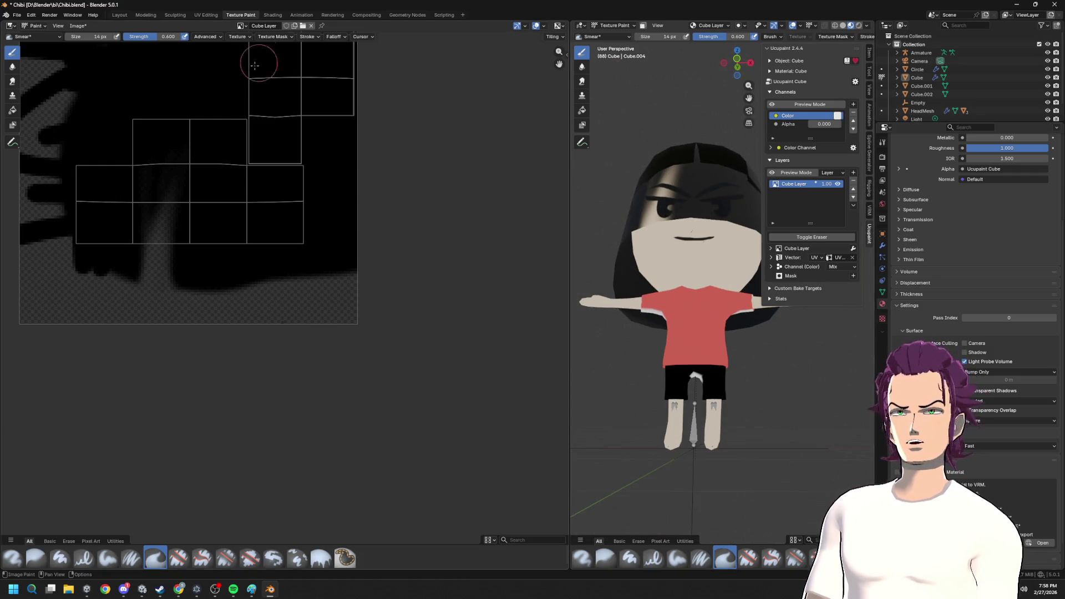
{"action": "left_click", "coordinate": [122, 16]}
{"action": "scroll", "coordinate": [688, 157], "scroll_direction": "down", "scroll_amount": 2}
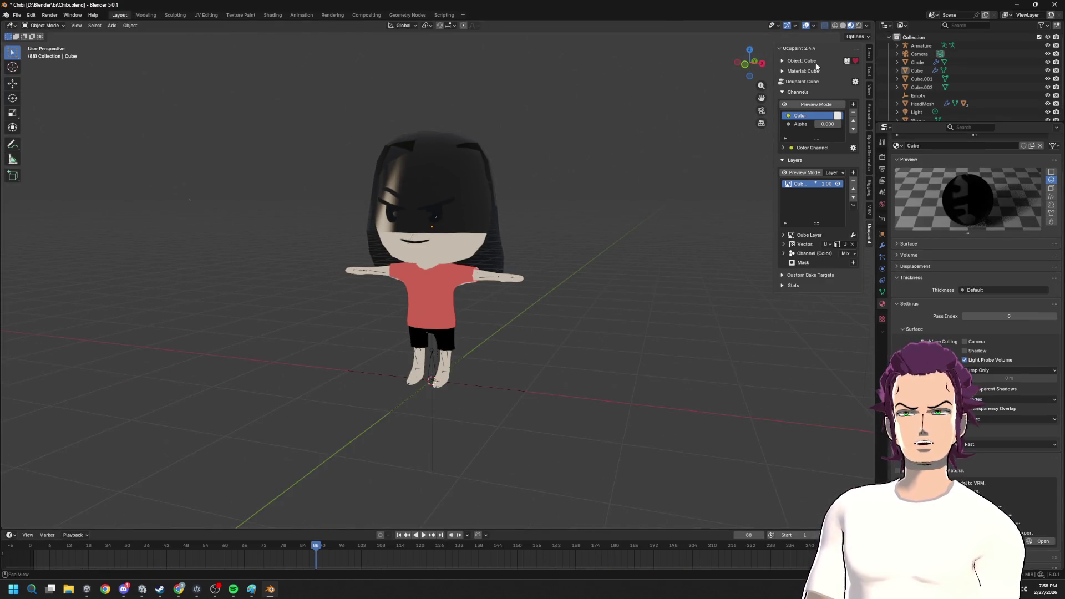
- Check the hair's normals with the Face Orientation overlay, review the Render Method choices, and turn the overlay off
{"action": "left_click", "coordinate": [812, 26]}
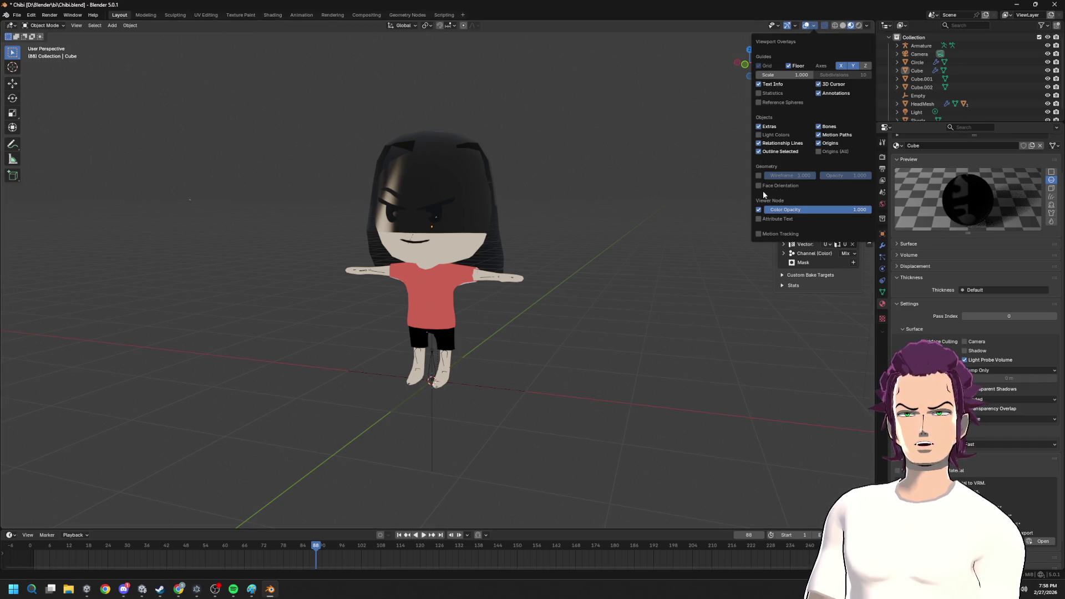
{"action": "middle_click_drag", "start_coordinate": [532, 235], "coordinate": [519, 202]}
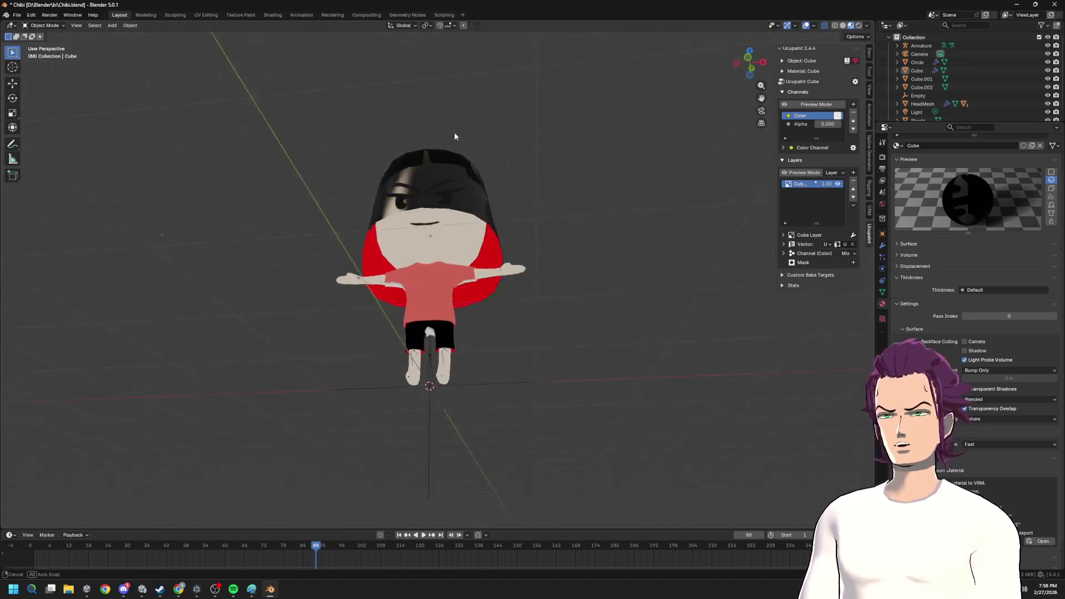
{"action": "middle_click_drag", "start_coordinate": [518, 203], "coordinate": [484, 205]}
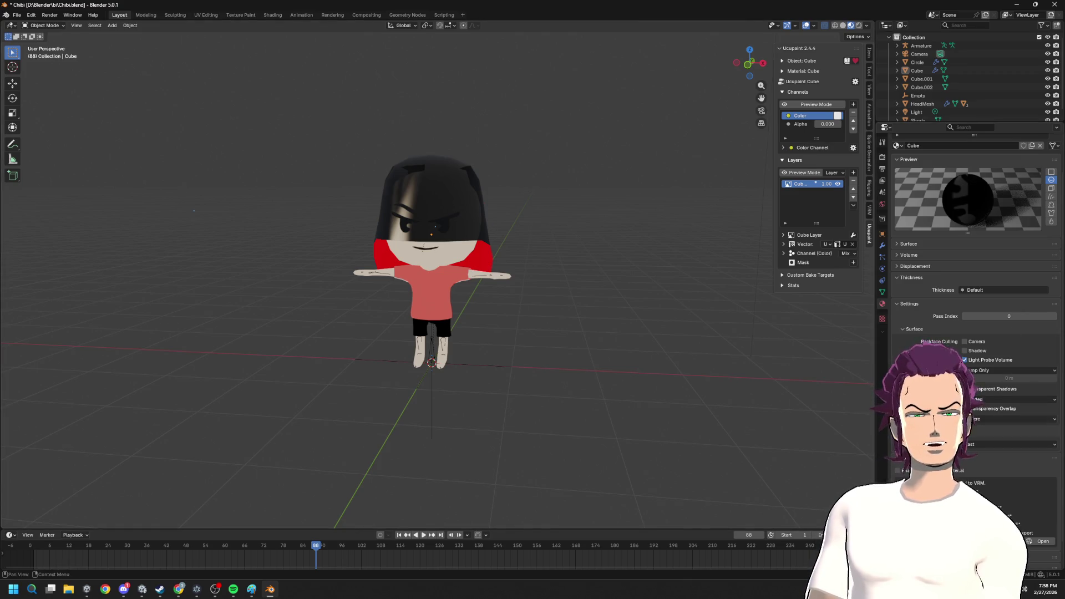
{"action": "left_click", "coordinate": [982, 420]}
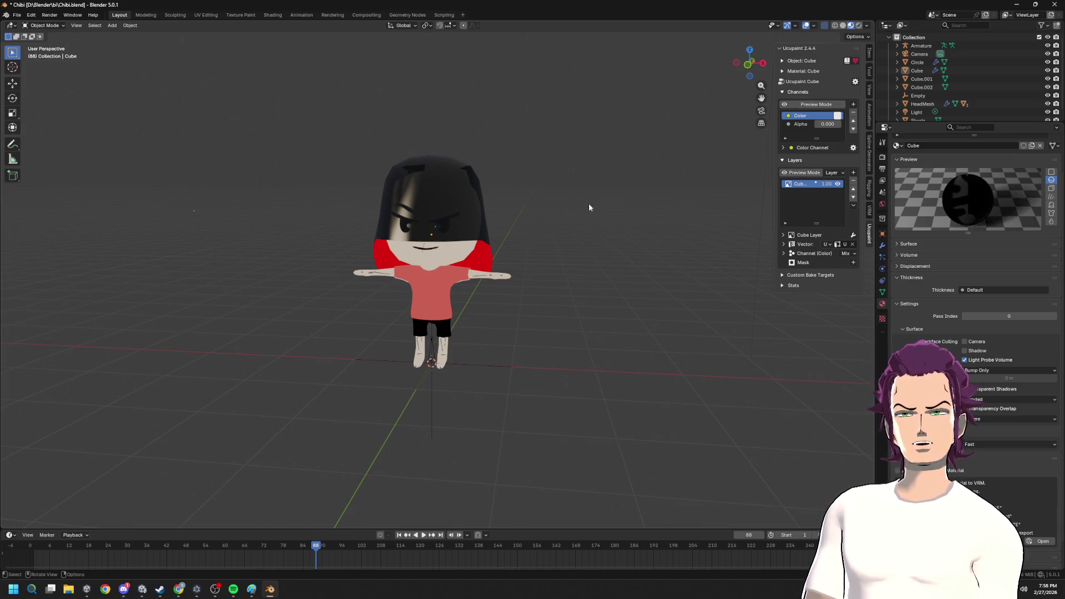
{"action": "scroll", "coordinate": [623, 212], "scroll_direction": "up", "scroll_amount": 3}
{"action": "left_click", "coordinate": [432, 167]}
{"action": "middle_click_drag", "start_coordinate": [432, 166], "coordinate": [501, 189]}
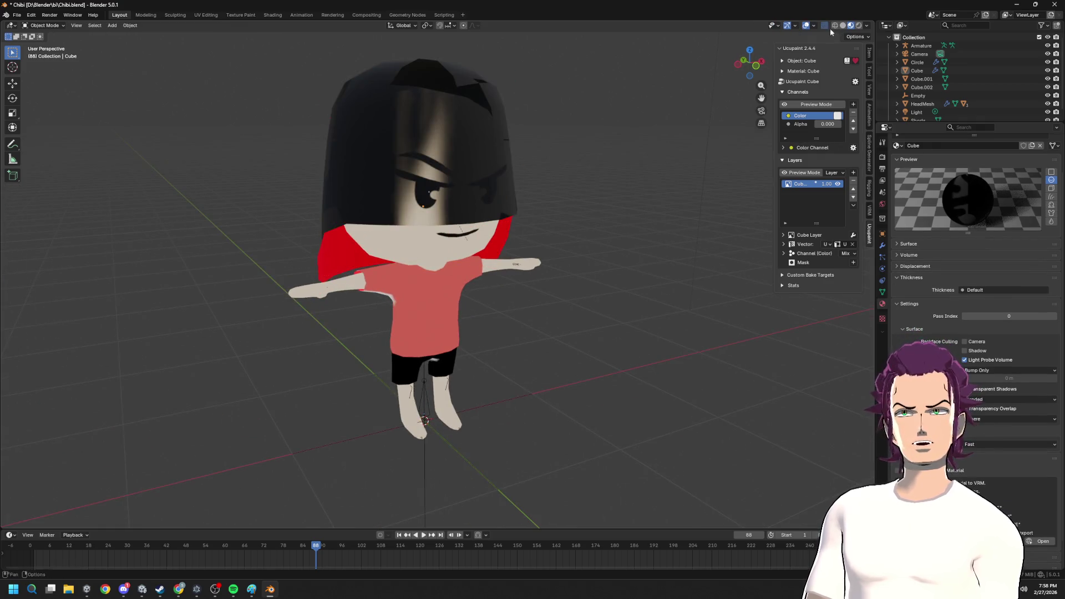
{"action": "left_click", "coordinate": [814, 26]}
{"action": "left_click", "coordinate": [756, 186]}
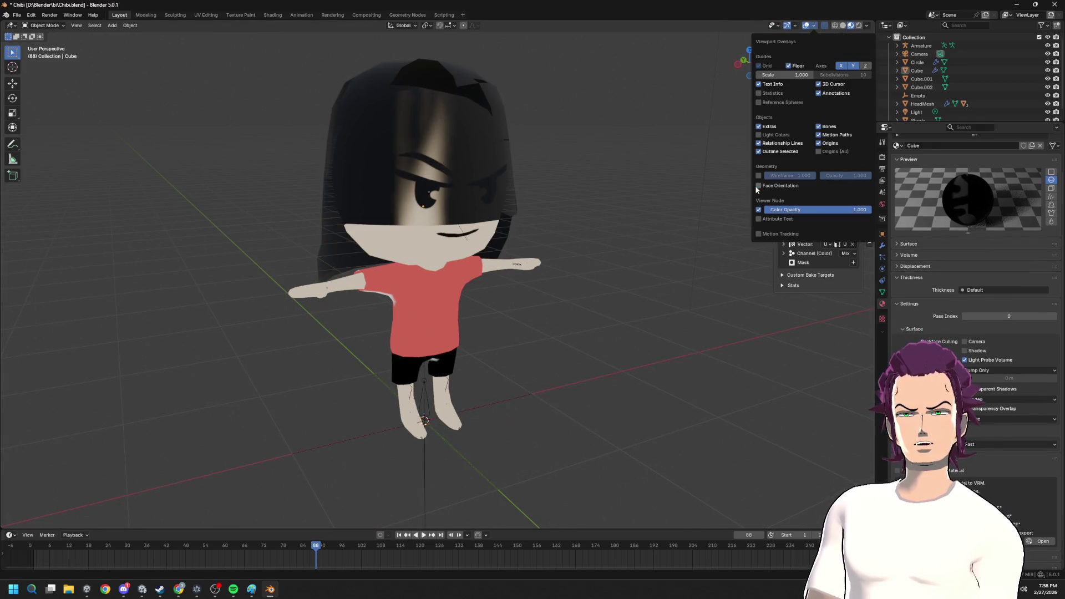
- Inspect the hair from above and behind, then select the hair mesh and enter Edit Mode
{"action": "middle_click_drag", "start_coordinate": [500, 181], "coordinate": [553, 234]}
{"action": "mouse_move", "coordinate": [500, 202]}
{"action": "middle_mouse_down"}
{"action": "mouse_move", "coordinate": [485, 193]}
{"action": "mouse_move", "coordinate": [579, 141]}
{"action": "mouse_move", "coordinate": [390, 79]}
{"action": "mouse_move", "coordinate": [476, 103]}
{"action": "mouse_move", "coordinate": [514, 84]}
{"action": "mouse_move", "coordinate": [504, 159]}
{"action": "mouse_move", "coordinate": [635, 91]}
{"action": "mouse_move", "coordinate": [627, 40]}
{"action": "mouse_move", "coordinate": [689, 114]}
{"action": "mouse_move", "coordinate": [553, 176]}
{"action": "middle_mouse_up"}
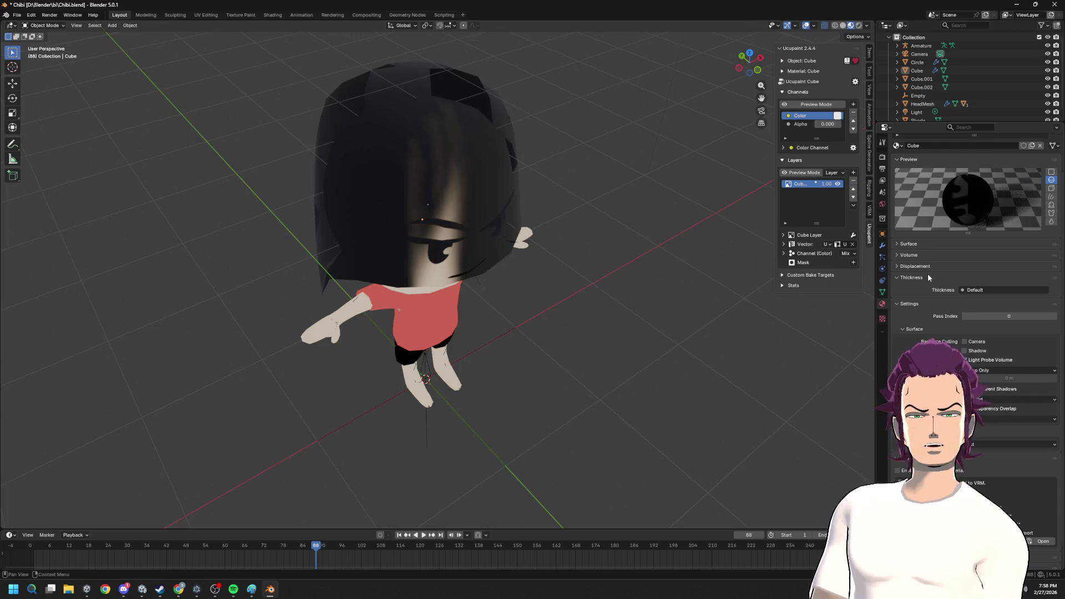
{"action": "scroll", "coordinate": [999, 424], "scroll_direction": "down", "scroll_amount": 1}
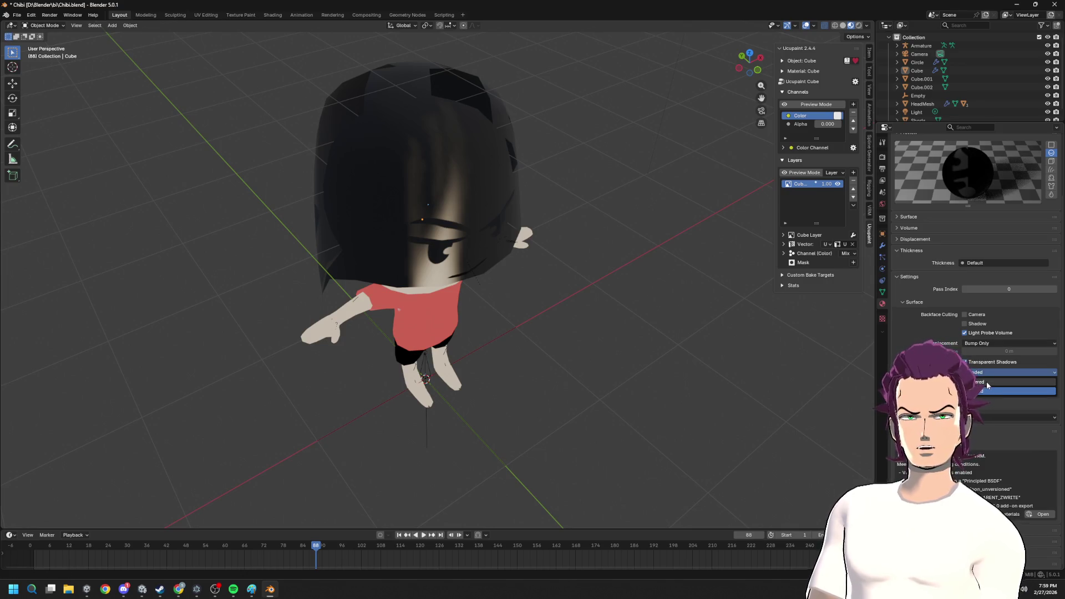
{"action": "mouse_move", "coordinate": [827, 380]}
{"action": "middle_mouse_down"}
{"action": "mouse_move", "coordinate": [622, 316]}
{"action": "mouse_move", "coordinate": [633, 317]}
{"action": "middle_mouse_up"}
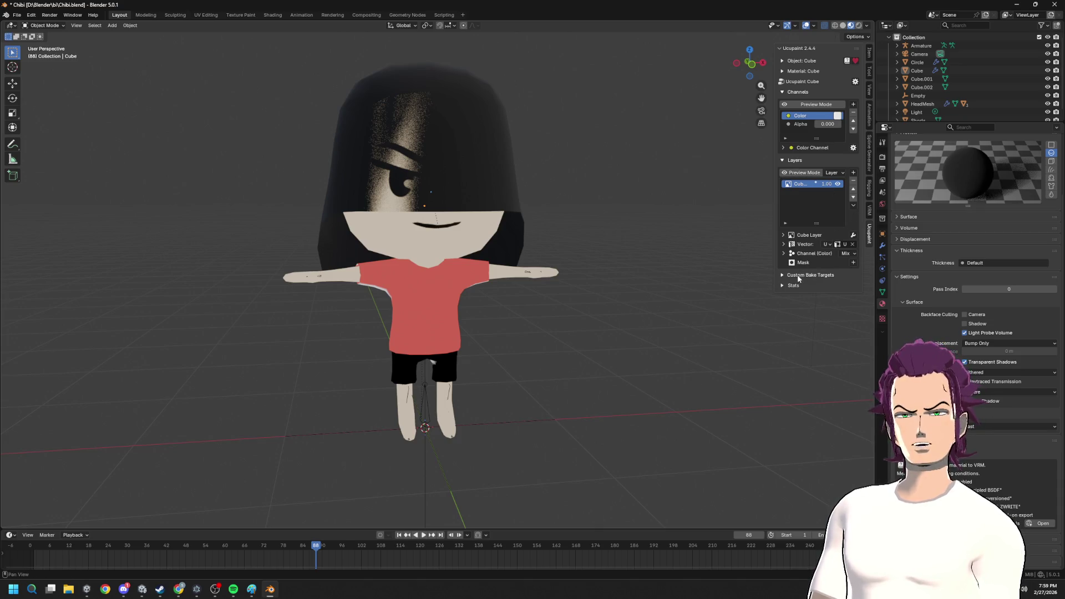
{"action": "left_click", "coordinate": [377, 281]}
{"action": "key", "text": "Tab"}
{"action": "key", "text": "Tab"}
- Check the hair's UV faces in UV Editing and switch to Texture Paint
{"action": "left_click", "coordinate": [205, 15]}
{"action": "scroll", "coordinate": [269, 298], "scroll_direction": "down", "scroll_amount": 3}
{"action": "key", "text": "alt+a"}
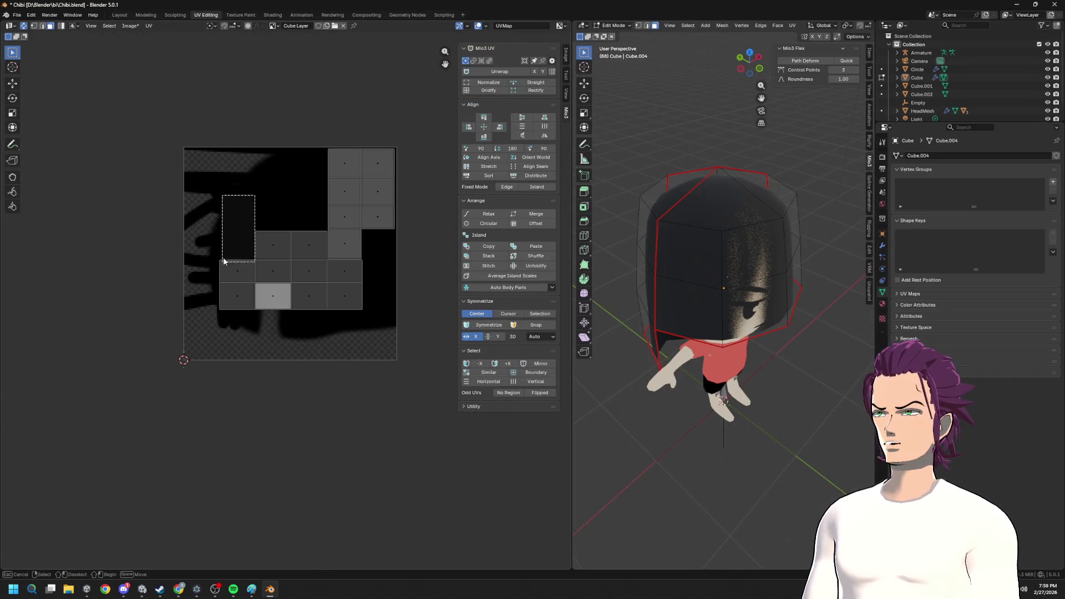
{"action": "key", "text": "a"}
{"action": "key", "text": "alt+a"}
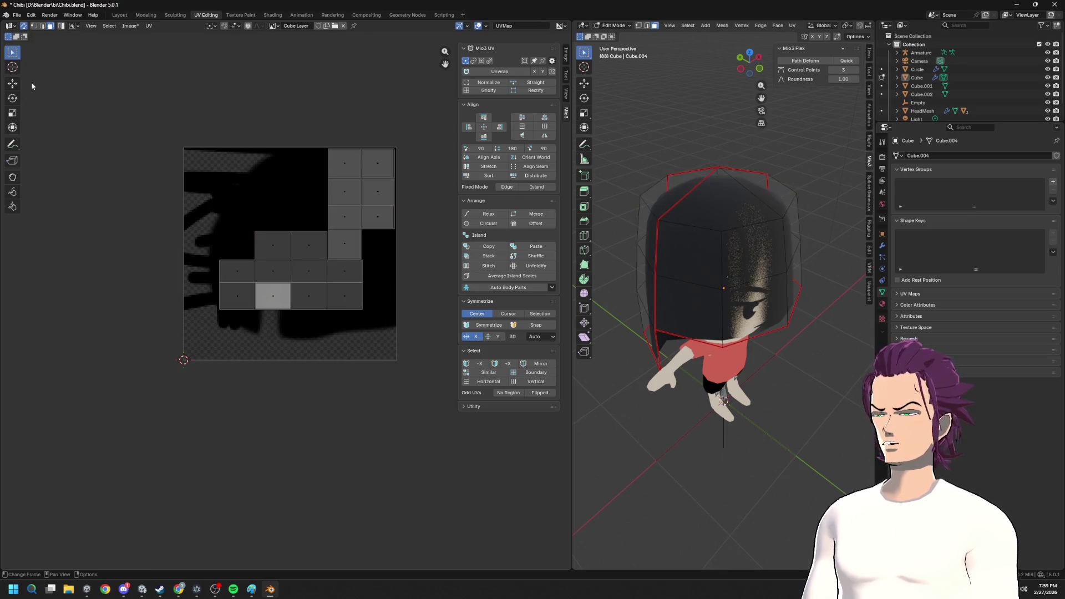
{"action": "left_click", "coordinate": [239, 14]}
{"action": "scroll", "coordinate": [101, 96], "scroll_direction": "down", "scroll_amount": 5}
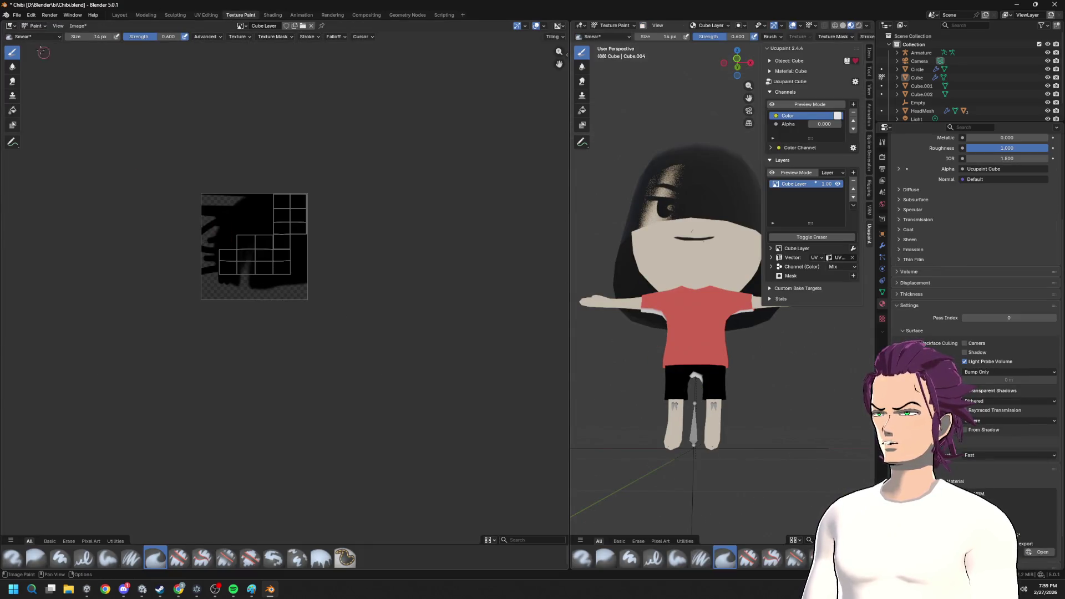
- Erase nearly all the black hair paint from the texture with the Erase Hard Pressure brush
{"action": "left_click", "coordinate": [25, 38]}
{"action": "left_click", "coordinate": [287, 70]}
{"action": "mouse_move", "coordinate": [269, 225]}
{"action": "left_mouse_down"}
{"action": "mouse_move", "coordinate": [217, 267]}
{"action": "mouse_move", "coordinate": [280, 243]}
{"action": "left_mouse_up"}
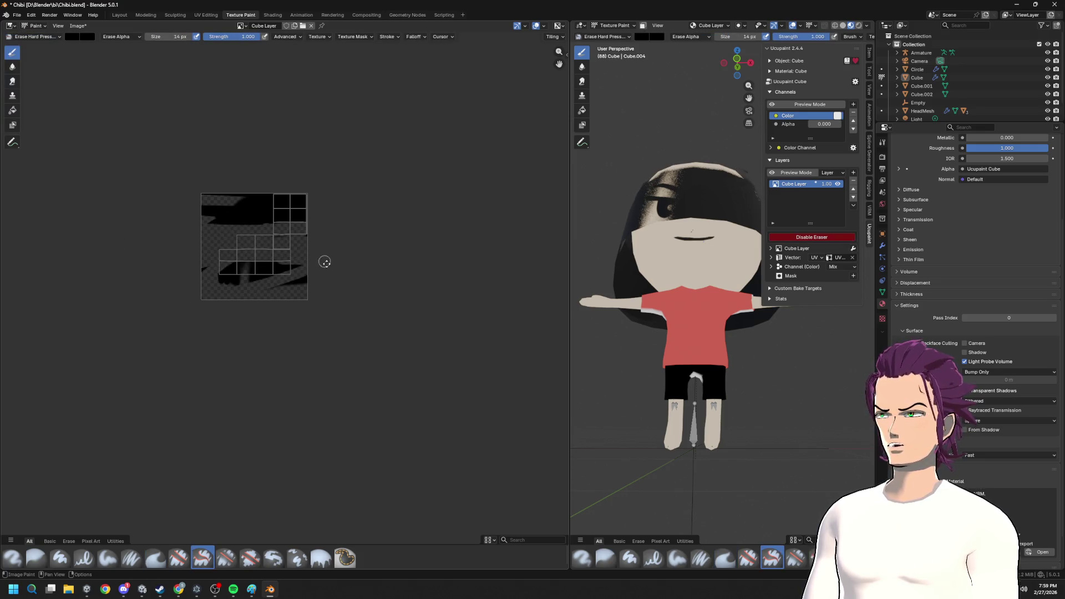
{"action": "middle_click_drag", "start_coordinate": [293, 253], "coordinate": [310, 310]}
{"action": "left_click_drag", "start_coordinate": [288, 305], "coordinate": [269, 345]}
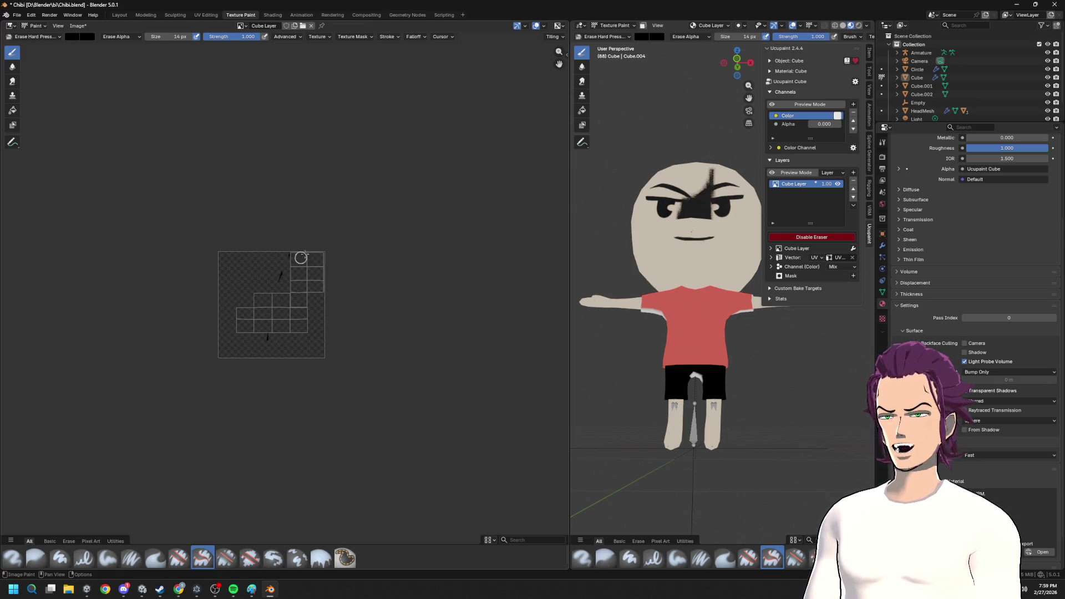
{"action": "left_click", "coordinate": [25, 35]}
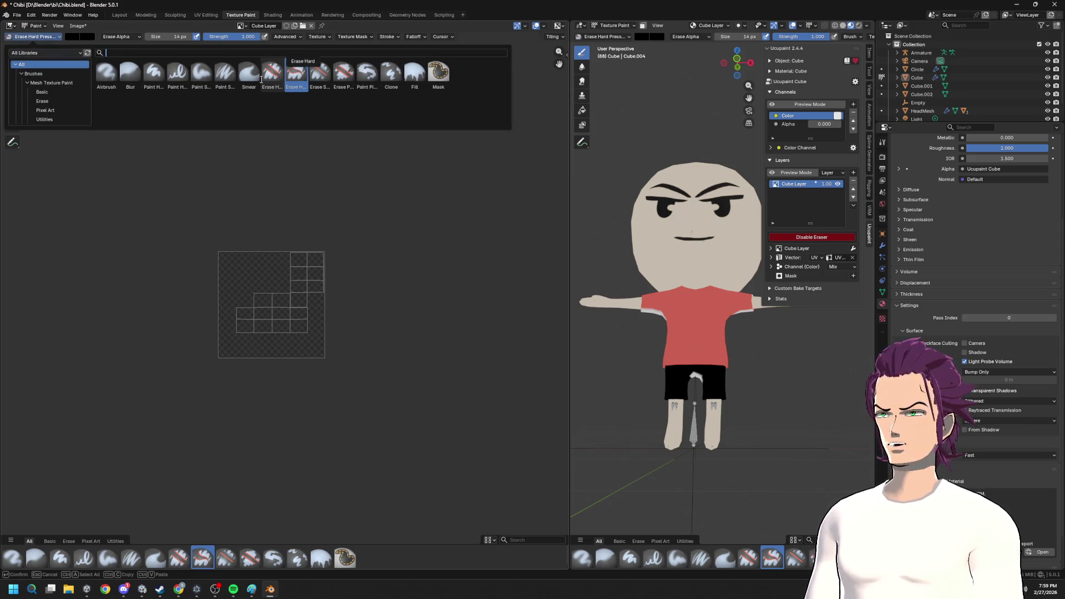
- With the Paint Hard Pressure brush, fill the left block of the hair texture with black strokes
{"action": "left_click", "coordinate": [177, 73]}
{"action": "scroll", "coordinate": [248, 269], "scroll_direction": "up", "scroll_amount": 2}
{"action": "scroll", "coordinate": [242, 269], "scroll_direction": "up", "scroll_amount": 2}
{"action": "scroll", "coordinate": [236, 271], "scroll_direction": "up", "scroll_amount": 1}
{"action": "left_click_drag", "start_coordinate": [232, 260], "coordinate": [231, 326]}
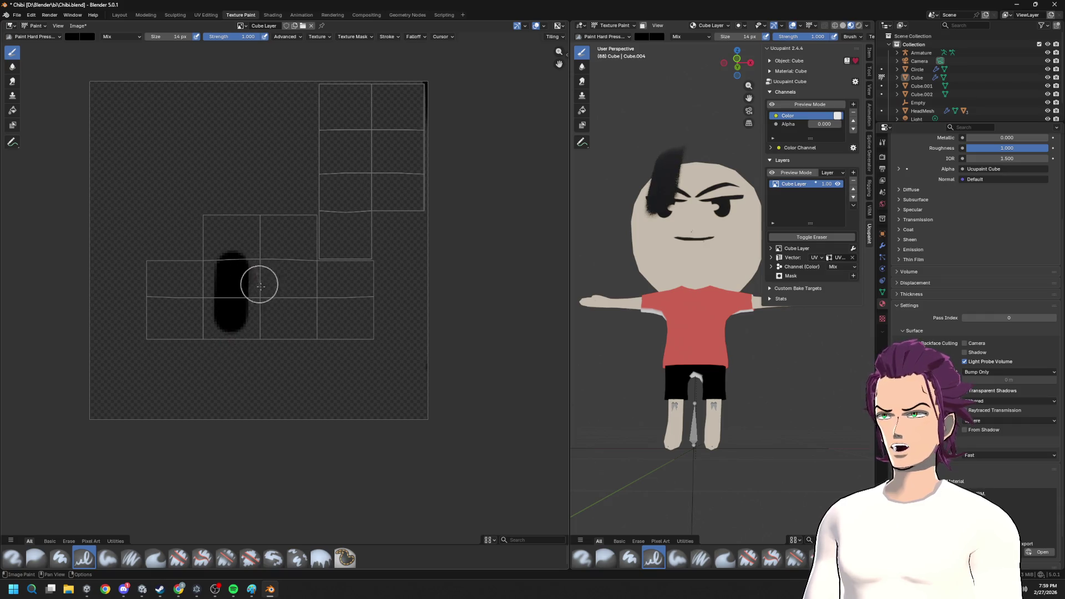
{"action": "left_click_drag", "start_coordinate": [254, 258], "coordinate": [273, 320]}
{"action": "left_click_drag", "start_coordinate": [304, 261], "coordinate": [318, 337]}
{"action": "left_click_drag", "start_coordinate": [357, 314], "coordinate": [345, 279]}
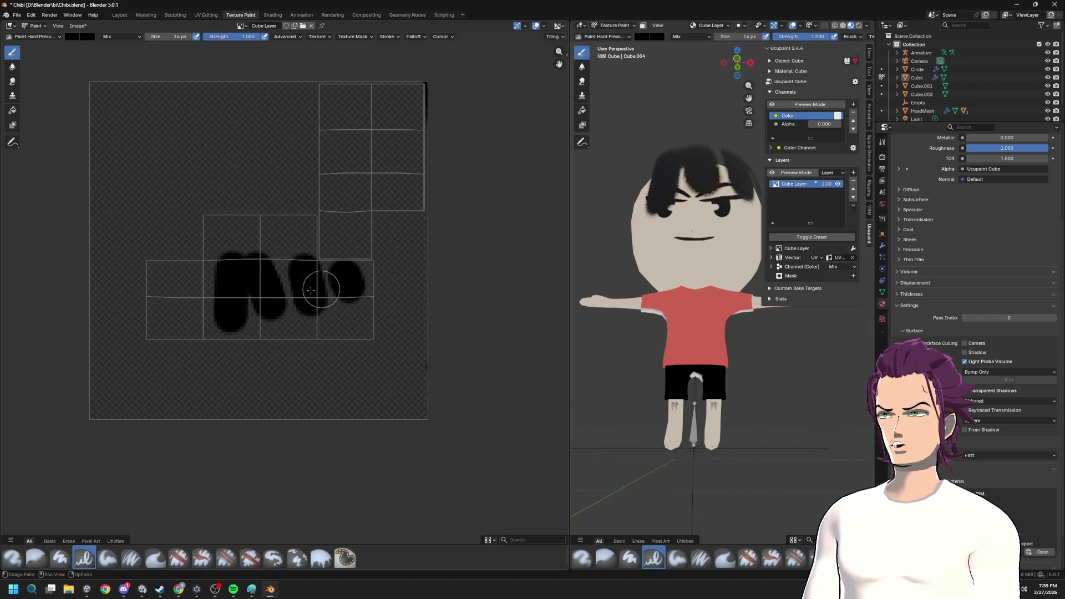
{"action": "mouse_move", "coordinate": [191, 268]}
{"action": "left_mouse_down"}
{"action": "mouse_move", "coordinate": [162, 280]}
{"action": "mouse_move", "coordinate": [154, 331]}
{"action": "mouse_move", "coordinate": [178, 325]}
{"action": "left_mouse_up"}
{"action": "mouse_move", "coordinate": [350, 277]}
{"action": "left_mouse_down"}
{"action": "mouse_move", "coordinate": [374, 334]}
{"action": "mouse_move", "coordinate": [369, 311]}
{"action": "mouse_move", "coordinate": [308, 255]}
{"action": "mouse_move", "coordinate": [332, 364]}
{"action": "mouse_move", "coordinate": [284, 255]}
{"action": "mouse_move", "coordinate": [281, 349]}
{"action": "left_mouse_up"}
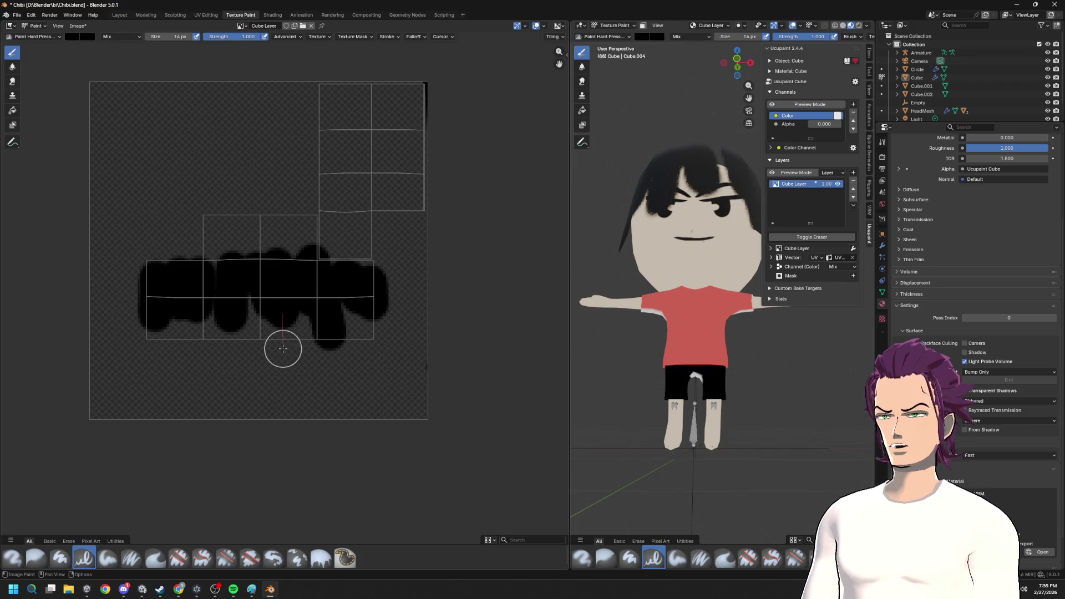
- Undo stray strokes, repaint the lower-right gap black and try a stroke directly on the head
{"action": "middle_click_drag", "start_coordinate": [691, 274], "coordinate": [642, 273]}
{"action": "key", "text": "ctrl+z"}
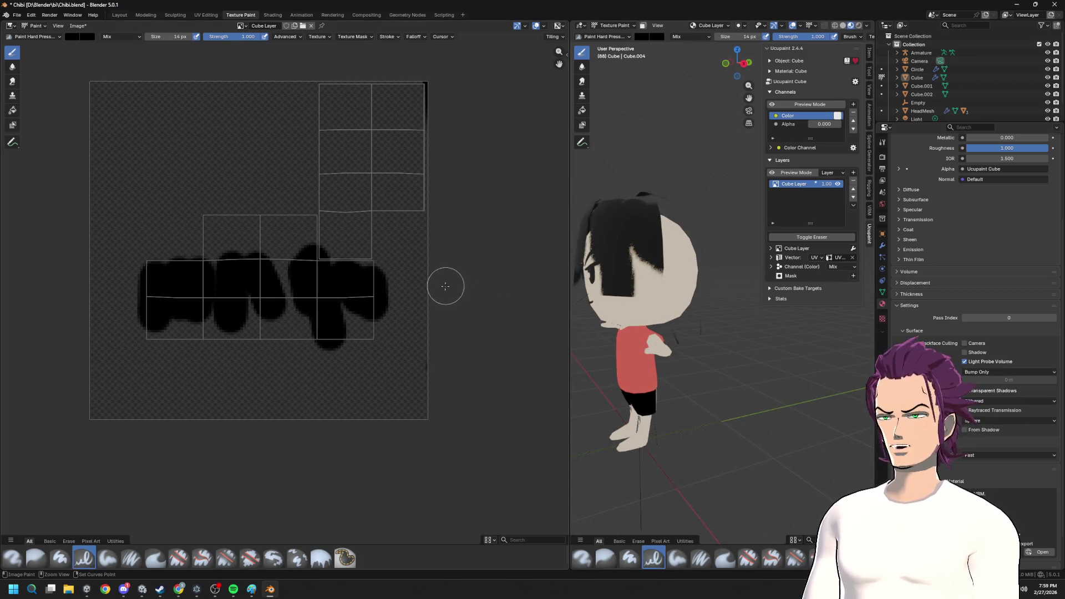
{"action": "key", "text": "ctrl+z"}
{"action": "left_click_drag", "start_coordinate": [333, 294], "coordinate": [294, 333]}
{"action": "middle_click_drag", "start_coordinate": [400, 266], "coordinate": [361, 275]}
{"action": "scroll", "coordinate": [361, 276], "scroll_direction": "down", "scroll_amount": 1}
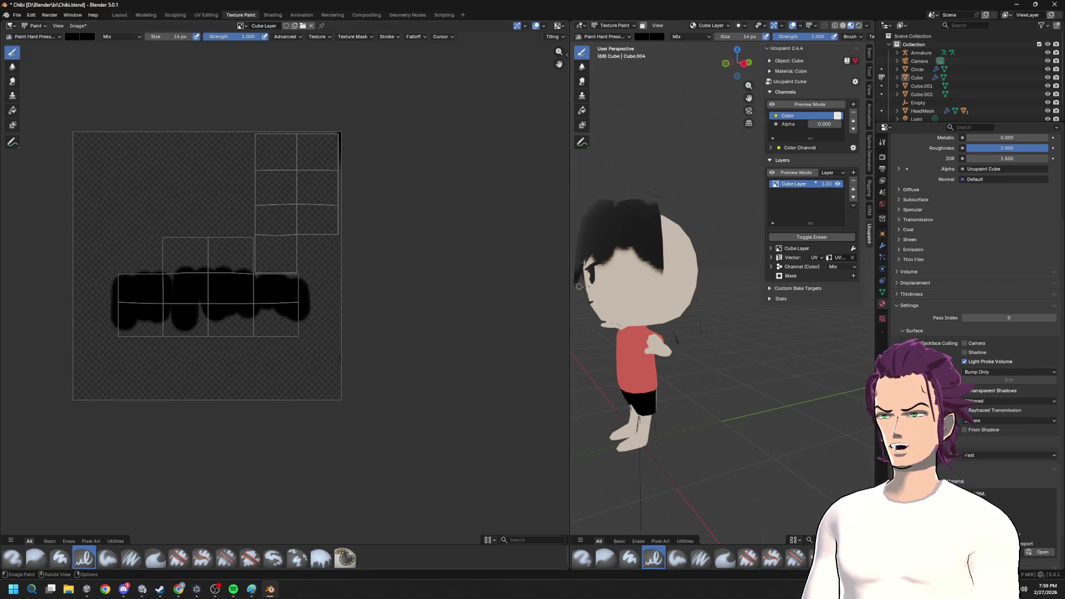
{"action": "left_click_drag", "start_coordinate": [662, 217], "coordinate": [667, 265]}
{"action": "middle_click_drag", "start_coordinate": [668, 266], "coordinate": [654, 239]}
{"action": "key", "text": "ctrl+z"}
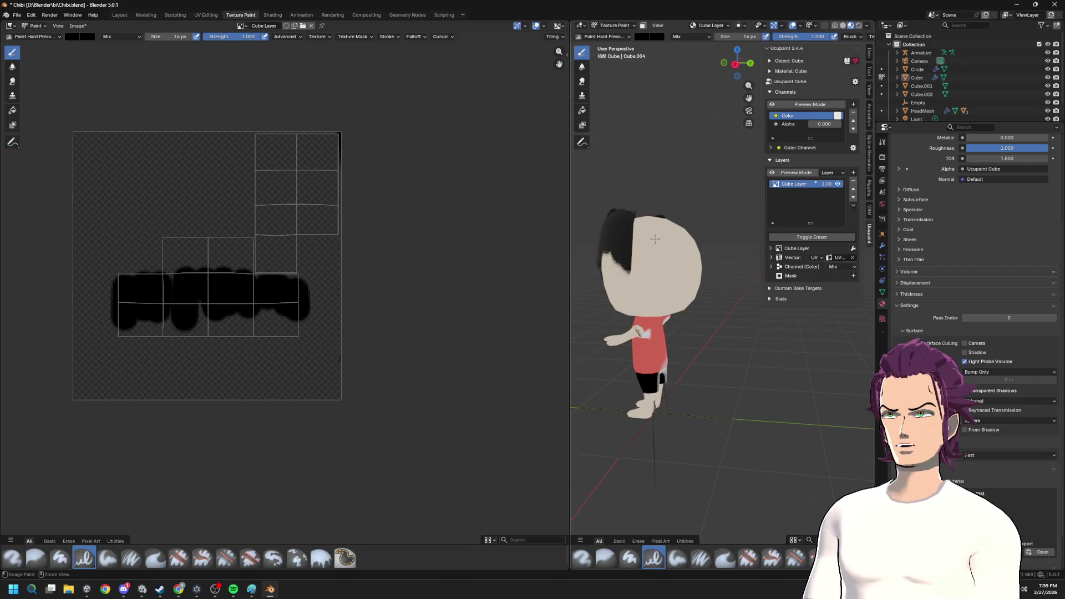
{"action": "key", "text": "f"}
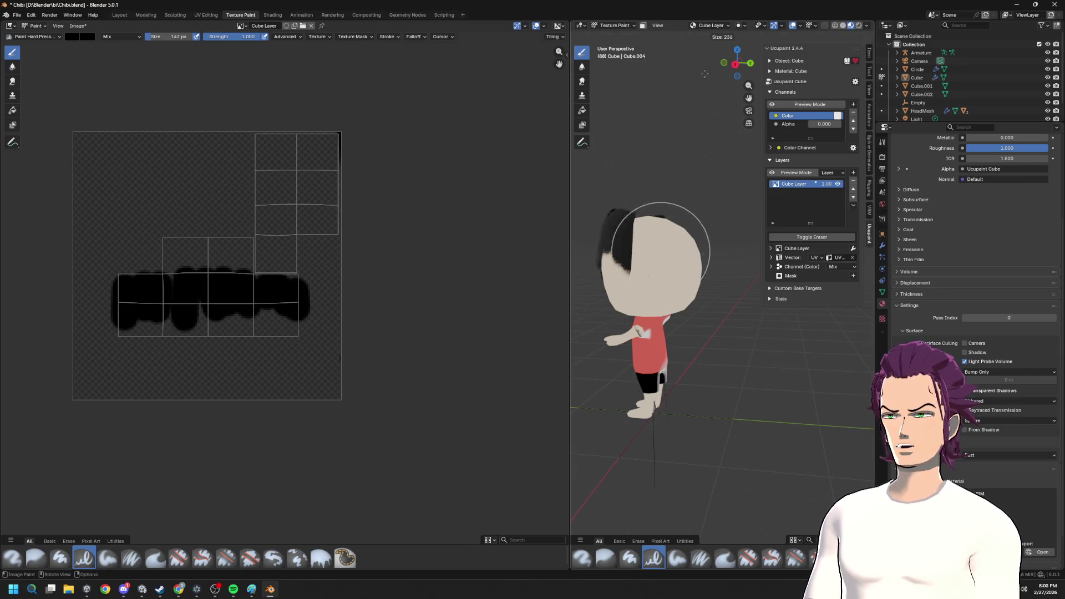
- With a larger brush, paint black hair across the back of the head in the viewport
{"action": "left_click", "coordinate": [679, 158]}
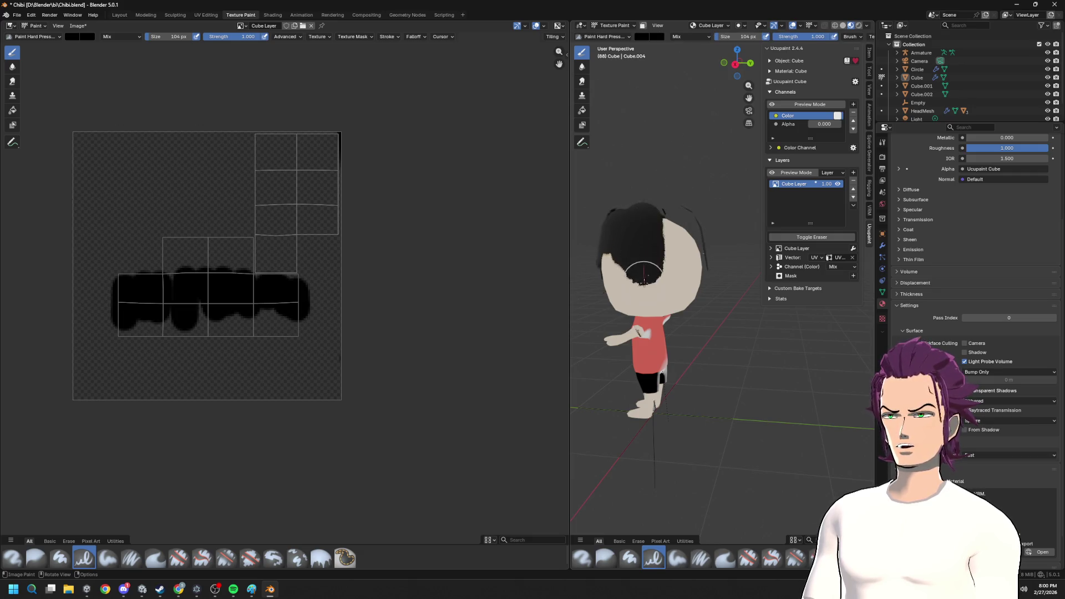
{"action": "left_click_drag", "start_coordinate": [649, 216], "coordinate": [724, 228]}
{"action": "middle_click_drag", "start_coordinate": [723, 229], "coordinate": [699, 250]}
{"action": "left_click_drag", "start_coordinate": [698, 249], "coordinate": [716, 282]}
{"action": "middle_click_drag", "start_coordinate": [701, 281], "coordinate": [744, 281]}
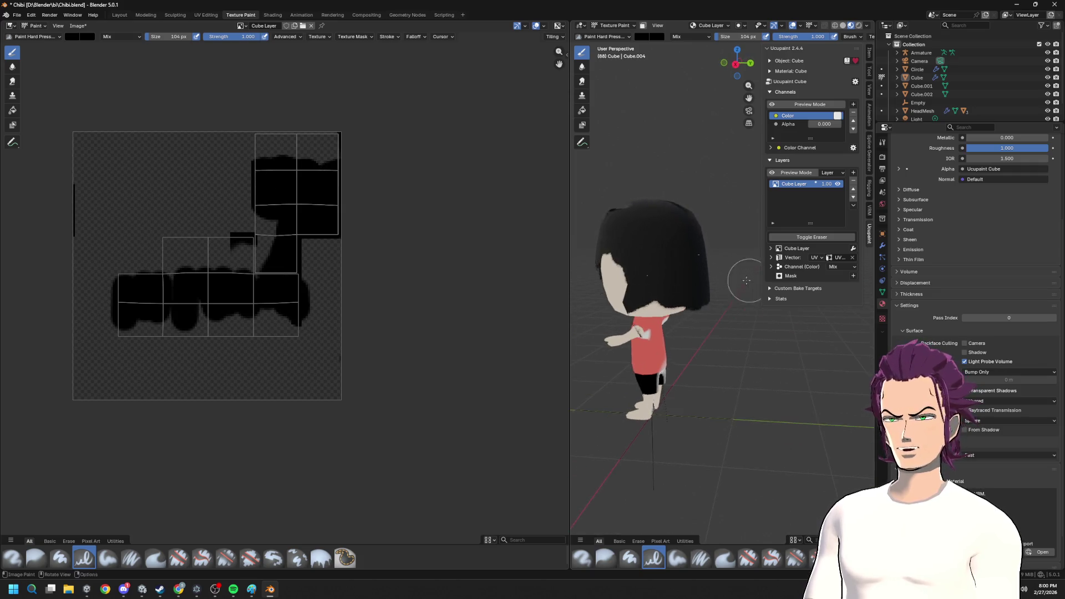
{"action": "middle_click_drag", "start_coordinate": [673, 255], "coordinate": [621, 253]}
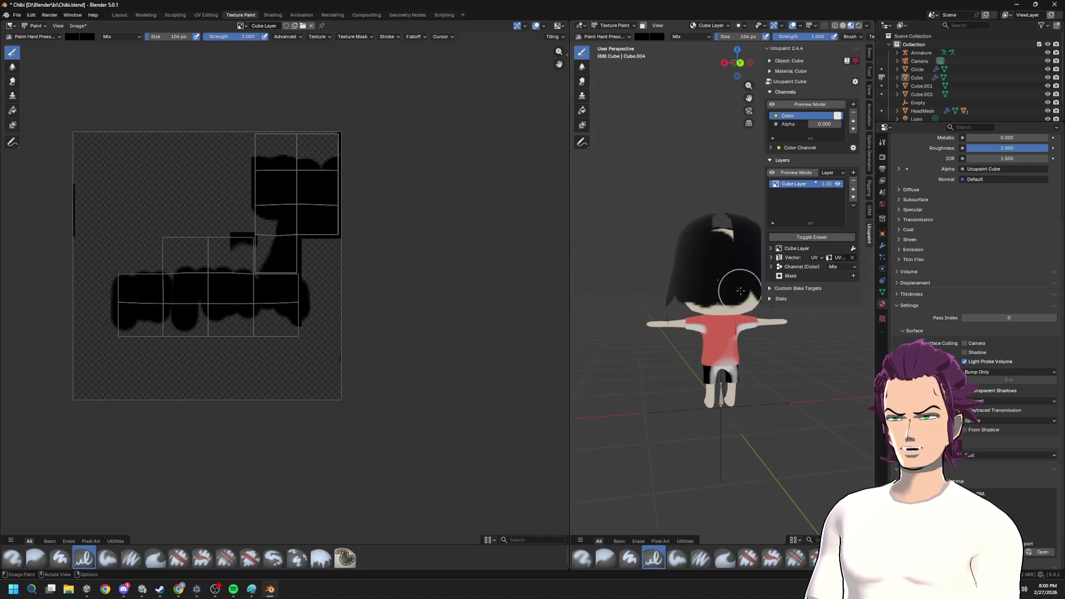
{"action": "middle_click_drag", "start_coordinate": [713, 273], "coordinate": [776, 278]}
{"action": "middle_click_drag", "start_coordinate": [653, 272], "coordinate": [685, 218]}
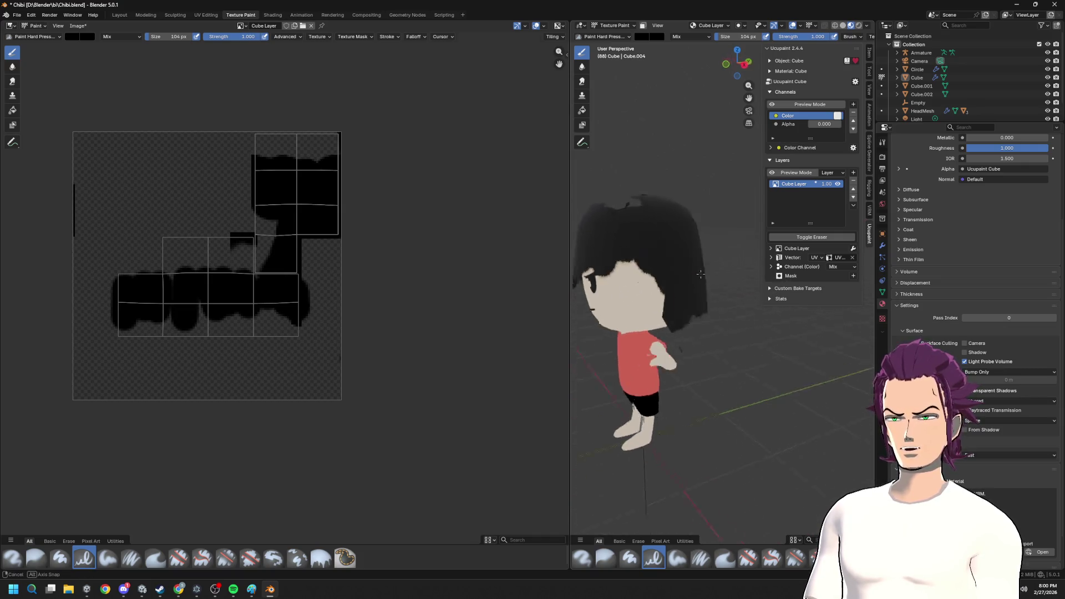
- Cover the remaining white hair patches on the crown with black, undoing the last stroke
{"action": "left_click_drag", "start_coordinate": [683, 218], "coordinate": [685, 204]}
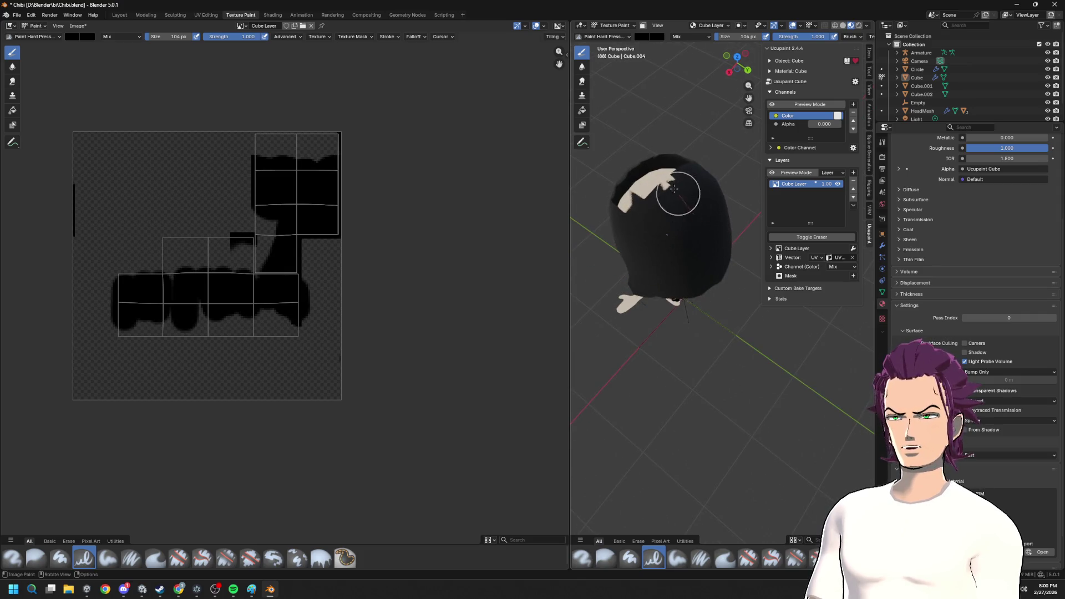
{"action": "middle_click_drag", "start_coordinate": [685, 203], "coordinate": [685, 231]}
{"action": "mouse_move", "coordinate": [685, 231]}
{"action": "left_mouse_down"}
{"action": "mouse_move", "coordinate": [654, 286]}
{"action": "mouse_move", "coordinate": [641, 266]}
{"action": "mouse_move", "coordinate": [708, 278]}
{"action": "left_mouse_up"}
{"action": "middle_click_drag", "start_coordinate": [708, 279], "coordinate": [692, 213]}
{"action": "scroll", "coordinate": [693, 214], "scroll_direction": "down", "scroll_amount": 3}
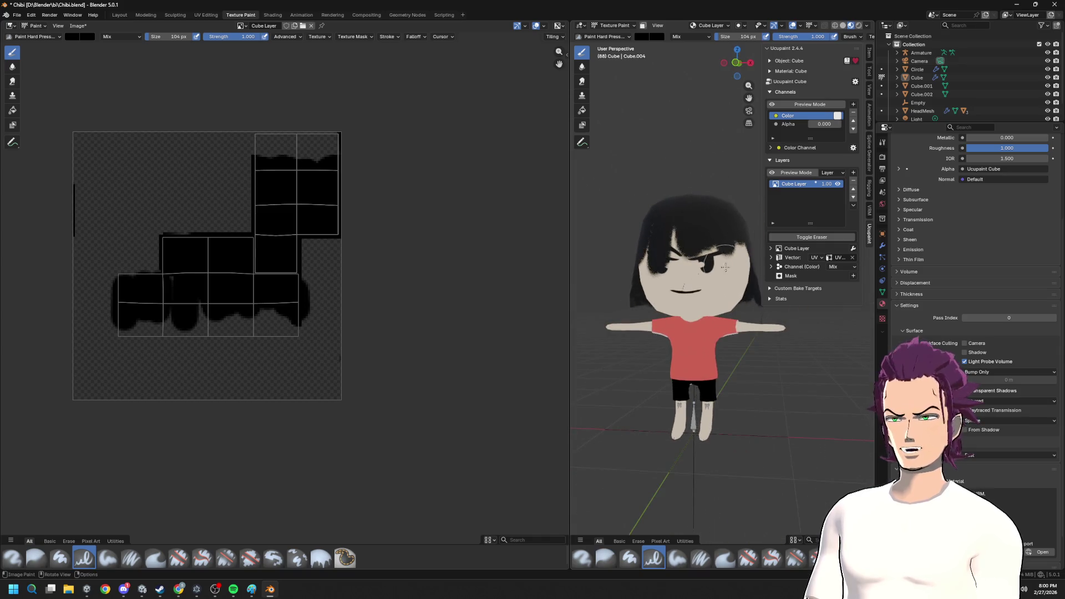
{"action": "key", "text": "ctrl+z"}
{"action": "key", "text": "ctrl+z"}
{"action": "key", "text": "ctrl+z"}
{"action": "key", "text": "ctrl+z"}
{"action": "key", "text": "ctrl+z"}
{"action": "key", "text": "ctrl+z"}
{"action": "key", "text": "ctrl+z"}
{"action": "key", "text": "ctrl+z"}
{"action": "key", "text": "ctrl+z"}
{"action": "key", "text": "ctrl+z"}
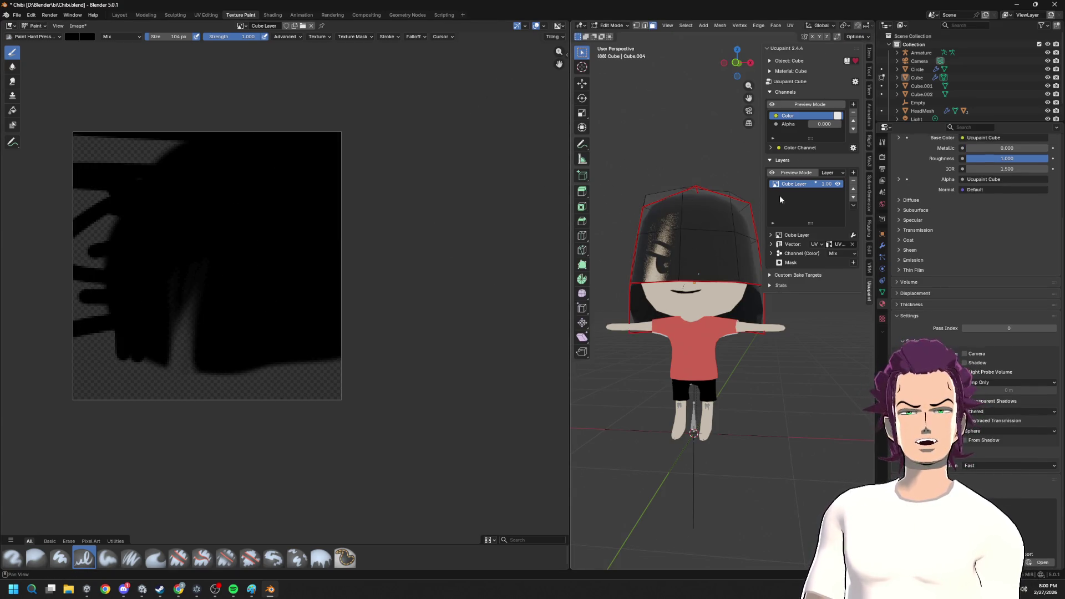
- Browse the Ucupaint layer-stack subpanels, check the hair from the side and return to Texture Paint
{"action": "left_click", "coordinate": [771, 70]}
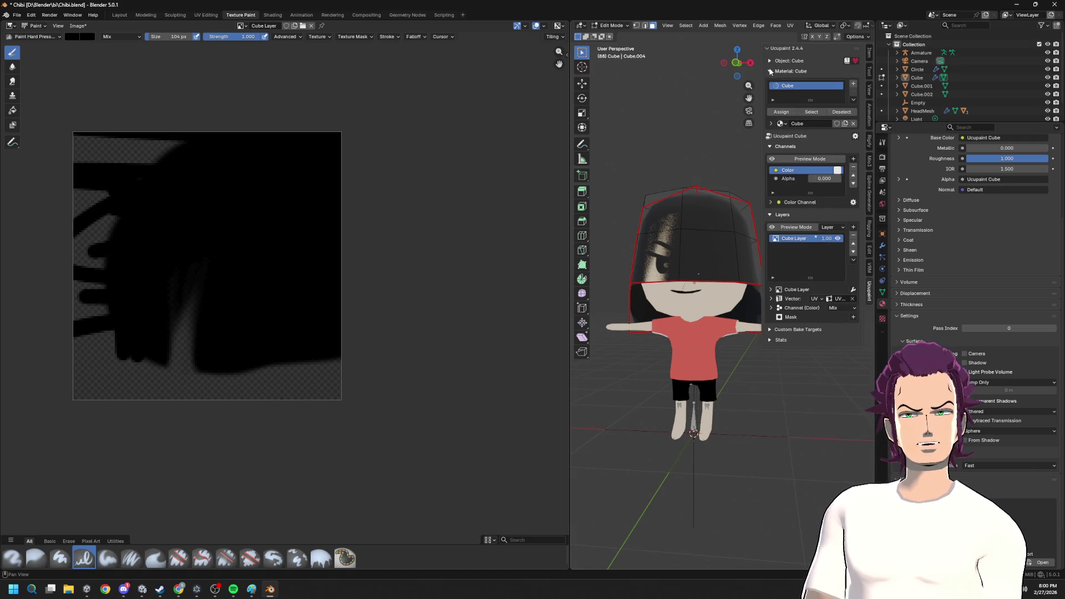
{"action": "left_click", "coordinate": [771, 72]}
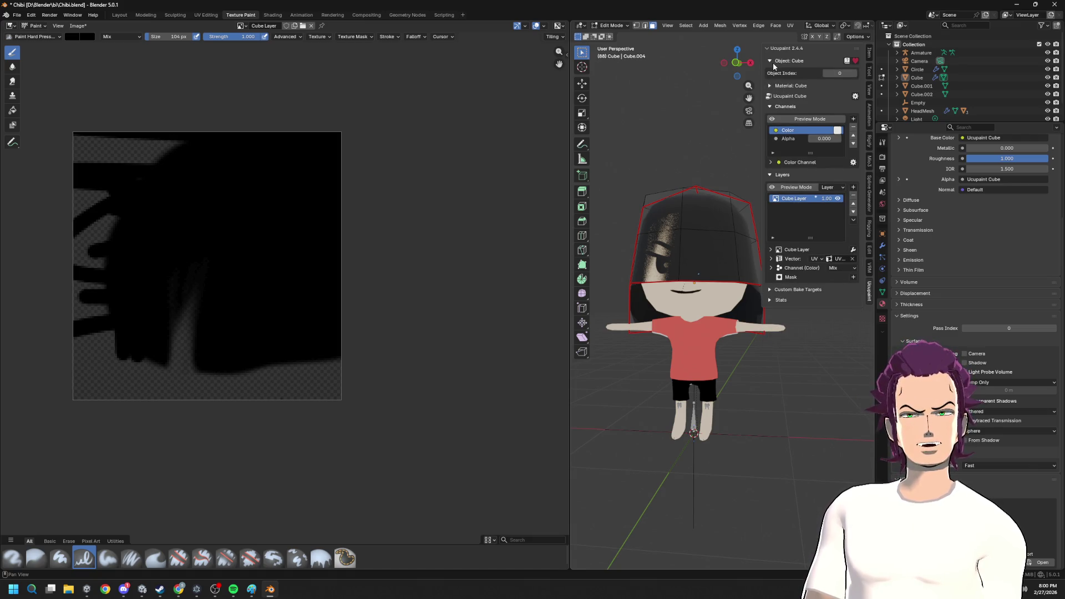
{"action": "left_click", "coordinate": [773, 71]}
{"action": "left_click", "coordinate": [769, 91]}
{"action": "left_click", "coordinate": [769, 92]}
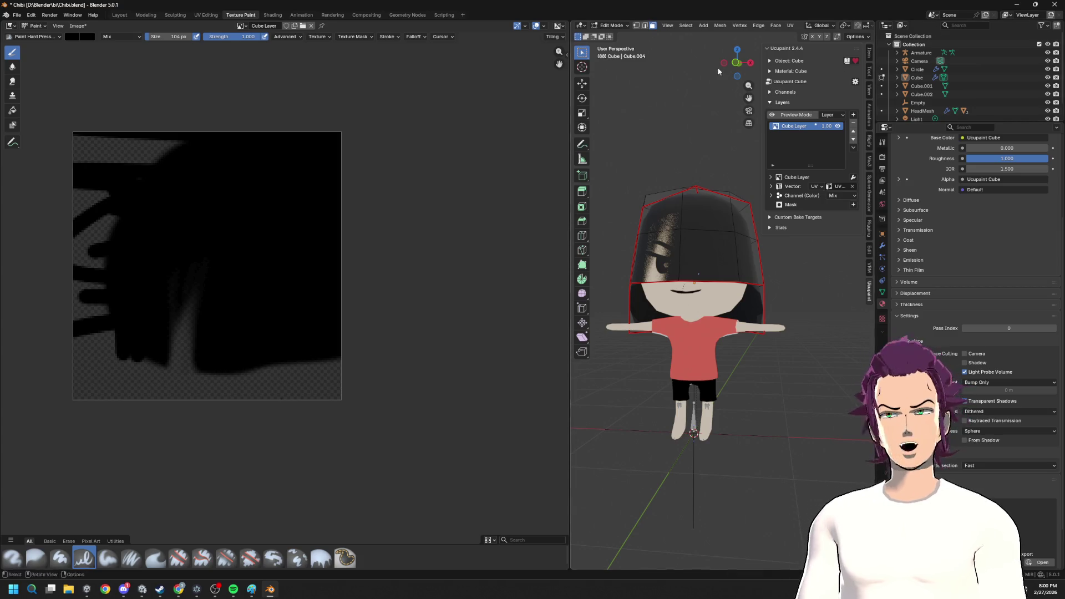
{"action": "middle_click_drag", "start_coordinate": [757, 200], "coordinate": [731, 309]}
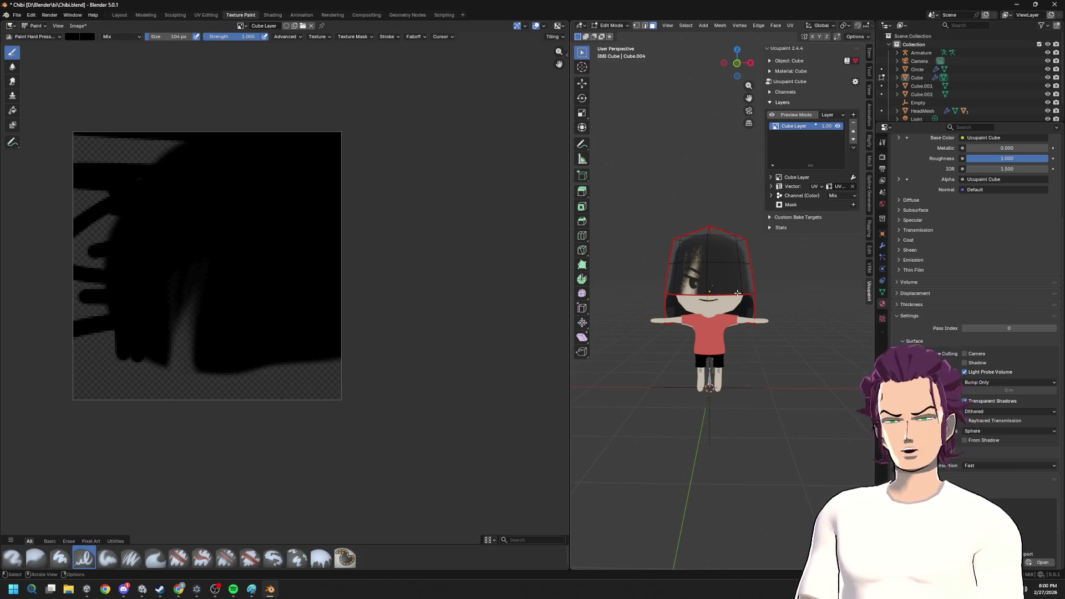
{"action": "key", "text": "Tab"}
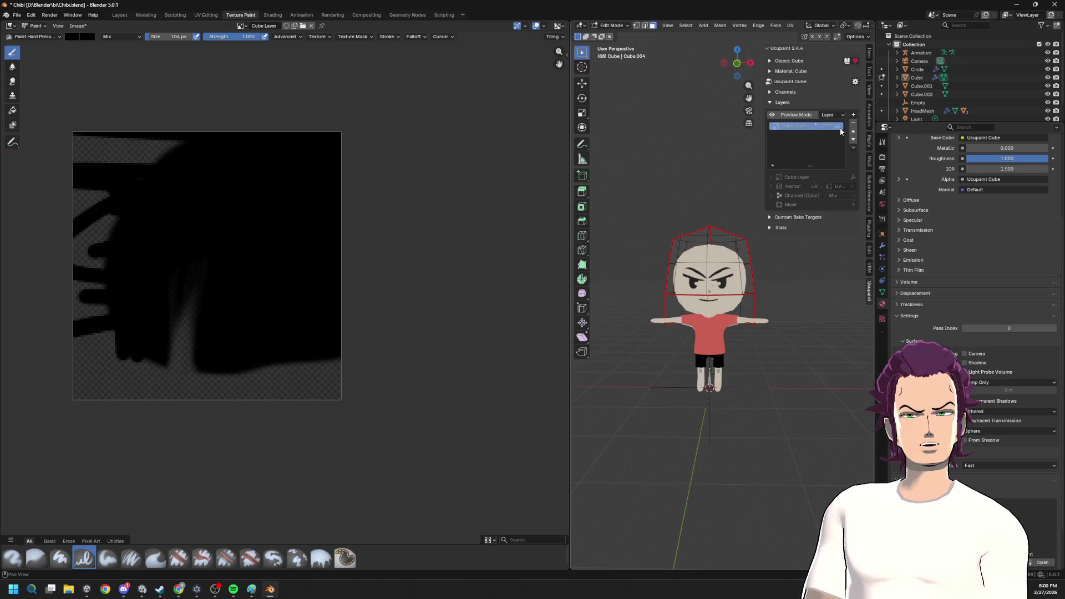
{"action": "middle_click_drag", "start_coordinate": [752, 305], "coordinate": [715, 275]}
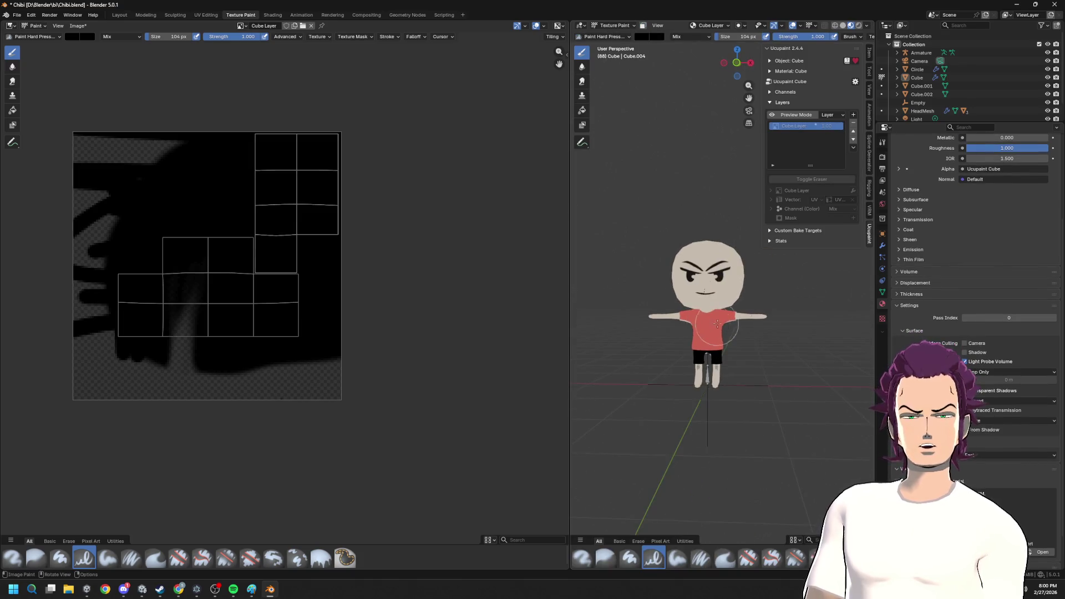
{"action": "scroll", "coordinate": [708, 244], "scroll_direction": "up", "scroll_amount": 2}
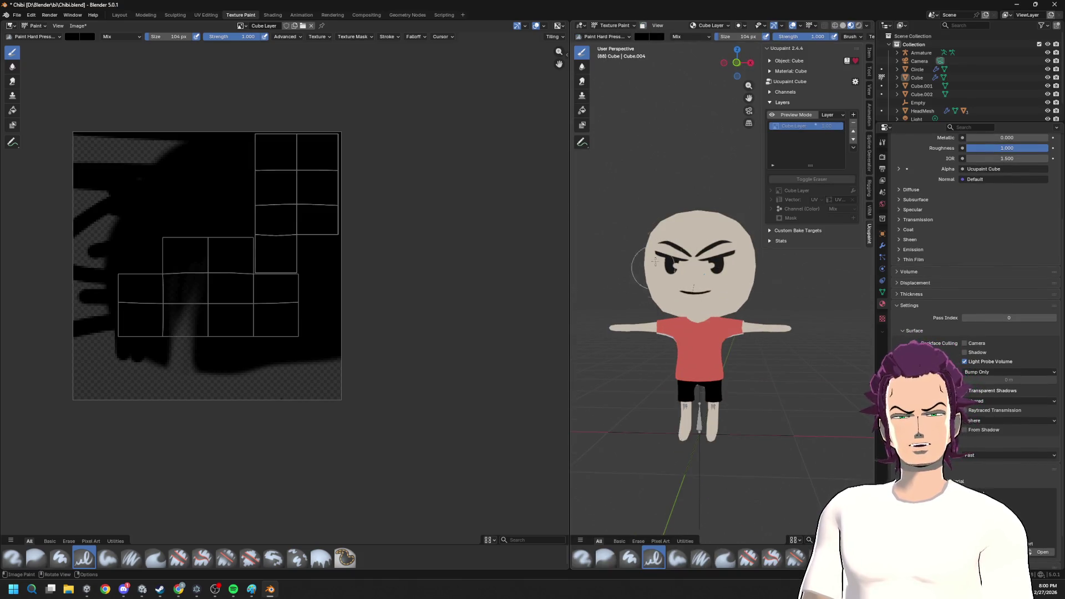
{"action": "scroll", "coordinate": [685, 300], "scroll_direction": "up", "scroll_amount": 3}
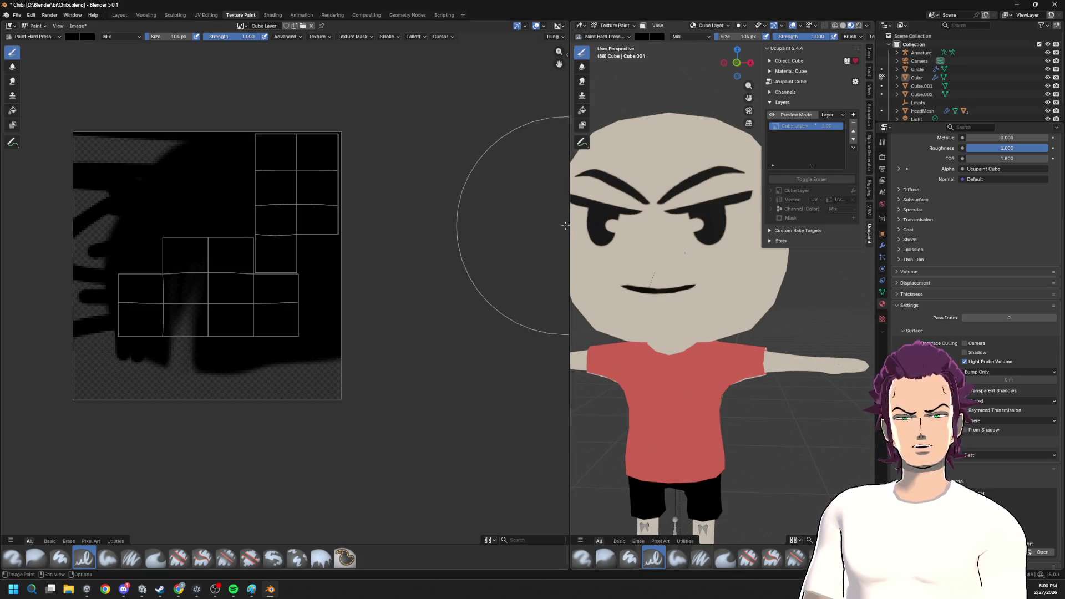
{"action": "scroll", "coordinate": [597, 258], "scroll_direction": "down", "scroll_amount": 2}
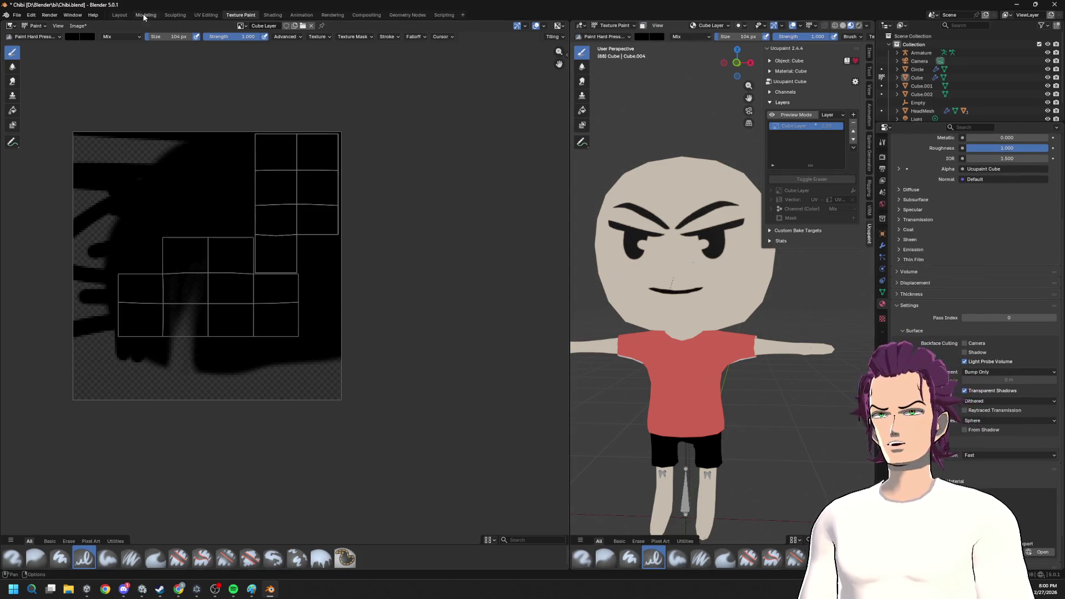
{"action": "left_click", "coordinate": [118, 14]}
- Grab the hair mesh with G a few times, cancelling so it stays in place
{"action": "left_click", "coordinate": [499, 195]}
{"action": "key", "text": "g"}
{"action": "key", "text": "Escape"}
{"action": "key", "text": "g"}
{"action": "key", "text": "Escape"}
{"action": "key", "text": "g"}
{"action": "left_click", "coordinate": [623, 363]}
- Edit EyeMesh, try rotating the left eye plane with R and cancel it
{"action": "left_click", "coordinate": [472, 179]}
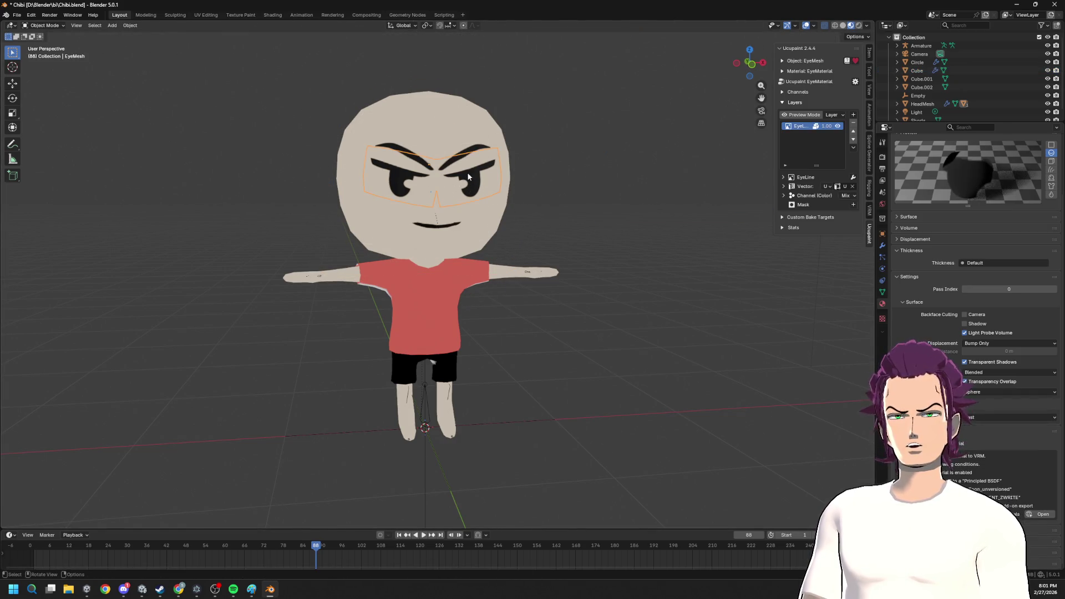
{"action": "key", "text": "Tab"}
{"action": "key", "text": "l"}
{"action": "key", "text": "r"}
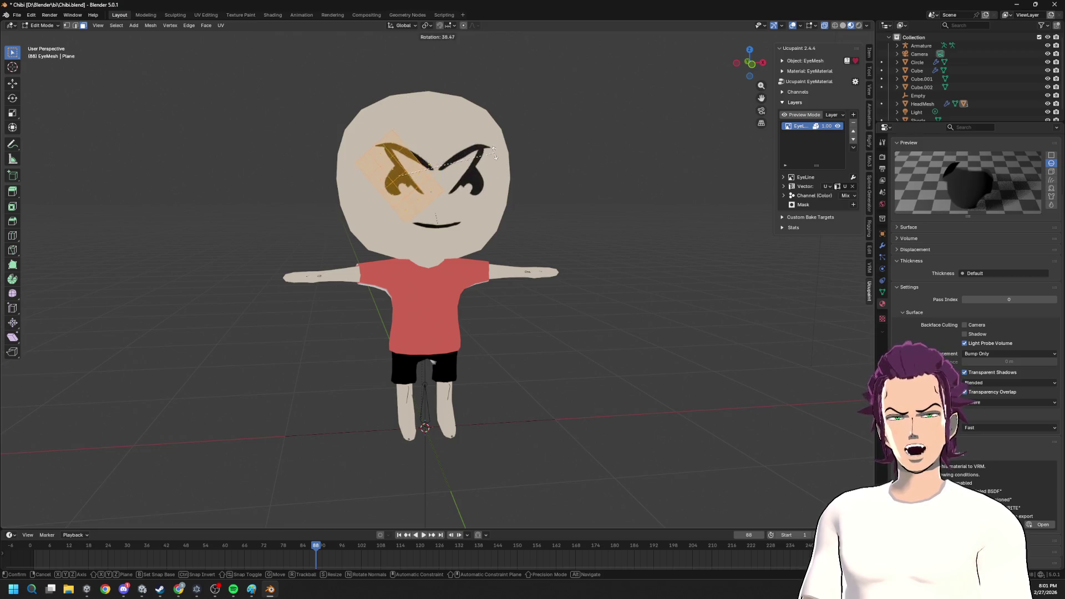
{"action": "key", "text": "Escape"}
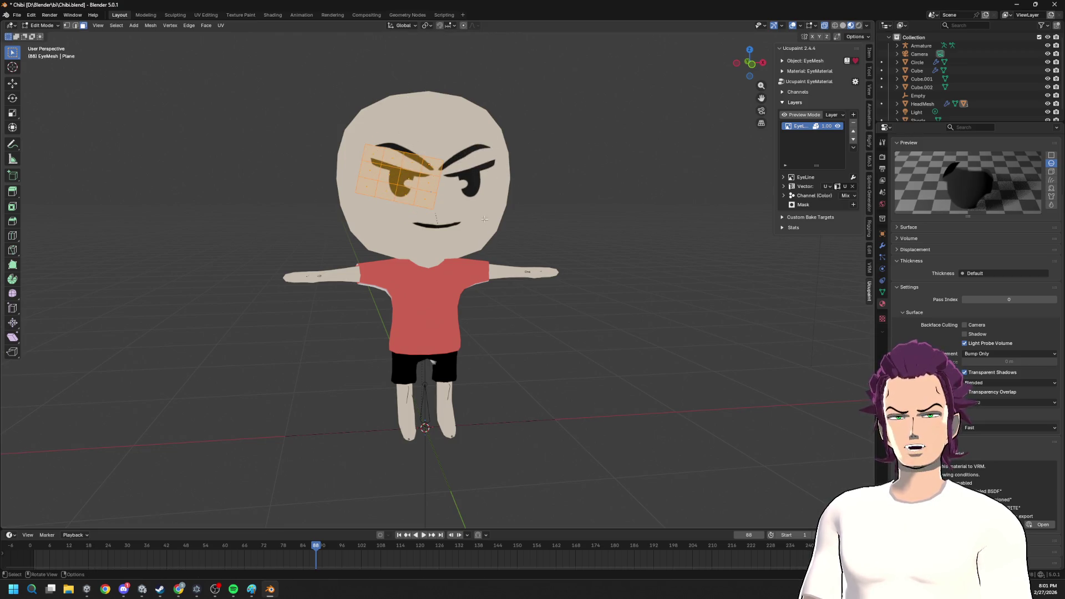
{"action": "left_click", "coordinate": [477, 156]}
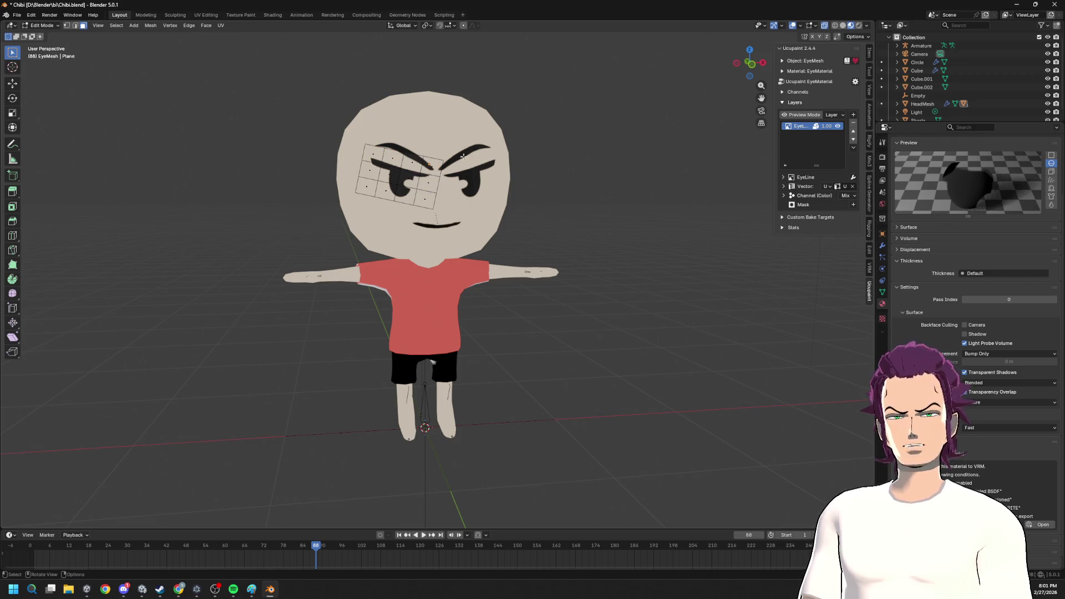
- Try rotating MouthMesh and cancel, then reopen EyeMesh in Edit Mode
{"action": "key", "text": "Tab"}
{"action": "left_click", "coordinate": [436, 231]}
{"action": "key", "text": "r"}
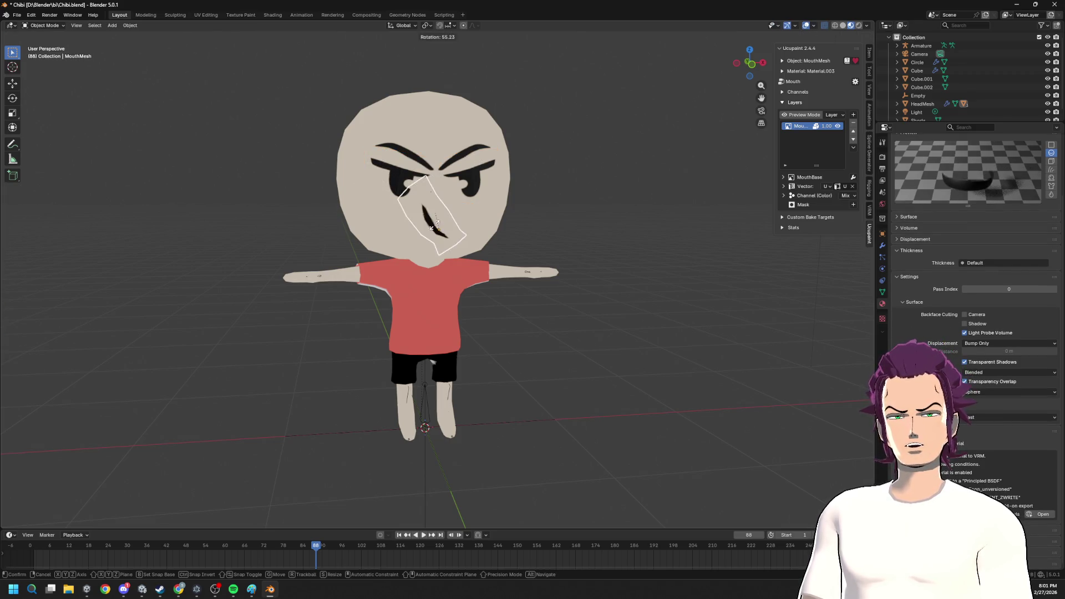
{"action": "key", "text": "Escape"}
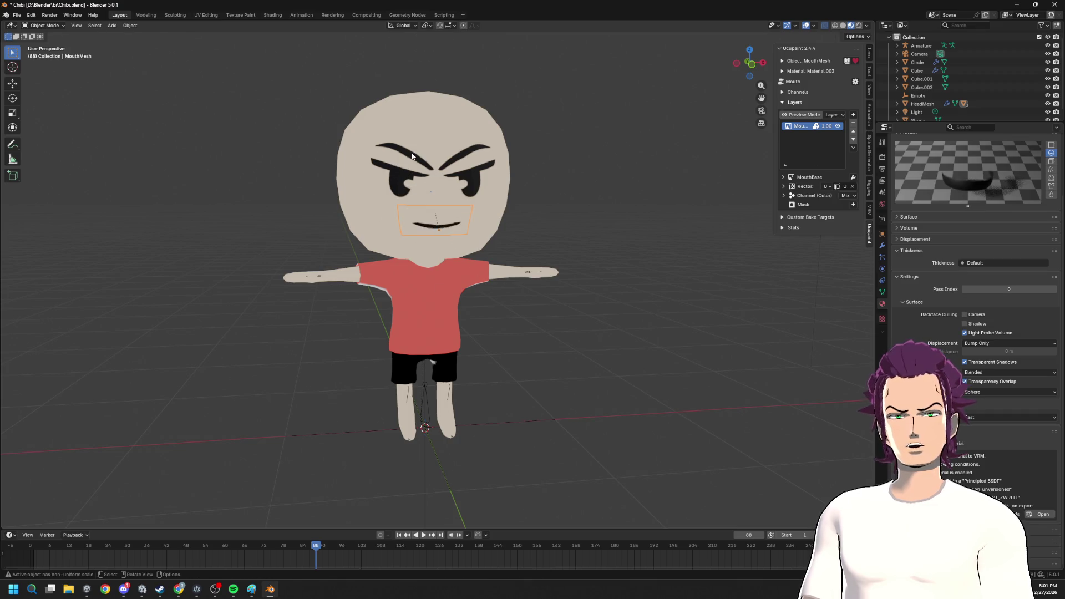
{"action": "left_click", "coordinate": [412, 155]}
{"action": "key", "text": "Tab"}
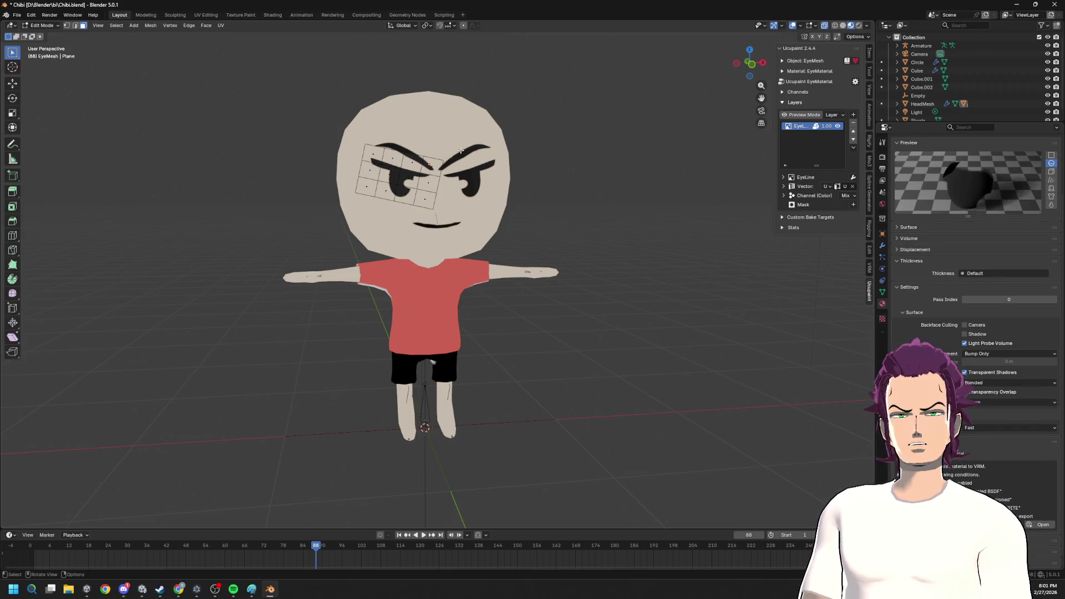
{"action": "middle_click_drag", "start_coordinate": [461, 149], "coordinate": [474, 308]}
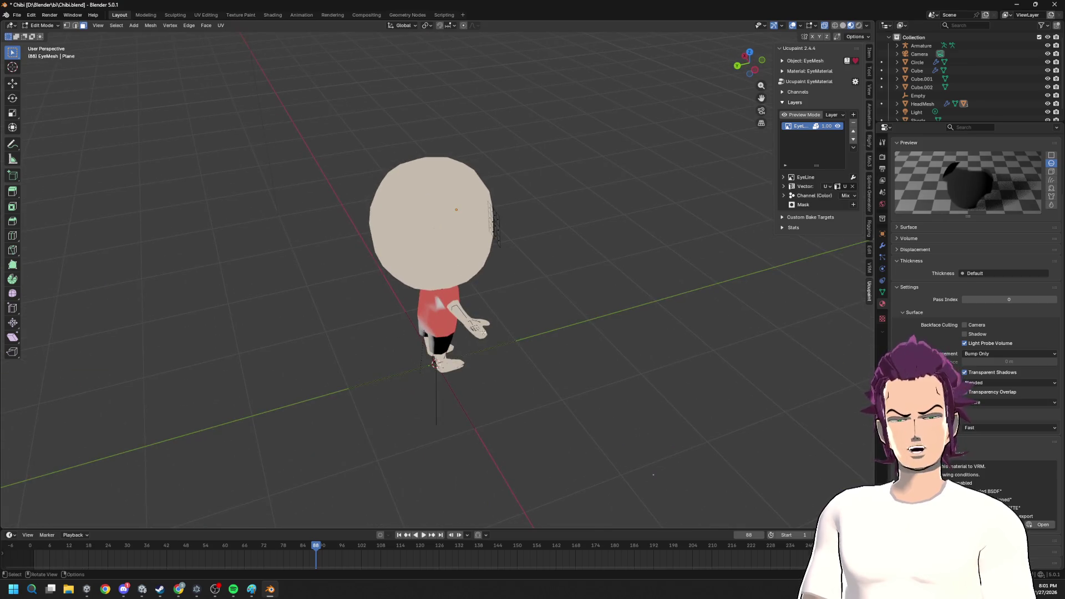
- Select all eye-mesh geometry, inspect it from several angles and leave Edit Mode
{"action": "middle_click_drag", "start_coordinate": [497, 364], "coordinate": [461, 285]}
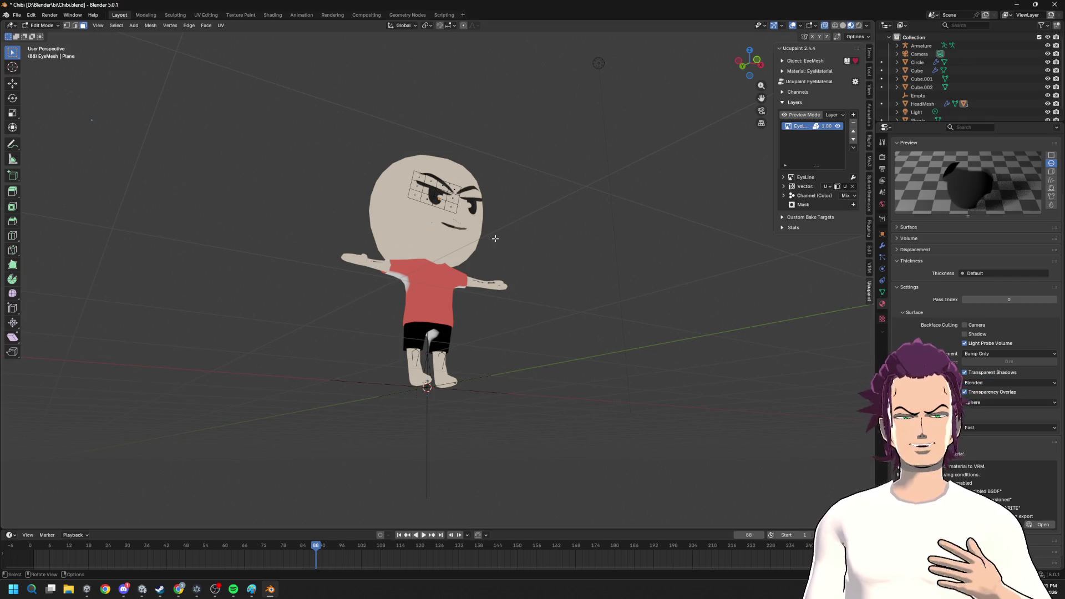
{"action": "middle_click_drag", "start_coordinate": [497, 238], "coordinate": [466, 230]}
{"action": "key", "text": "a"}
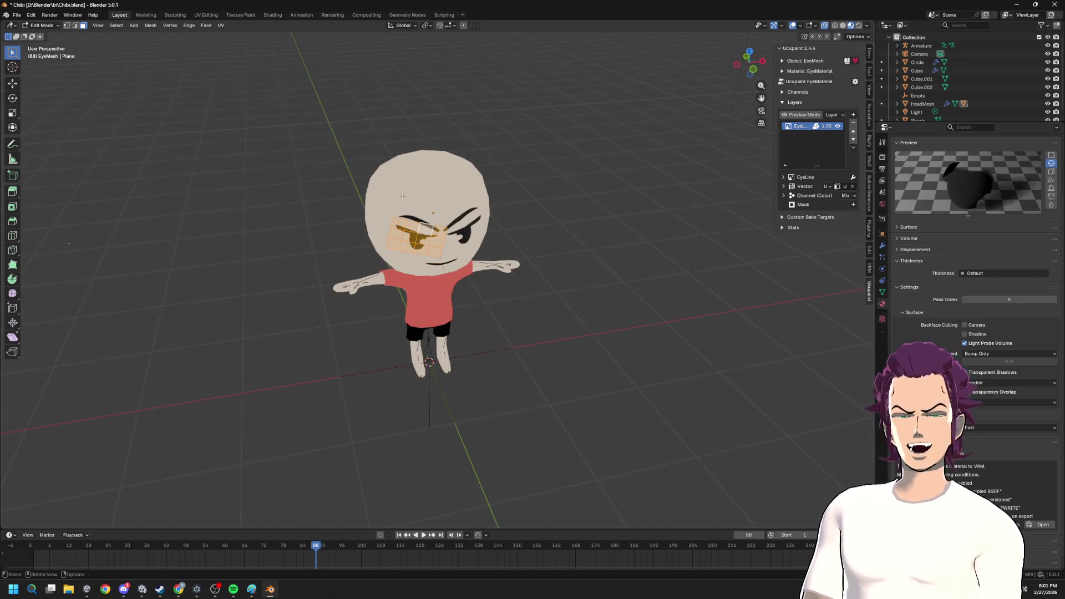
{"action": "mouse_move", "coordinate": [452, 272]}
{"action": "middle_mouse_down"}
{"action": "mouse_move", "coordinate": [483, 179]}
{"action": "mouse_move", "coordinate": [426, 173]}
{"action": "mouse_move", "coordinate": [357, 124]}
{"action": "middle_mouse_up"}
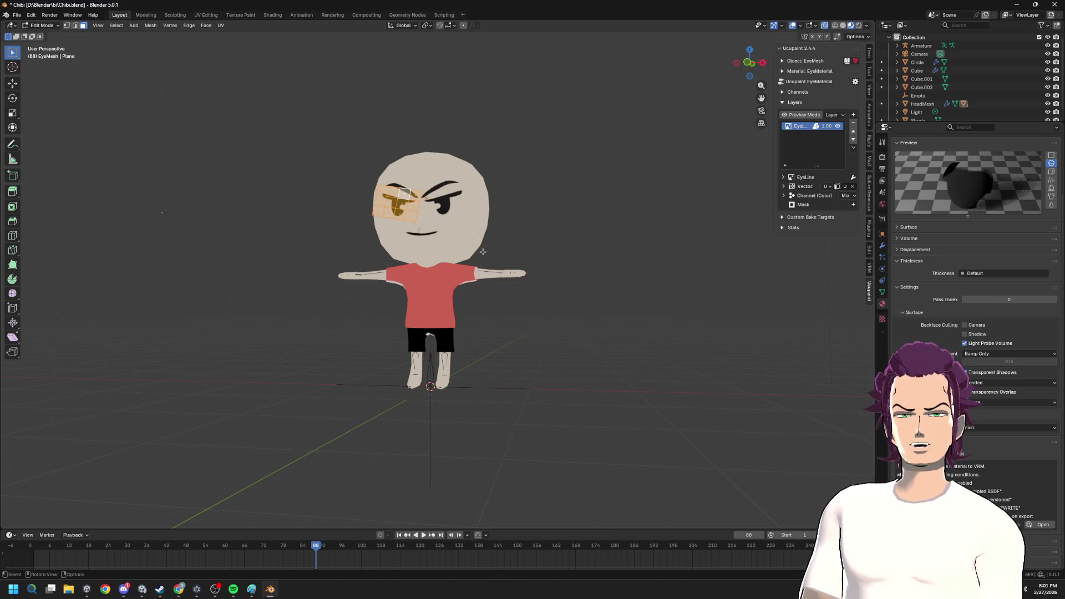
{"action": "mouse_move", "coordinate": [496, 157]}
{"action": "middle_mouse_down"}
{"action": "mouse_move", "coordinate": [407, 178]}
{"action": "mouse_move", "coordinate": [459, 258]}
{"action": "middle_mouse_up"}
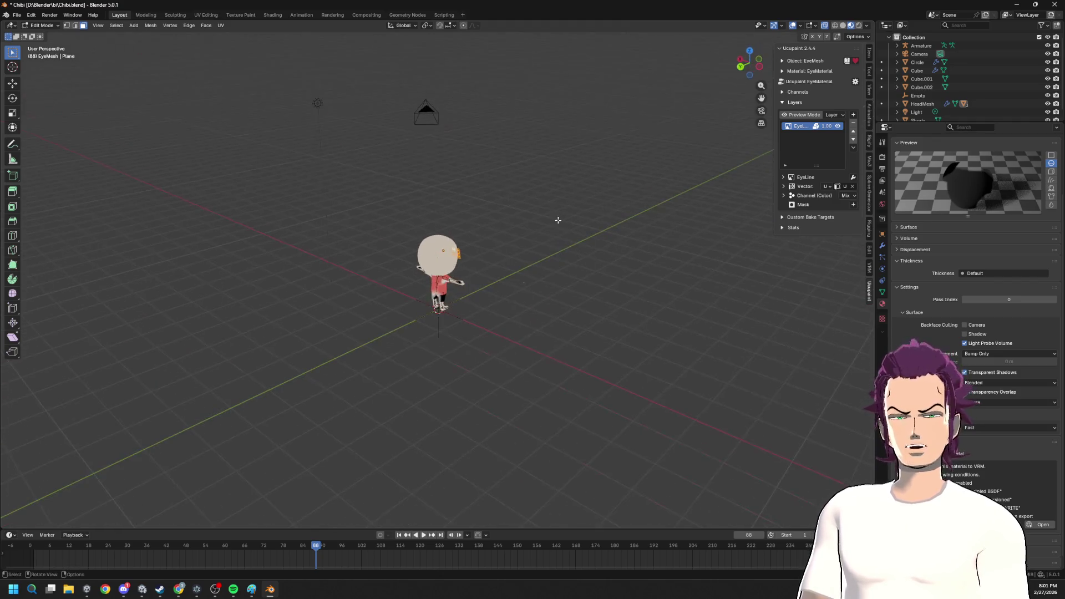
{"action": "scroll", "coordinate": [305, 160], "scroll_direction": "up", "scroll_amount": 1}
{"action": "key", "text": "Tab"}
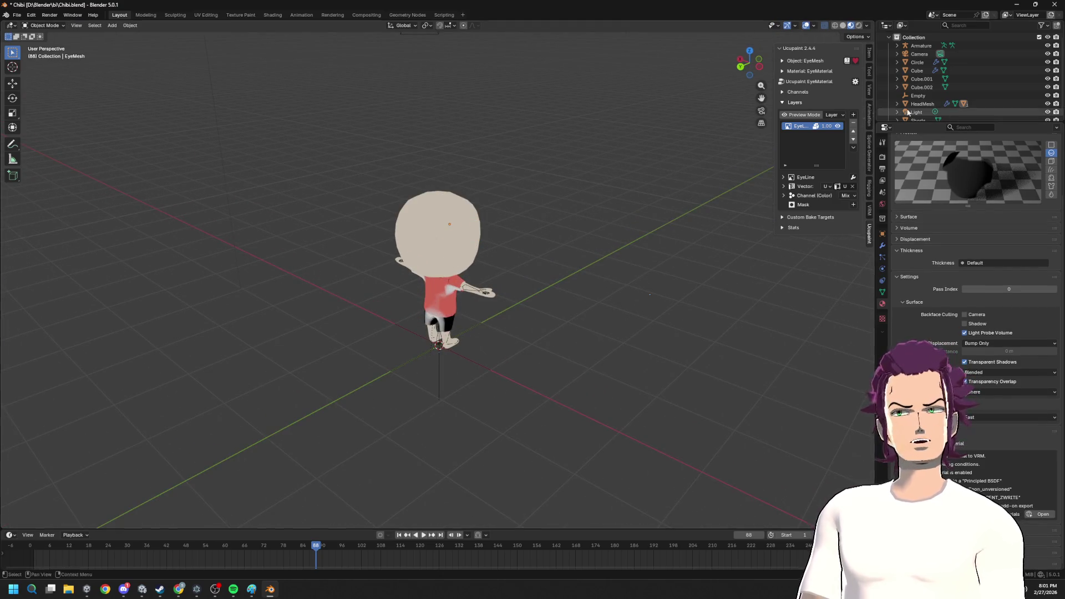
{"action": "scroll", "coordinate": [967, 73], "scroll_direction": "down", "scroll_amount": 1}
- Make Shorts the active object and switch to the Chrome chibi reference images
{"action": "left_click", "coordinate": [919, 112]}
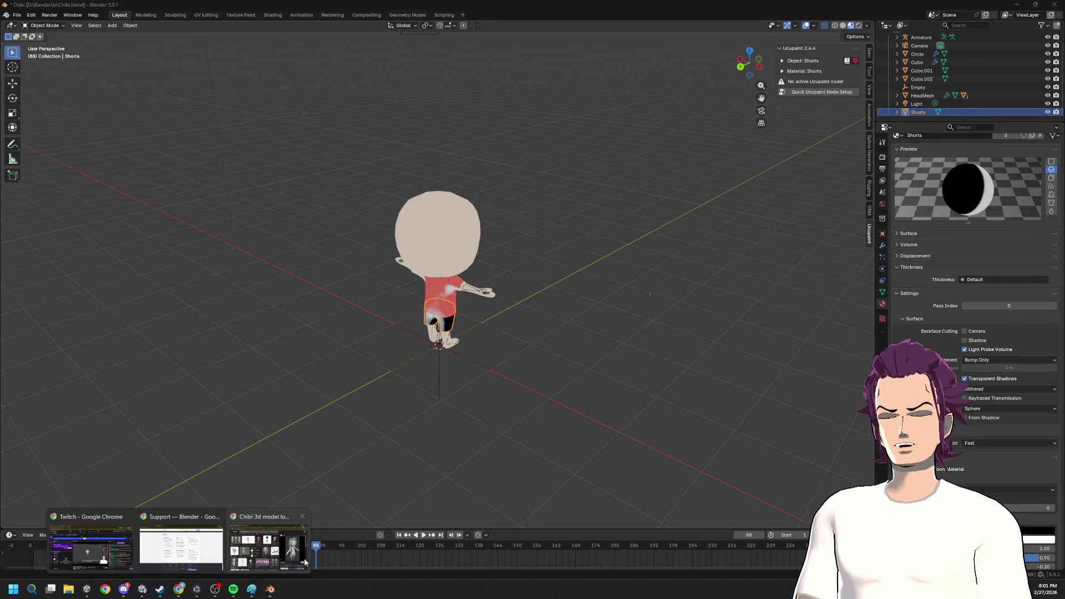
{"action": "mouse_move", "coordinate": [105, 590]}
{"action": "left_click", "coordinate": [287, 563]}
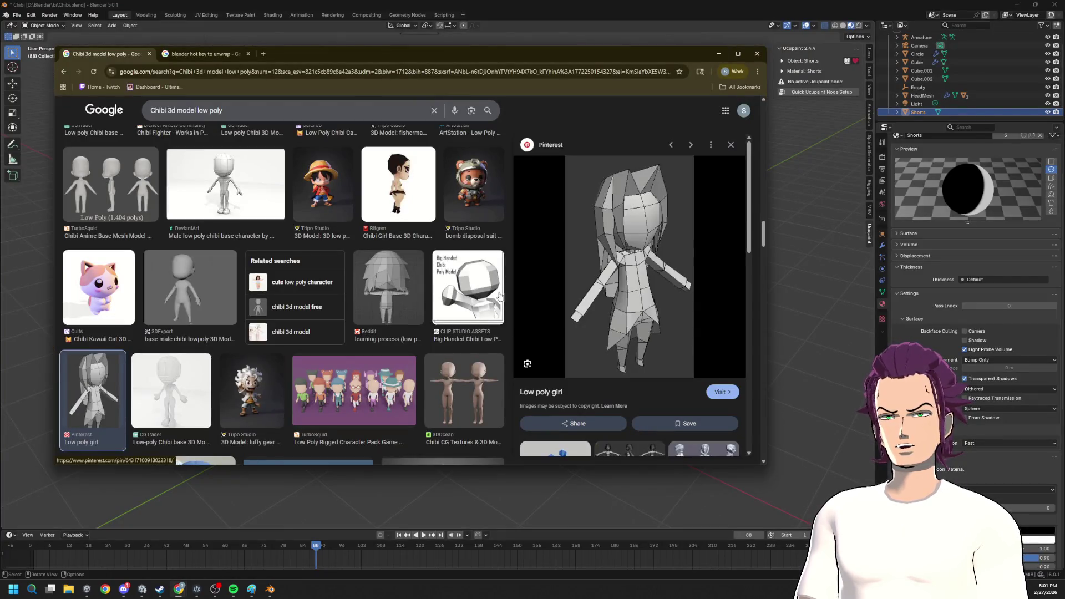
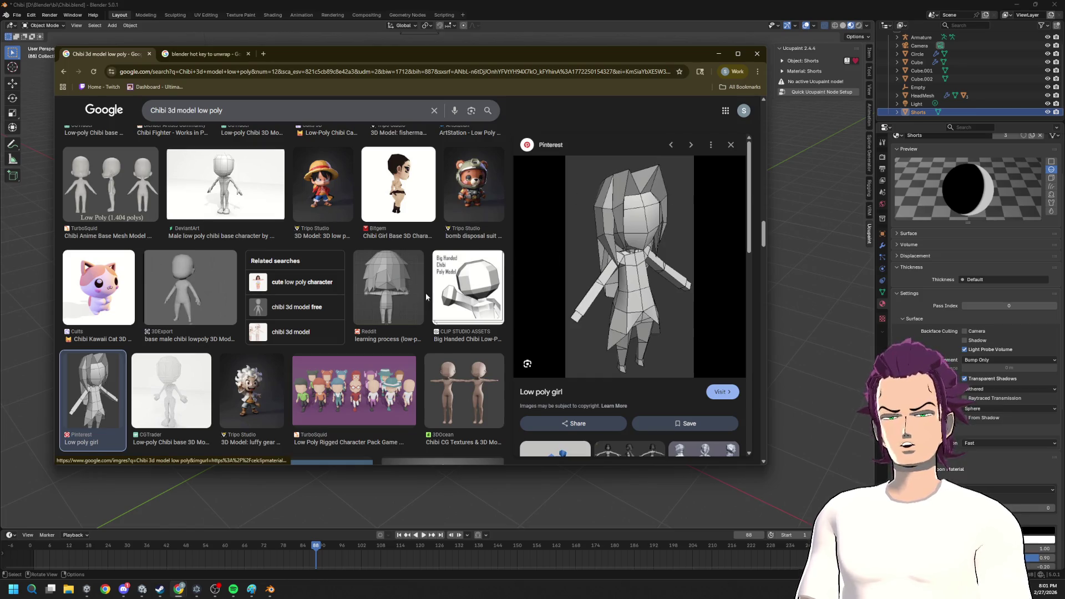
{"action": "scroll", "coordinate": [467, 256], "scroll_direction": "down", "scroll_amount": 2}
{"action": "scroll", "coordinate": [591, 276], "scroll_direction": "down", "scroll_amount": 2}
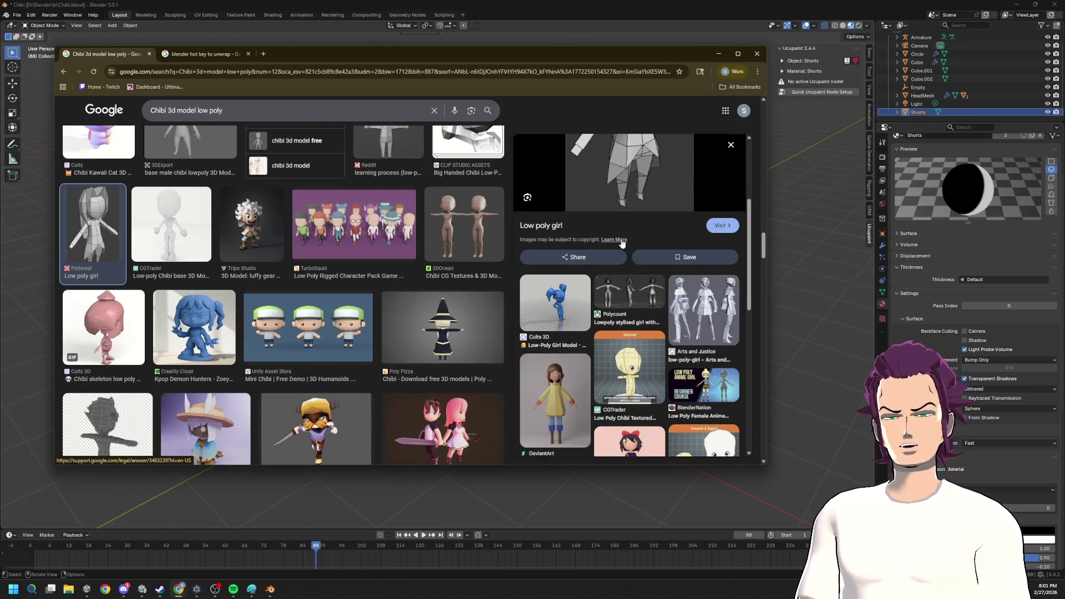
{"action": "scroll", "coordinate": [591, 275], "scroll_direction": "down", "scroll_amount": 3}
{"action": "scroll", "coordinate": [587, 267], "scroll_direction": "down", "scroll_amount": 2}
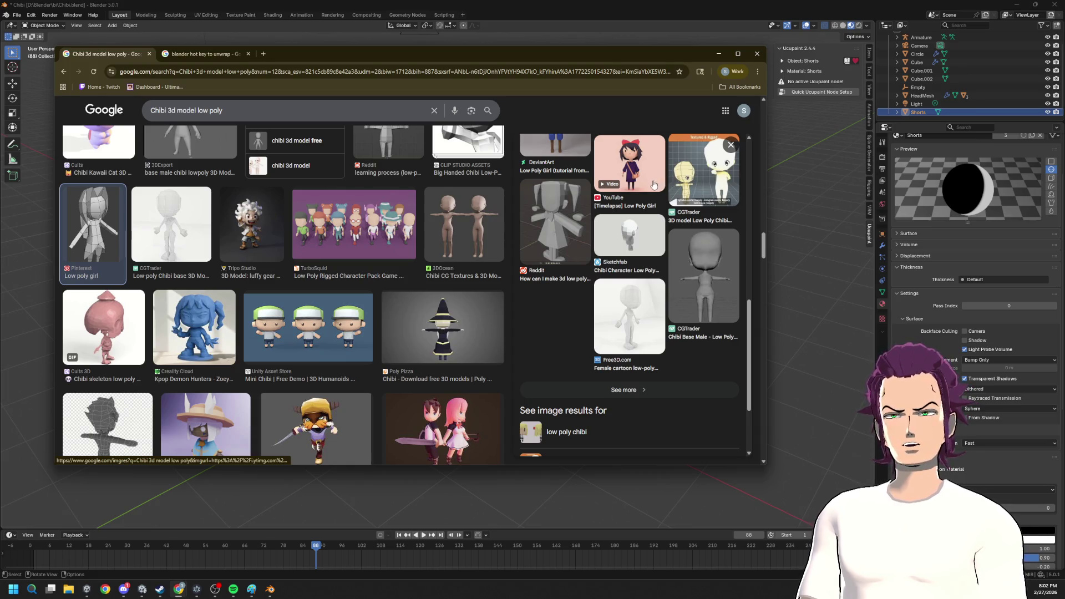
{"action": "scroll", "coordinate": [654, 187], "scroll_direction": "up", "scroll_amount": 5}
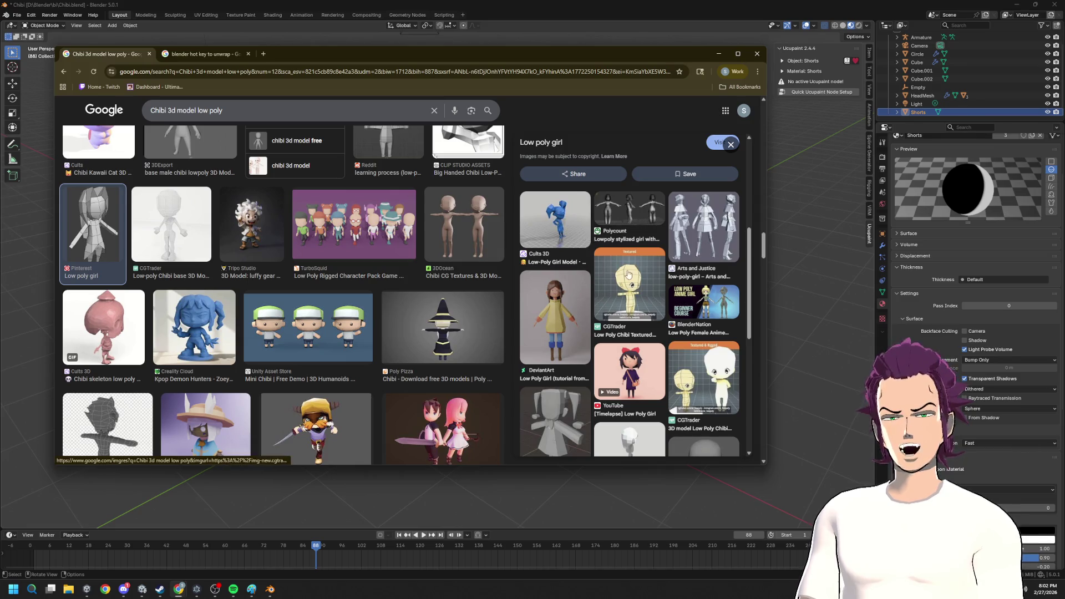
{"action": "scroll", "coordinate": [629, 275], "scroll_direction": "up", "scroll_amount": 3}
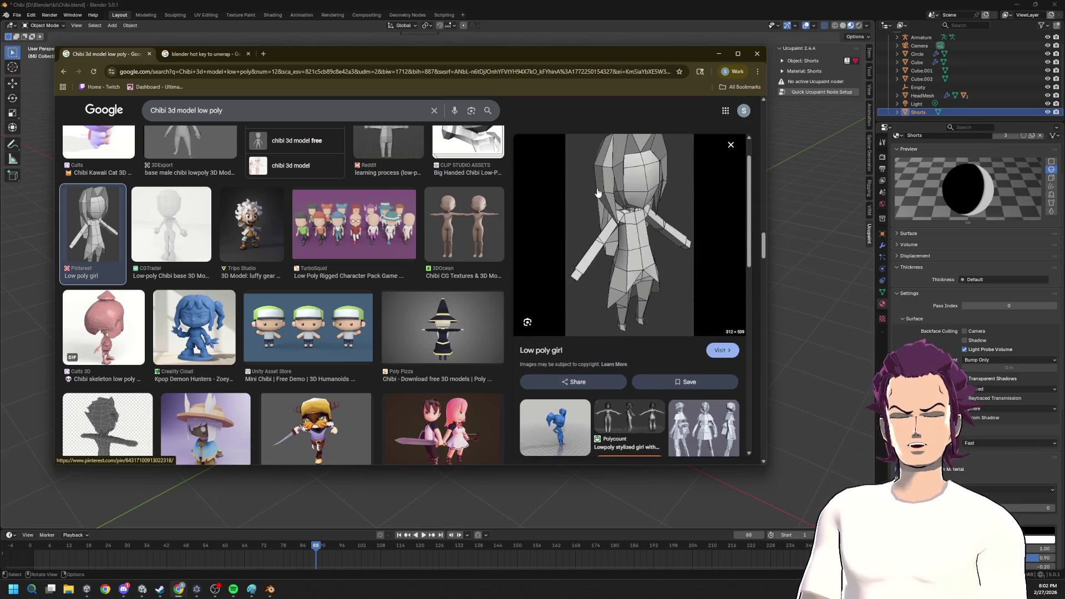
{"action": "scroll", "coordinate": [592, 219], "scroll_direction": "up", "scroll_amount": 1}
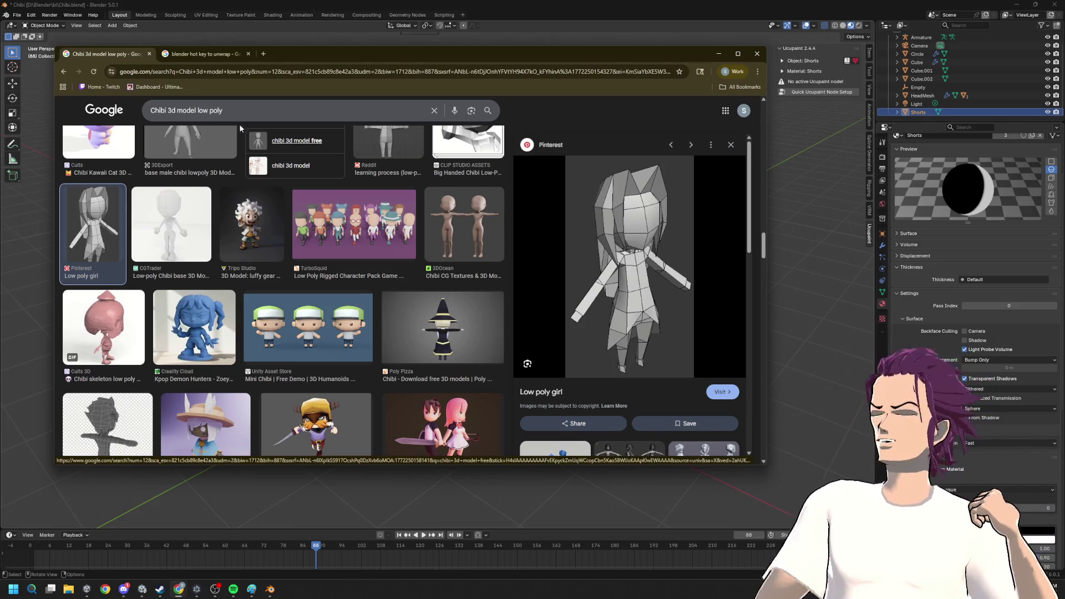
- Close both Chrome reference tabs, save the Chibi character file and minimize Blender to the desktop
{"action": "left_click", "coordinate": [150, 53]}
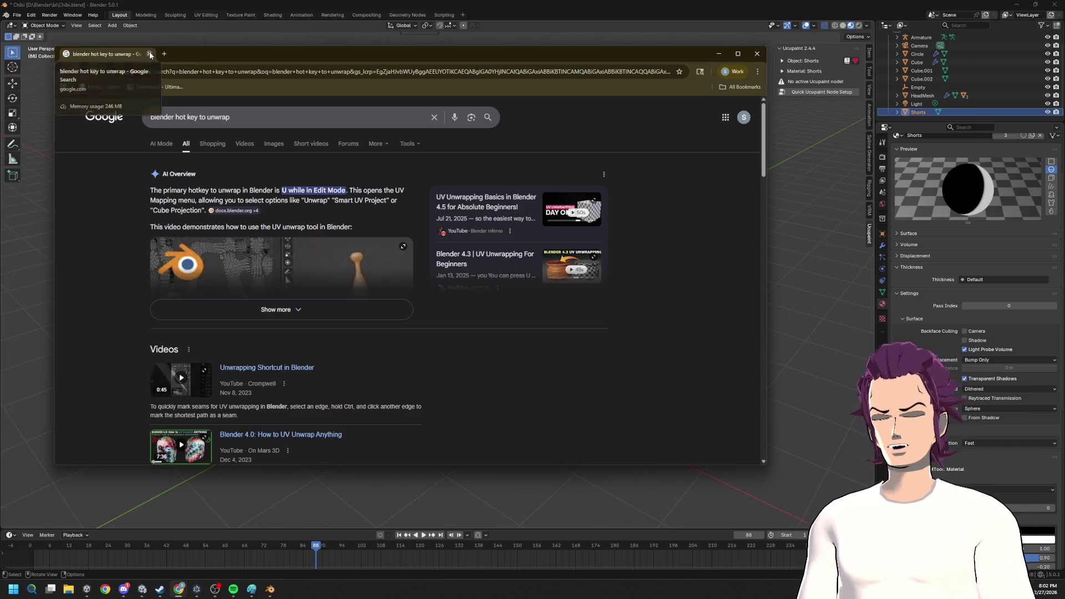
{"action": "left_click", "coordinate": [150, 53]}
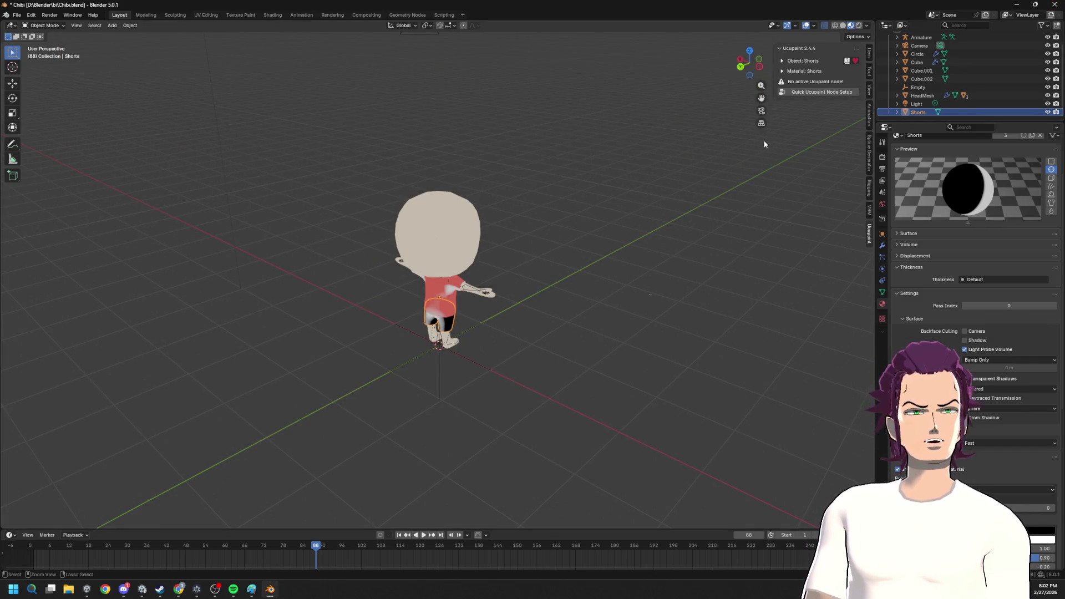
{"action": "key", "text": "ctrl+s"}
{"action": "left_click", "coordinate": [1021, 7]}
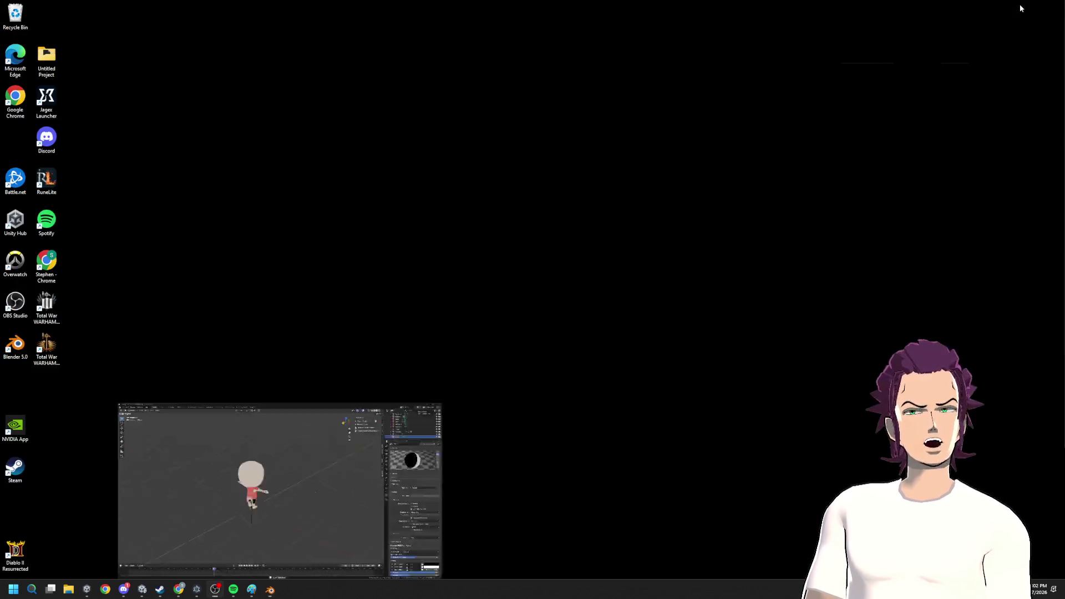